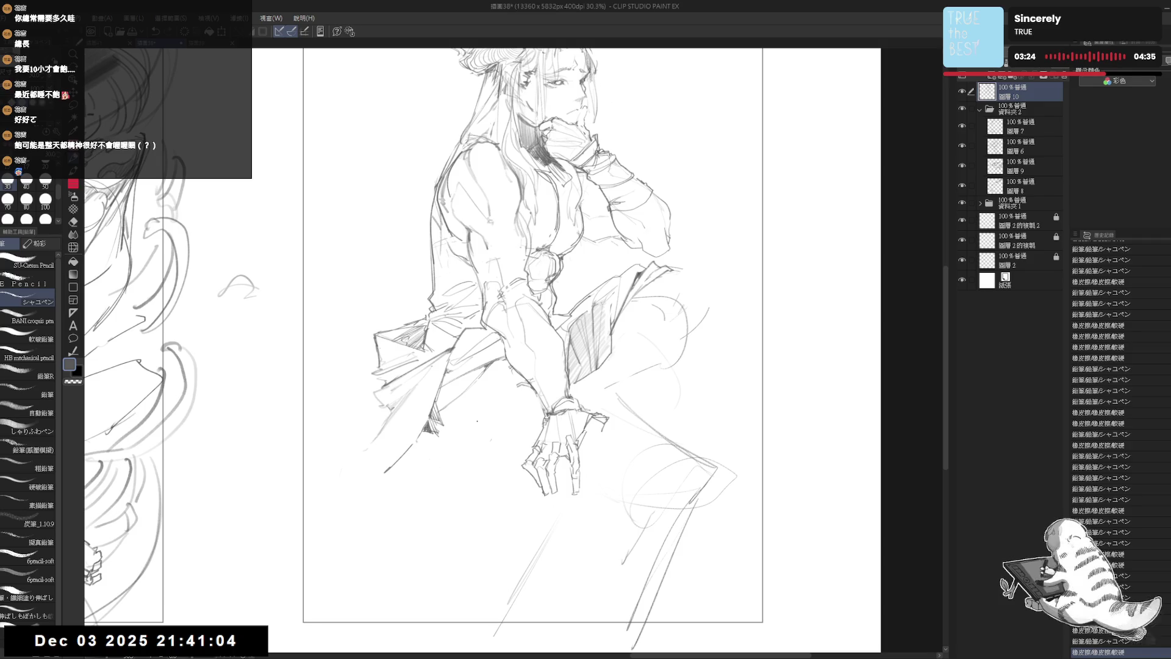
Erase stray lines beside the resting hand and undo a short pencil stroke
key("e")
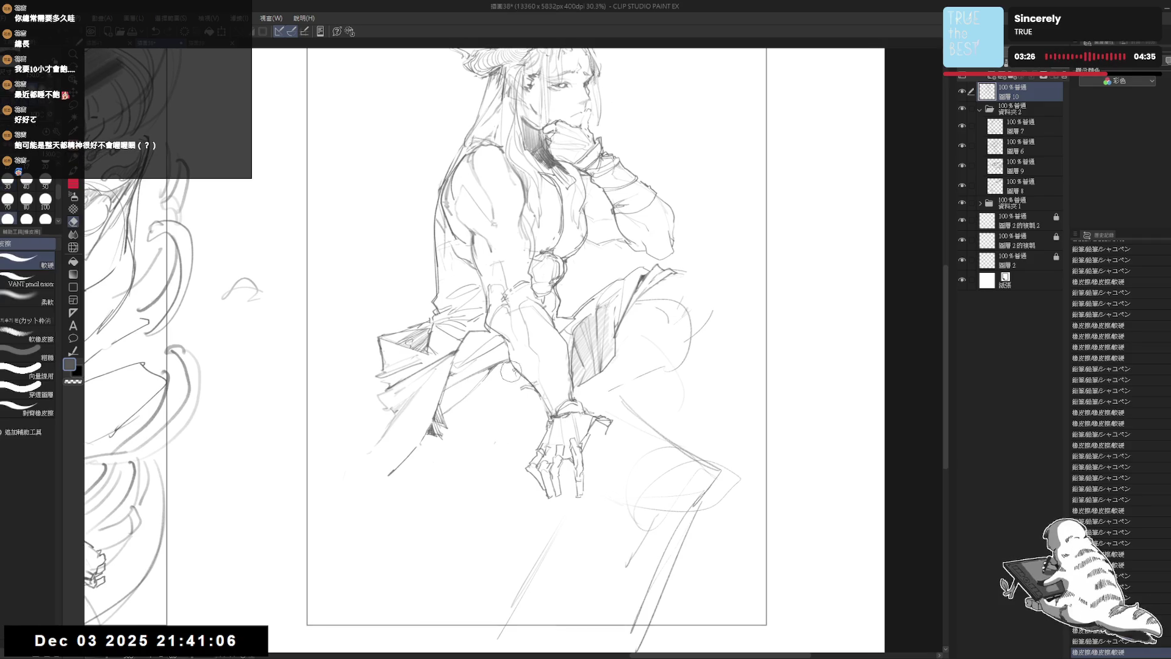
left_click_drag(481, 439, 483, 444)
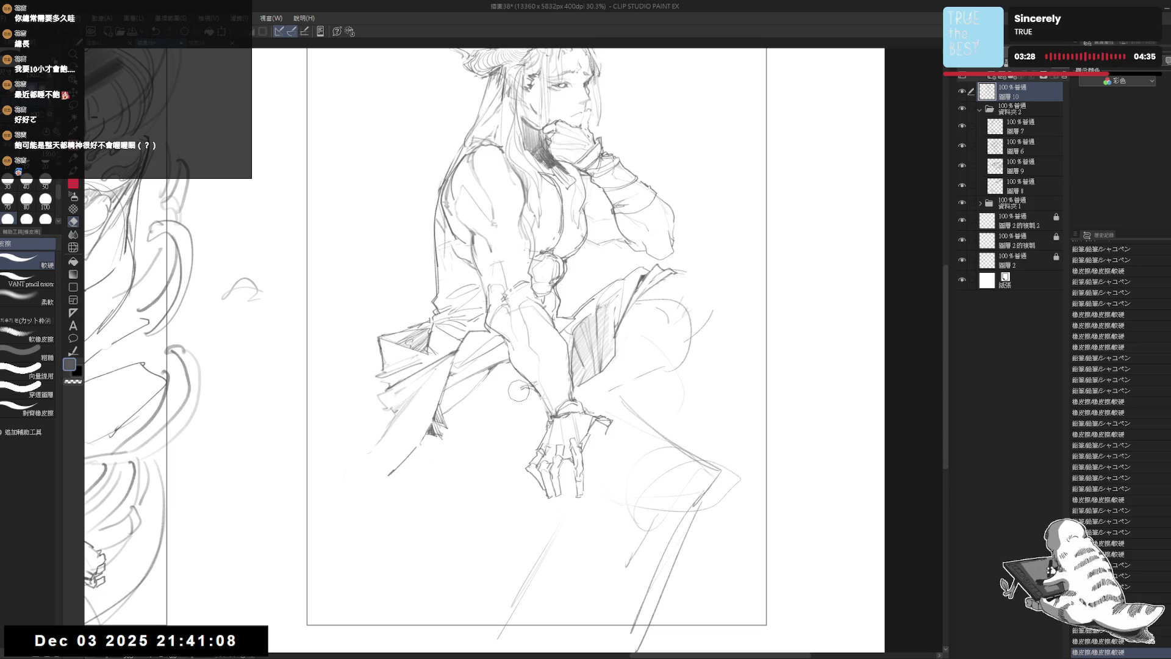
mouse_move(526, 384)
left_mouse_down()
mouse_move(541, 396)
mouse_move(532, 390)
left_mouse_up()
key("p")
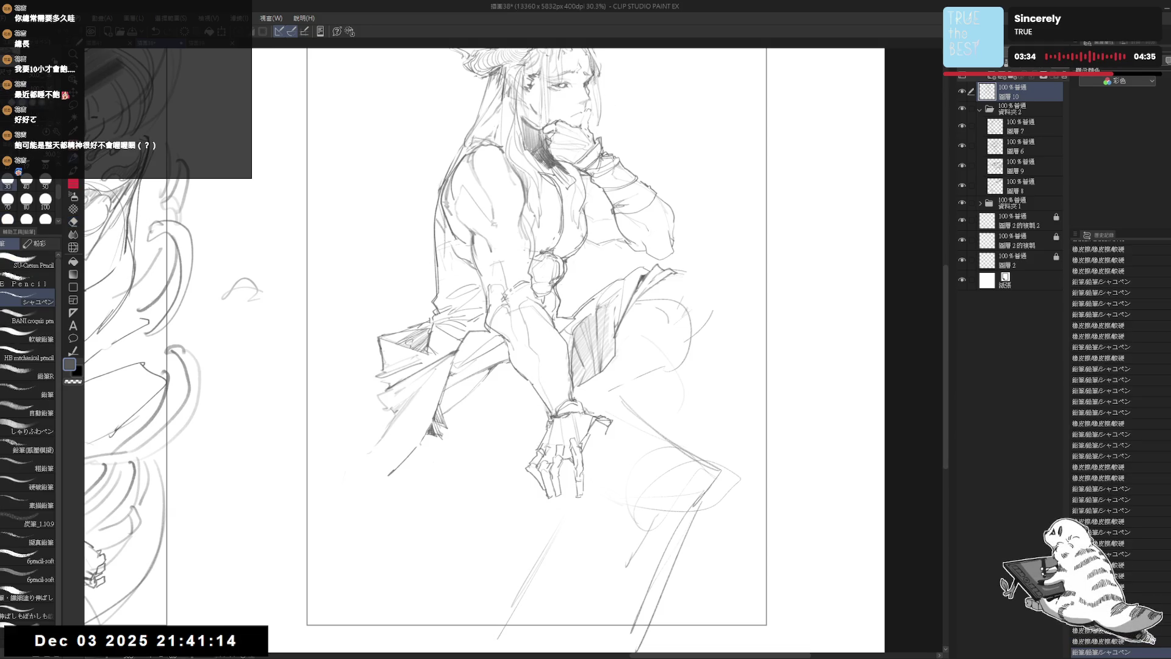
key("ctrl+z")
Erase more marks near the hand and redraw a small mark near the wrist
key("e")
mouse_move(541, 398)
left_mouse_down()
mouse_move(544, 408)
mouse_move(534, 389)
left_mouse_up()
key("p")
key("ctrl+z")
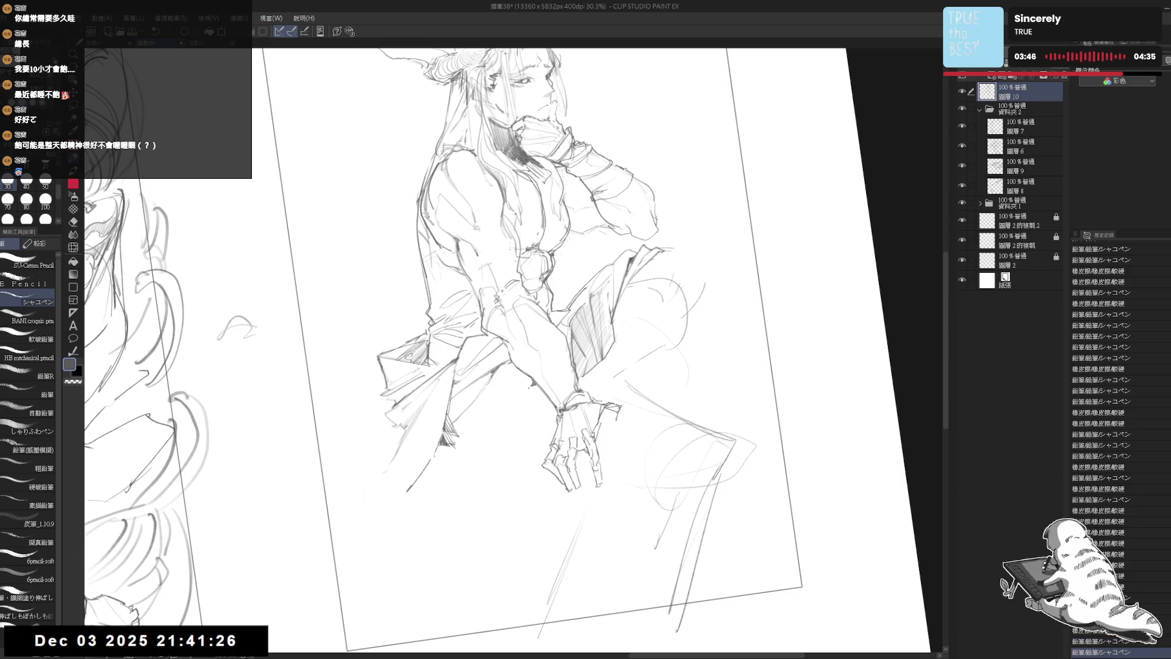
key("ctrl+z")
mouse_move(535, 387)
left_mouse_down()
mouse_move(541, 397)
mouse_move(506, 394)
mouse_move(492, 435)
left_mouse_up()
key("ctrl+y")
Clean up small marks near the wrist and reset the canvas rotation
key("e")
key("p")
mouse_move(517, 381)
left_mouse_down()
mouse_move(499, 424)
mouse_move(504, 411)
left_mouse_up()
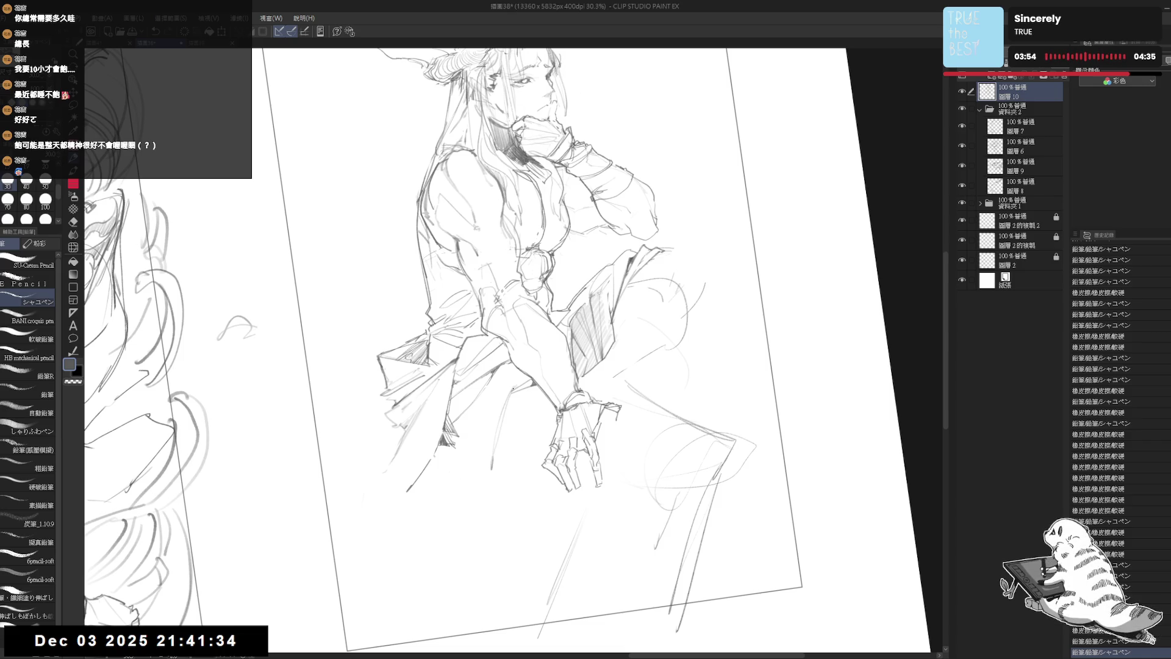
key("ctrl+@")
Mirror the canvas and rework small strokes near the hand
key("h")
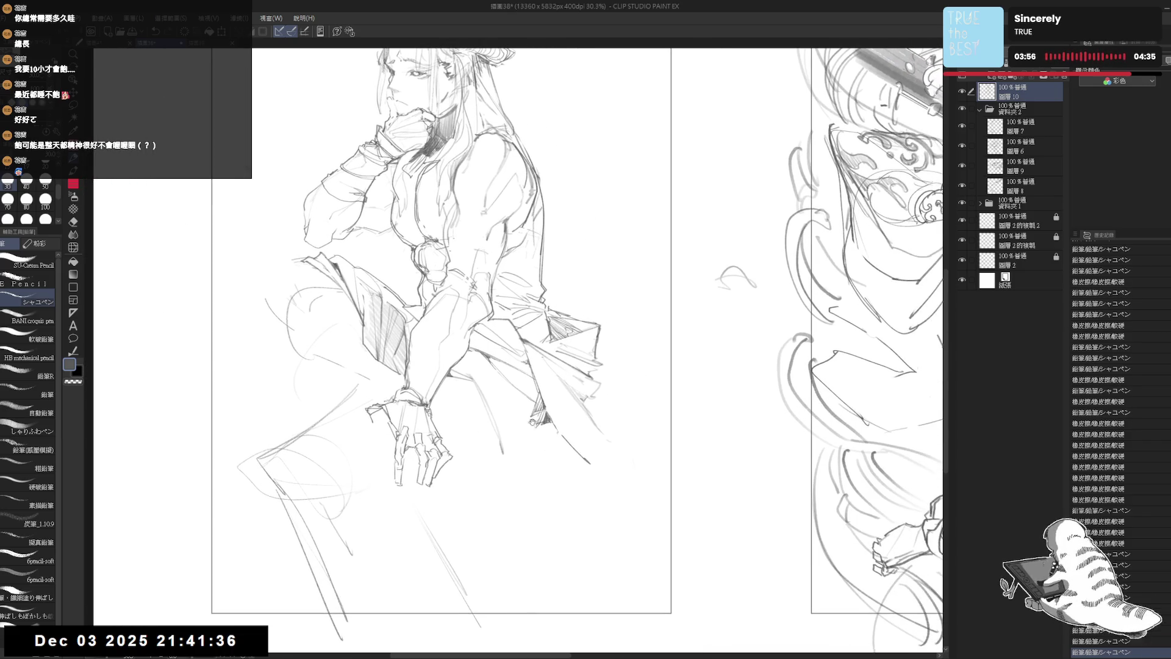
key("e")
mouse_move(515, 436)
left_mouse_down()
mouse_move(494, 472)
mouse_move(496, 460)
left_mouse_up()
key("p")
key("ctrl+z")
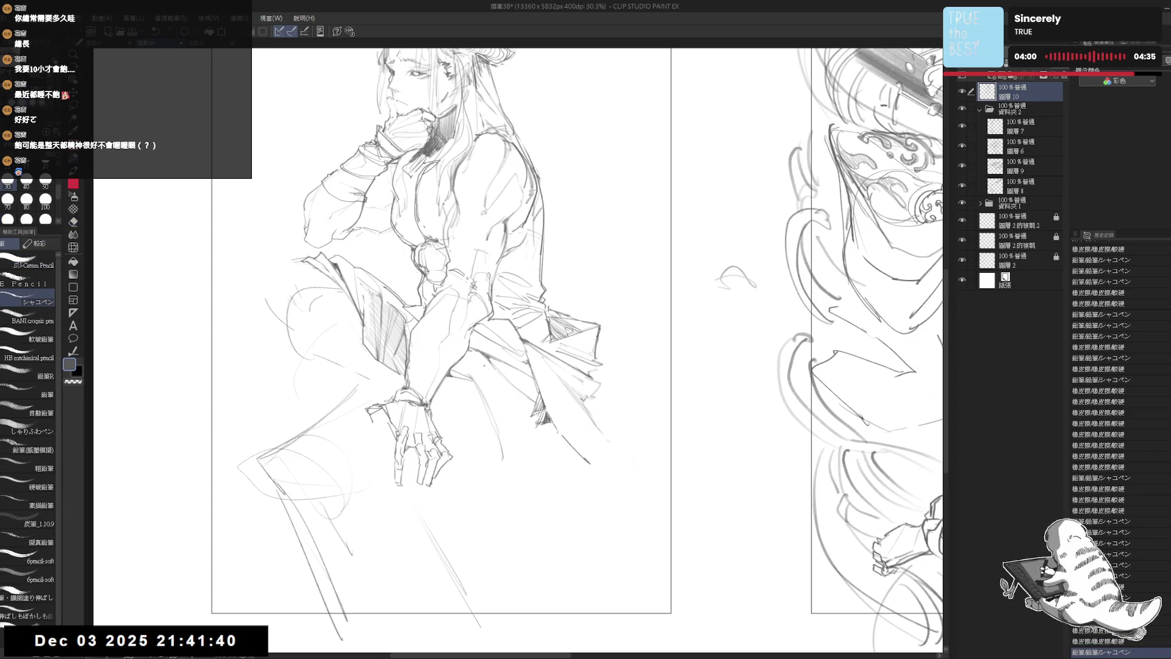
key("ctrl+y")
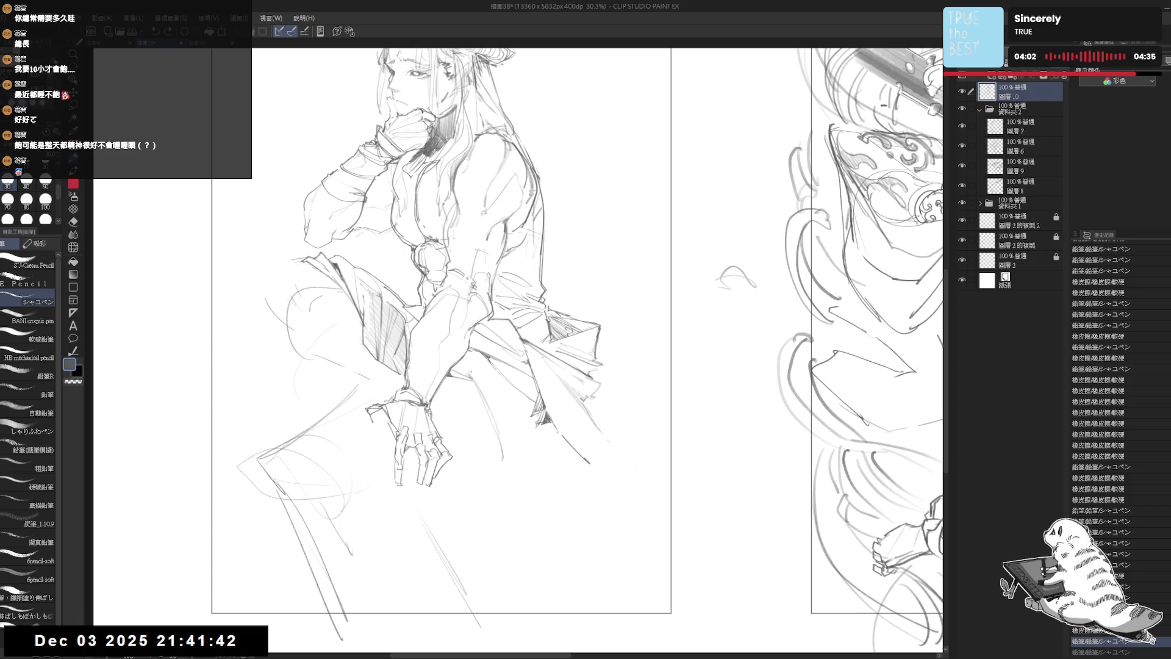
key("ctrl+y")
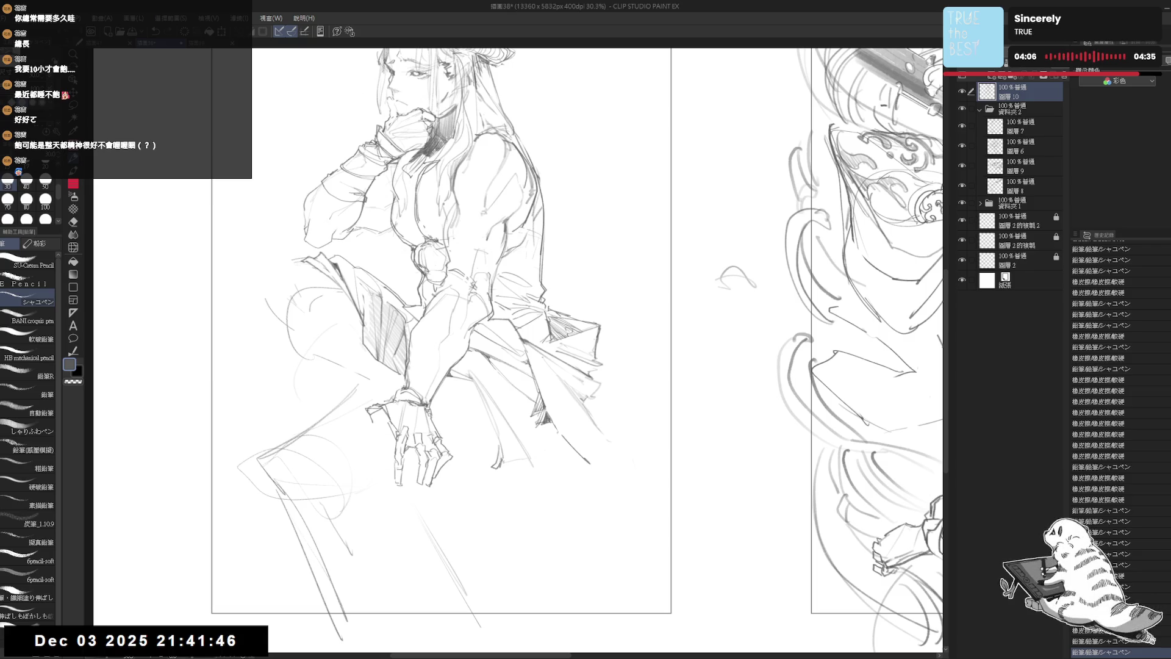
Erase strokes near the hand and flip the canvas view back to normal
key("e")
mouse_move(491, 482)
left_mouse_down()
mouse_move(522, 444)
mouse_move(479, 450)
mouse_move(479, 429)
left_mouse_up()
key("p")
key("e")
key("p")
key("ctrl+h")
Erase stray marks on the robe just below the hand
key("e")
key("p")
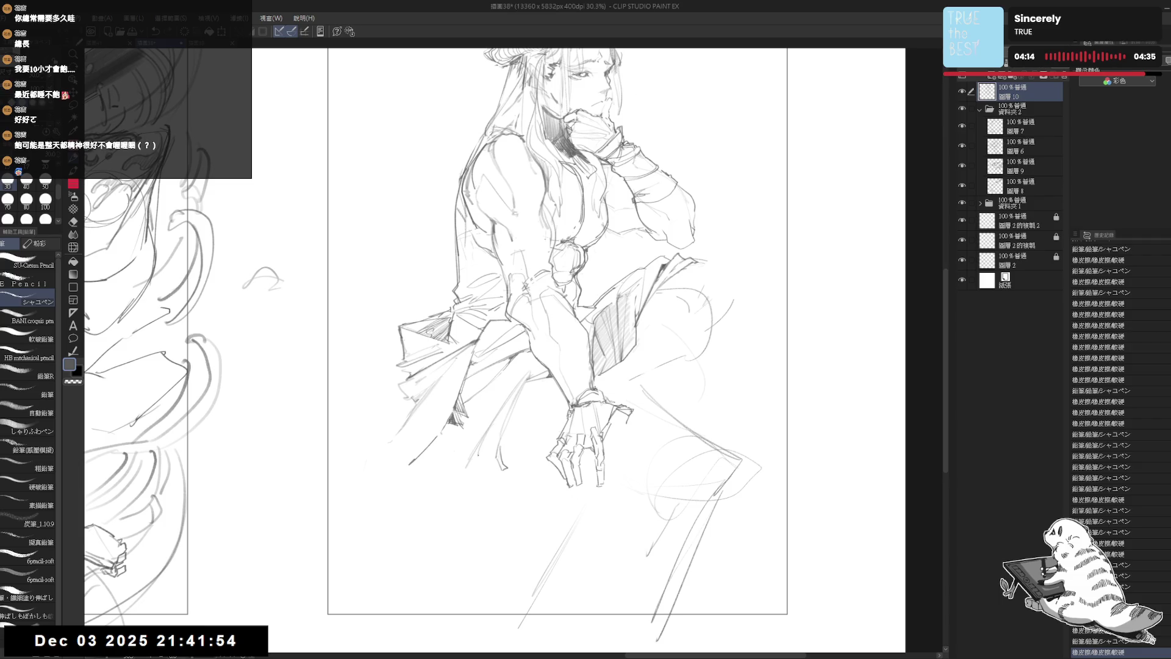
key("ctrl+z")
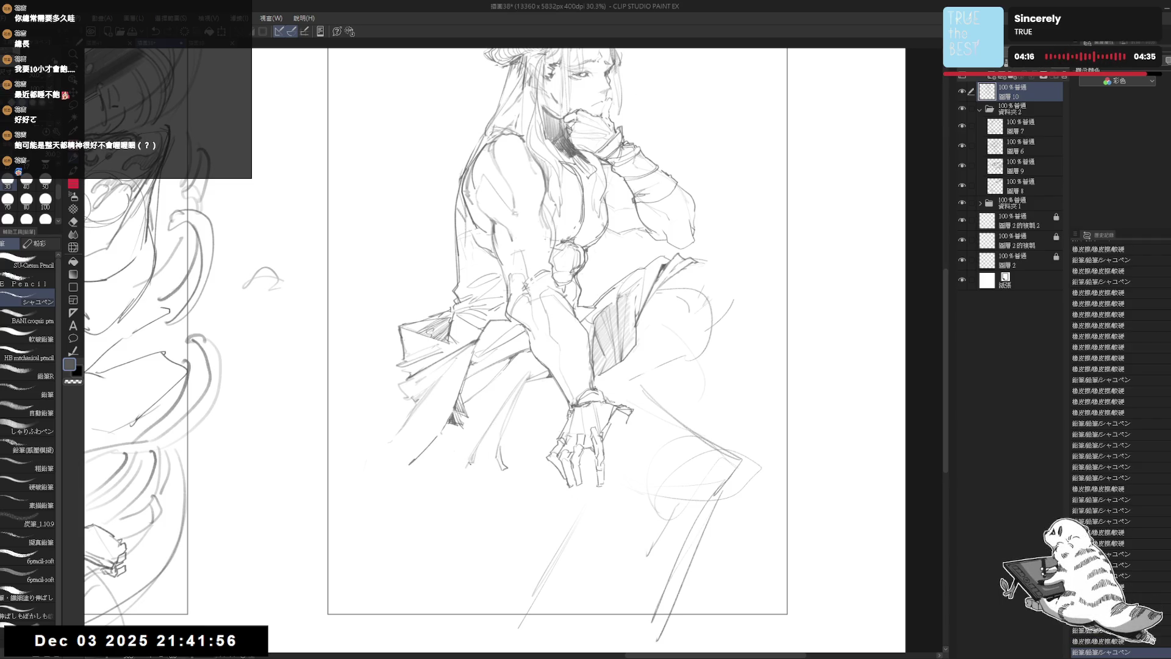
key("e")
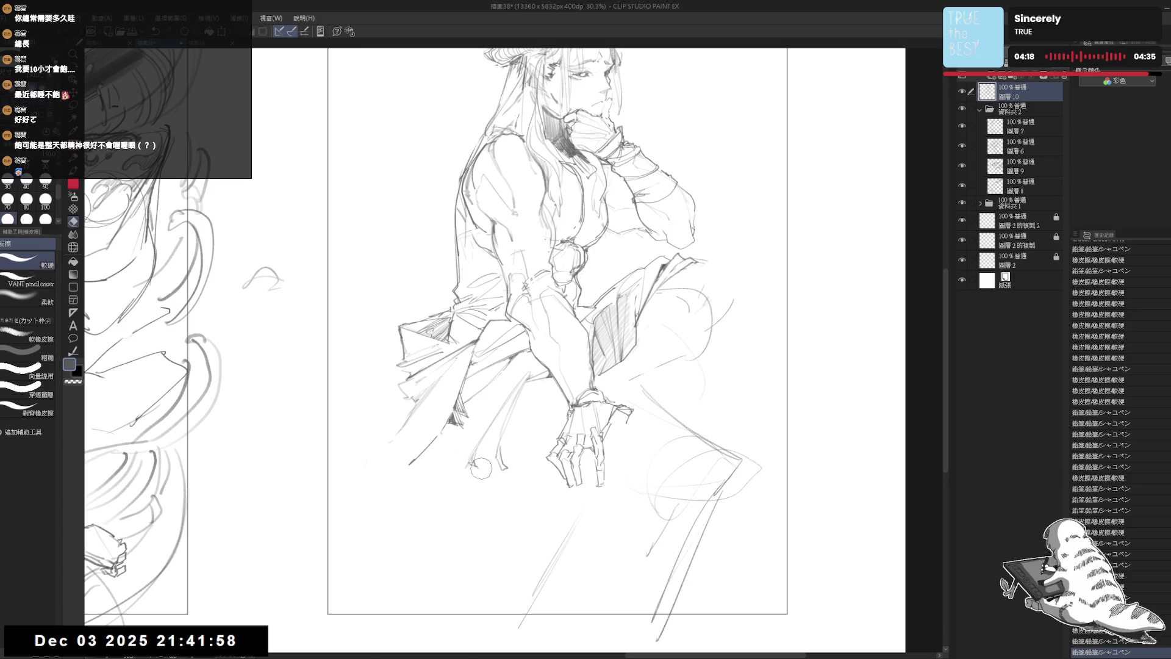
left_click_drag(484, 480, 472, 473)
key("p")
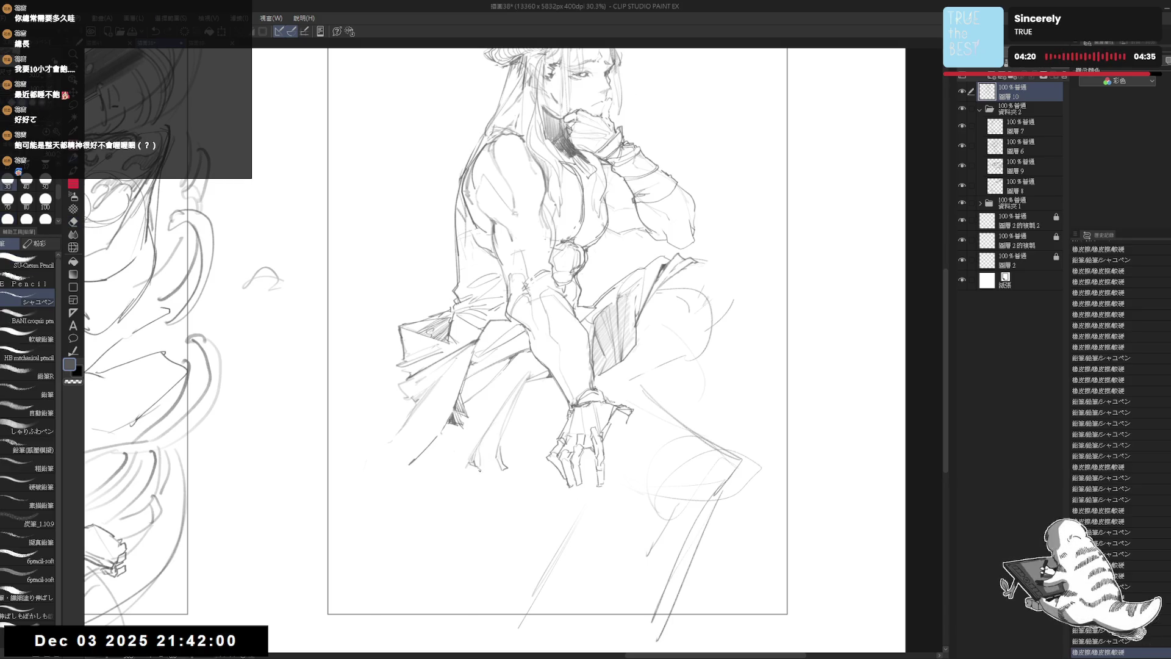
key("e")
mouse_move(491, 479)
left_mouse_down()
mouse_move(474, 471)
mouse_move(497, 477)
left_mouse_up()
key("p")
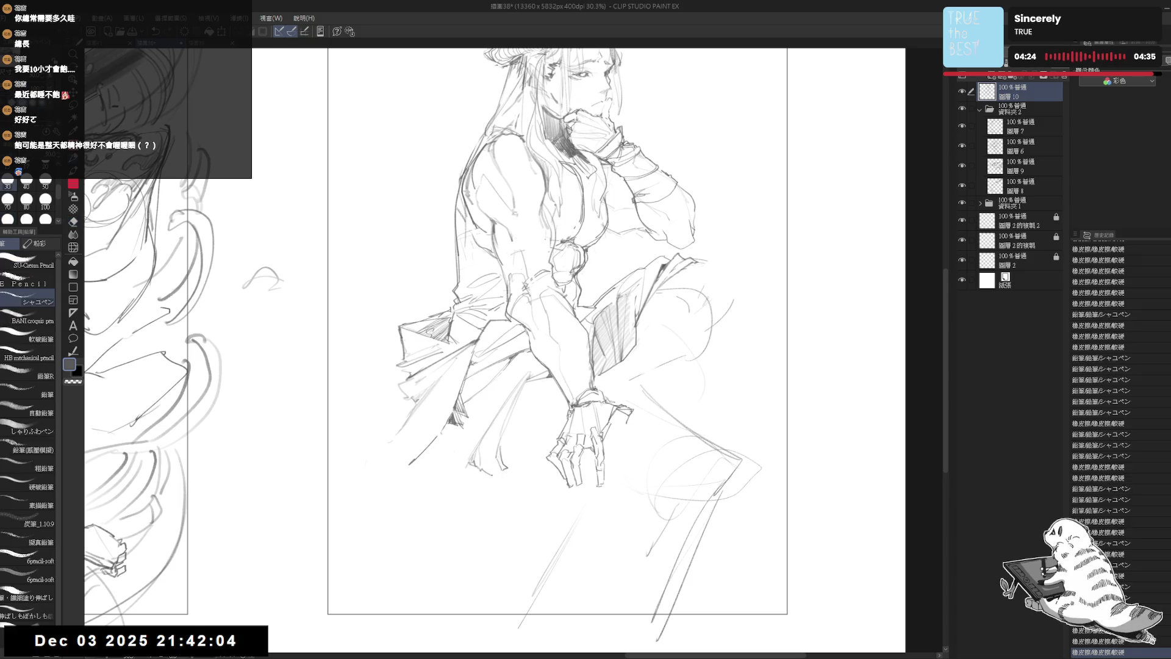
Erase more robe marks below the hand and add a fresh pencil stroke there
key("e")
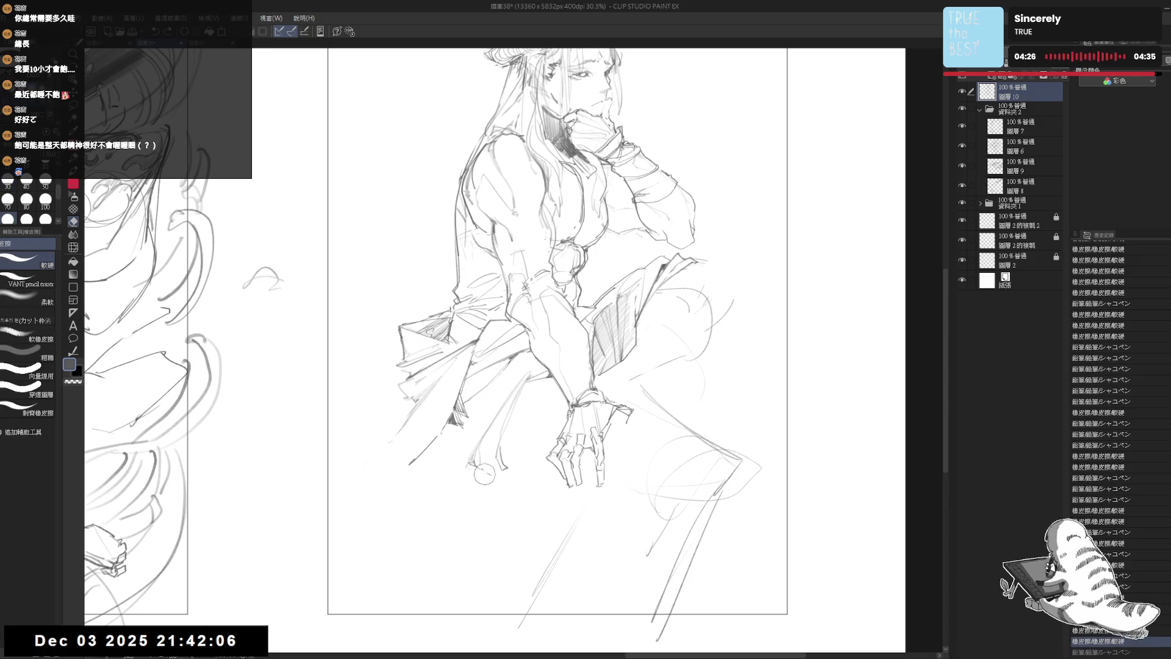
left_click_drag(491, 476, 479, 468)
key("p")
key("ctrl+z")
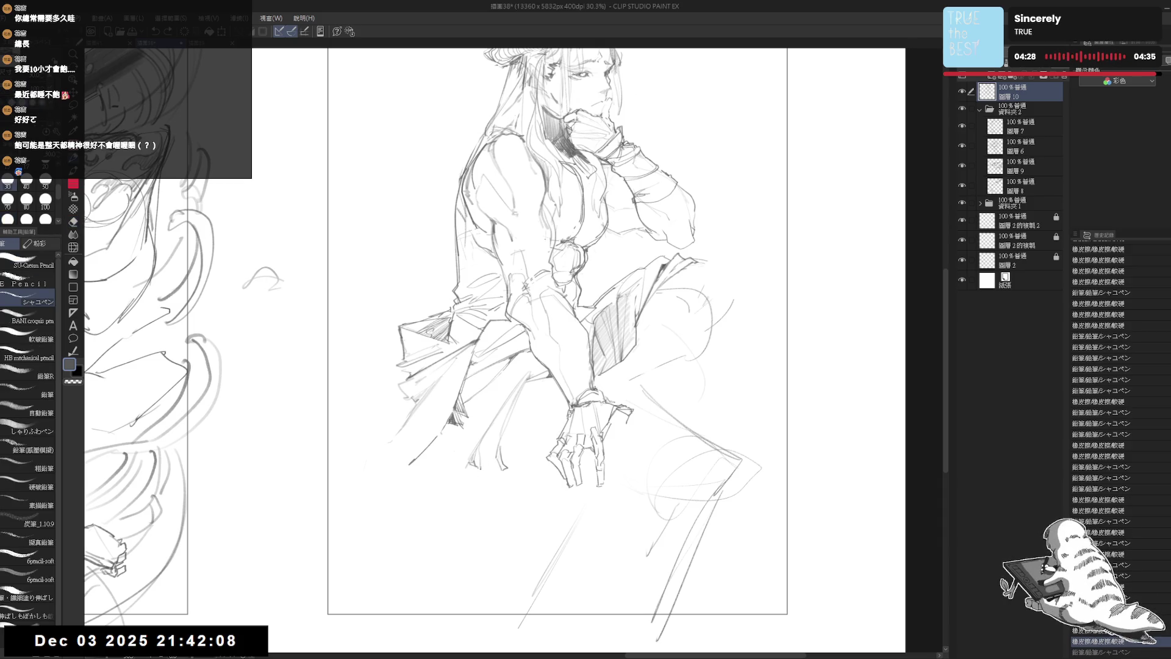
key("ctrl+y")
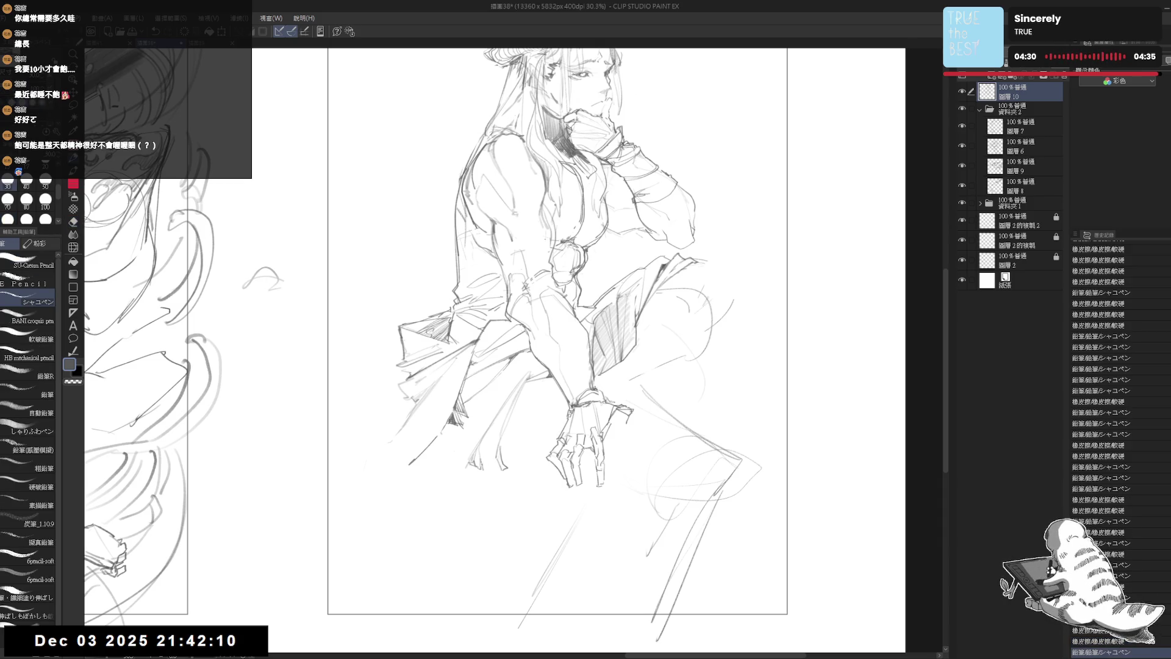
left_click_drag(467, 468, 485, 477)
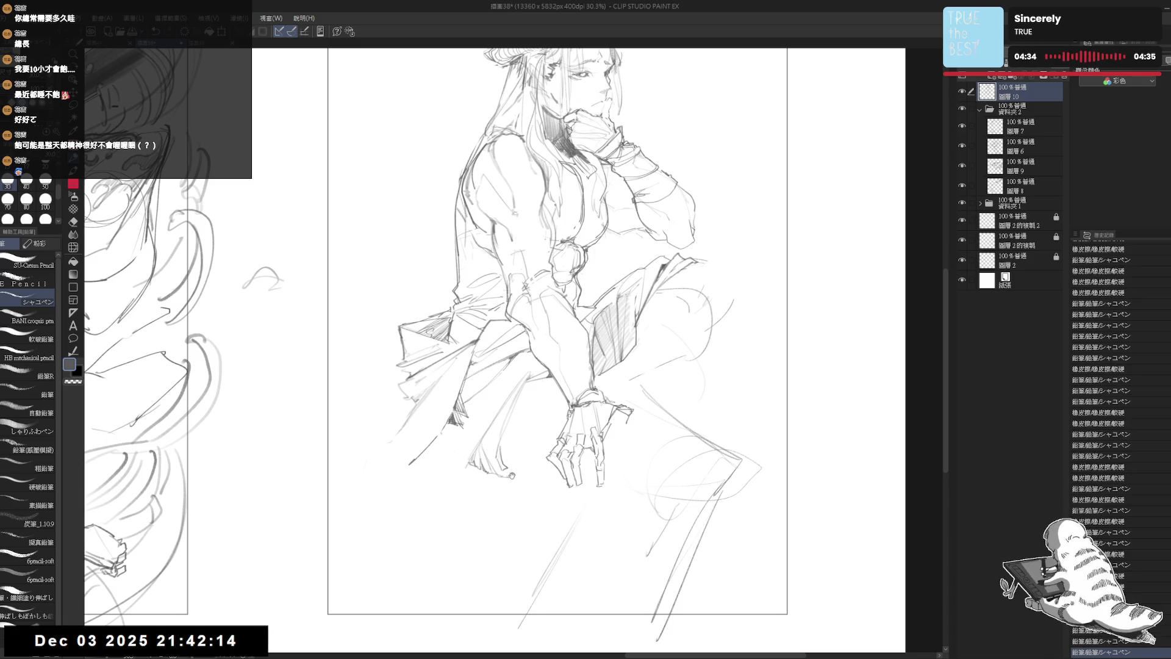
scroll(540, 457, "down", 2)
scroll(541, 457, "down", 1)
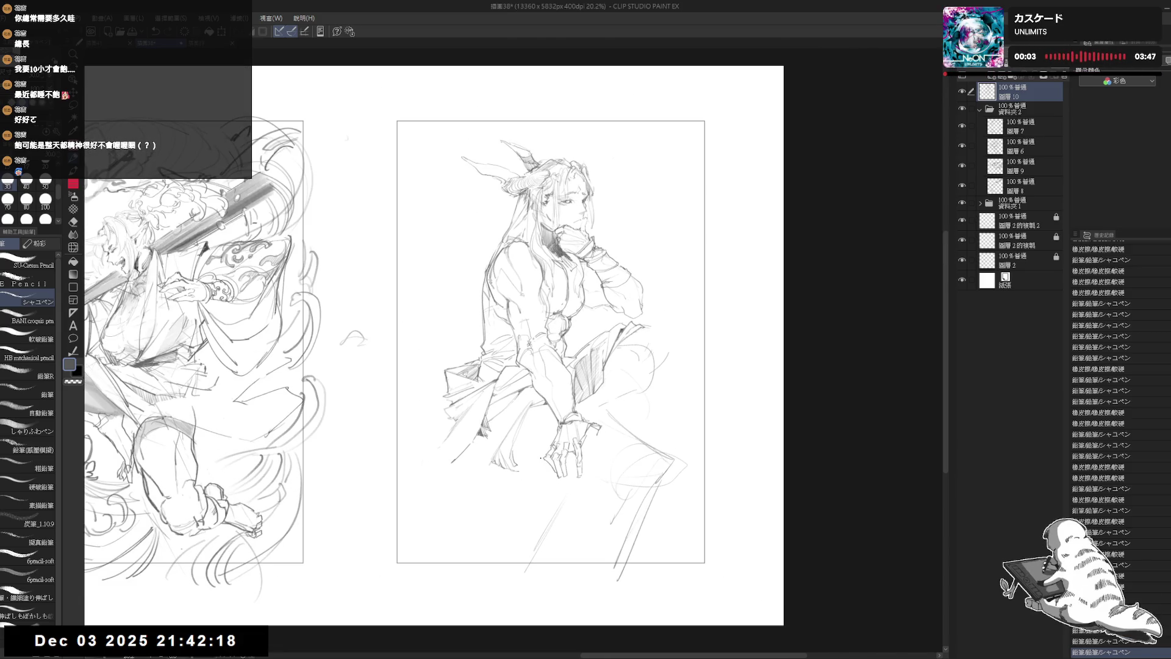
Erase small strokes near the resting hand and redraw short pencil lines there
scroll(553, 412, "up", 3)
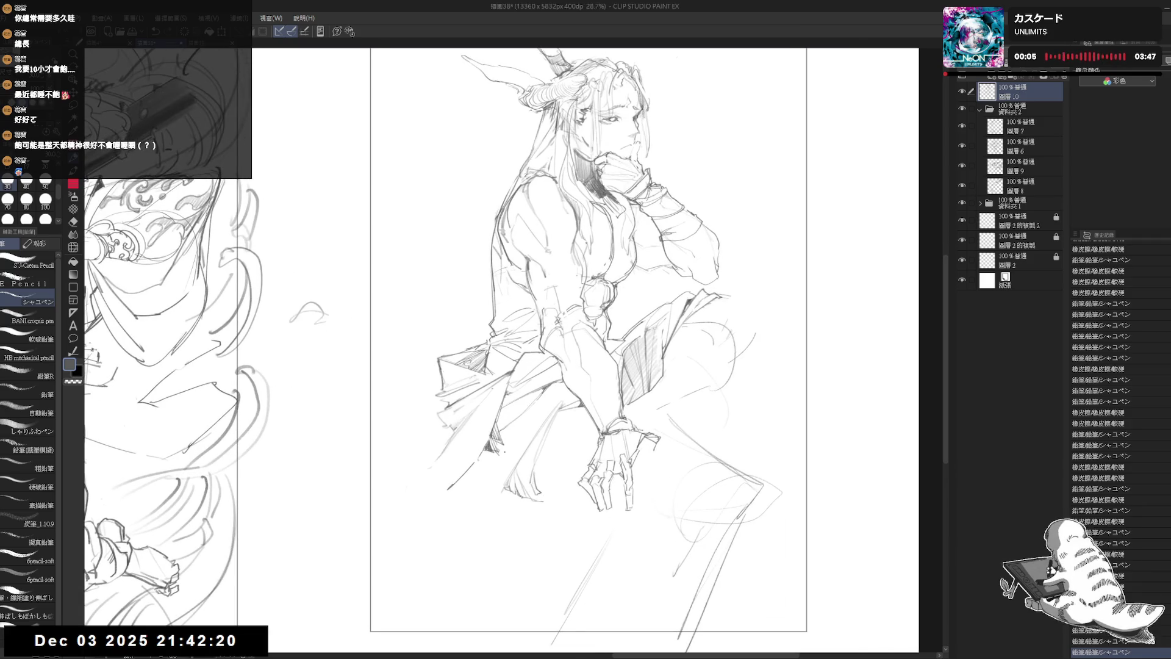
key("e")
left_click_drag(502, 451, 491, 448)
key("p")
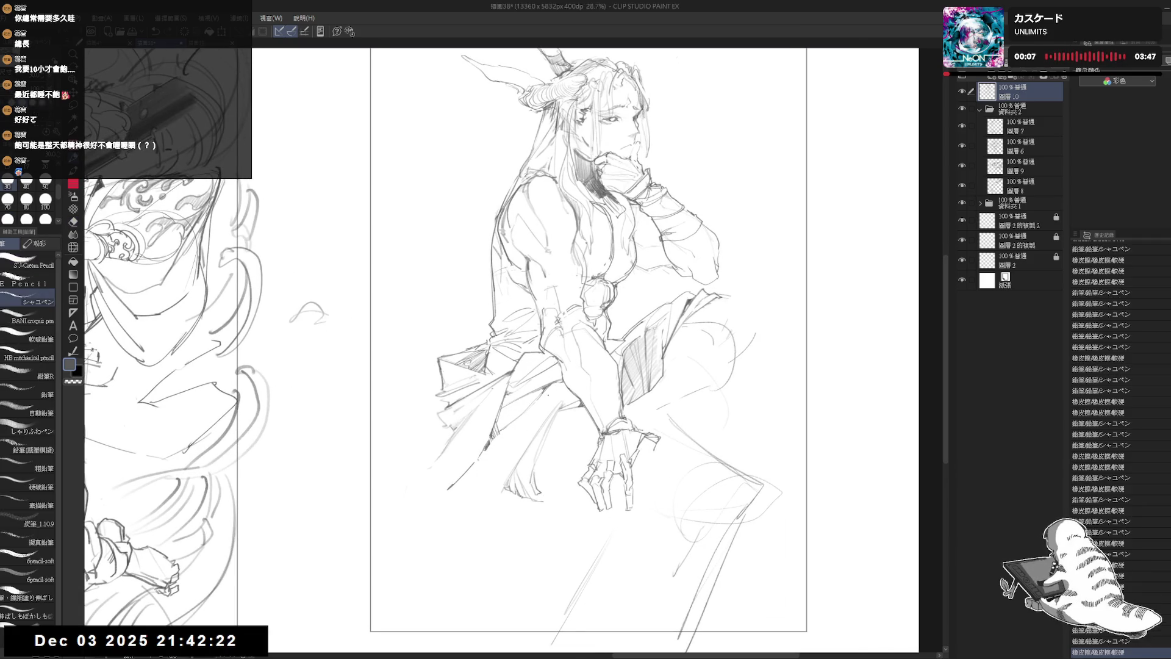
left_click_drag(535, 398, 538, 404)
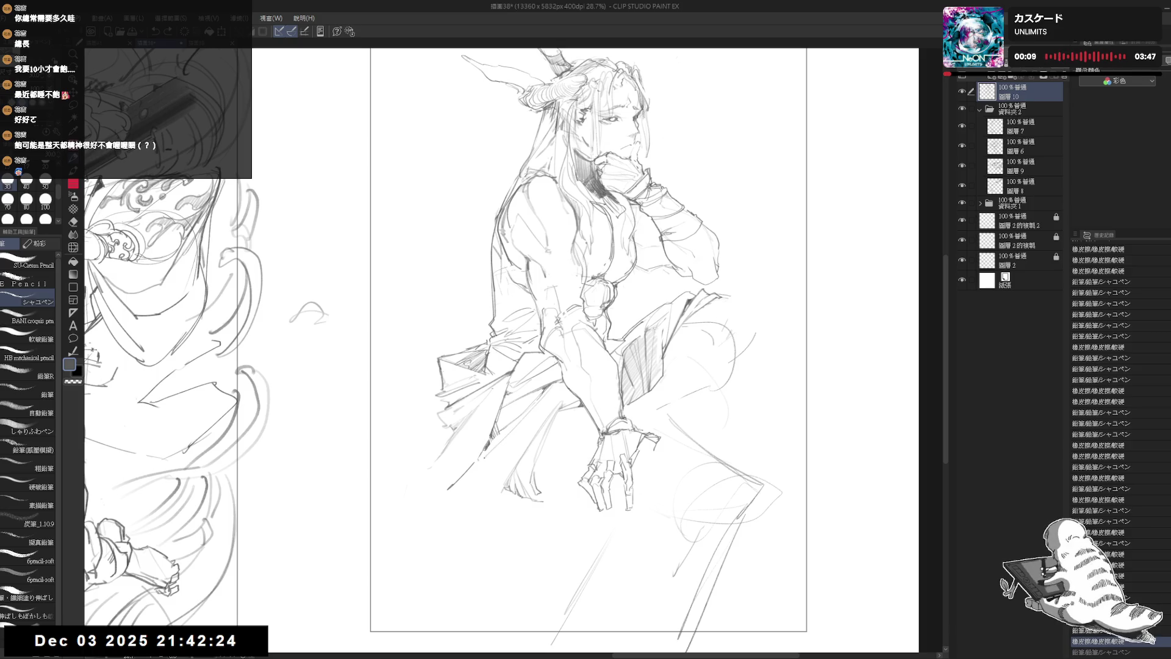
left_click_drag(486, 447, 494, 428)
key("ctrl+y")
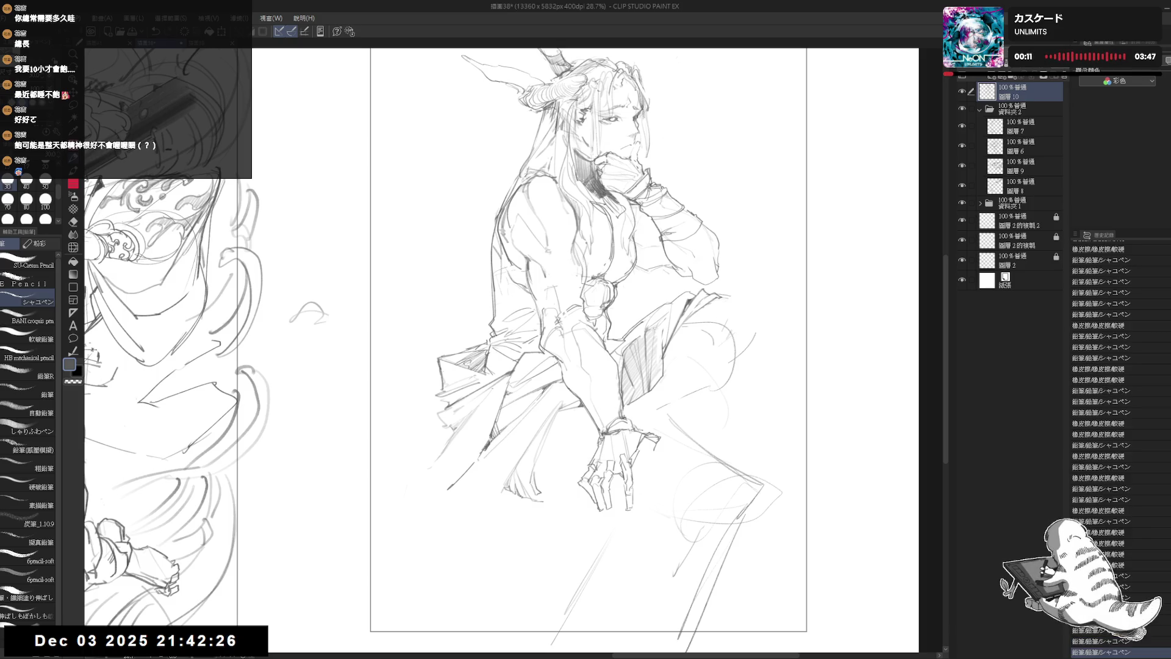
key("ctrl+z")
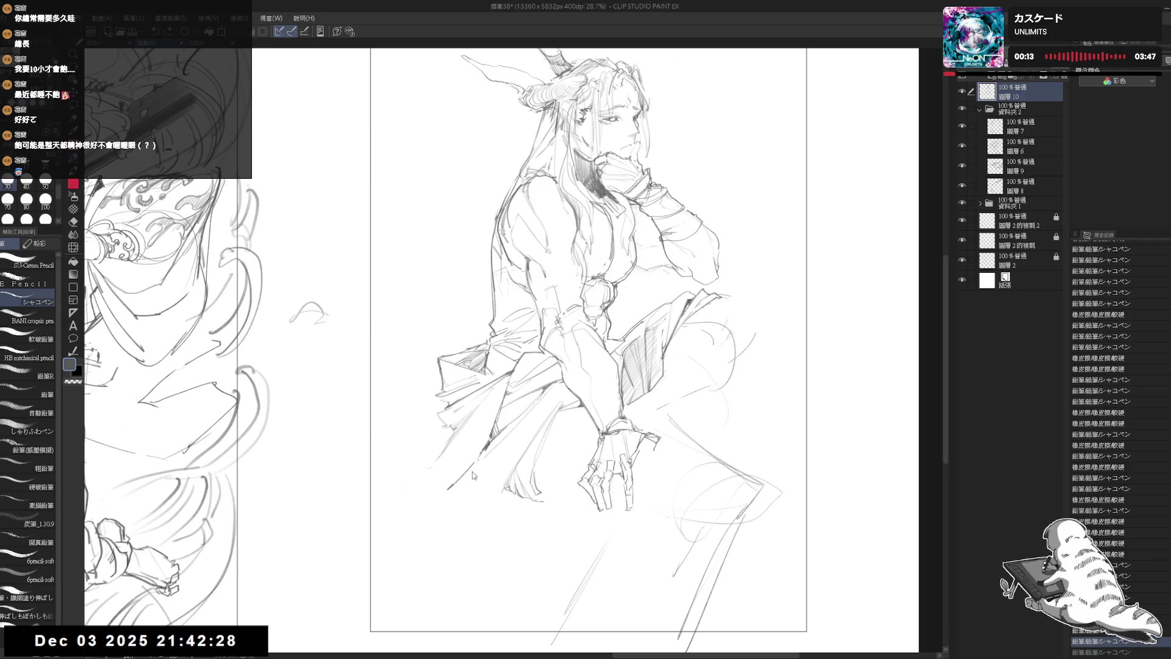
key("ctrl+y")
key("ctrl+y")
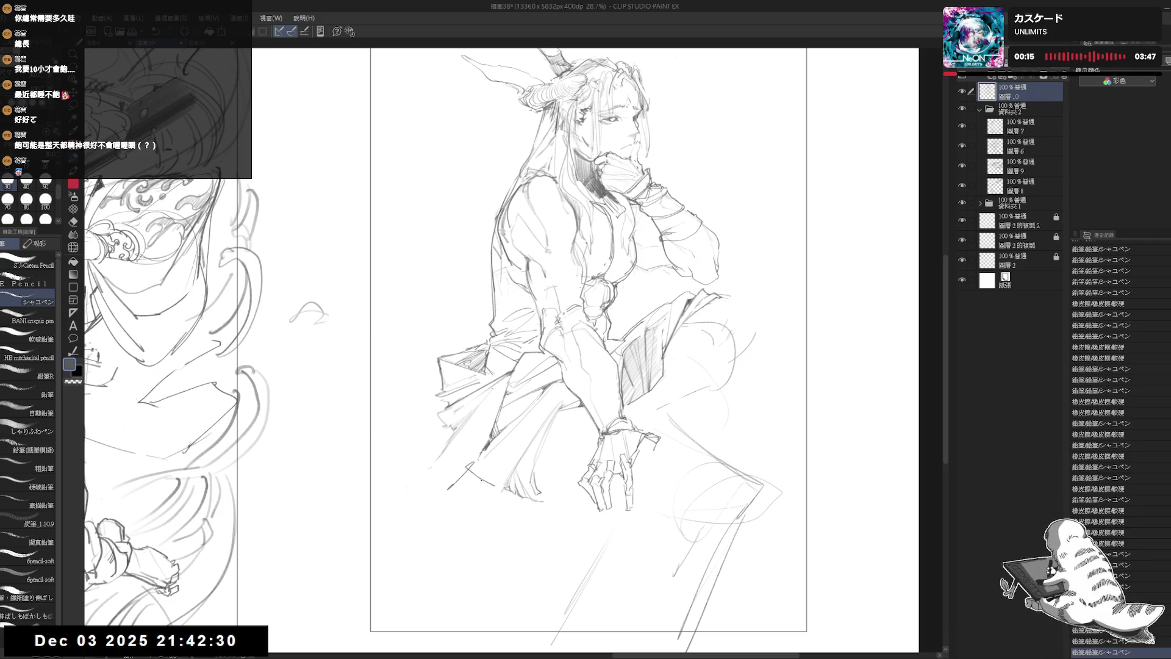
key("ctrl+z")
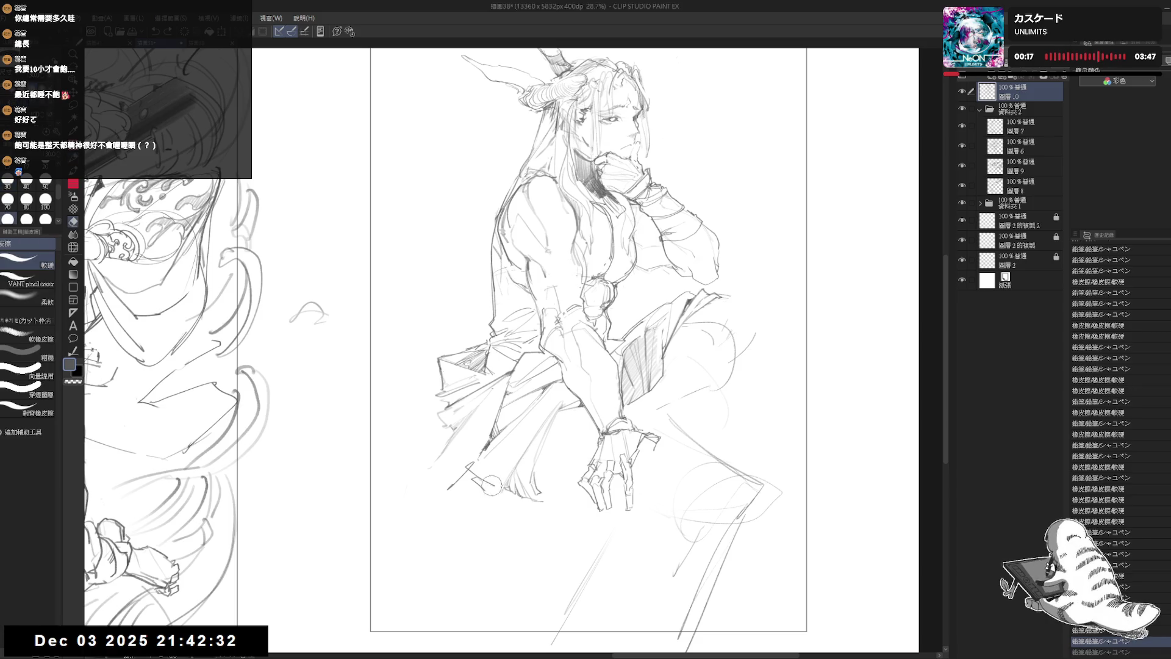
Draw a short stroke near the hand, then zoom out to see more of the page
key("e")
key("p")
left_click_drag(469, 473, 485, 488)
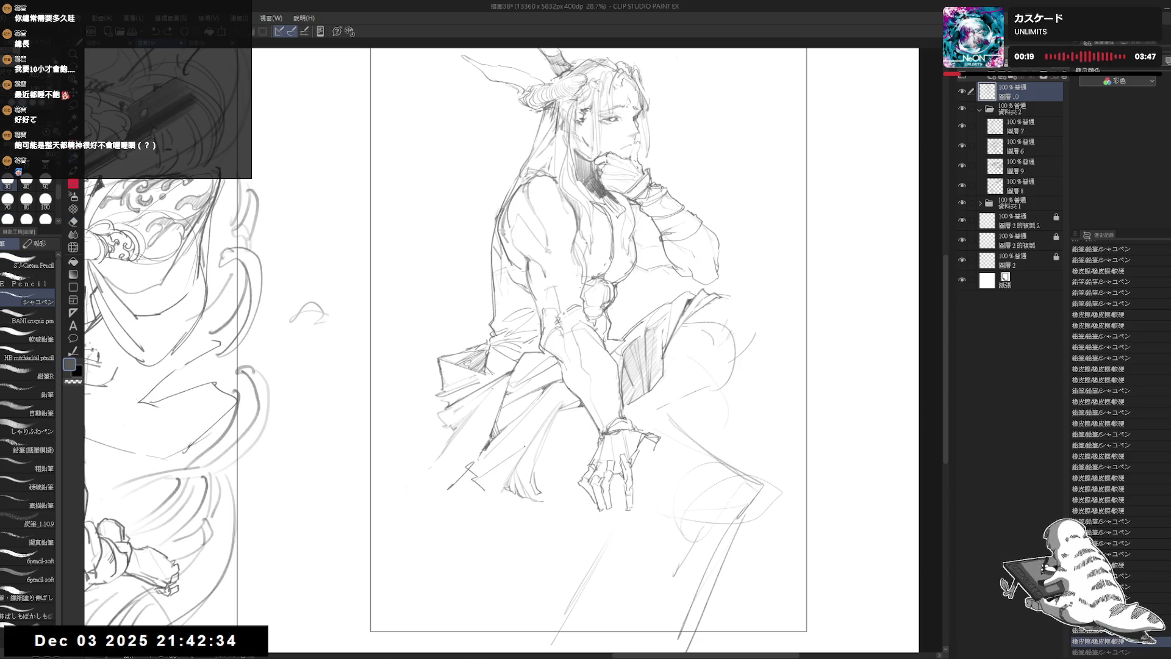
key("ctrl+y")
key("ctrl+y")
key("ctrl+y")
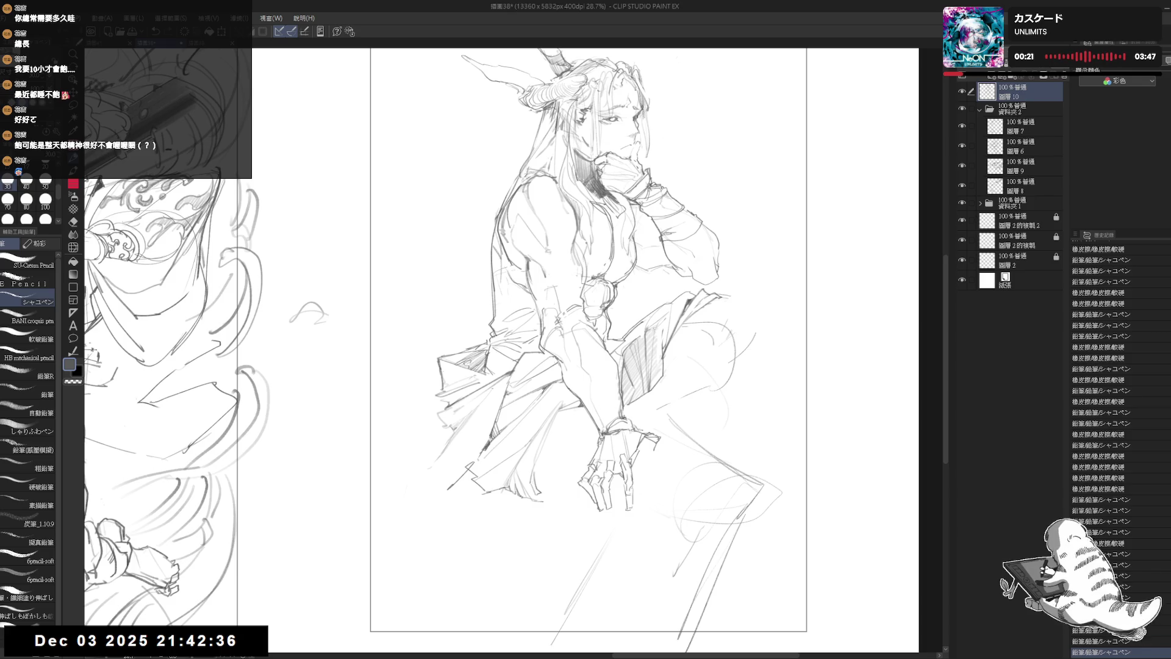
key("ctrl+minus")
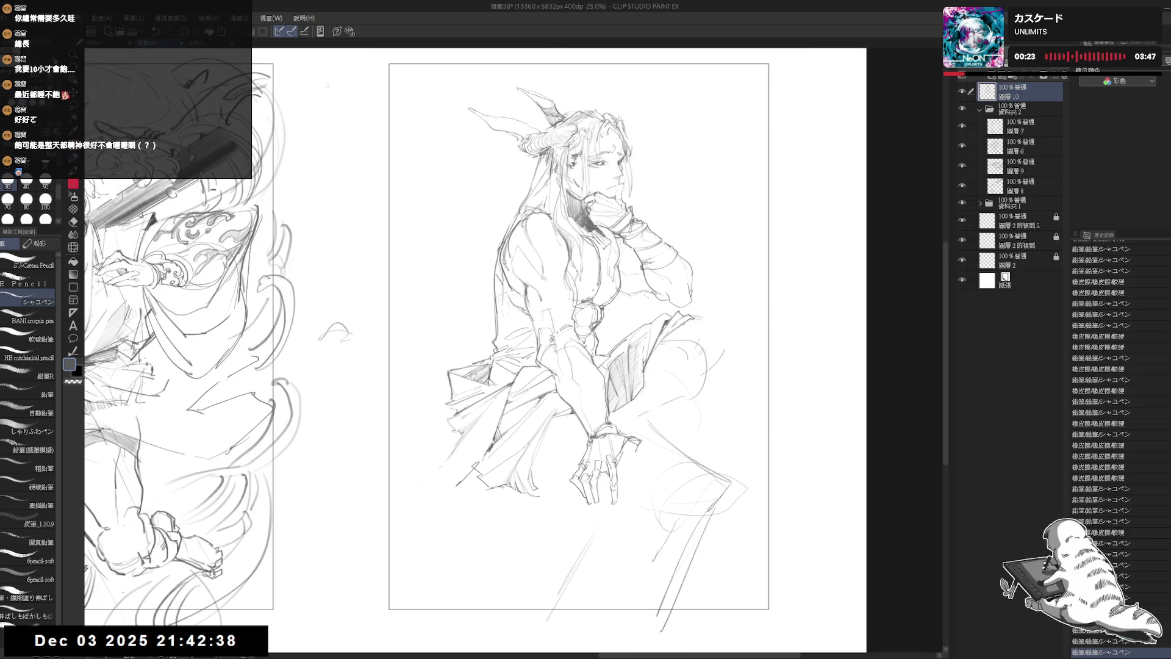
left_click_drag(496, 432, 527, 437)
Erase stray sketch lines, add a longer pencil stroke to the figure, and reset rotation upright
key("e")
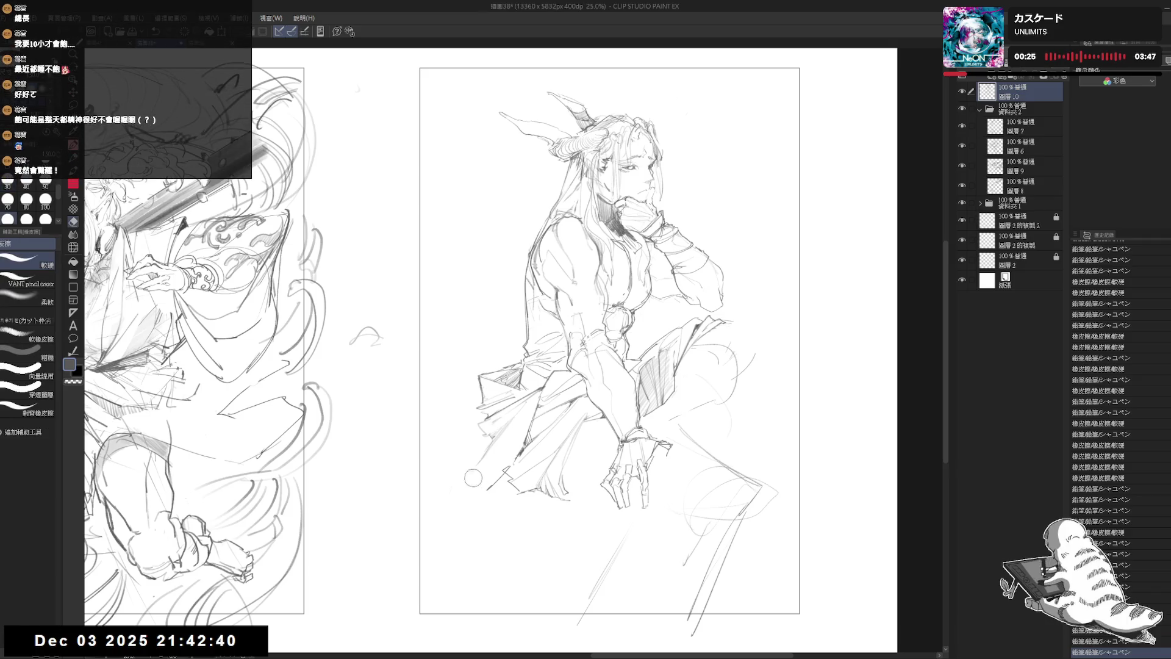
key("p")
mouse_move(470, 474)
left_mouse_down()
mouse_move(481, 458)
mouse_move(460, 445)
mouse_move(444, 454)
mouse_move(479, 430)
mouse_move(455, 445)
mouse_move(465, 443)
left_mouse_up()
mouse_move(460, 483)
left_mouse_down()
mouse_move(569, 438)
mouse_move(541, 454)
left_mouse_up()
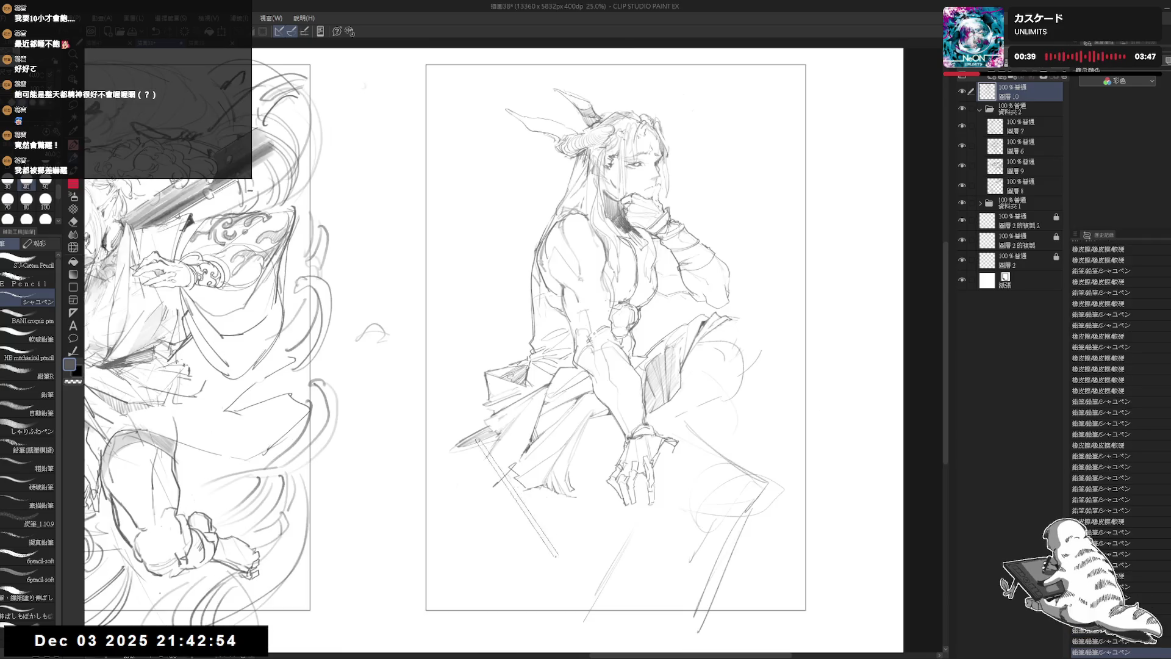
key("ctrl+at")
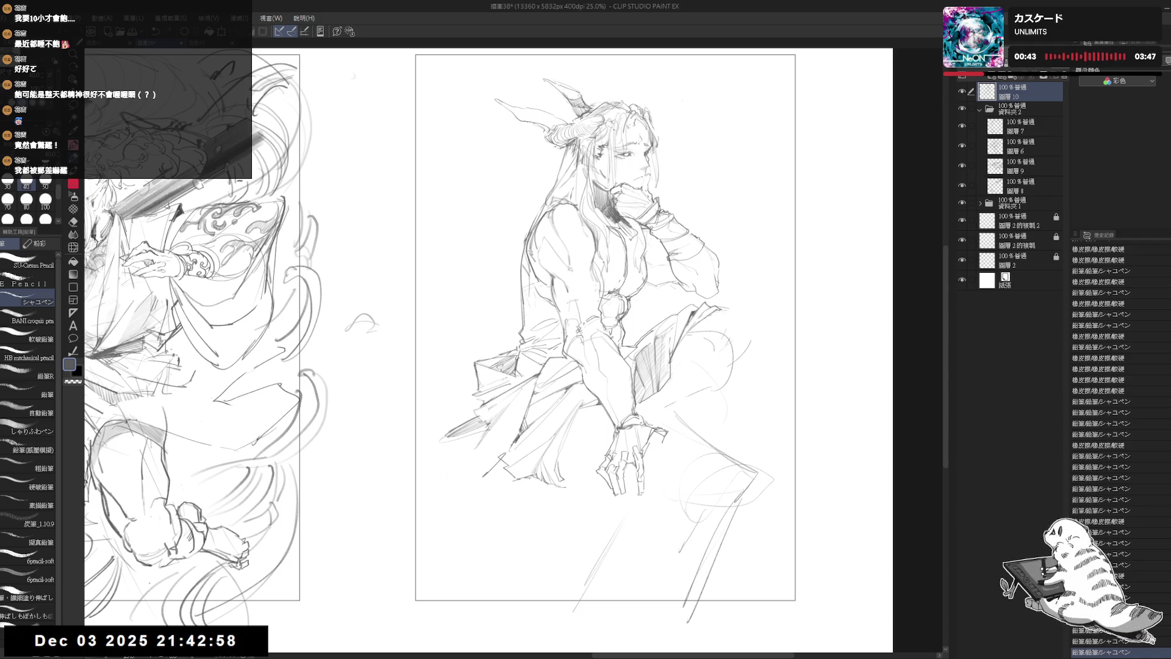
left_click_drag(668, 453, 660, 451)
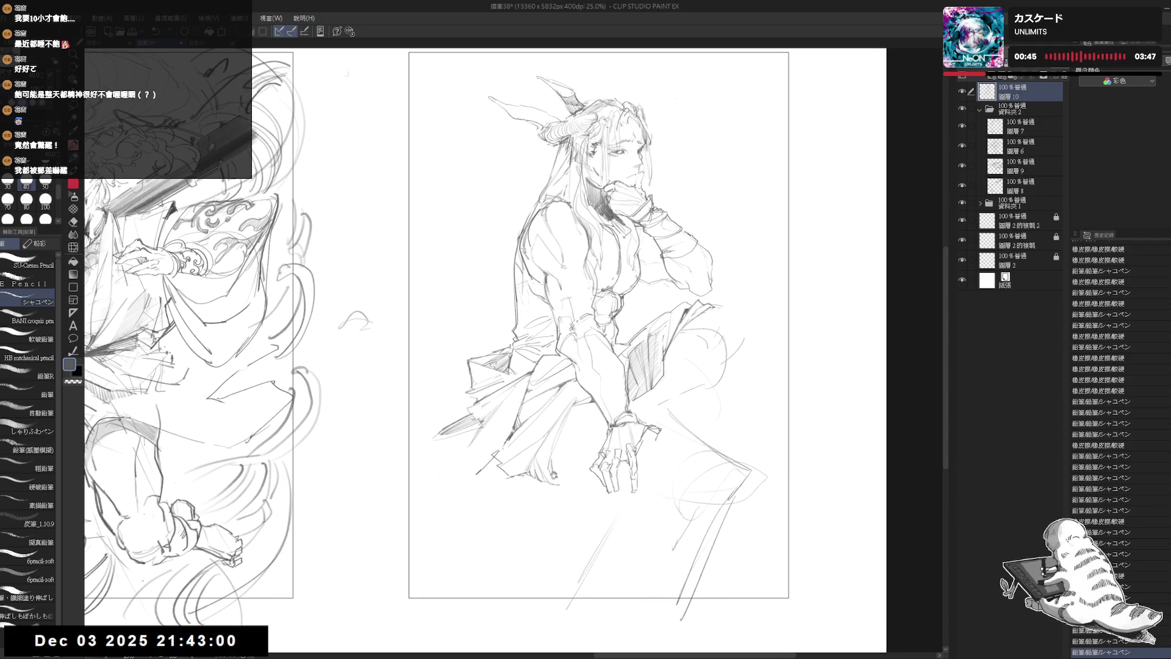
Erase a small area near the hand, darken a short stroke, and mirror the canvas to check
key("e")
left_click_drag(547, 470, 560, 483)
key("p")
left_click_drag(567, 402, 582, 402)
key("e")
key("p")
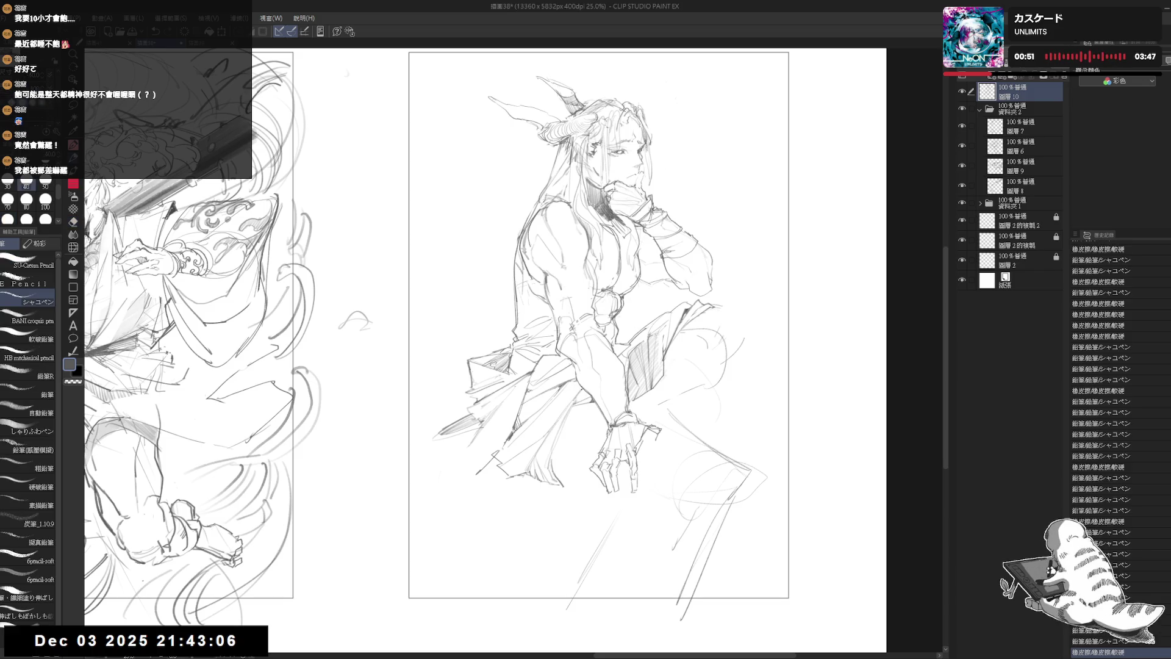
key("h")
key("h")
left_click_drag(585, 329, 663, 303)
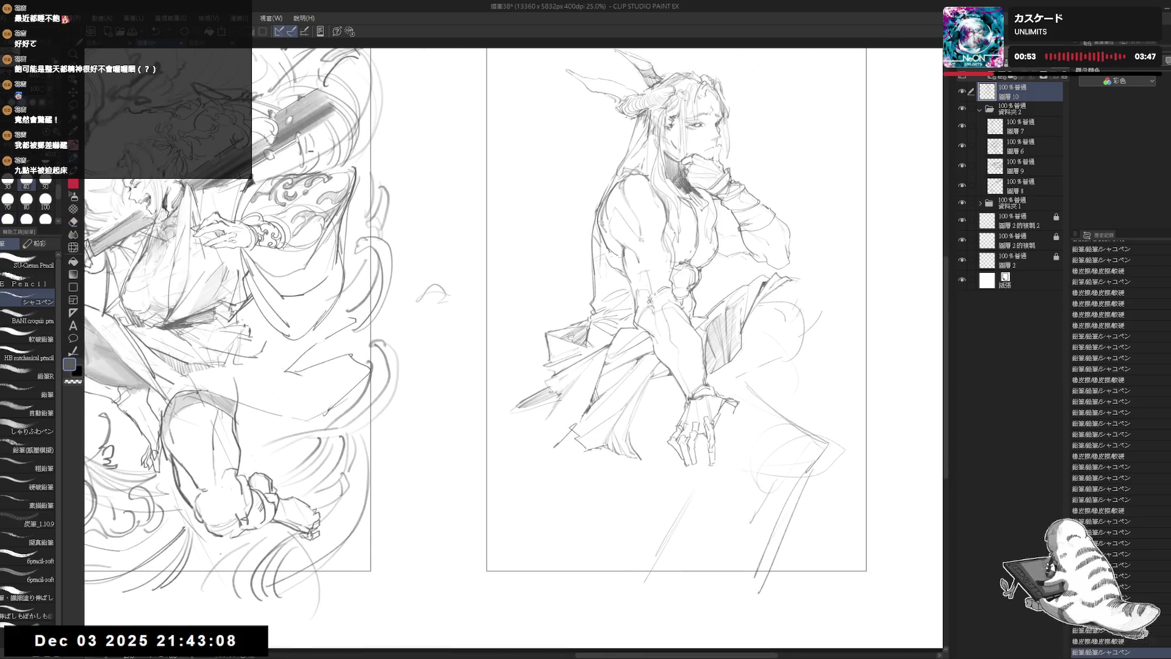
Lighten robe lines near the sash and add faint strokes at its left end
key("e")
left_click_drag(506, 420, 547, 396)
key("p")
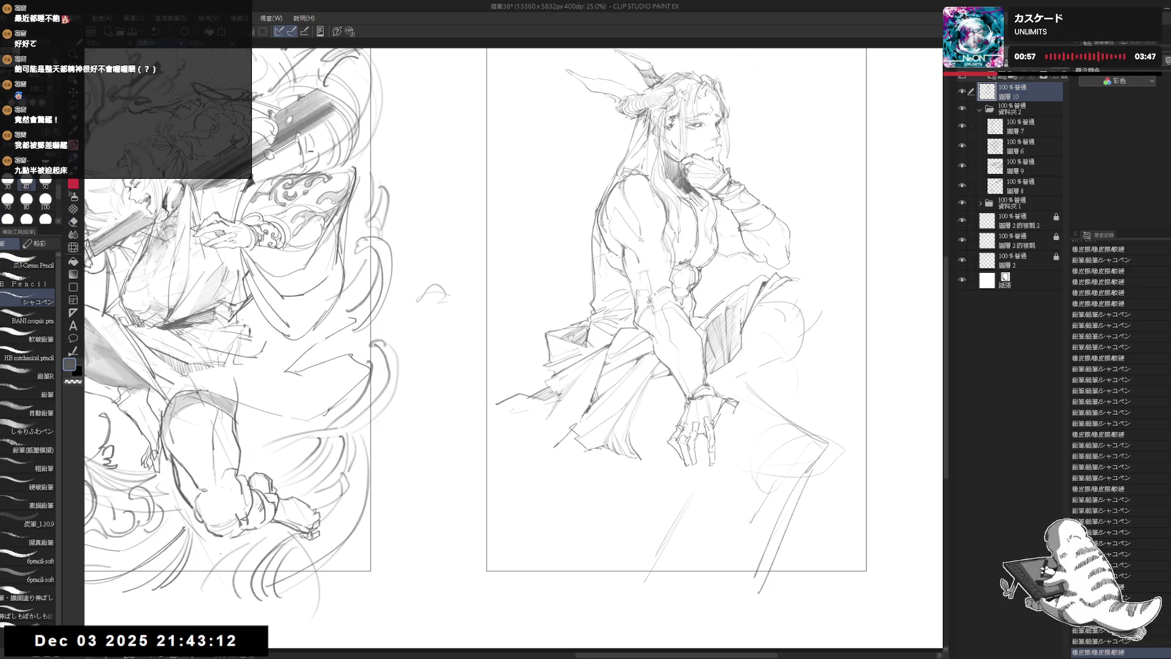
key("ctrl+z")
key("ctrl+z")
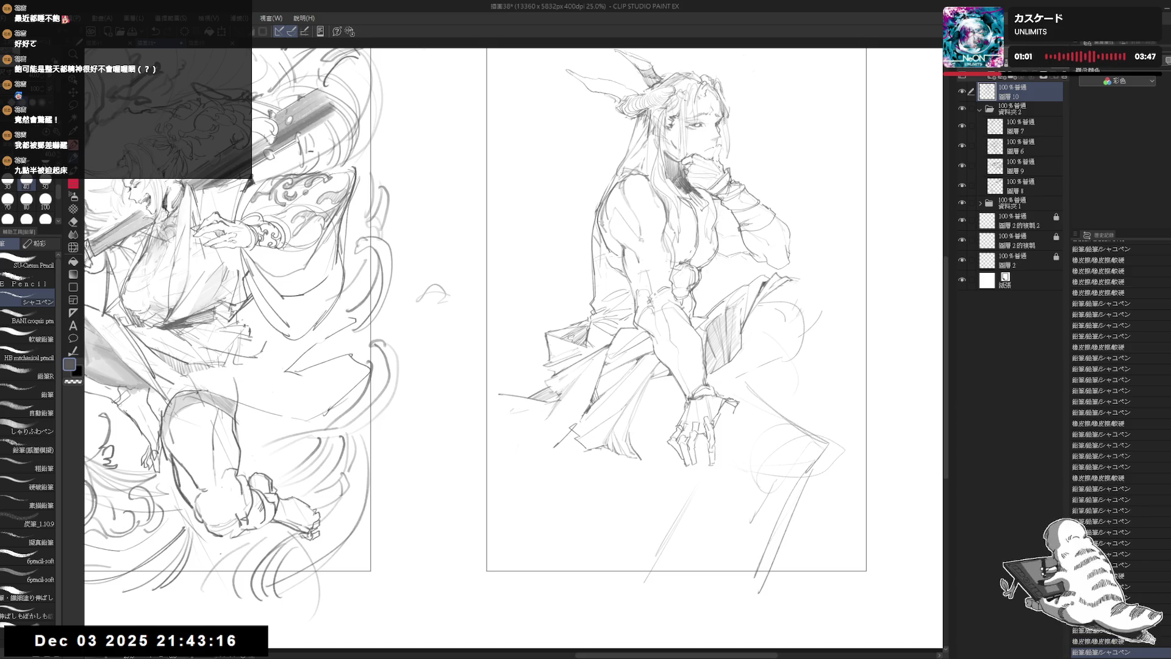
mouse_move(499, 396)
left_mouse_down()
mouse_move(483, 409)
mouse_move(527, 415)
left_mouse_up()
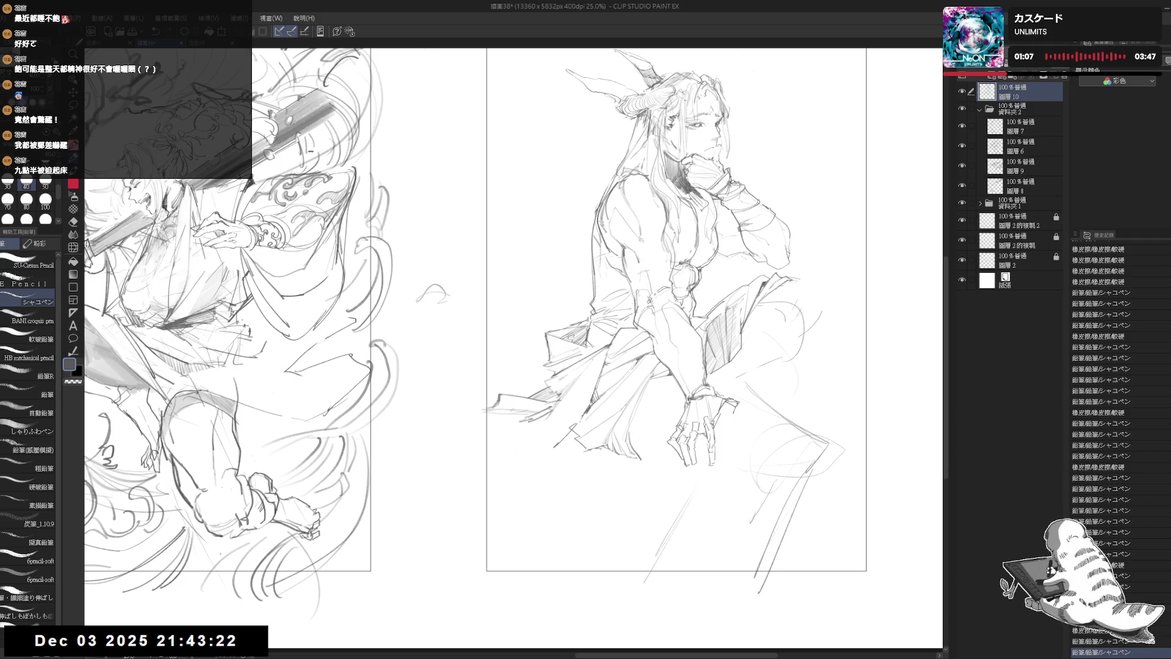
mouse_move(502, 414)
left_mouse_down()
mouse_move(524, 415)
mouse_move(438, 420)
mouse_move(548, 439)
left_mouse_up()
key("e")
key("p")
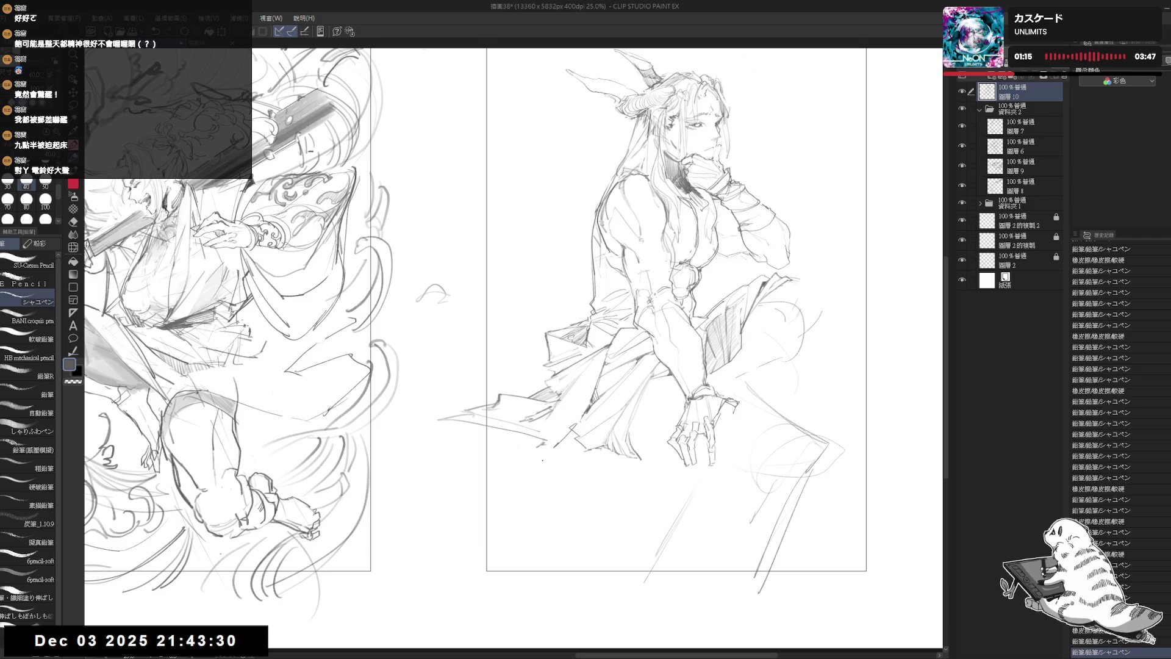
Mirror the view, try trial strokes right of the figure, and erase a short line
key("h")
key("h")
left_click_drag(789, 428, 709, 427)
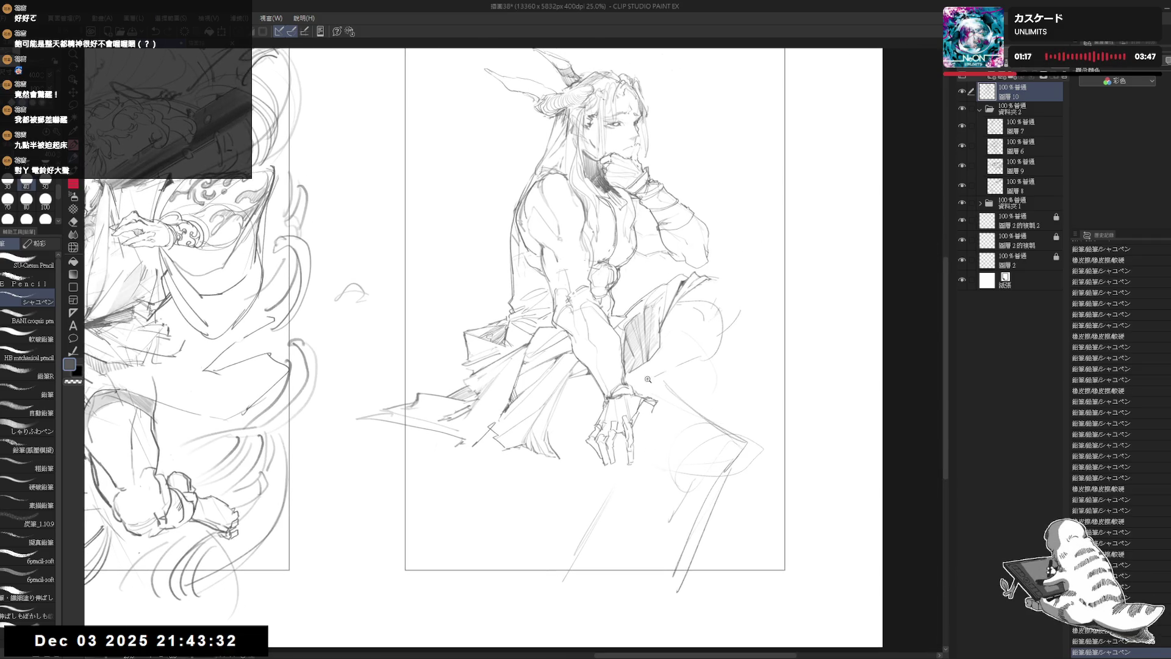
scroll(720, 378, "up", 1)
mouse_move(610, 370)
left_mouse_down()
mouse_move(678, 408)
mouse_move(636, 459)
left_mouse_up()
key("ctrl+z")
key("e")
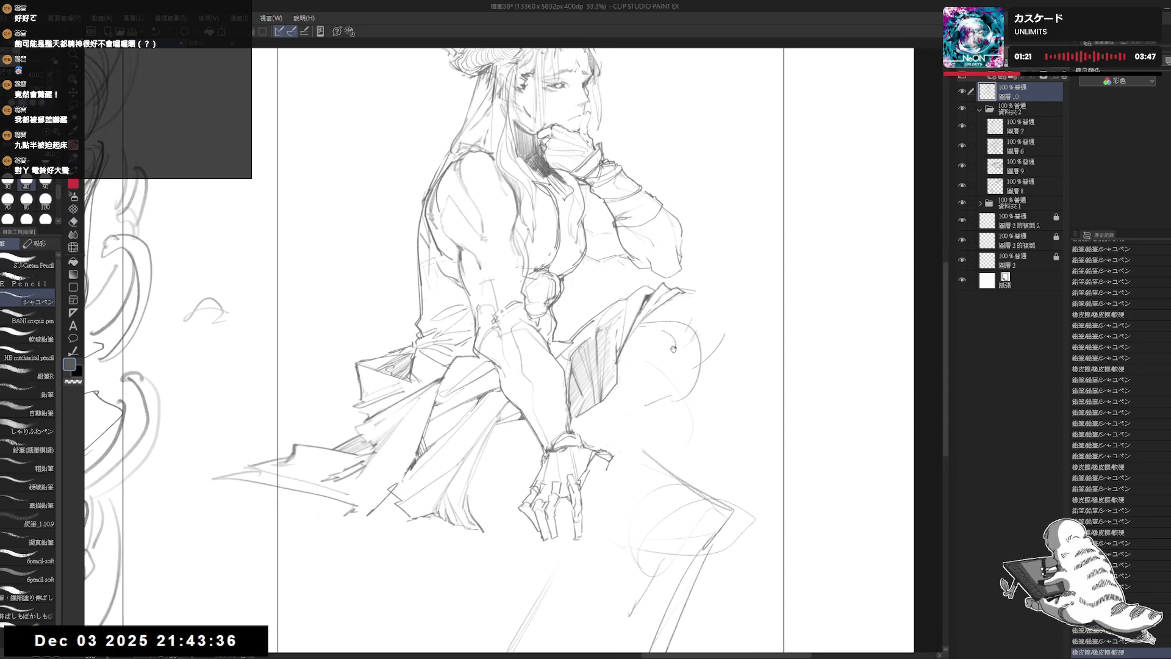
left_click_drag(670, 347, 677, 370)
key("p")
left_click_drag(643, 431, 677, 399)
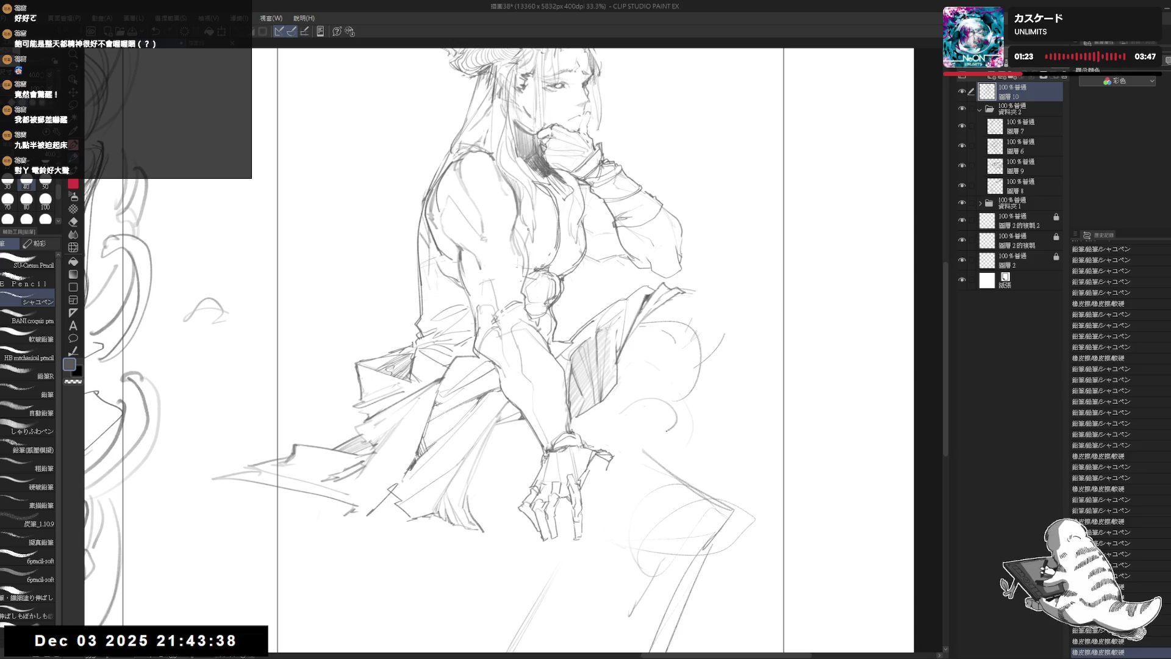
key("ctrl+z")
Sketch curling robe strokes right of the figure and erase part of them
mouse_move(676, 457)
left_mouse_down()
mouse_move(645, 421)
mouse_move(666, 397)
left_mouse_up()
key("e")
left_click_drag(657, 455, 625, 416)
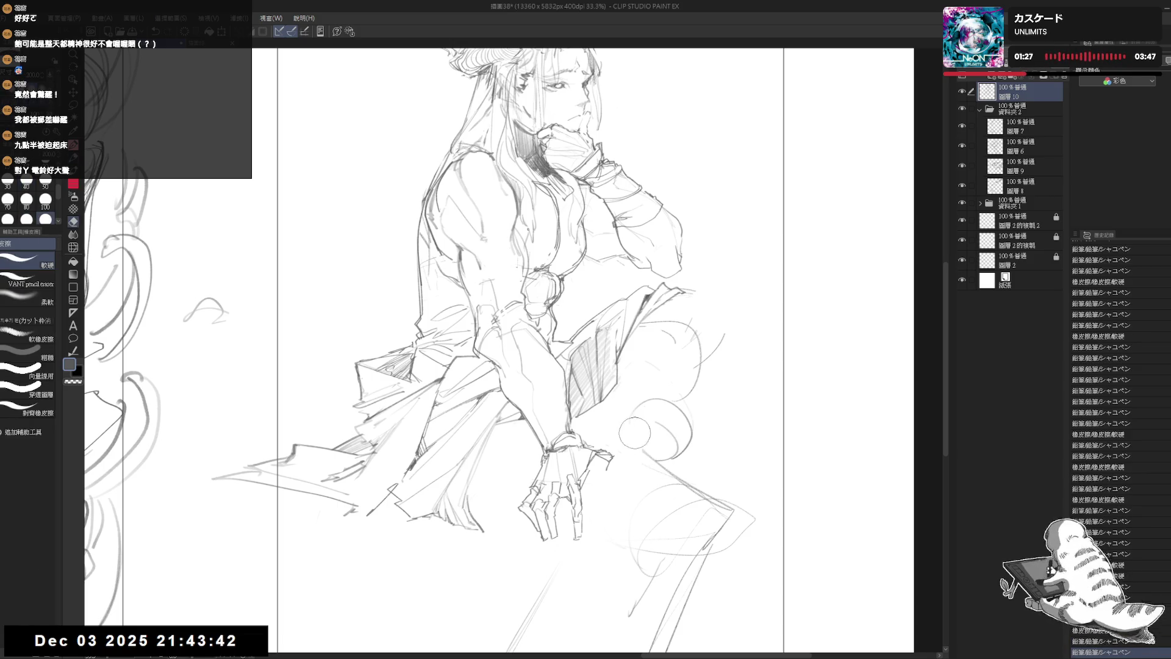
key("p")
scroll(664, 438, "down", 1)
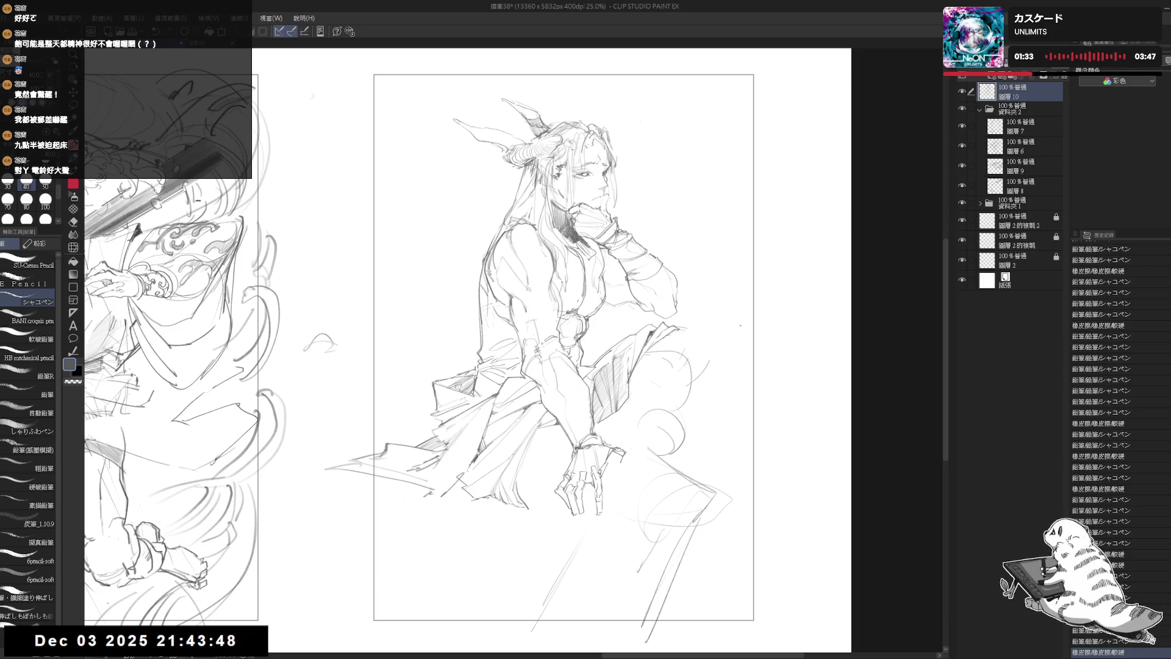
Erase marks near the raised knee, mirror the view, and sketch a faint knee line
left_click_drag(677, 349, 681, 366)
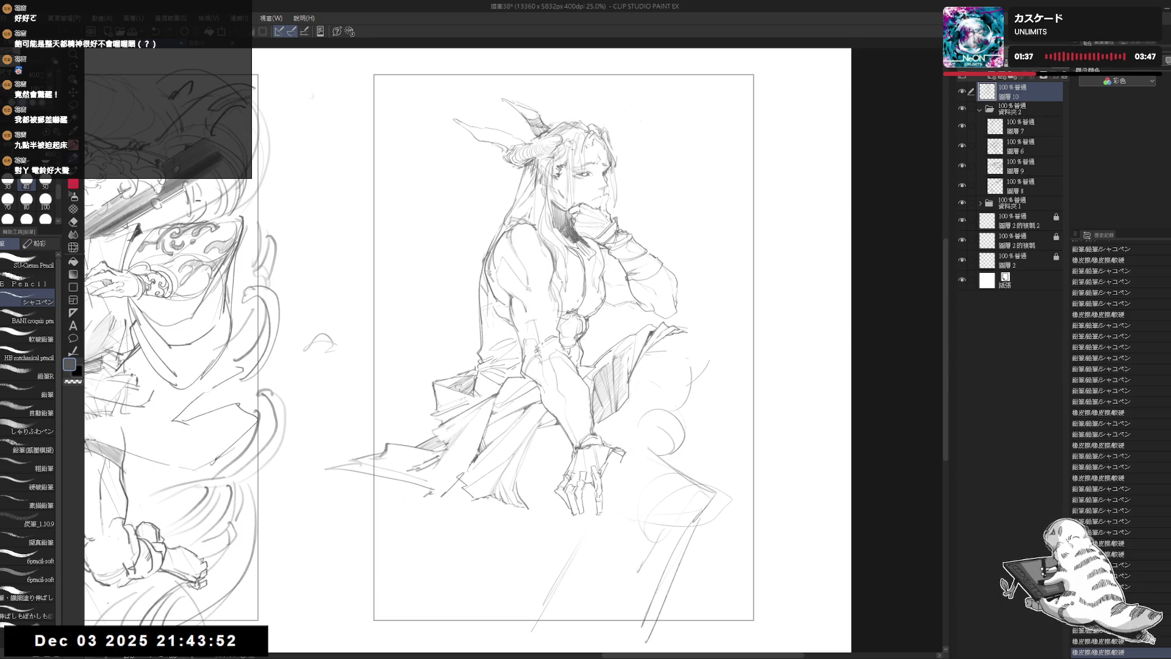
key("e")
mouse_move(677, 347)
left_mouse_down()
mouse_move(686, 329)
mouse_move(702, 330)
mouse_move(691, 333)
left_mouse_up()
key("p")
key("e")
key("p")
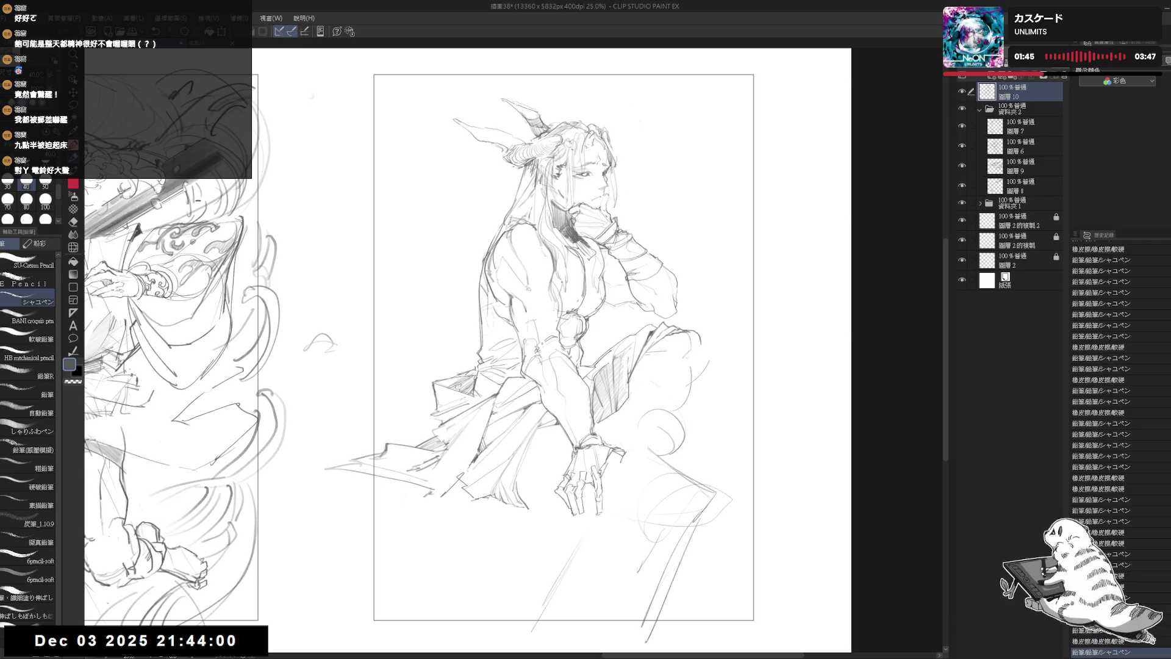
key("h")
key("h")
scroll(747, 327, "up", 2)
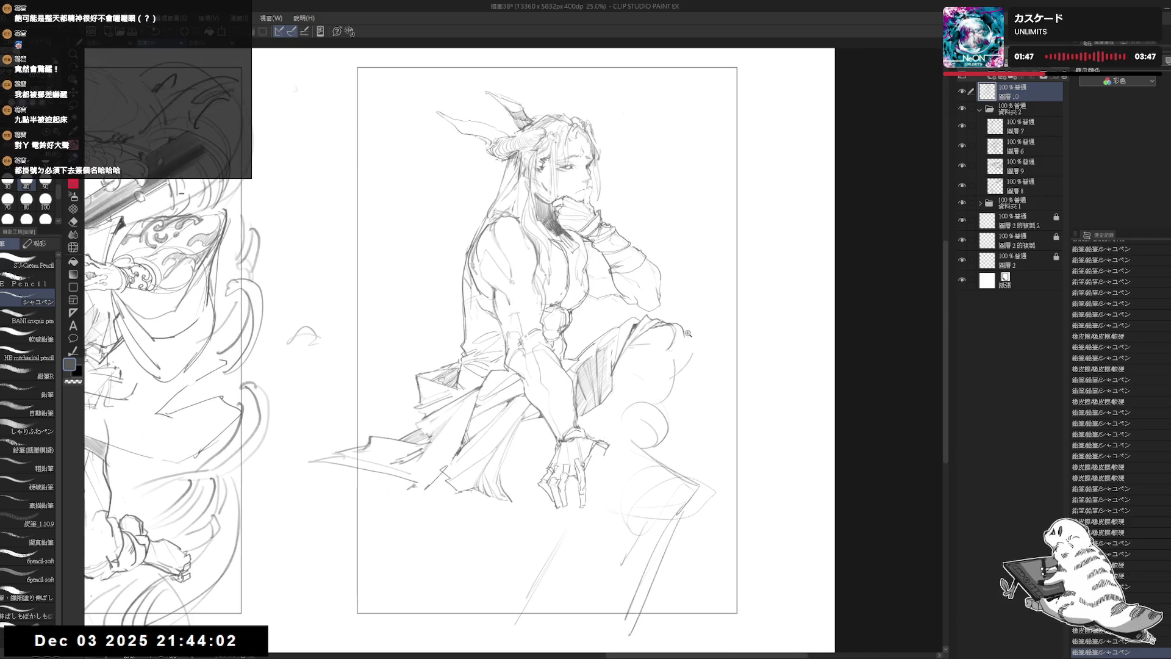
mouse_move(678, 342)
left_mouse_down()
mouse_move(686, 335)
mouse_move(680, 366)
mouse_move(684, 344)
mouse_move(652, 366)
mouse_move(692, 342)
mouse_move(659, 378)
mouse_move(679, 360)
mouse_move(668, 369)
left_mouse_up()
key("e")
key("p")
Erase lines around the knee and add a small pencil mark there
key("e")
key("p")
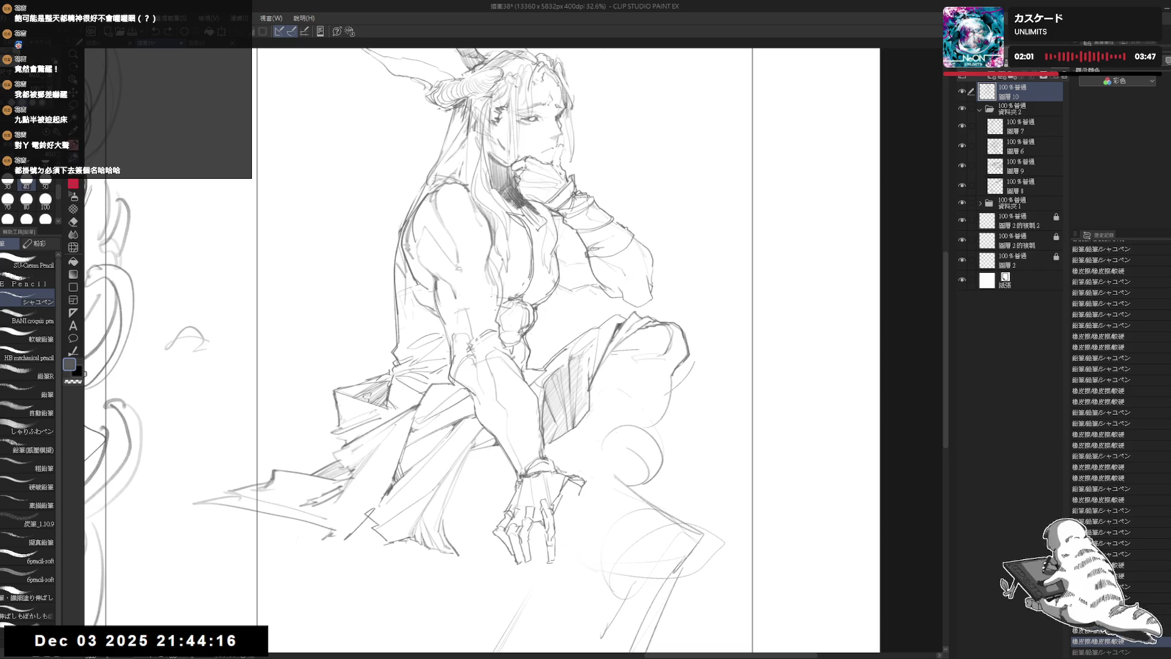
key("e")
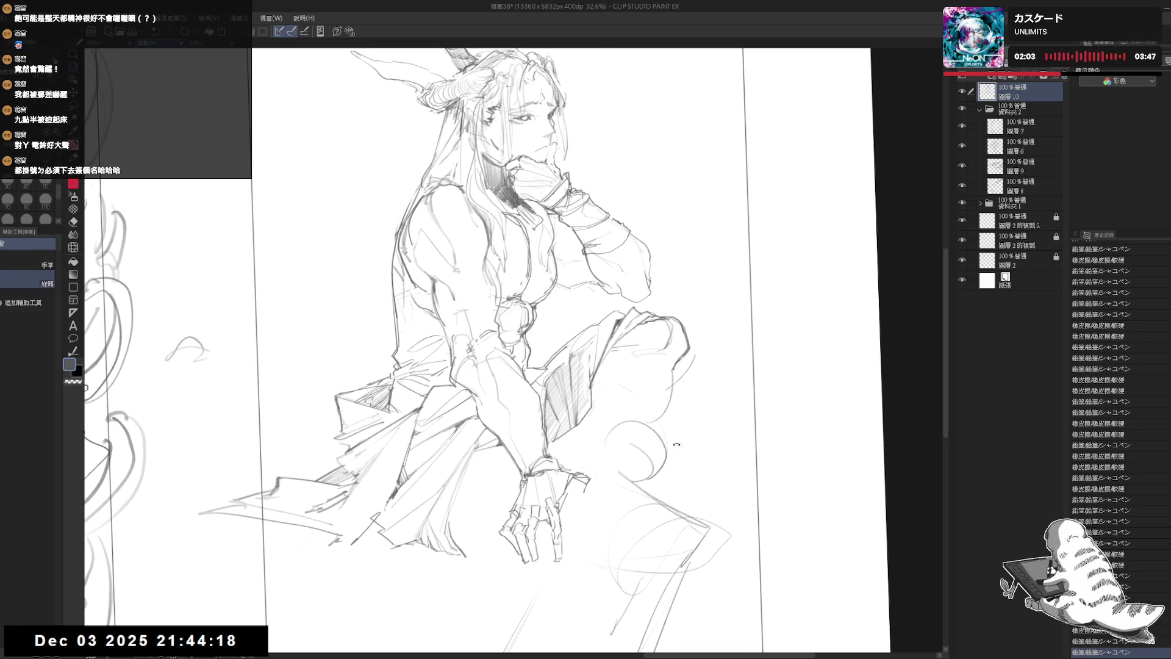
left_click_drag(697, 358, 686, 381)
key("p")
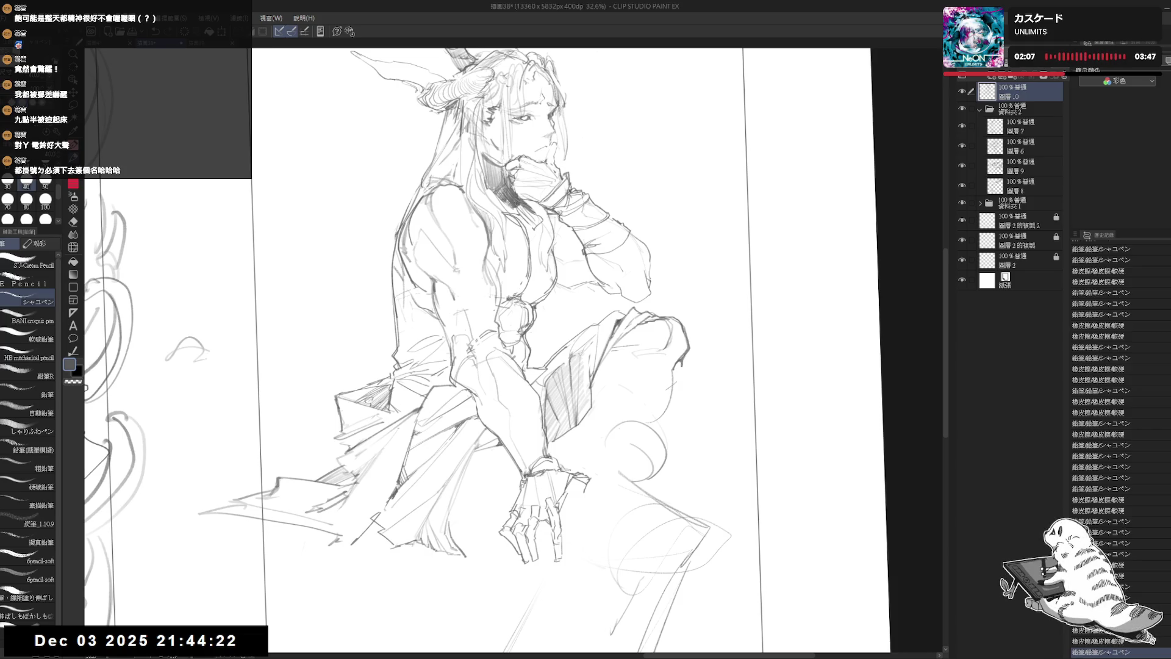
left_click_drag(677, 366, 682, 377)
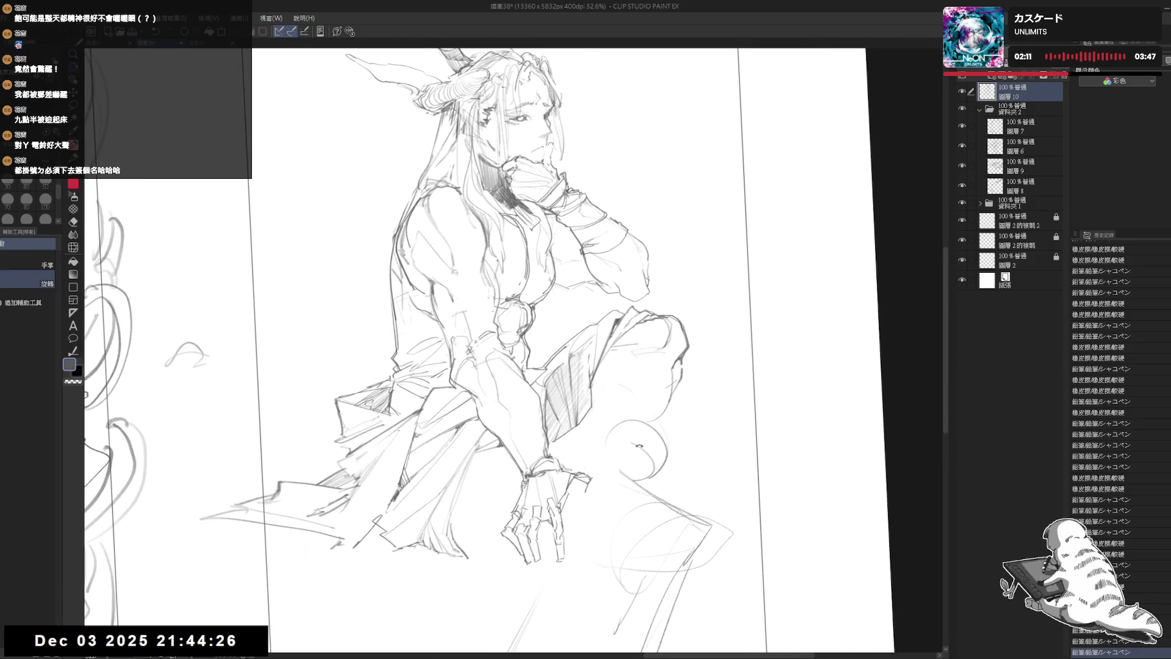
Dab out knee lines, reset the rotation upright, and draw an arcing line under the knee
key("e")
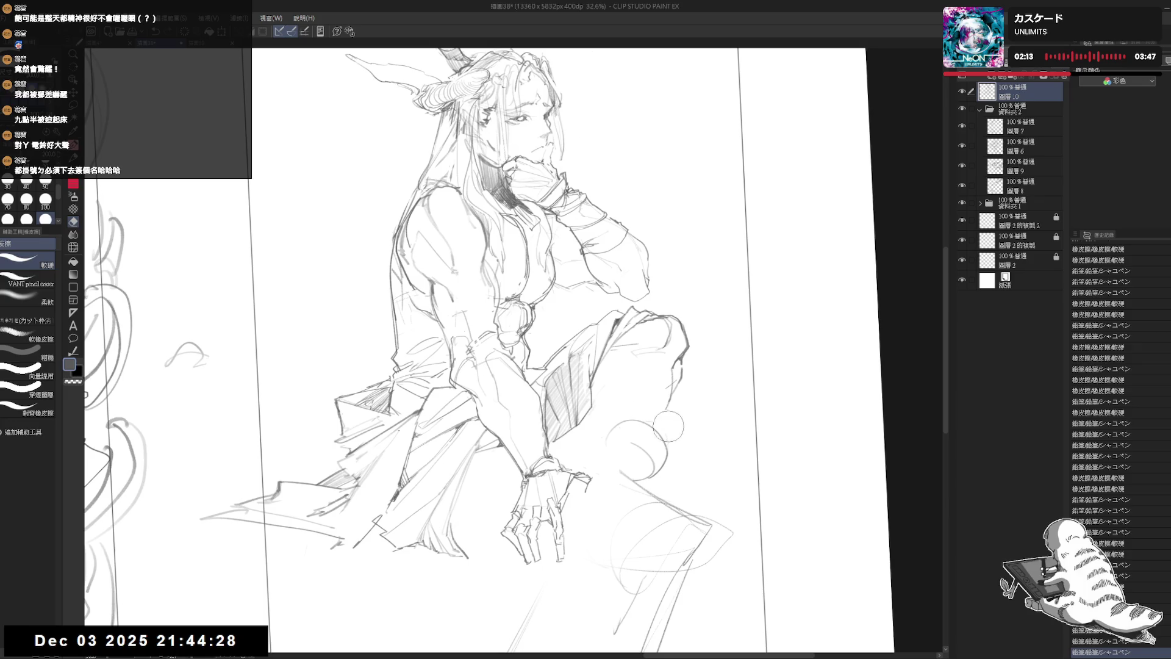
mouse_move(653, 391)
left_mouse_down()
mouse_move(677, 394)
mouse_move(650, 433)
left_mouse_up()
key("p")
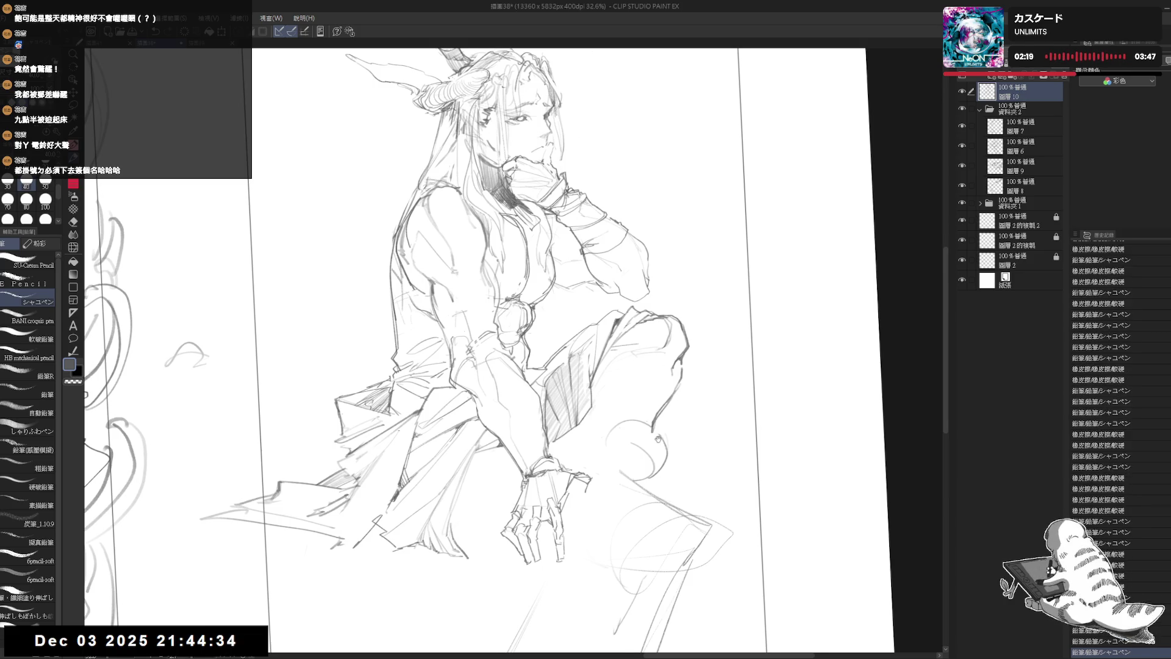
left_click_drag(676, 481, 681, 474)
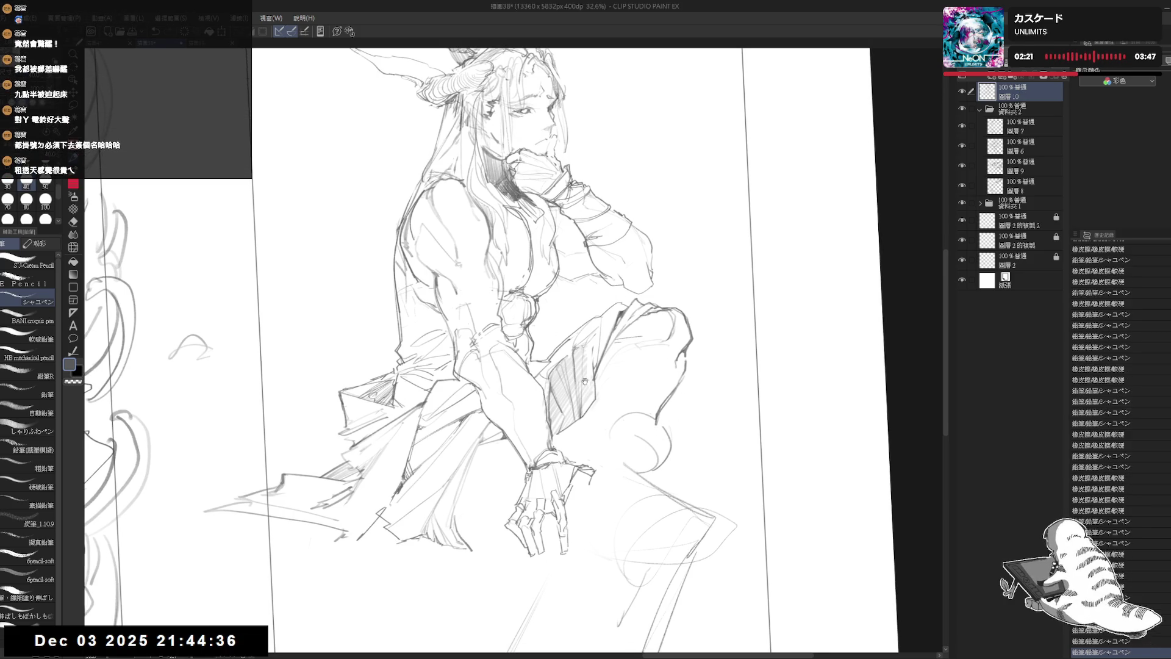
key("ctrl+0")
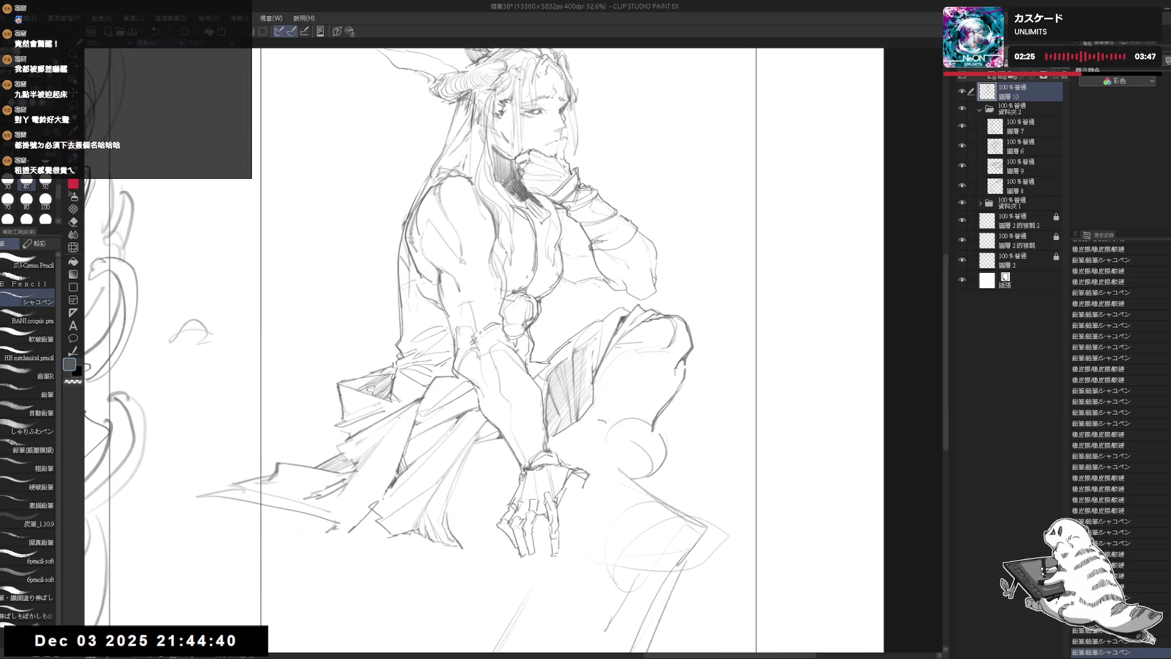
left_click_drag(595, 427, 605, 426)
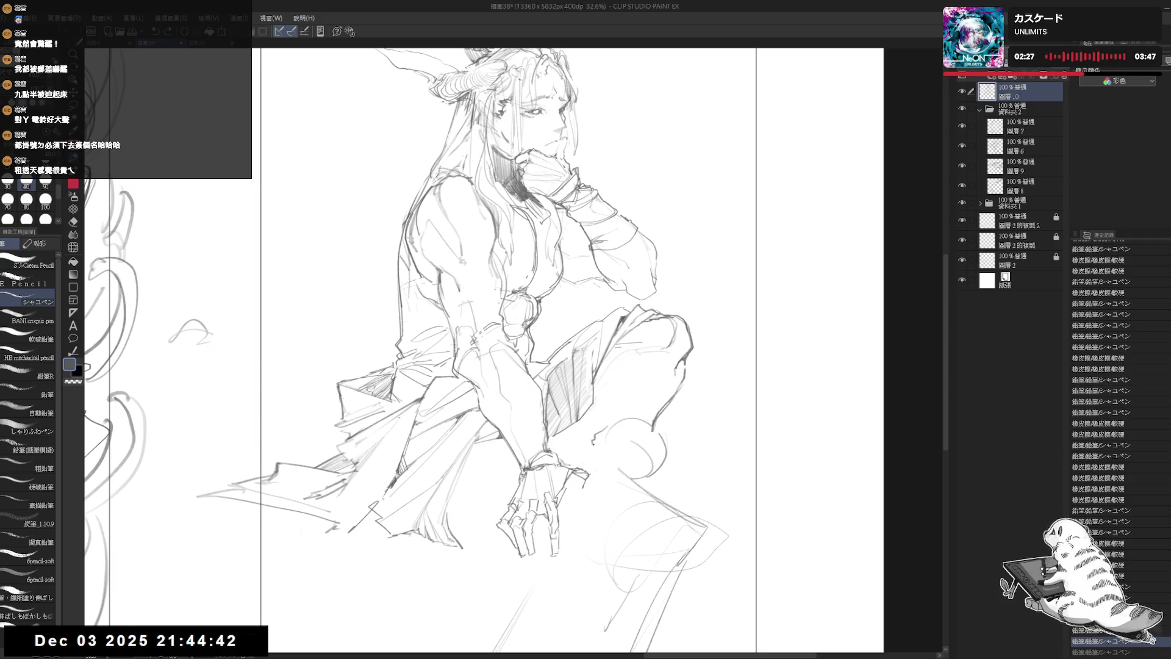
left_click_drag(596, 438, 646, 418)
Erase faint lines below the knee and a small area on the knee itself
key("e")
left_click_drag(653, 457, 616, 427)
key("p")
key("e")
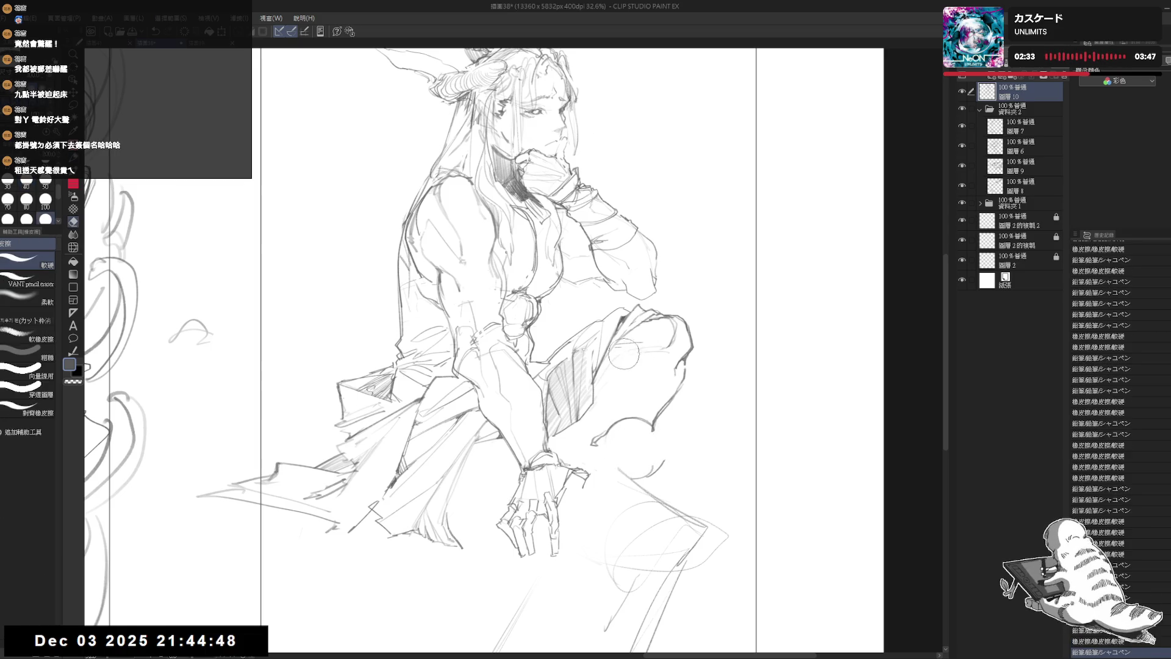
mouse_move(634, 335)
left_mouse_down()
mouse_move(612, 357)
mouse_move(655, 336)
mouse_move(662, 353)
mouse_move(648, 340)
mouse_move(647, 360)
mouse_move(631, 342)
mouse_move(612, 368)
left_mouse_up()
key("p")
key("e")
key("p")
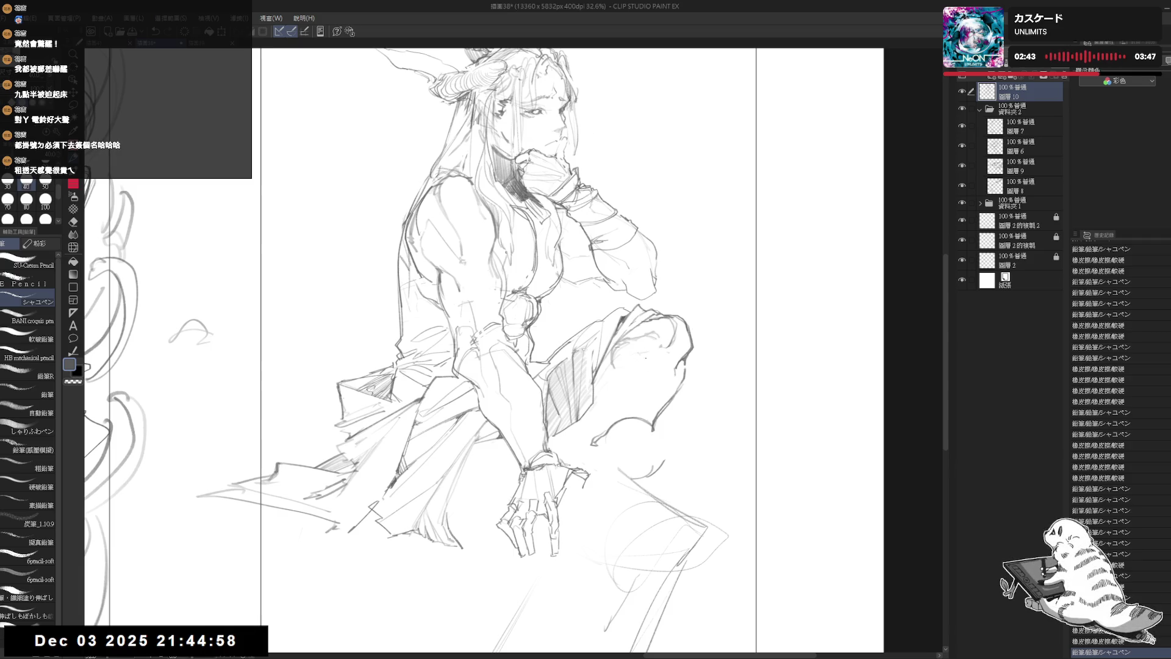
Add faint hatching strokes on, beside and below the bent knee
mouse_move(629, 351)
left_mouse_down()
mouse_move(640, 346)
mouse_move(650, 373)
mouse_move(599, 434)
left_mouse_up()
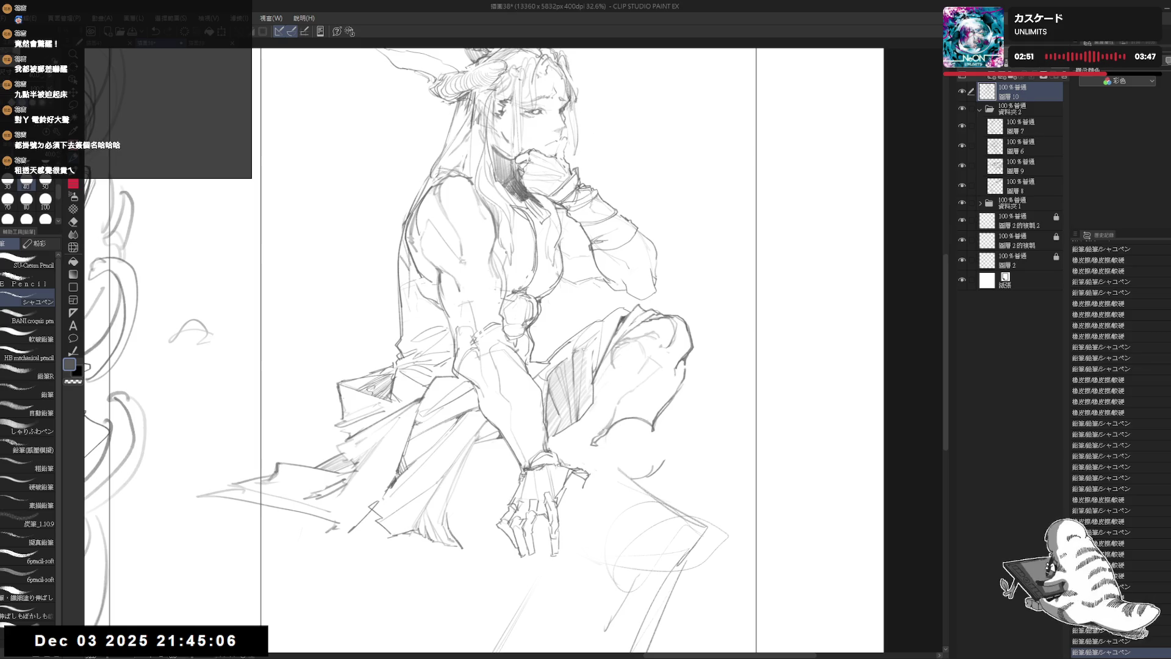
left_click_drag(609, 360, 605, 378)
left_click_drag(611, 418, 594, 442)
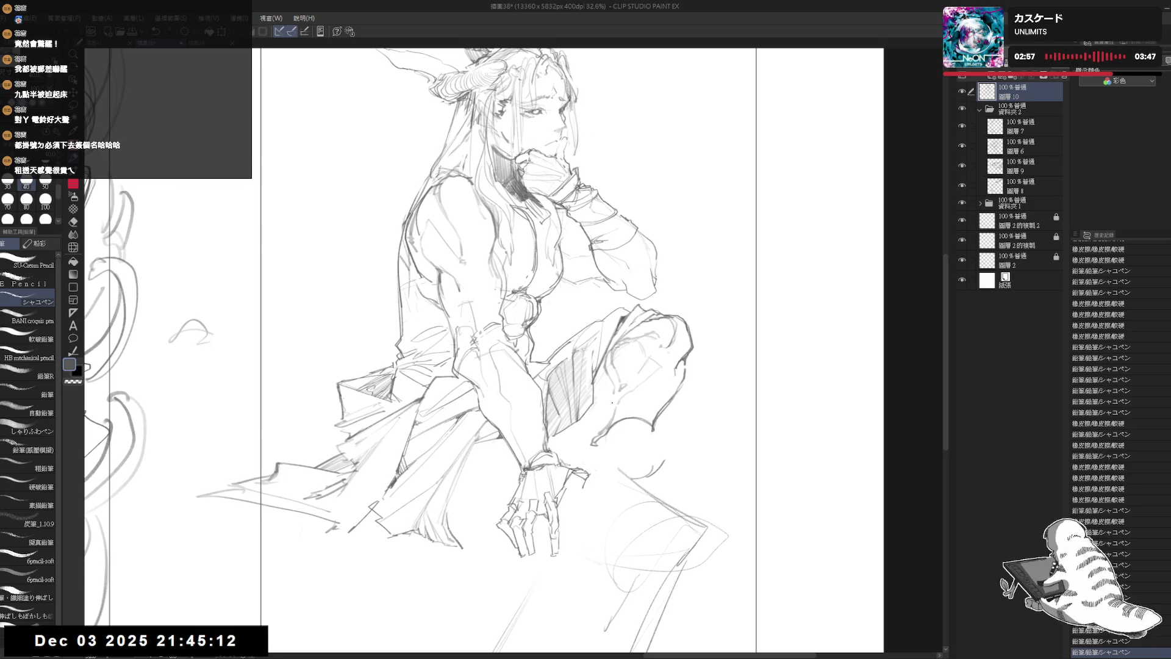
left_click_drag(612, 399, 600, 429)
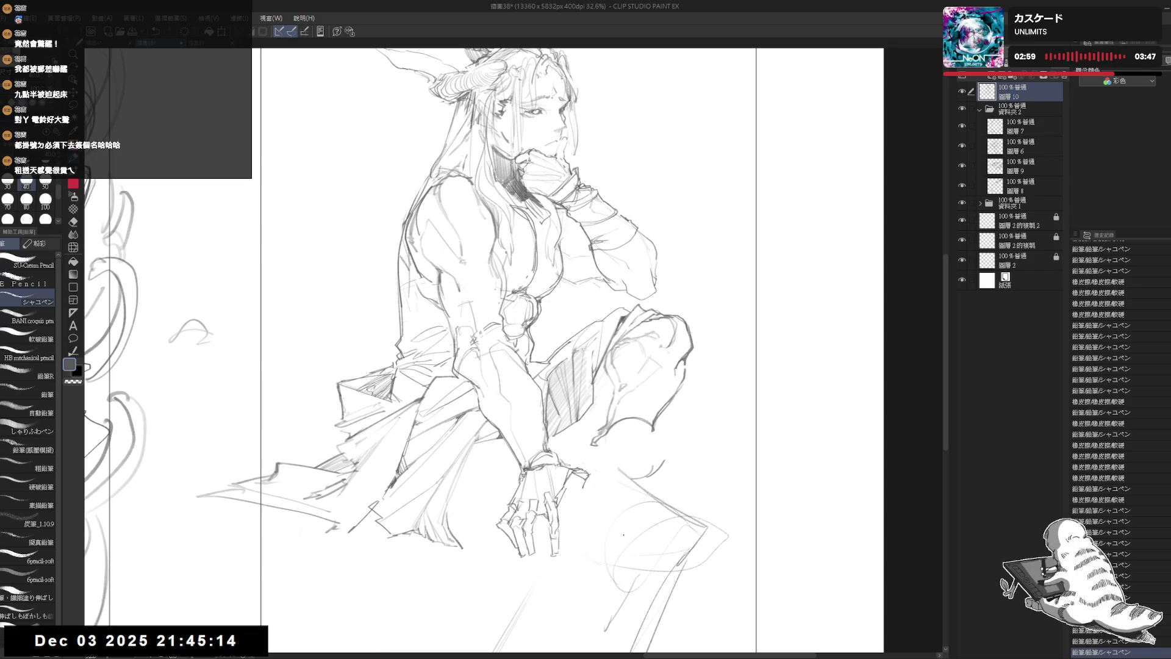
Sketch faint strokes around the knee, then erase the stray pencil marks there
scroll(483, 375, "up", 4)
mouse_move(475, 467)
left_mouse_down()
mouse_move(491, 485)
mouse_move(493, 462)
mouse_move(543, 506)
mouse_move(576, 427)
left_mouse_up()
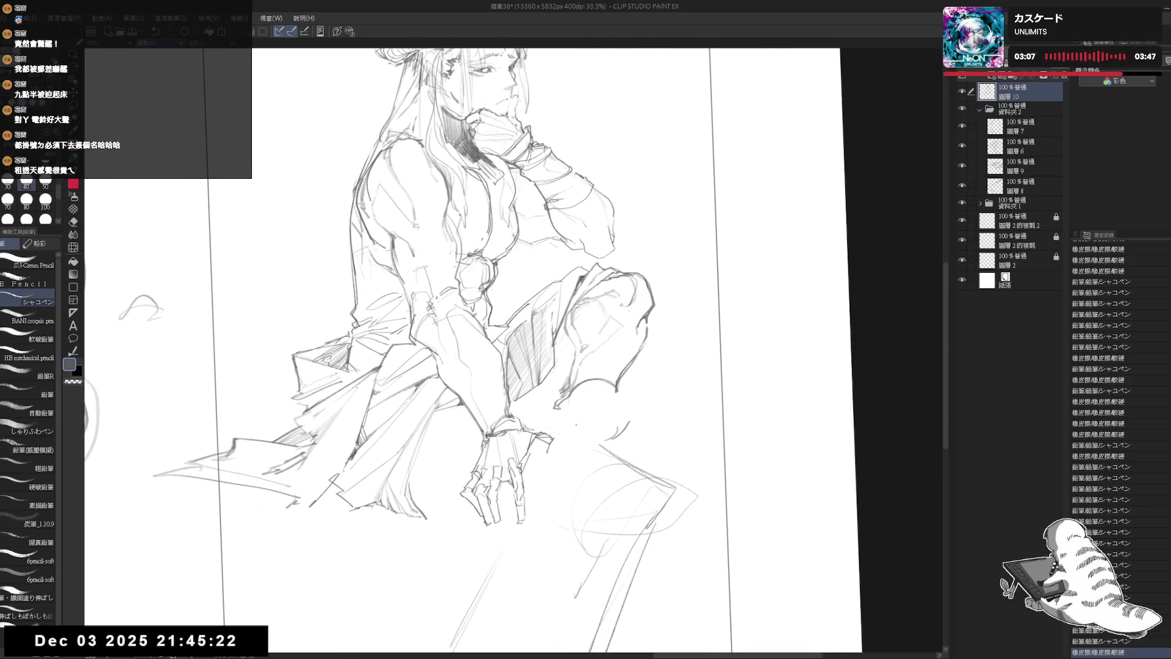
mouse_move(560, 412)
left_mouse_down()
mouse_move(565, 403)
mouse_move(546, 426)
mouse_move(559, 403)
left_mouse_up()
key("e")
mouse_move(532, 421)
left_mouse_down()
mouse_move(576, 439)
mouse_move(632, 429)
mouse_move(633, 408)
mouse_move(566, 406)
mouse_move(598, 397)
mouse_move(611, 407)
left_mouse_up()
key("p")
Undo the last two short strokes below the knee
key("e")
key("p")
key("ctrl+z")
key("ctrl+z")
key("e")
key("p")
key("ctrl+z")
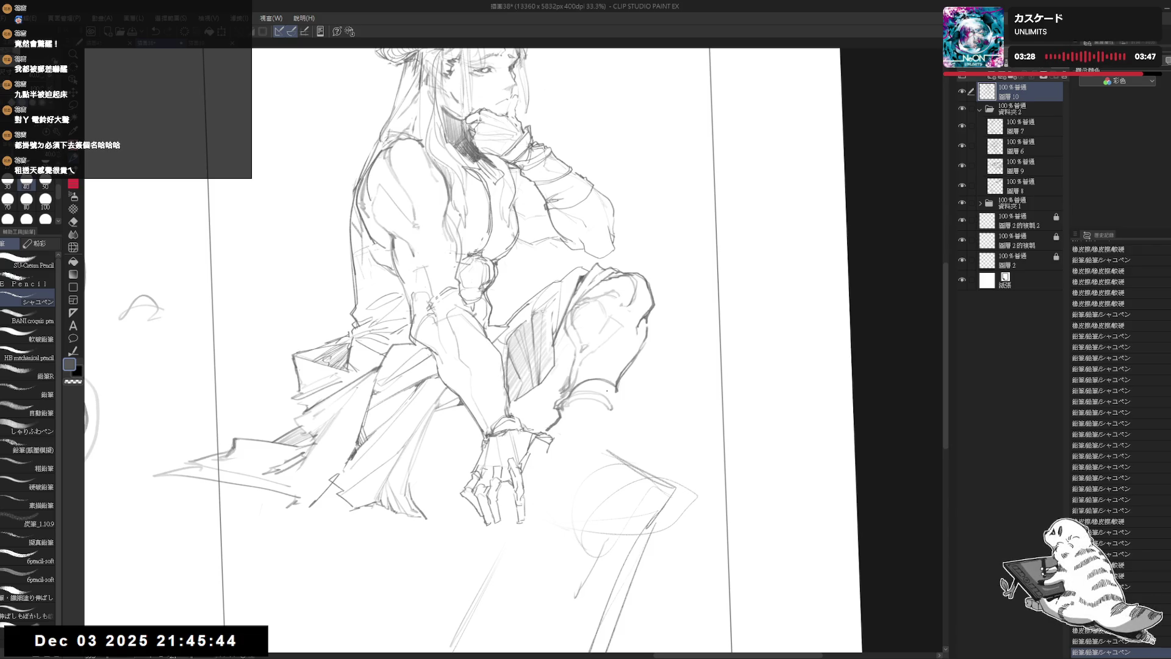
Erase small stray marks at the knee, undoing one overreaching erase
key("e")
left_click_drag(640, 378, 619, 407)
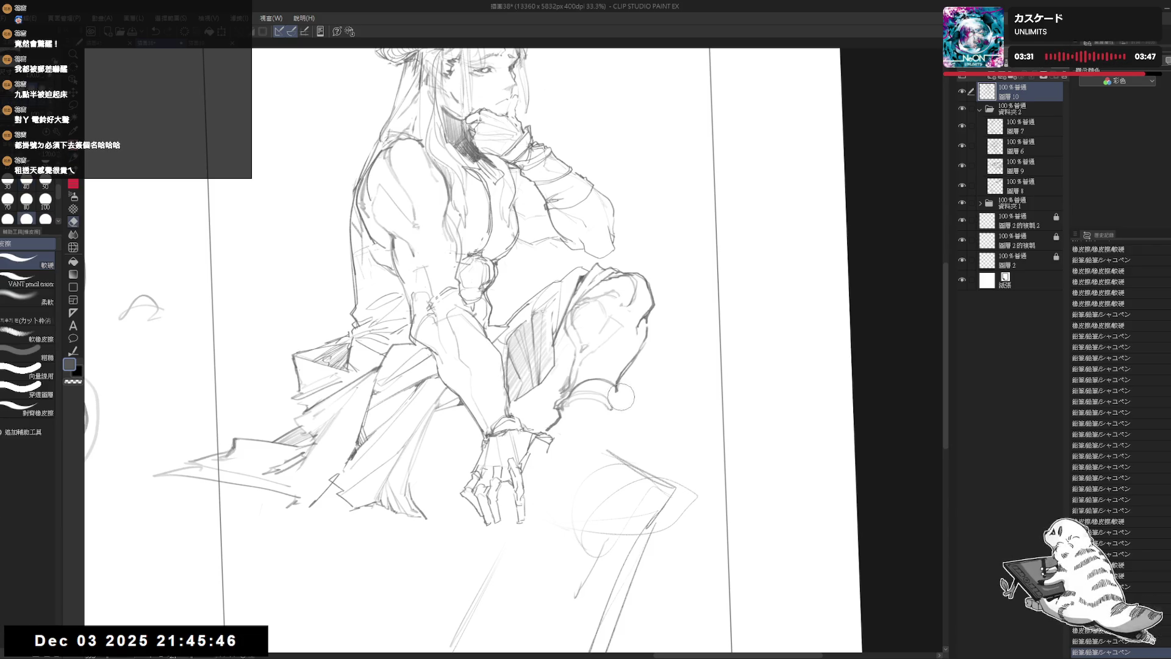
key("ctrl+z")
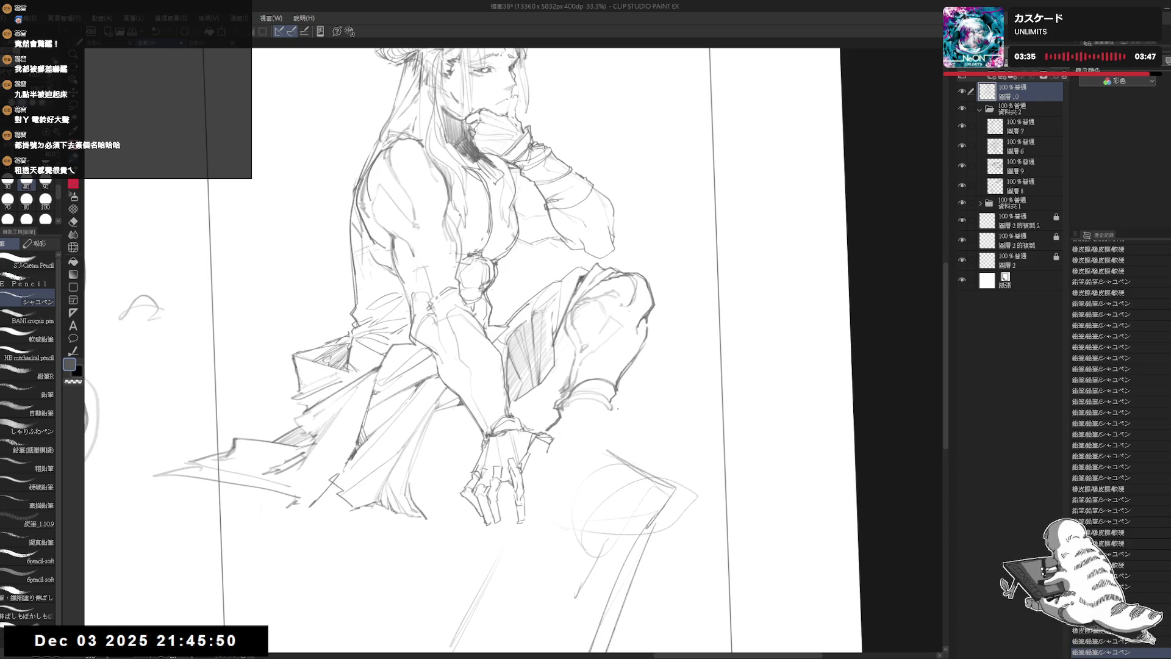
key("e")
left_click(618, 404)
left_click(618, 405)
key("p")
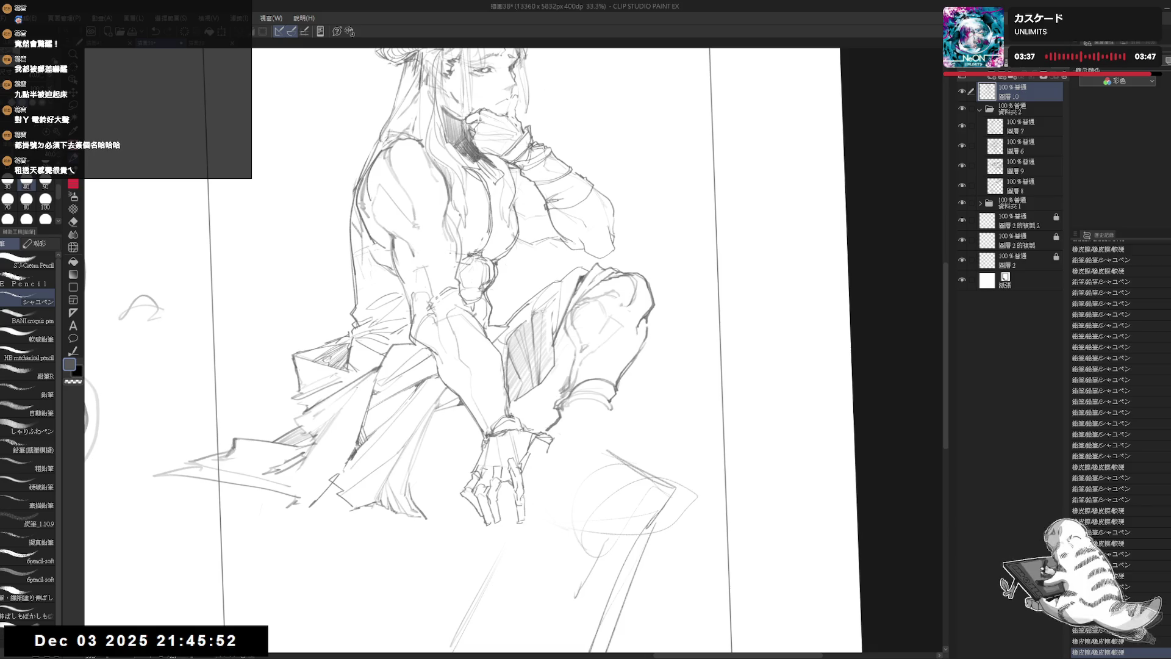
Add a pencil mark near the knee, erase a nearby mark, straighten the view, and redraw a short ankle stroke
left_click(611, 408)
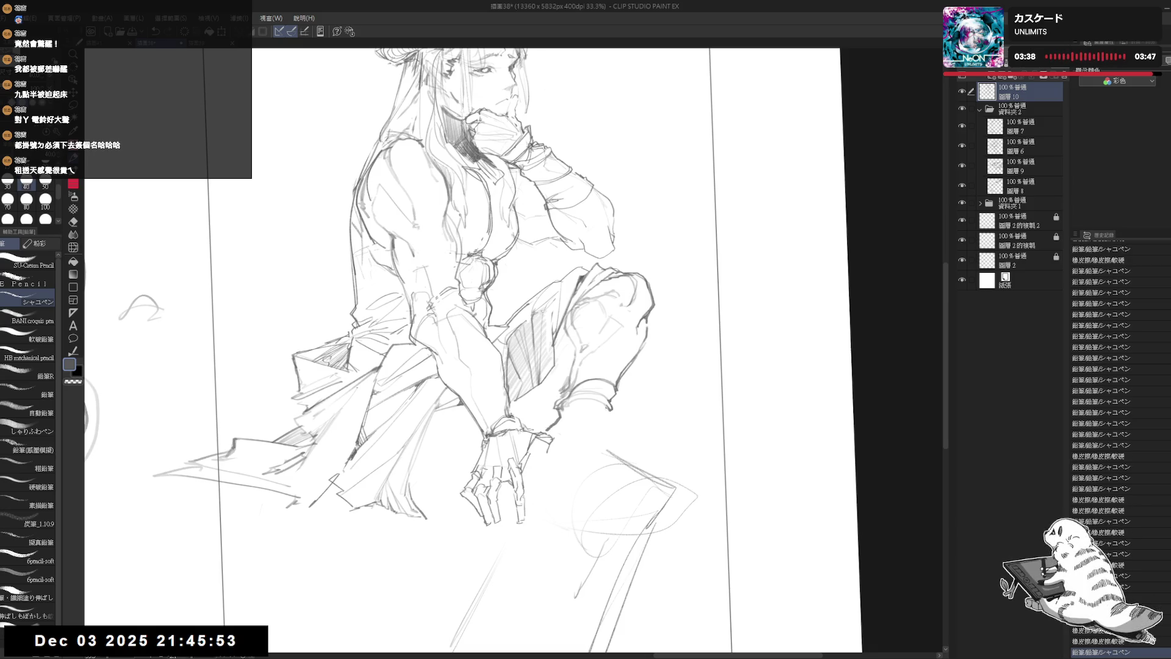
key("e")
left_click(604, 424)
key("p")
key("asciicircum")
key("asciicircum")
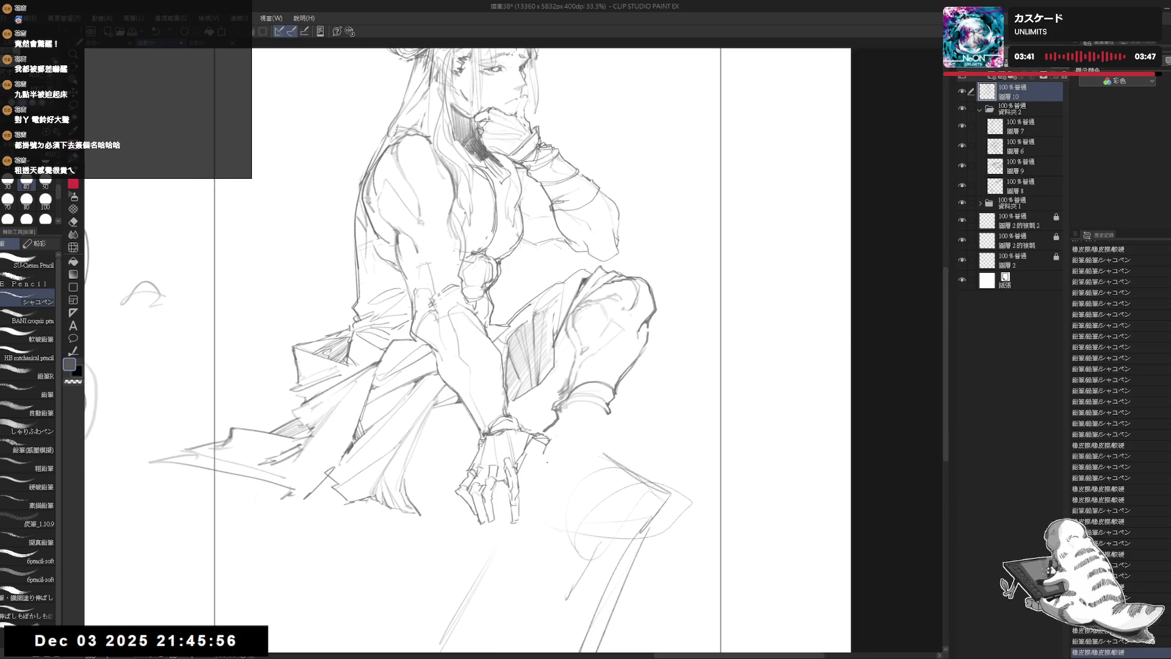
left_click(610, 393)
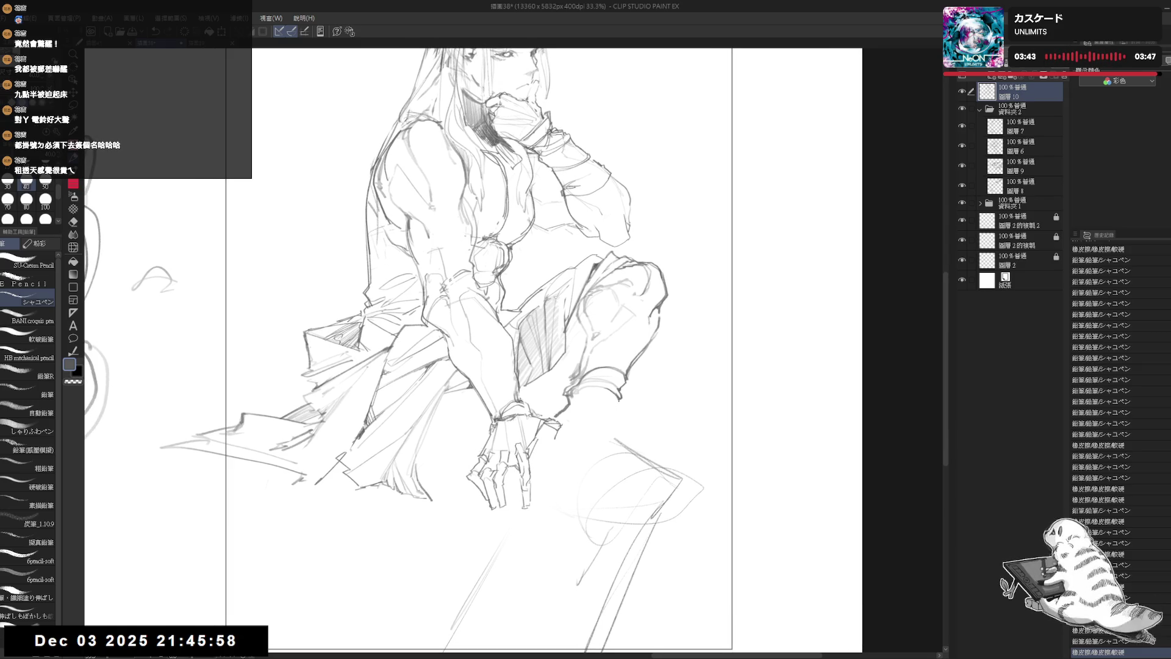
Replace the last short stroke with a small pencil mark at the ankle and erase marks by the knee
key("ctrl+z")
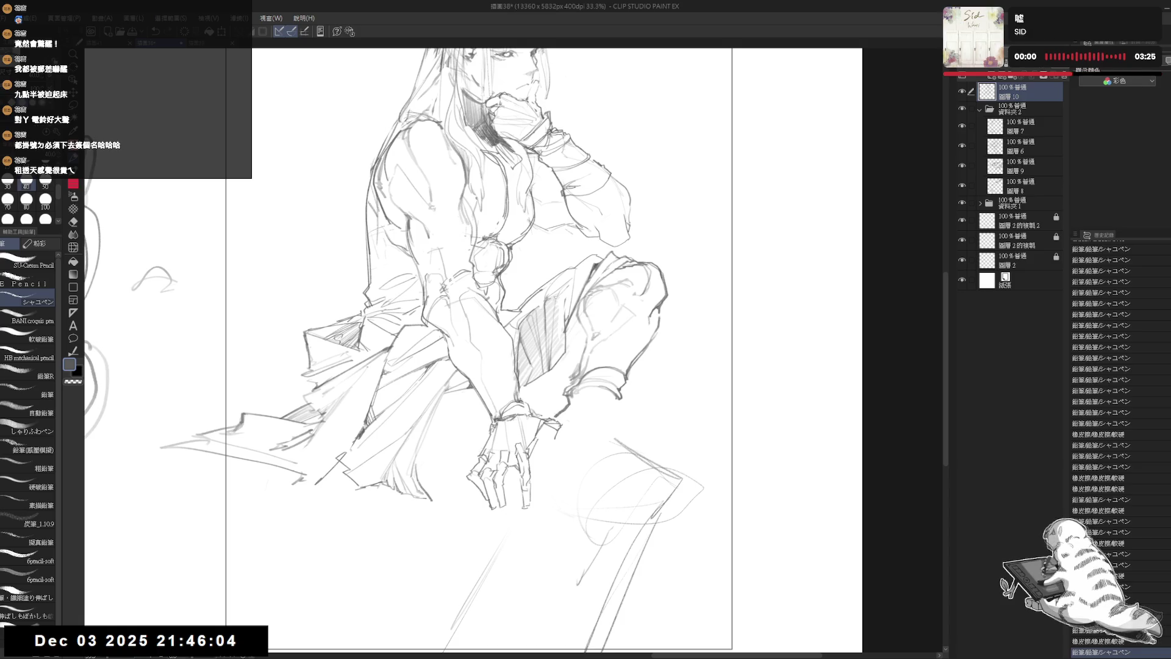
left_click(612, 400)
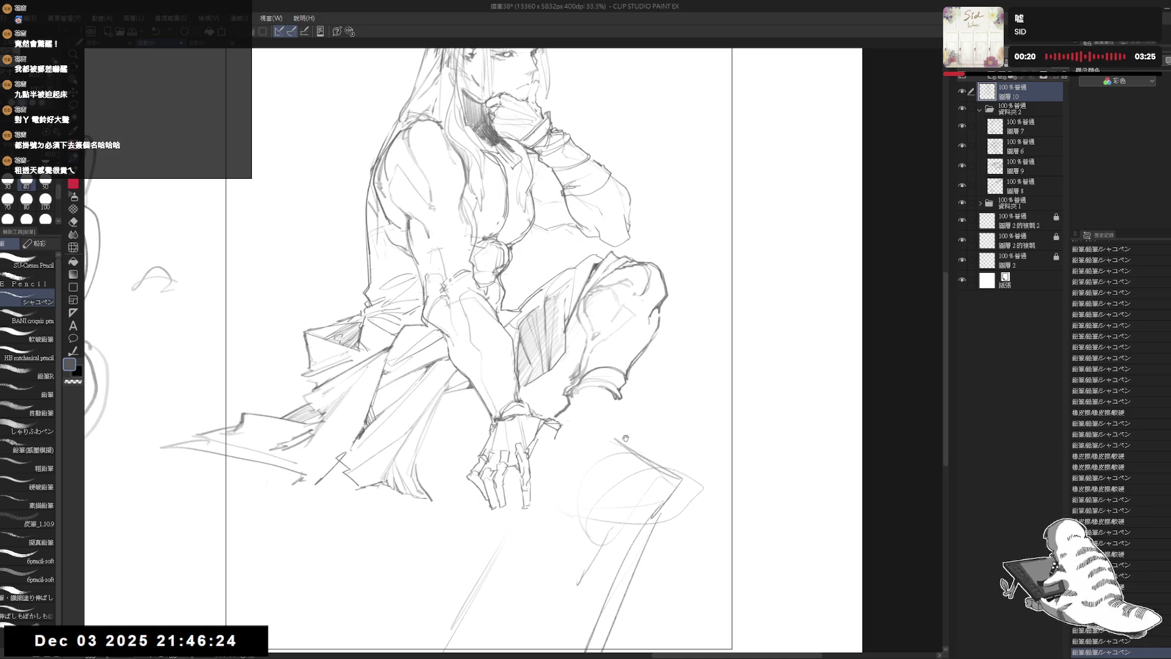
scroll(476, 348, "down", 1)
key("e")
mouse_move(569, 372)
left_mouse_down()
mouse_move(587, 391)
mouse_move(576, 387)
mouse_move(589, 382)
mouse_move(589, 421)
mouse_move(582, 378)
mouse_move(538, 422)
mouse_move(594, 391)
mouse_move(591, 404)
left_mouse_up()
key("p")
Mirror the canvas to check the ankle area while alternating eraser and pencil
key("e")
key("p")
key("e")
key("p")
key("h")
key("h")
key("e")
key("p")
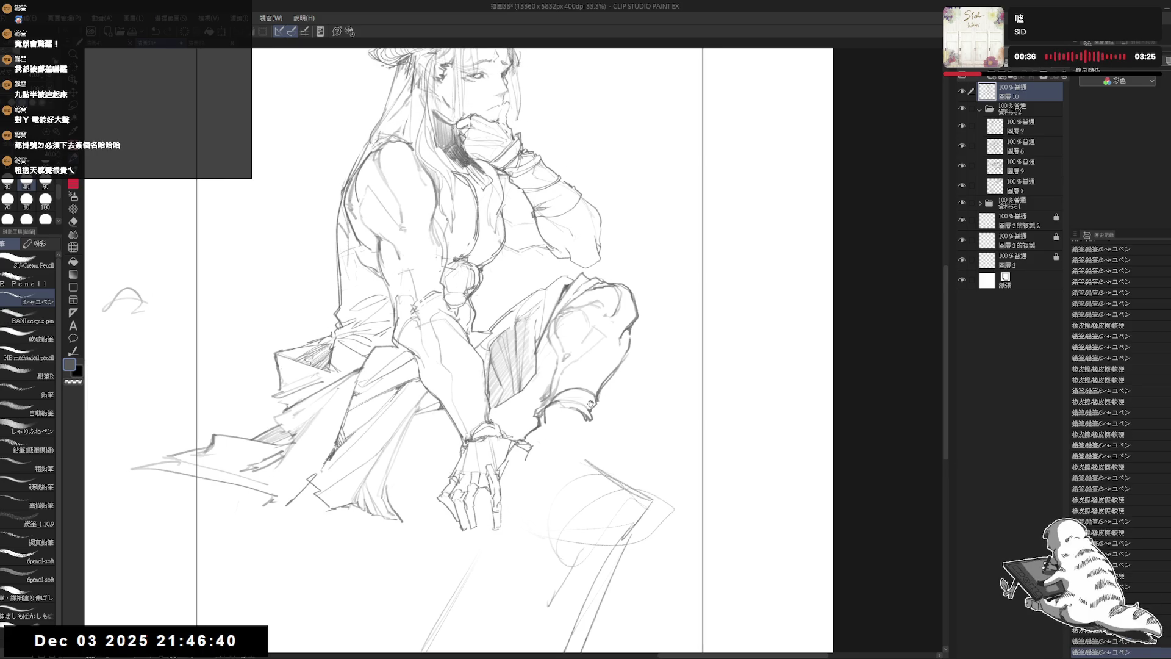
scroll(590, 405, "down", 1)
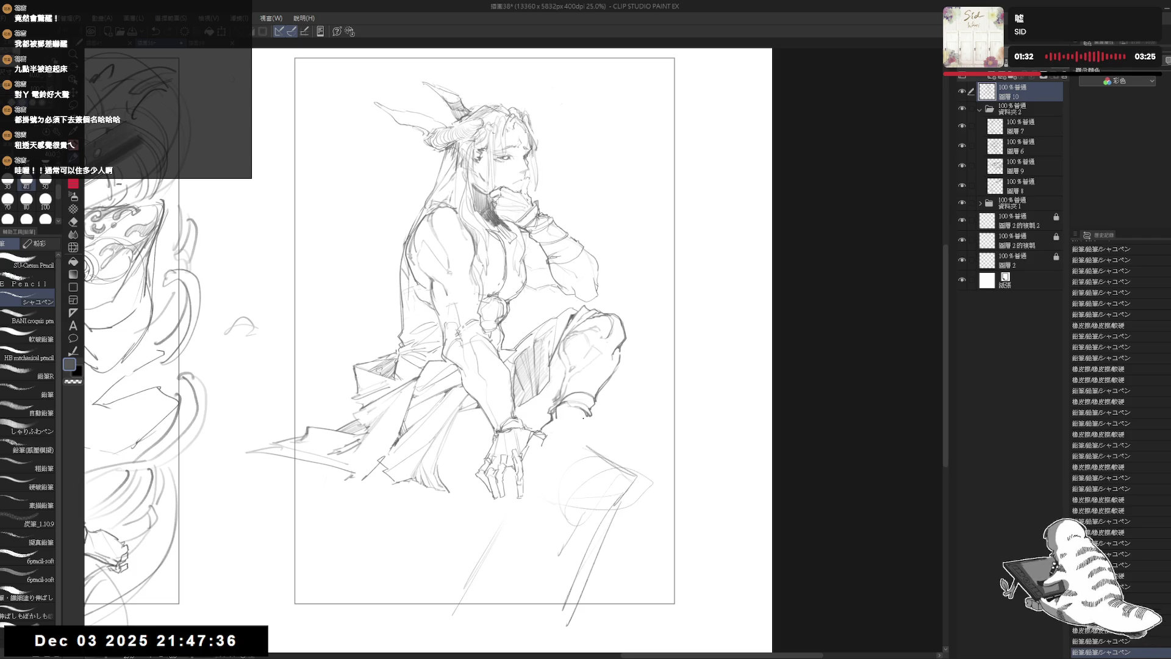
Erase a stray mark on the leg and sketch new strokes under the knee, undoing the latest one
key("e")
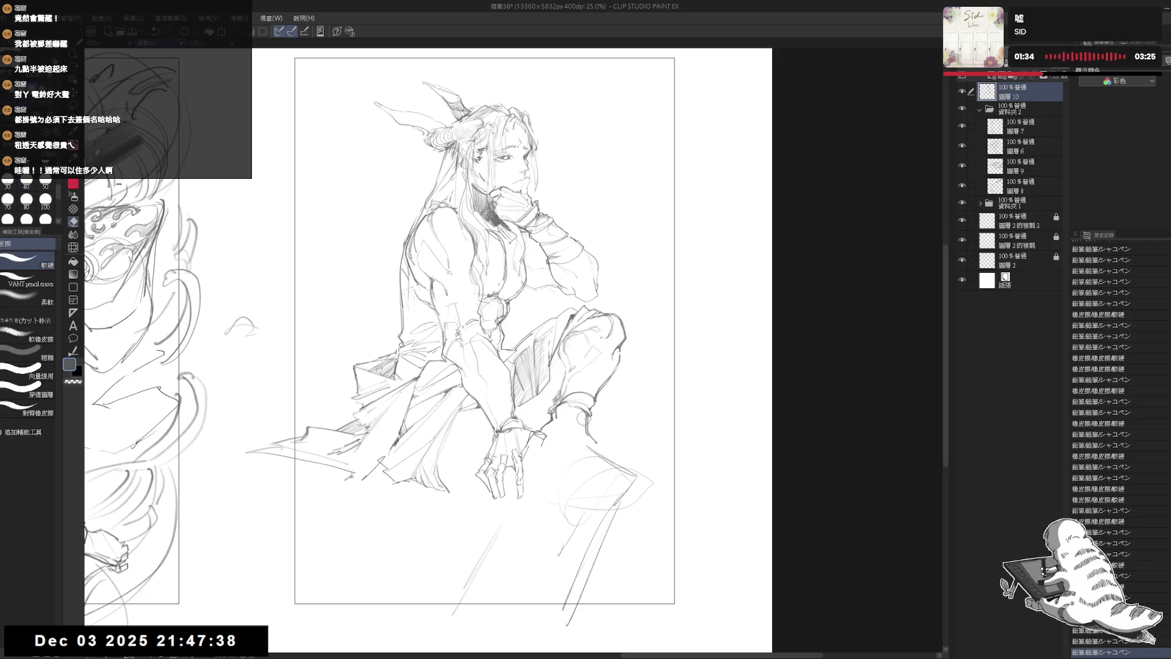
left_click(587, 436)
key("p")
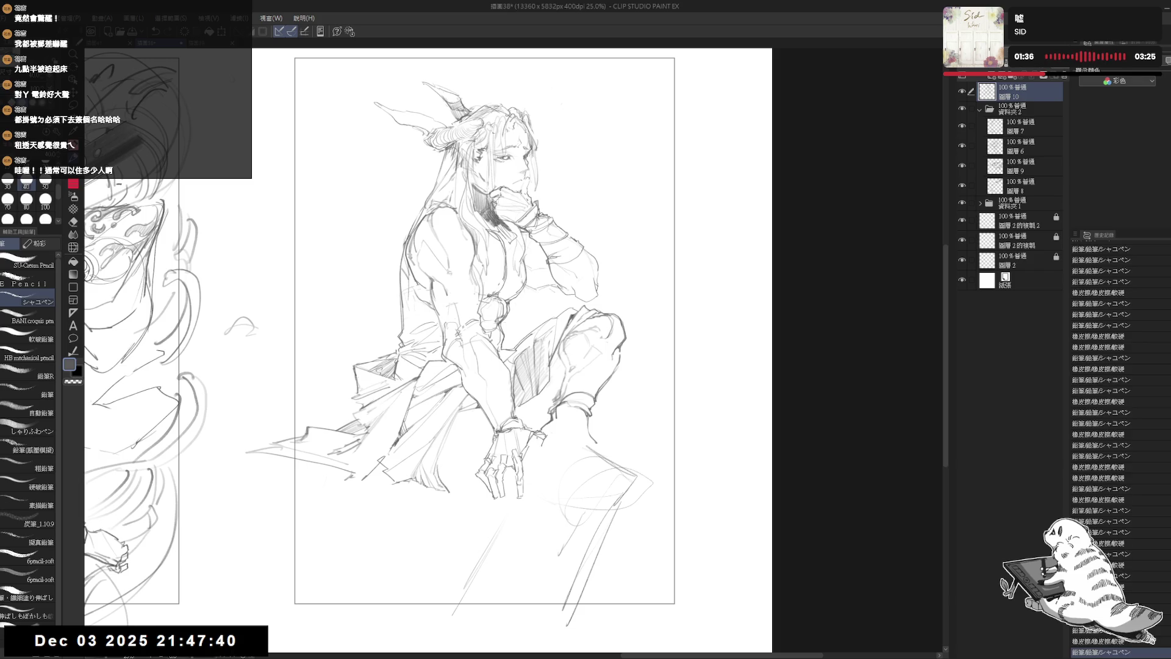
key("e")
key("p")
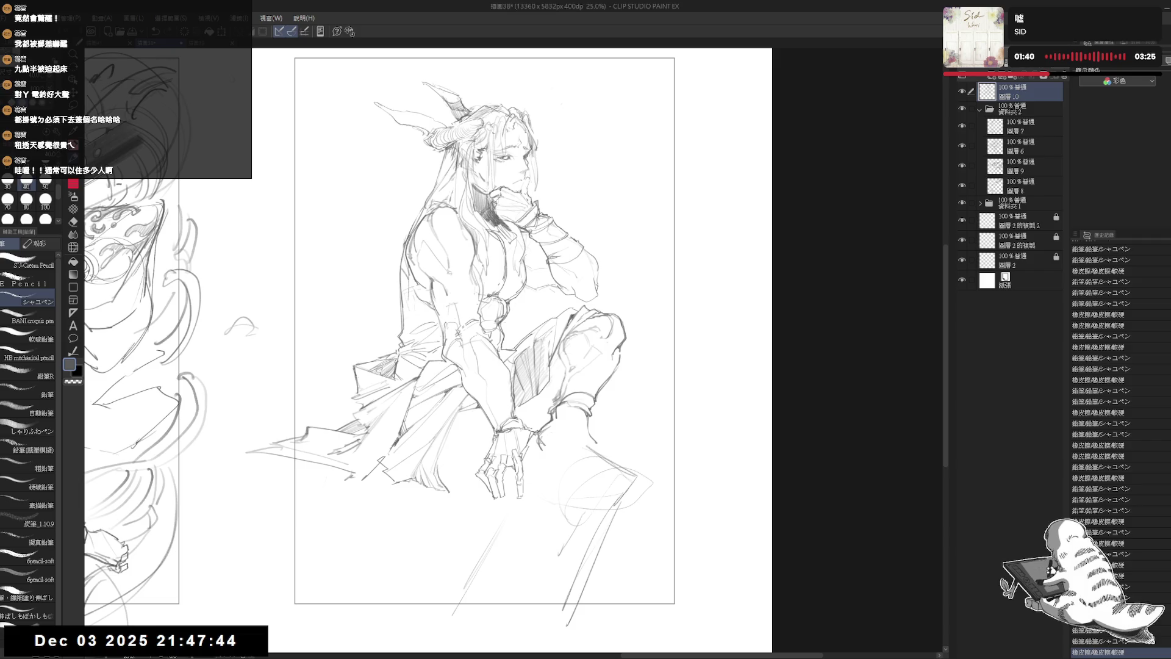
mouse_move(552, 434)
left_mouse_down()
mouse_move(573, 448)
mouse_move(588, 439)
mouse_move(604, 460)
mouse_move(587, 424)
mouse_move(601, 416)
mouse_move(604, 460)
left_mouse_up()
key("e")
key("p")
key("ctrl+z")
key("ctrl+z")
key("ctrl+z")
Mirror to check, erase the small circle near the foot, then tilt and reset the view
key("h")
key("h")
key("e")
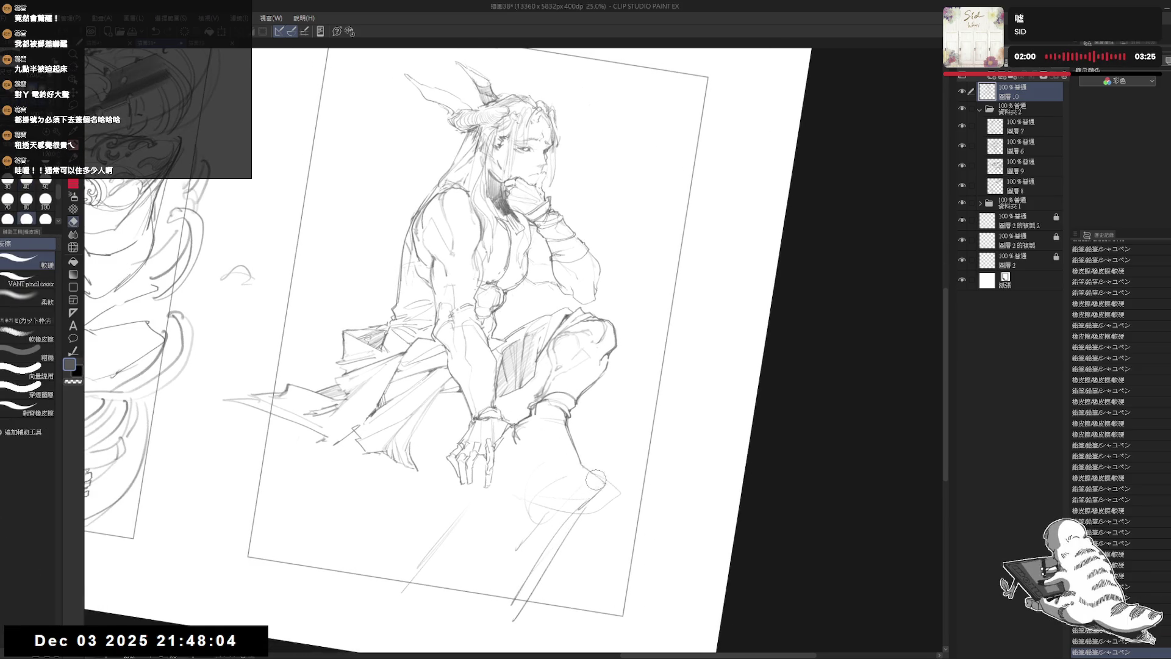
left_click(582, 469, "shift")
key("p")
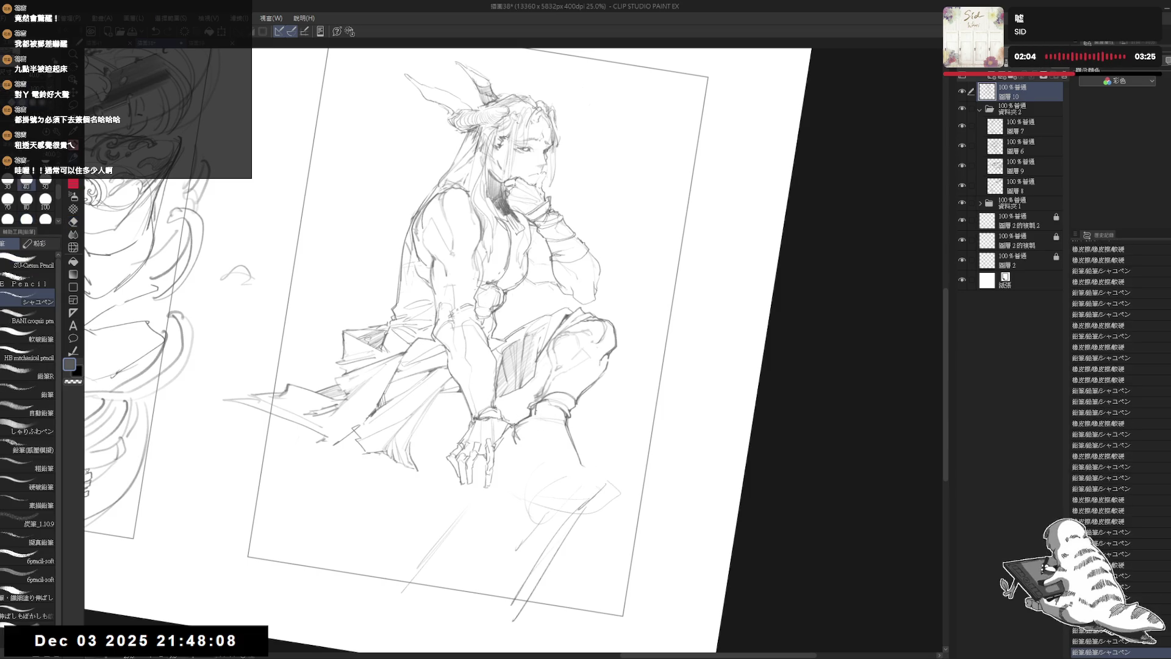
left_click_drag(609, 183, 638, 211)
key("ctrl+@")
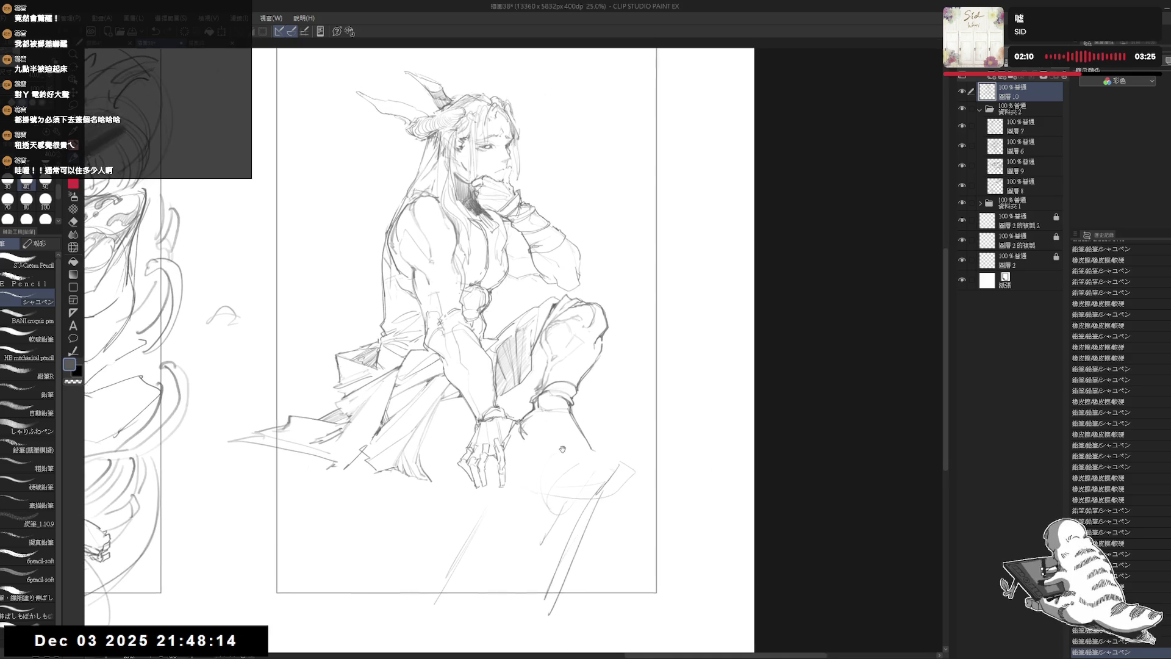
Erase small strokes near the ankle and undo the last pencil stroke
scroll(582, 418, "up", 2)
key("e")
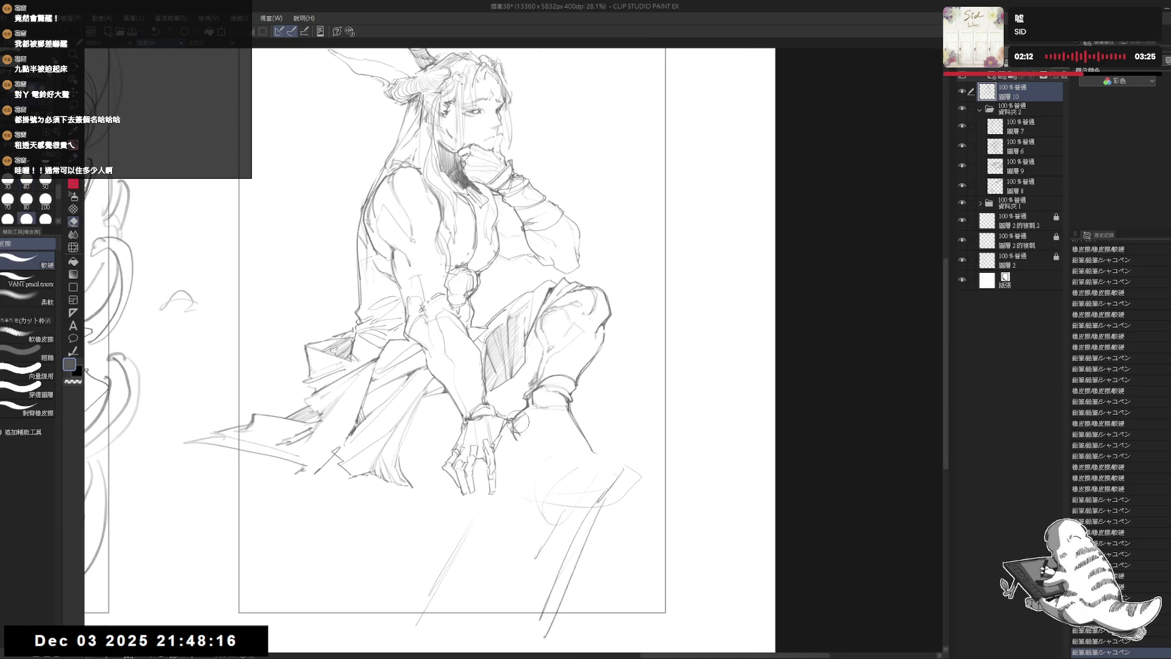
mouse_move(523, 449)
left_mouse_down()
mouse_move(519, 421)
mouse_move(517, 433)
mouse_move(543, 442)
left_mouse_up()
key("p")
key("ctrl+z")
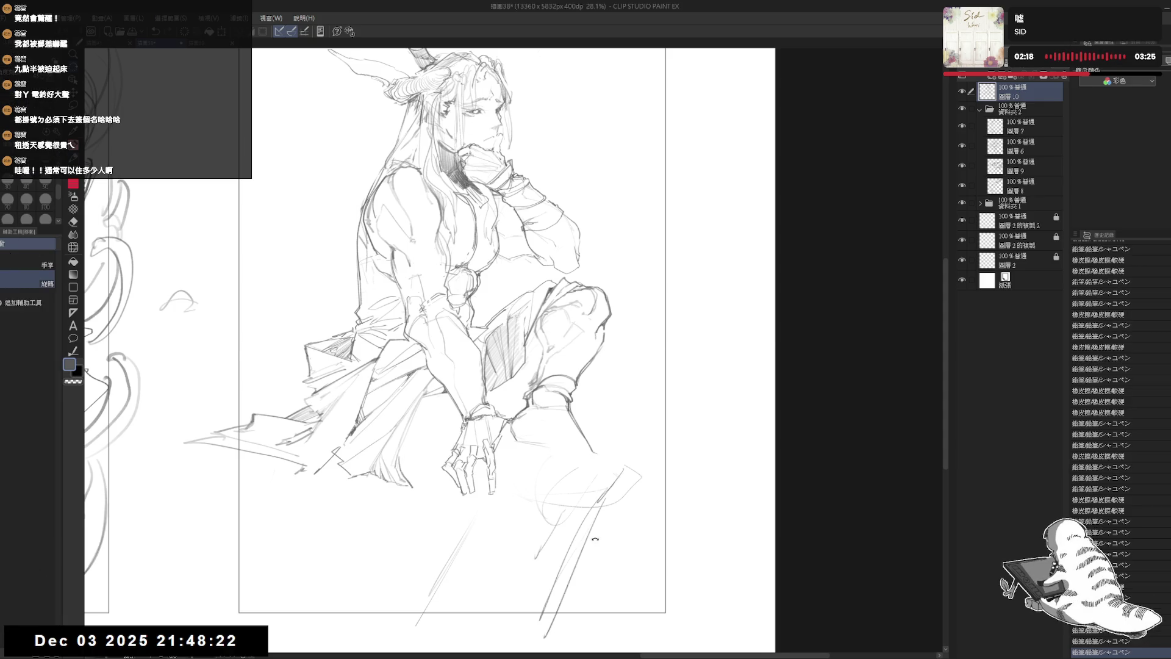
With the view rotated about 25° clockwise, add a small stroke near the ankle, then return upright
left_click_drag(610, 256, 659, 341)
mouse_move(508, 440)
left_mouse_down()
mouse_move(499, 443)
mouse_move(518, 448)
mouse_move(506, 444)
mouse_move(516, 534)
mouse_move(519, 393)
left_mouse_up()
key("p")
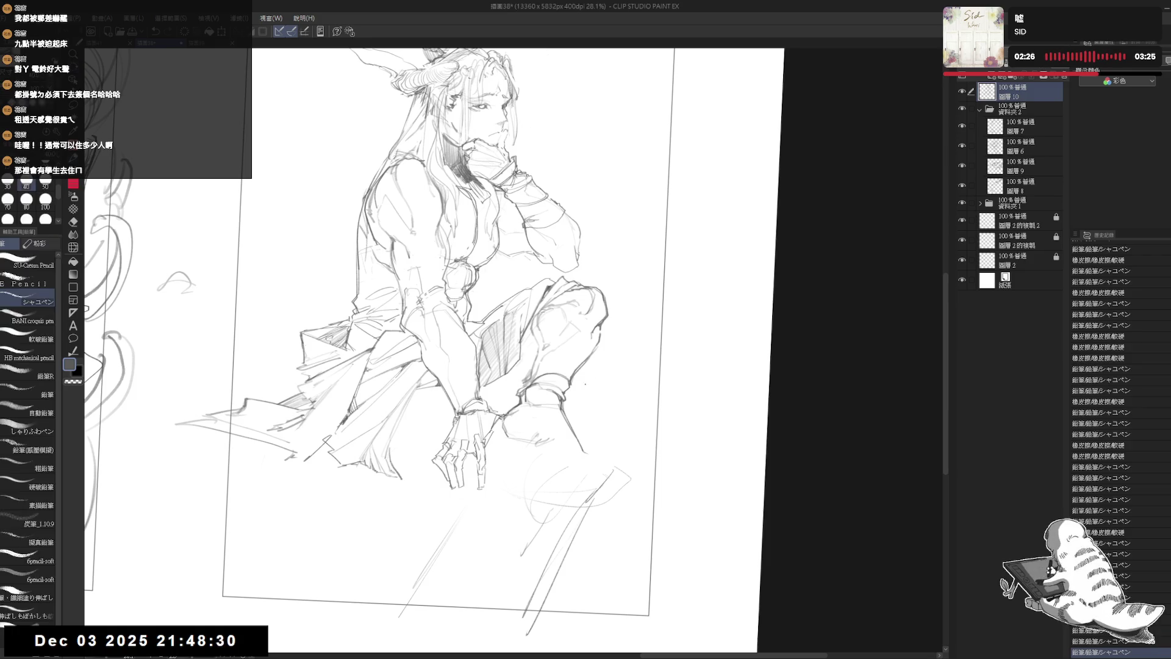
left_click_drag(555, 450, 555, 451)
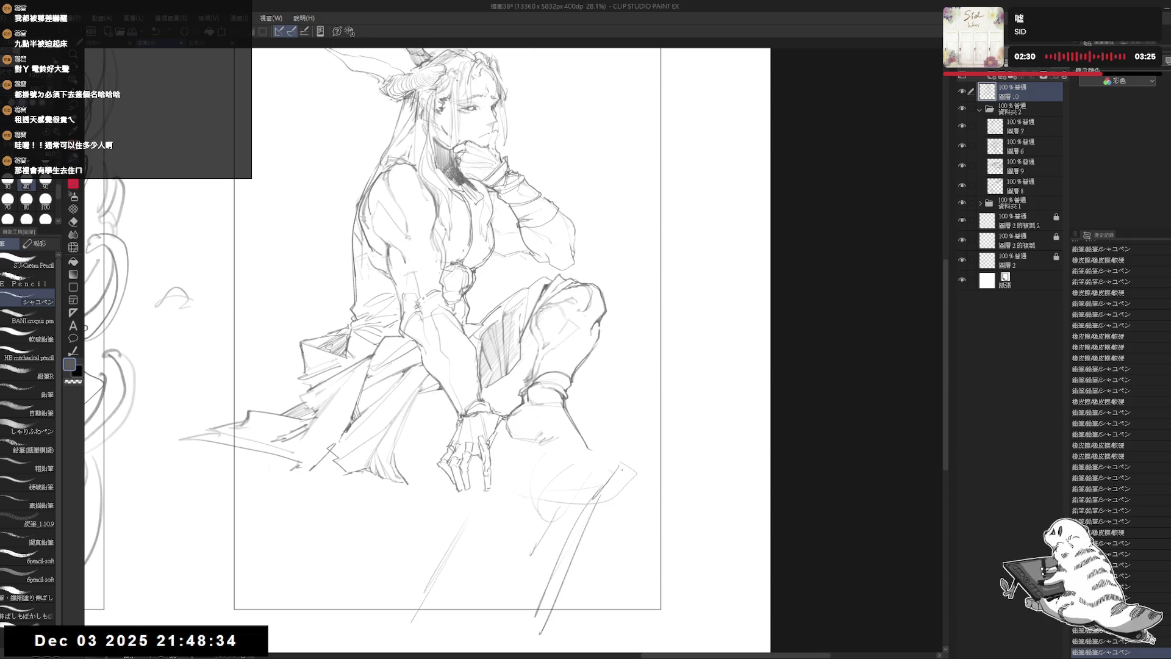
Erase the old strokes around the lower leg
key("e")
mouse_move(556, 407)
left_mouse_down()
mouse_move(600, 461)
mouse_move(574, 418)
mouse_move(601, 456)
mouse_move(546, 434)
mouse_move(557, 436)
left_mouse_up()
key("p")
key("e")
key("p")
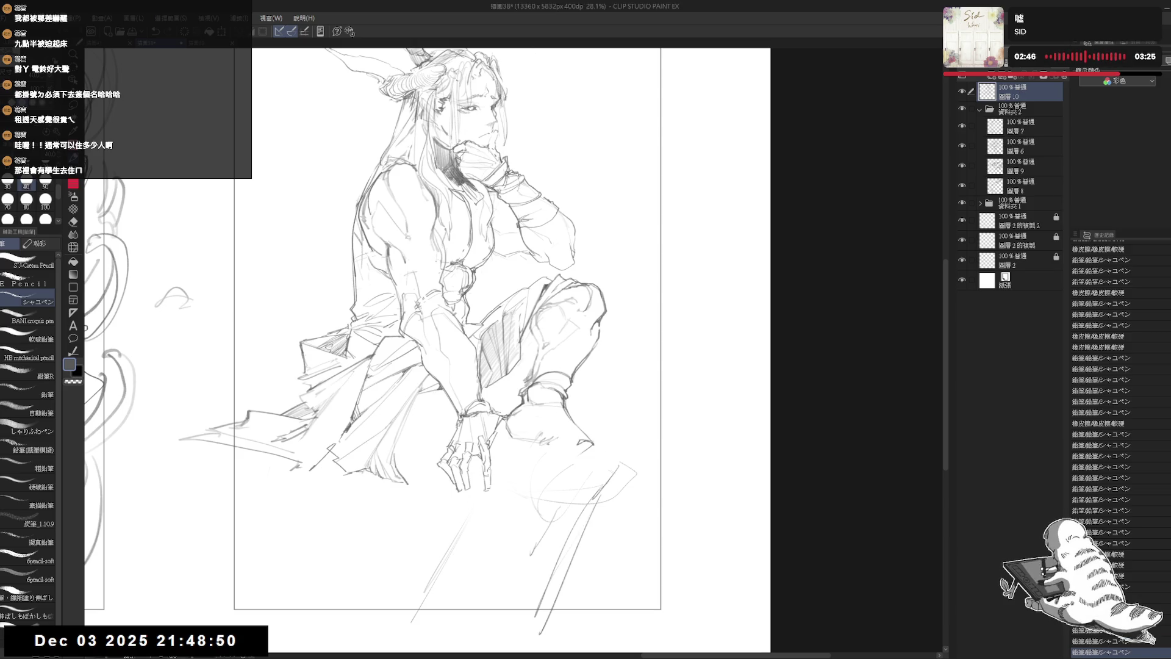
Draw small pencil marks outlining the bare foot
left_click(562, 441)
left_click(552, 440)
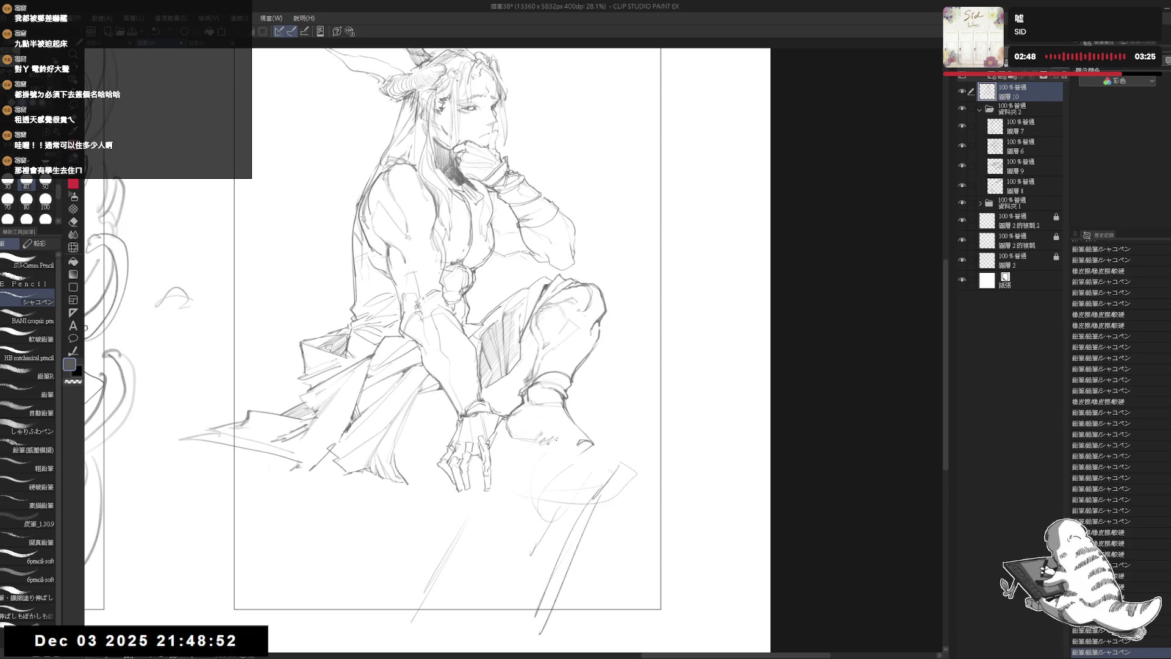
left_click(552, 439)
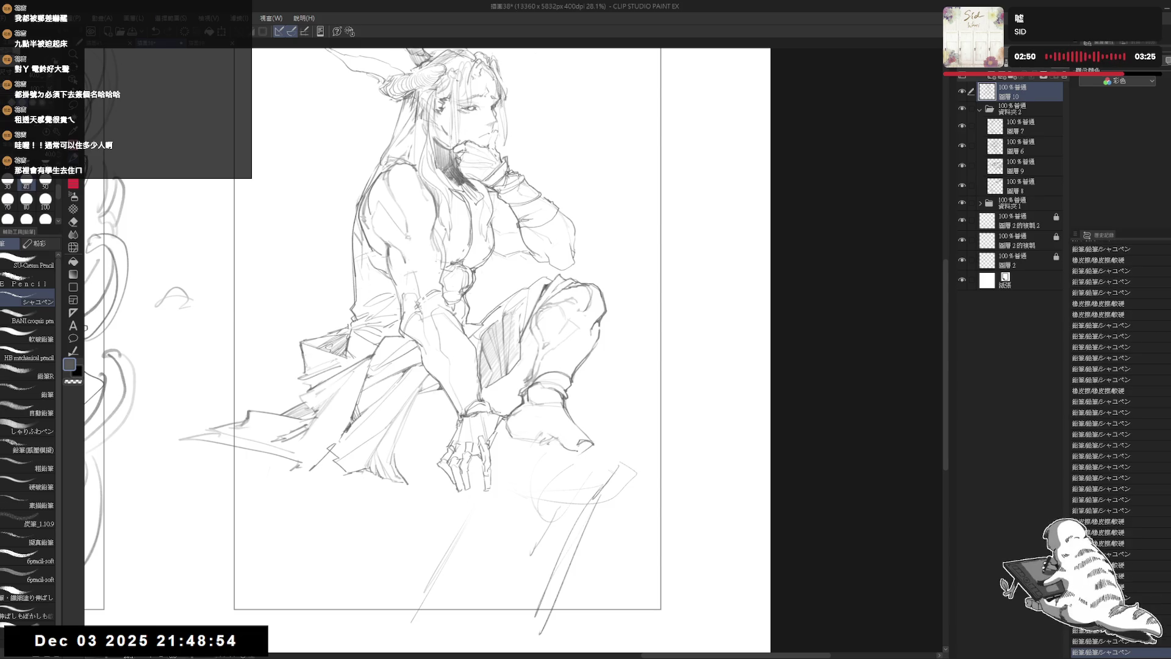
left_click(557, 430)
scroll(579, 423, "up", 1)
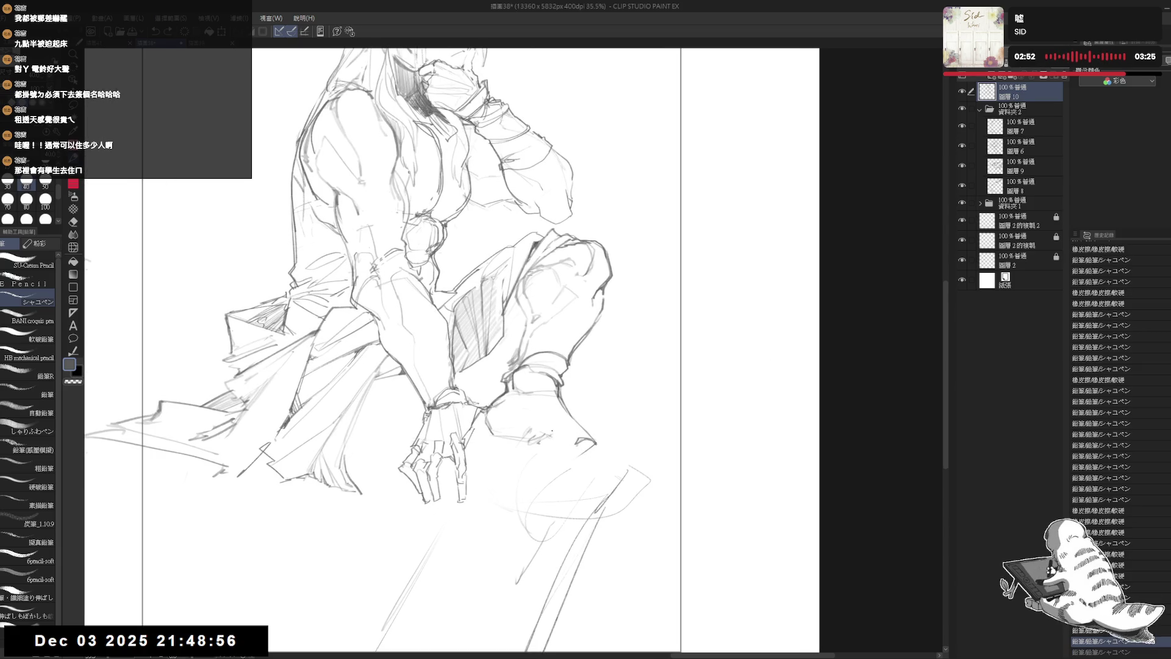
Erase the old lines around the foot
mouse_move(497, 424)
left_mouse_down()
mouse_move(549, 442)
mouse_move(512, 397)
mouse_move(531, 403)
mouse_move(542, 460)
mouse_move(552, 469)
mouse_move(567, 442)
mouse_move(592, 444)
mouse_move(606, 485)
mouse_move(598, 471)
left_mouse_up()
key("e")
key("p")
key("e")
key("p")
Mirror the view to check the heel, add a heel stroke, then undo it
key("h")
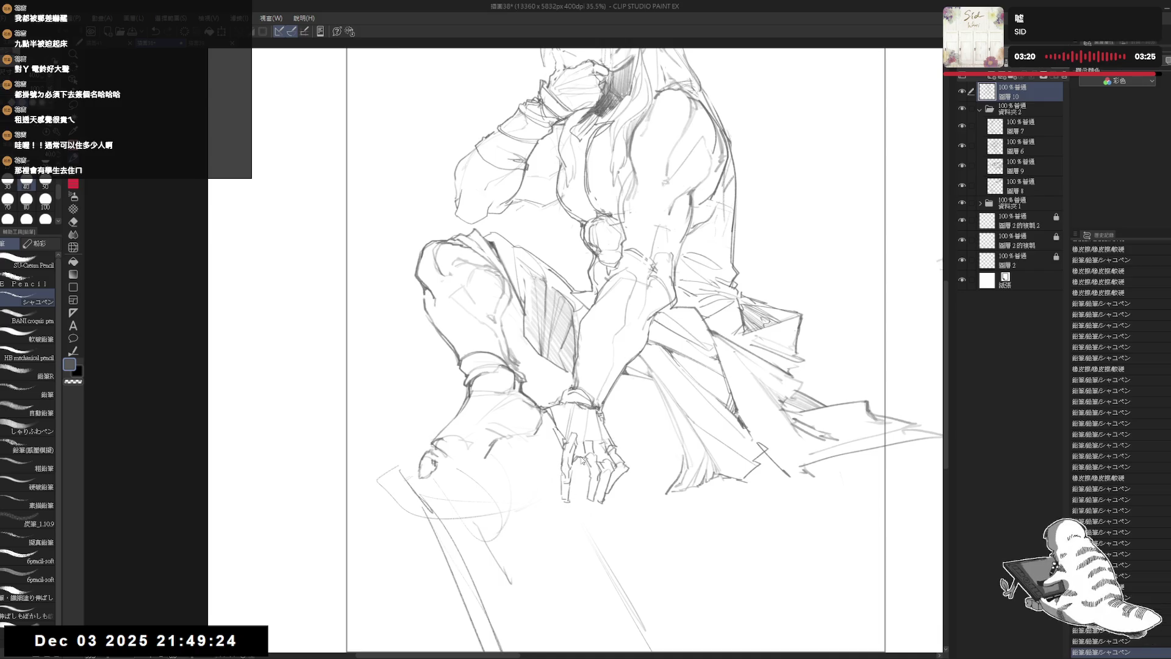
key("h")
mouse_move(590, 455)
left_mouse_down()
mouse_move(597, 471)
mouse_move(579, 462)
left_mouse_up()
key("ctrl+z")
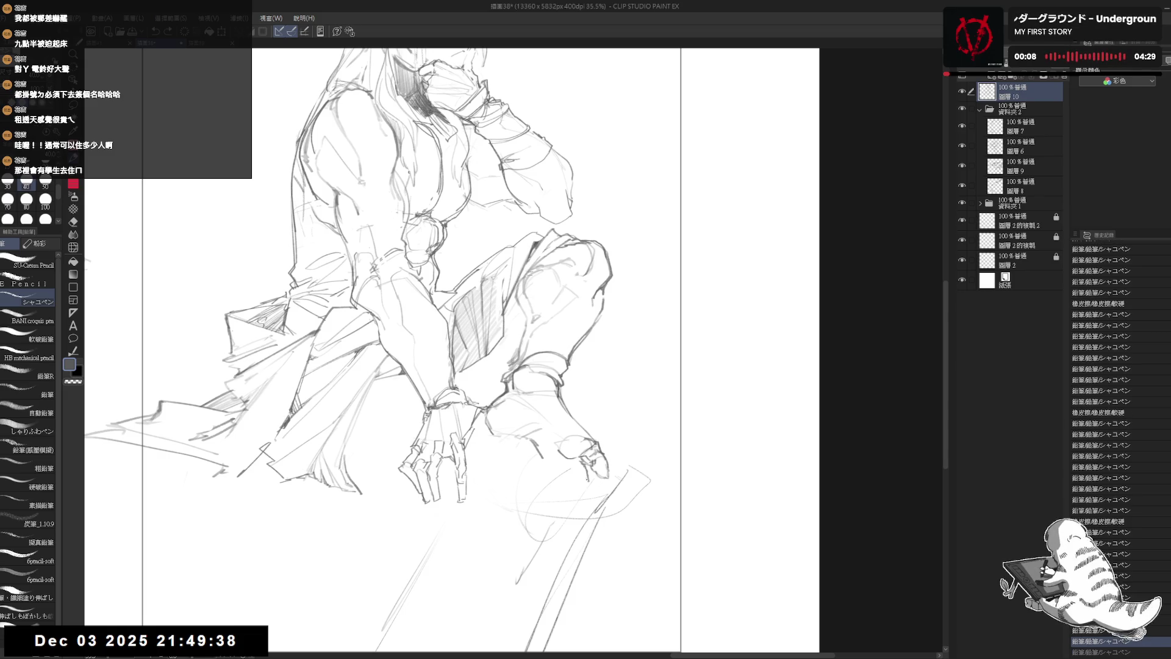
Erase a mark near the foot and dab small pencil touches onto the toes
key("e")
left_click_drag(582, 472, 586, 478)
key("p")
left_click(588, 479)
left_click(590, 479)
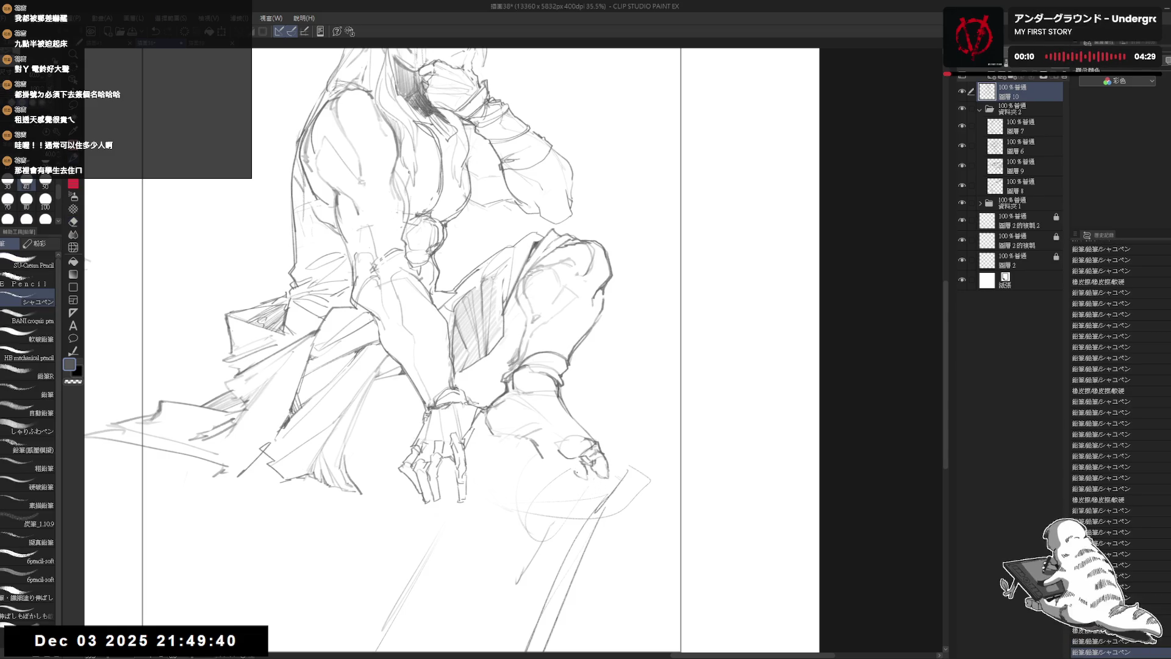
left_click(579, 474)
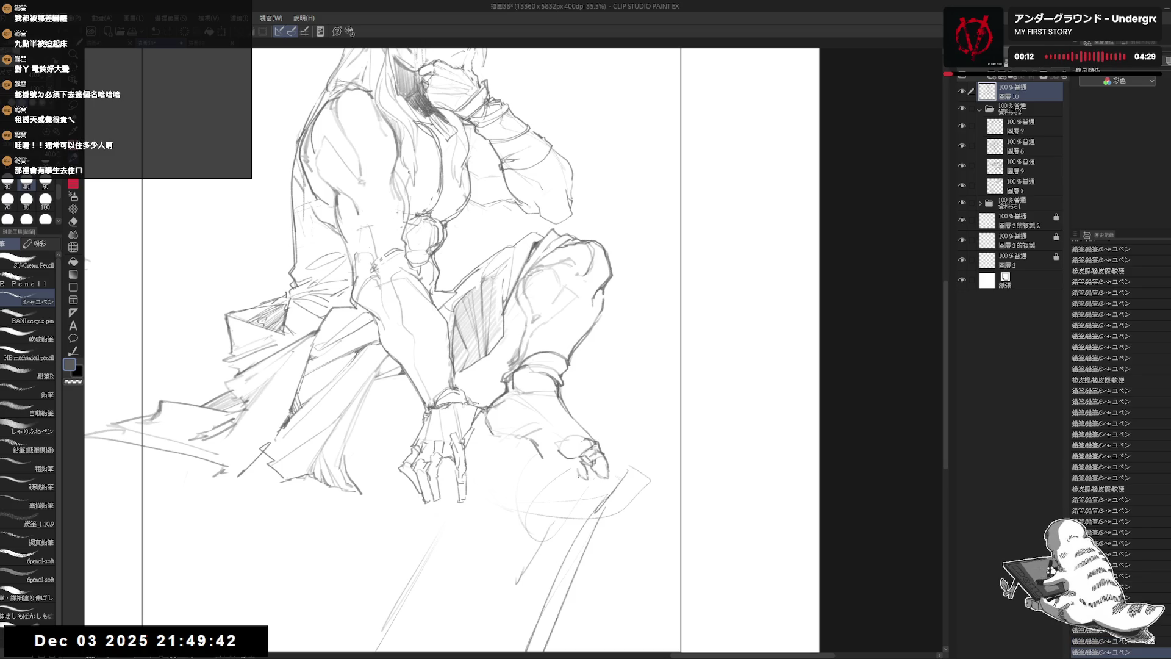
left_click(582, 476)
left_click(584, 476)
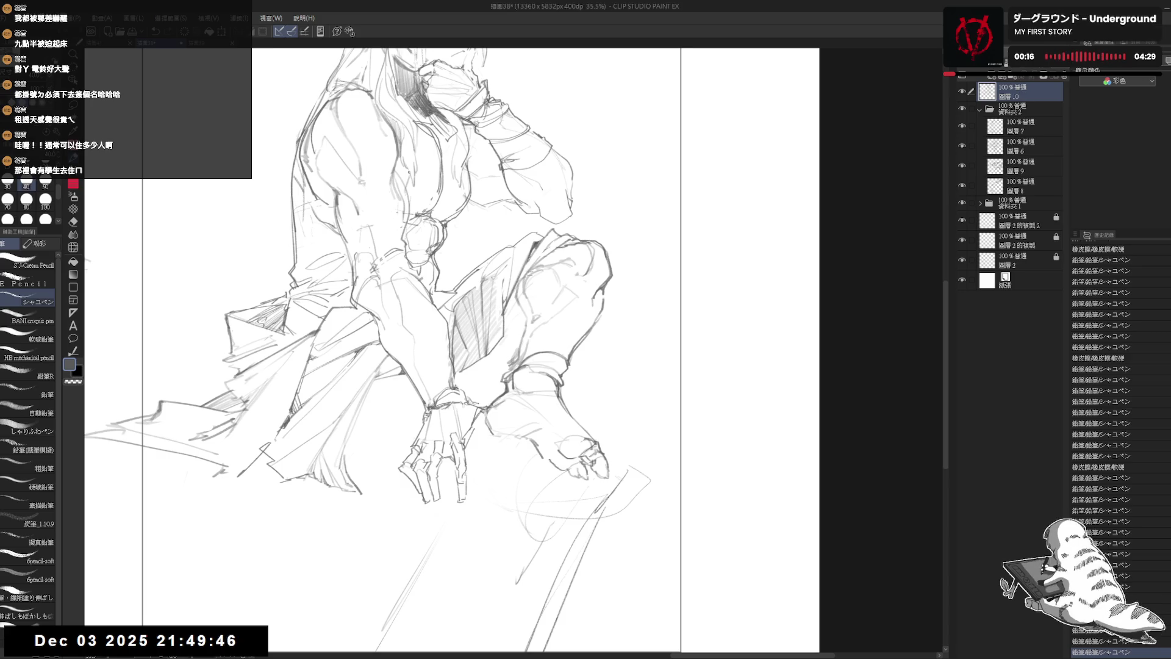
left_click(556, 463)
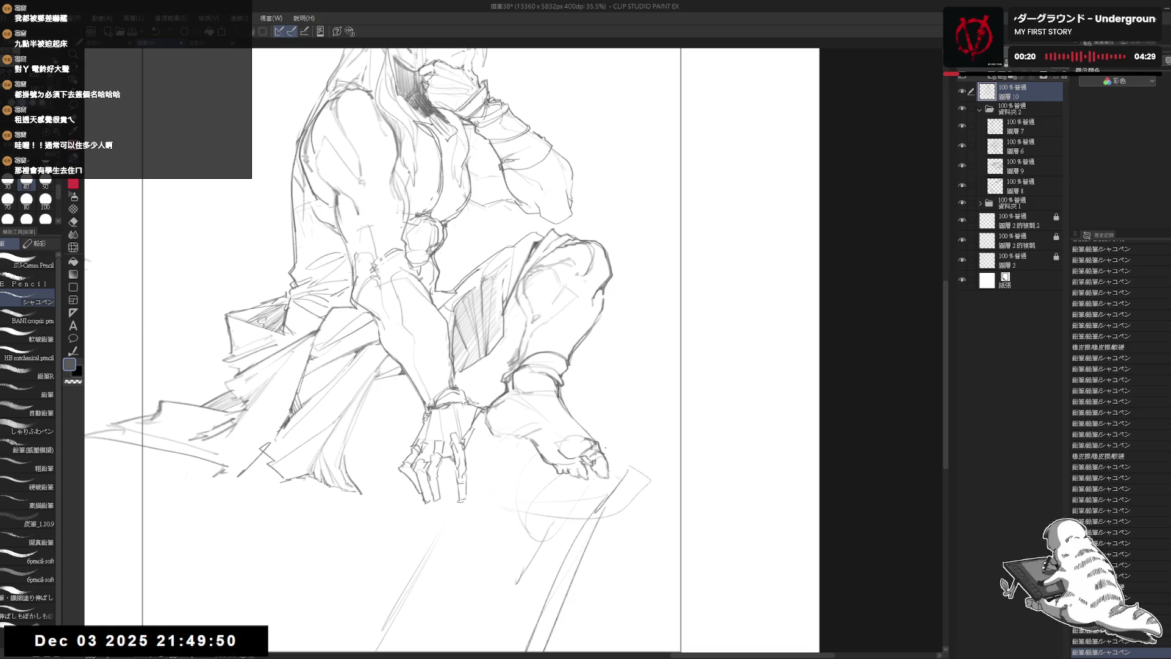
Mirror the view to check, add a final mark near the foot, and save with Ctrl+S
key("h")
left_click_drag(386, 474, 508, 494)
key("h")
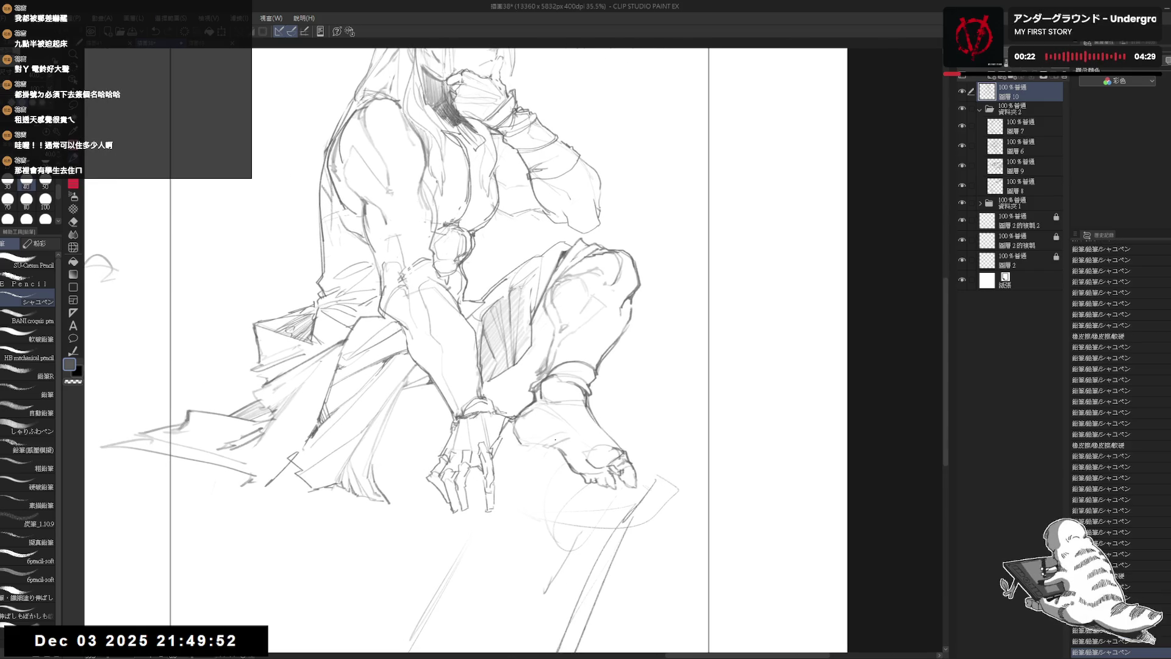
left_click(540, 435)
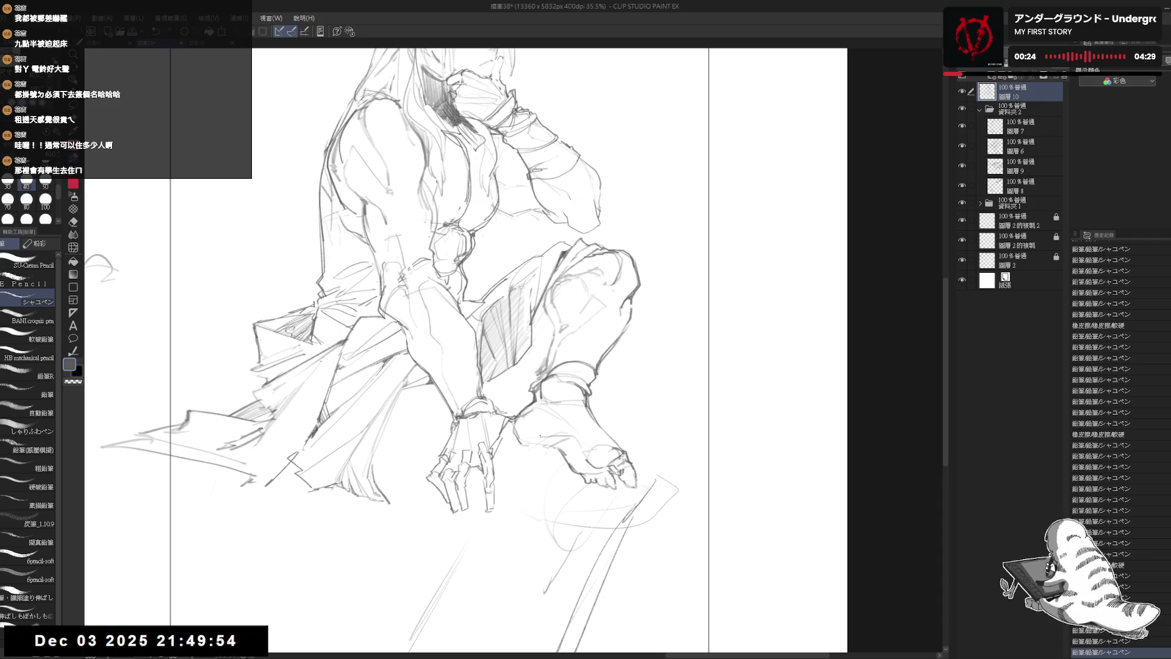
scroll(542, 427, "down", 2)
key("ctrl+s")
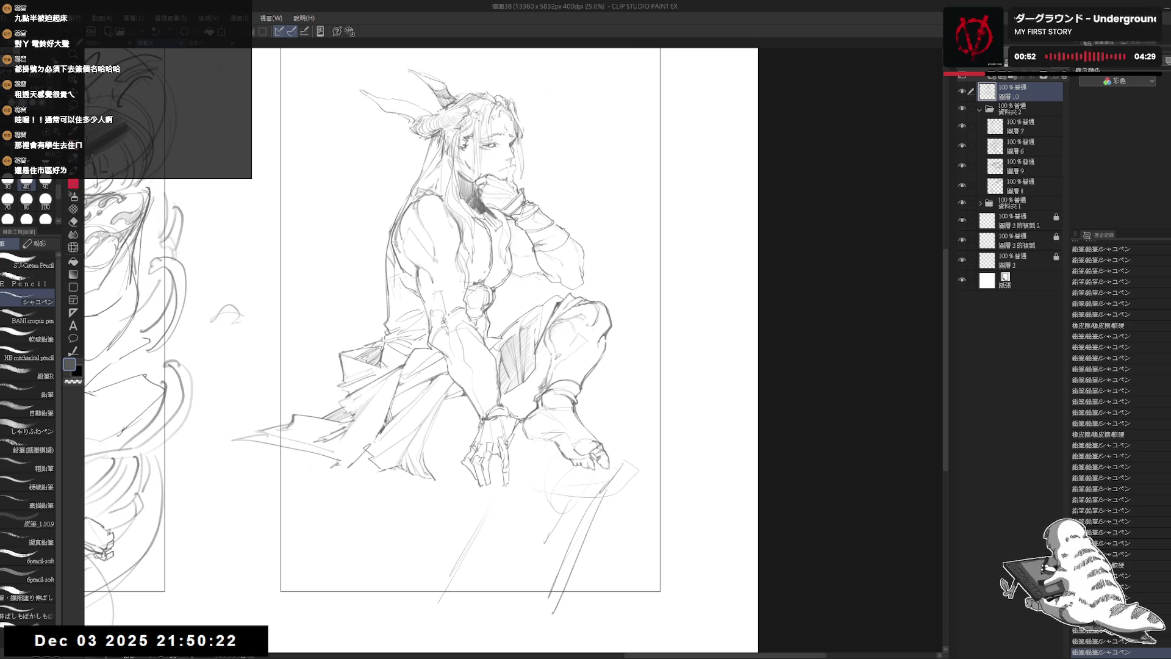
Erase a small part of the lower-leg lines, add a faint stroke, and mirror to check
mouse_move(543, 375)
left_mouse_down()
mouse_move(537, 387)
mouse_move(542, 379)
left_mouse_up()
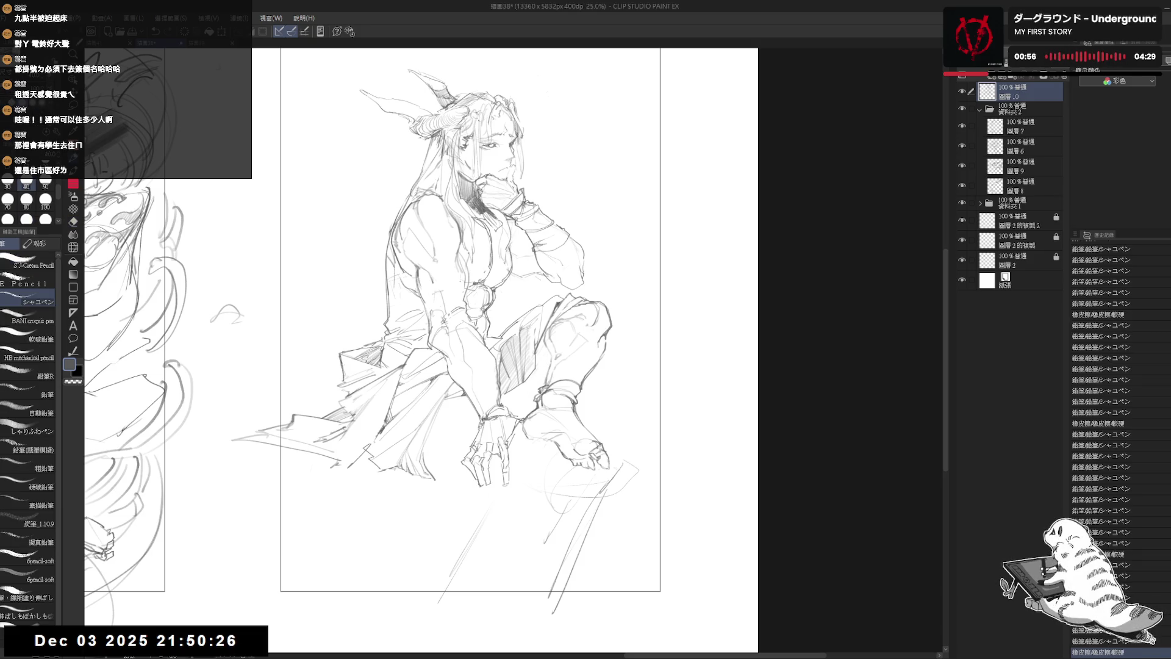
left_click_drag(539, 382, 542, 386)
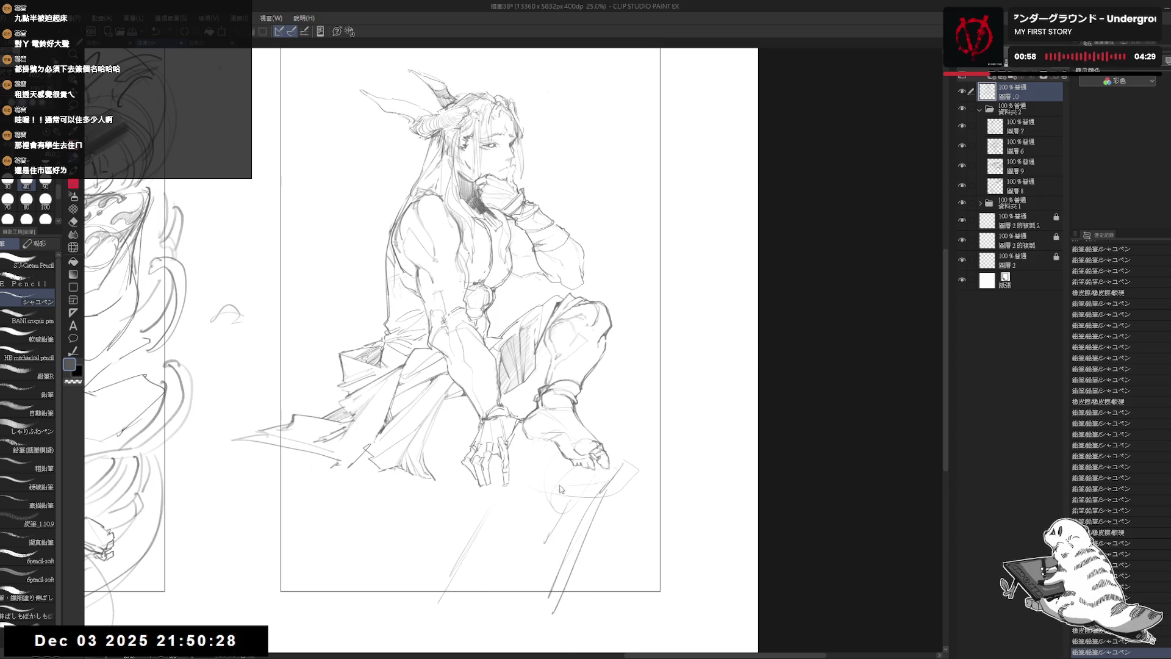
key("h")
scroll(509, 357, "up", 2)
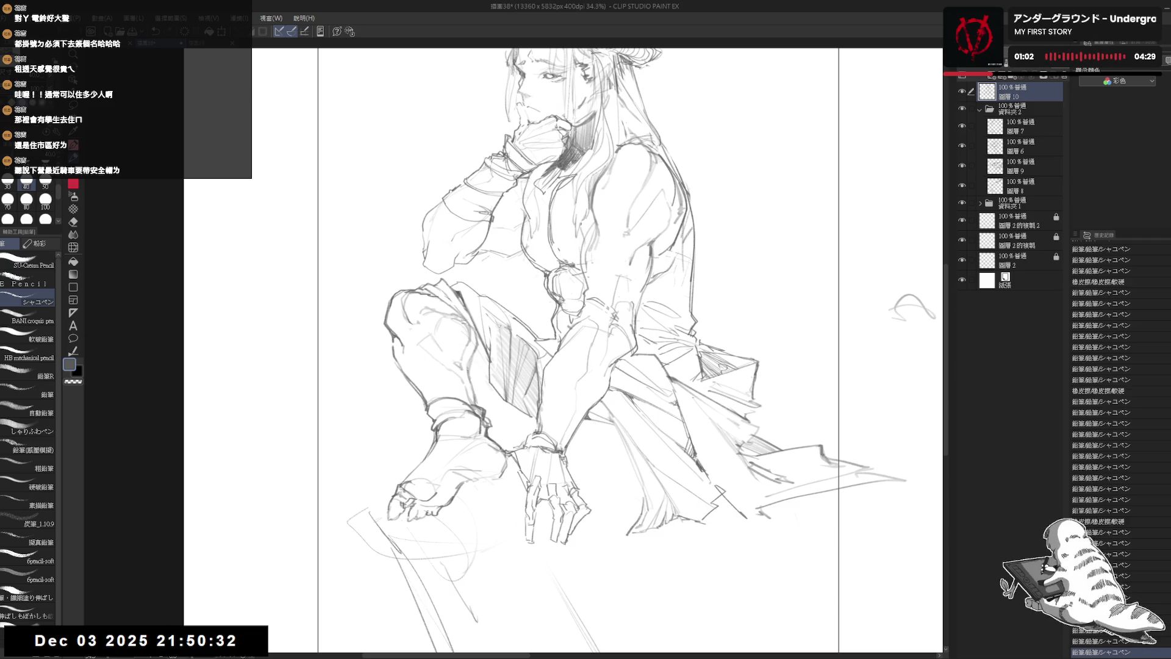
key("h")
Sketch short strokes along the shin, undo them, and erase to clean the shin
left_click_drag(616, 463, 656, 440)
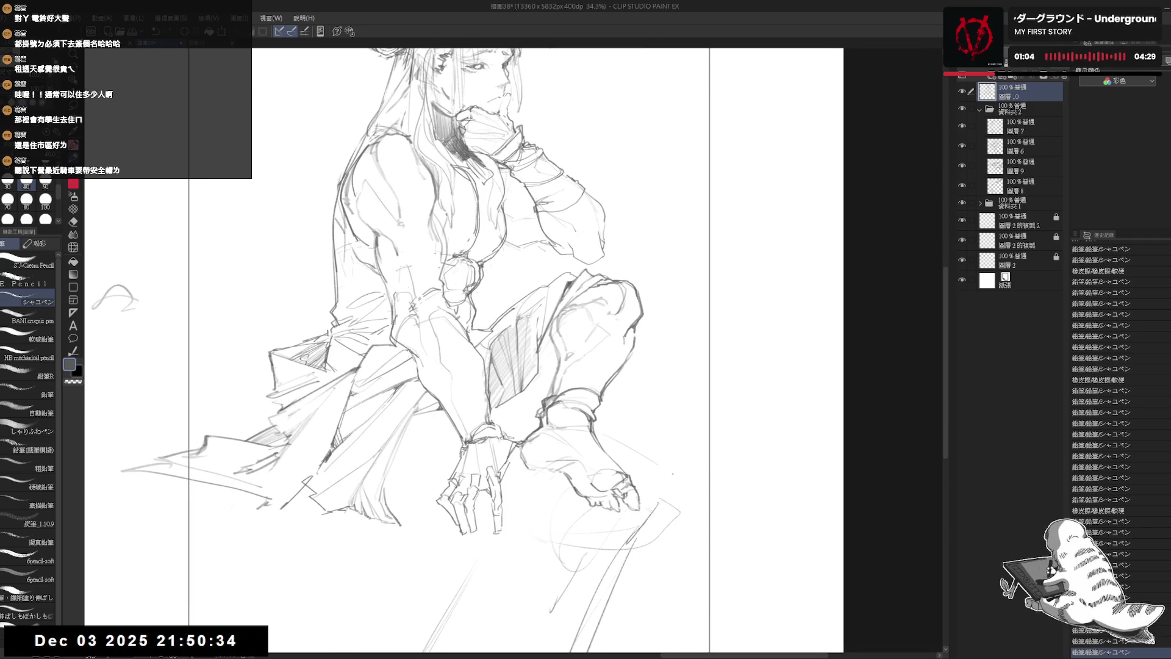
mouse_move(521, 408)
left_mouse_down()
mouse_move(491, 429)
mouse_move(529, 435)
mouse_move(520, 427)
left_mouse_up()
key("ctrl+z")
key("ctrl+z")
key("ctrl+z")
key("e")
key("p")
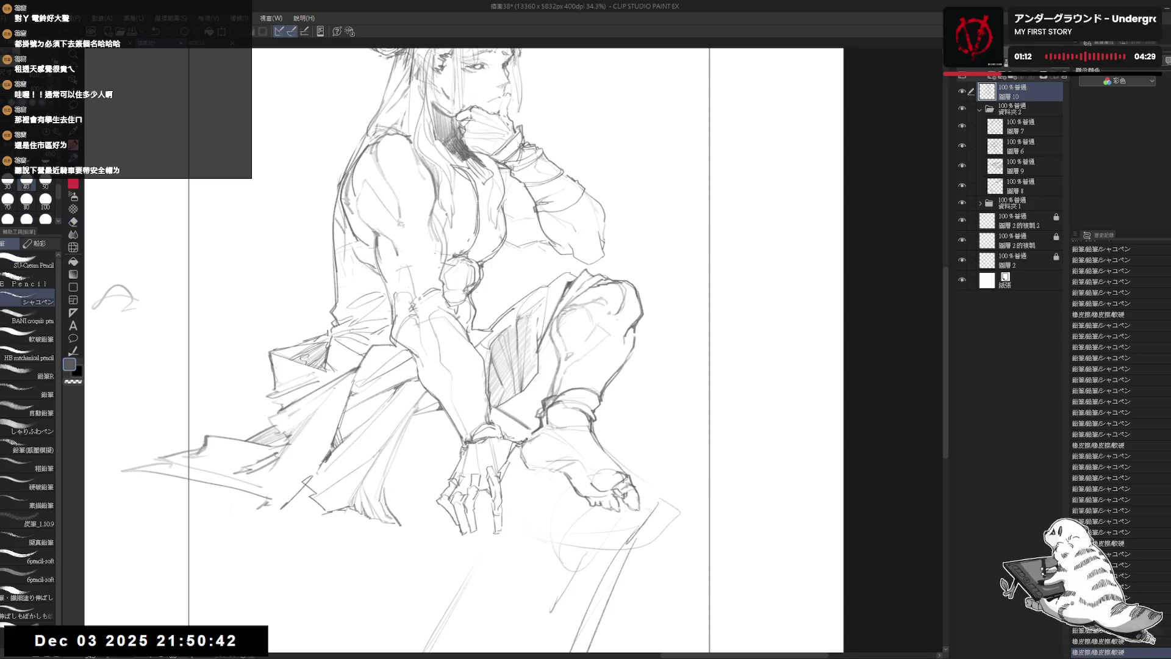
Tilt the view, undo the last shin stroke, reset rotation, and mirror to check proportions
left_click_drag(448, 472, 505, 486)
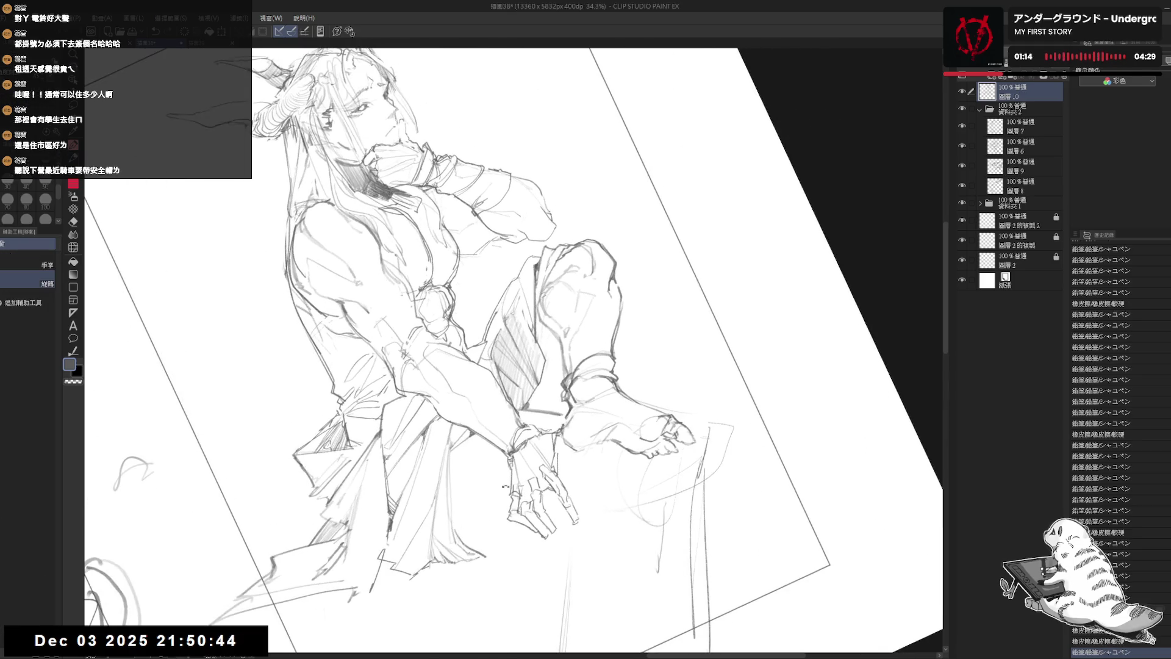
key("p")
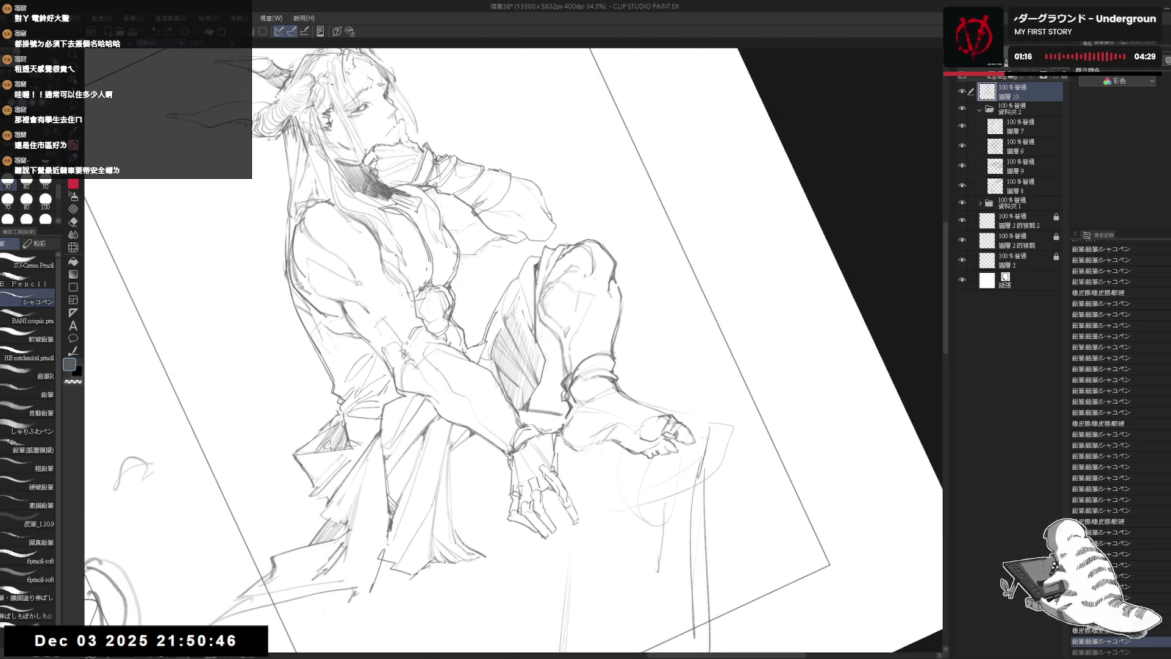
key("ctrl+z")
key("ctrl+0")
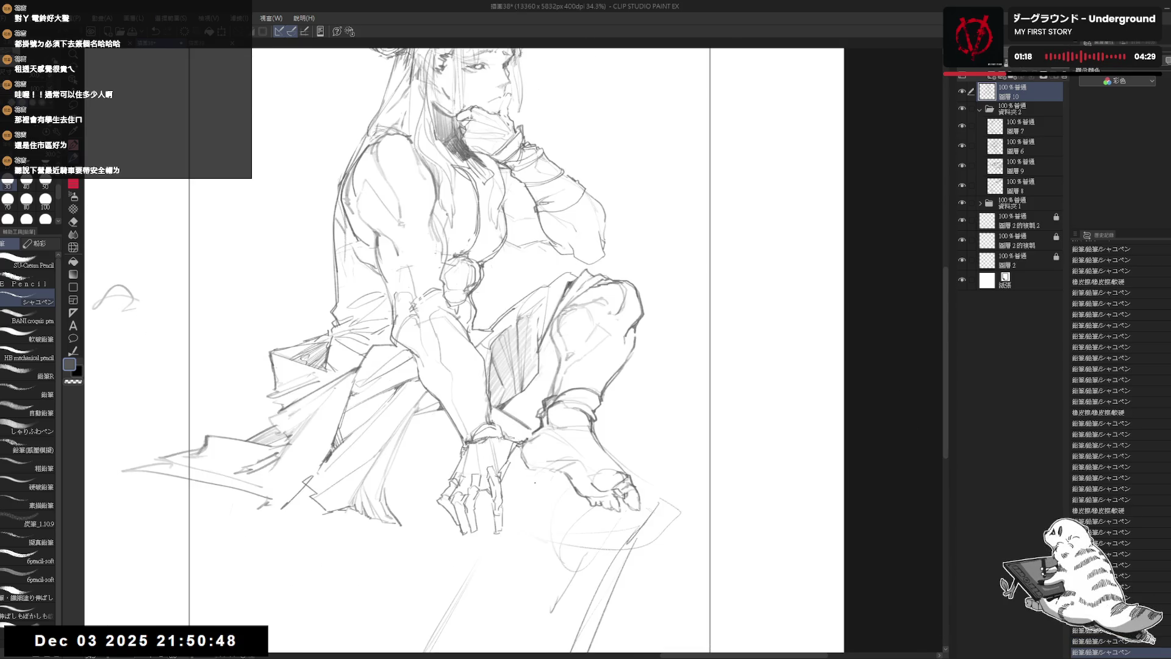
scroll(499, 349, "down", 2)
key("h")
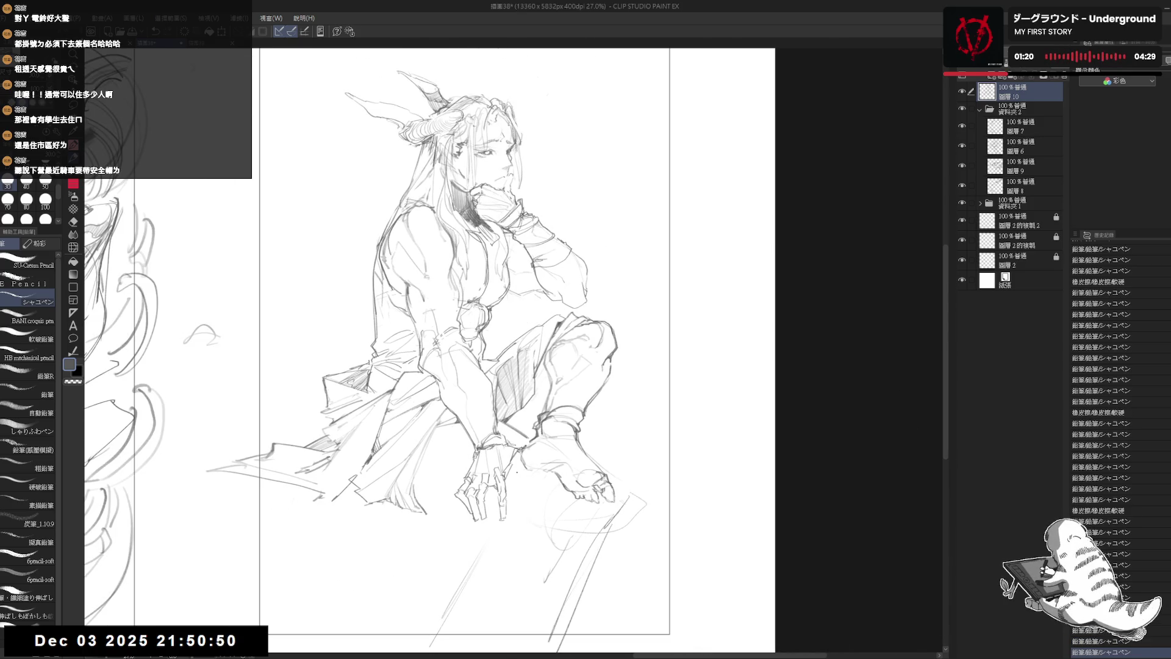
key("h")
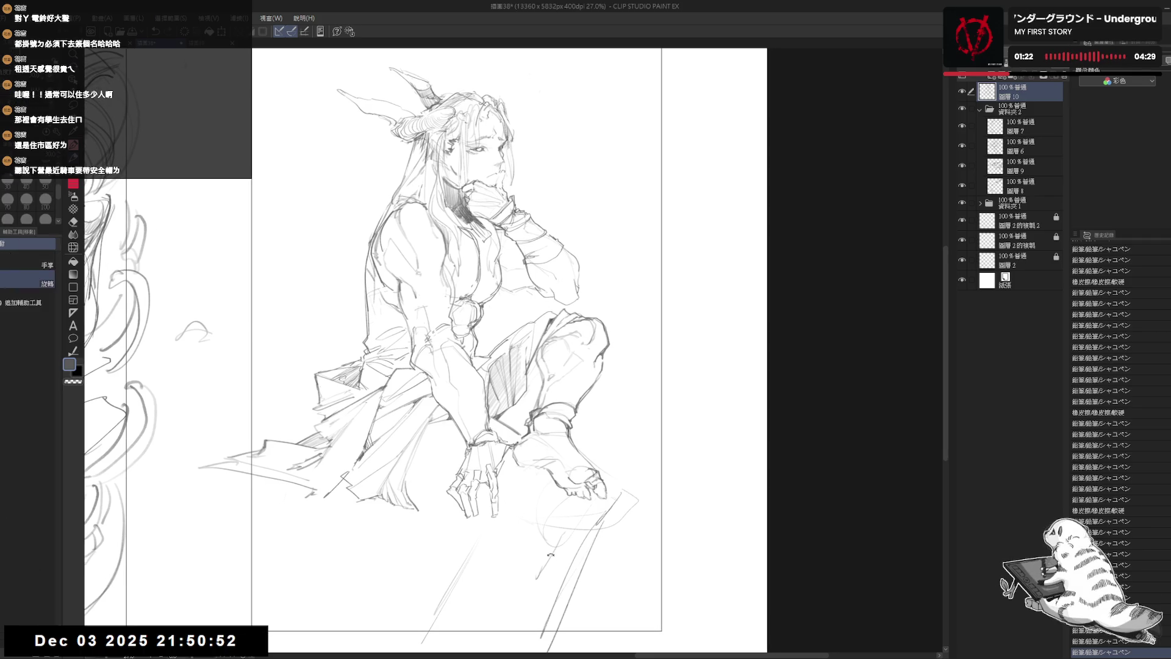
With the view tilted and zoomed, erase stray lines near the wrist and knee
key("asciicircum")
scroll(488, 430, "up", 1)
key("e")
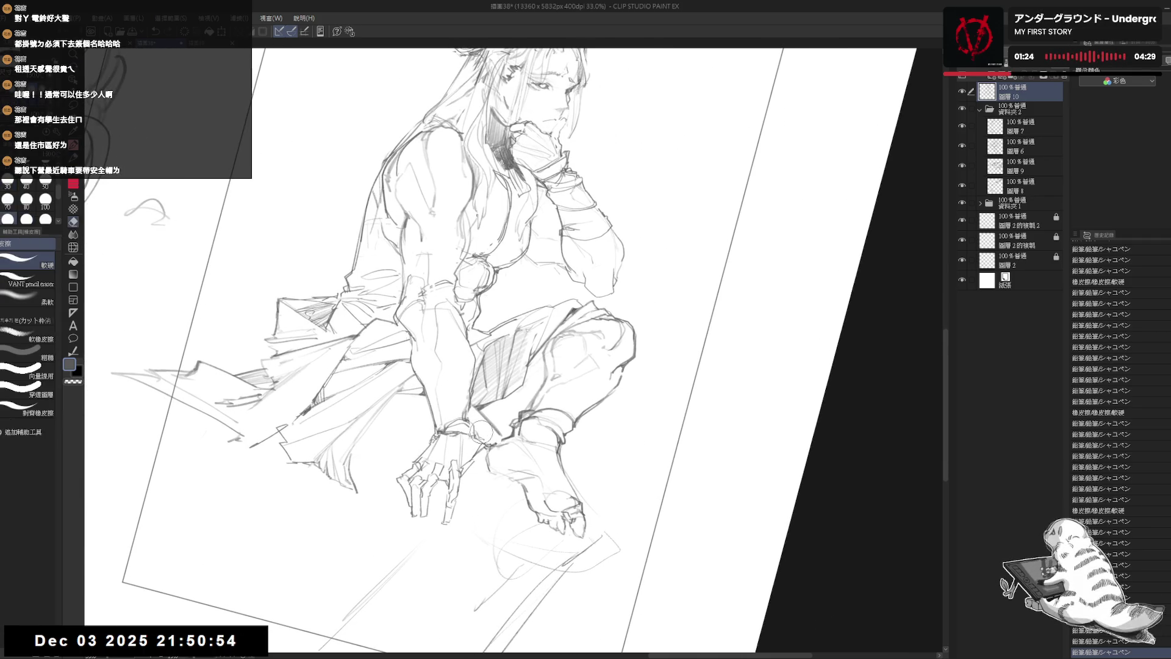
mouse_move(488, 430)
left_mouse_down()
mouse_move(476, 435)
mouse_move(493, 406)
left_mouse_up()
key("p")
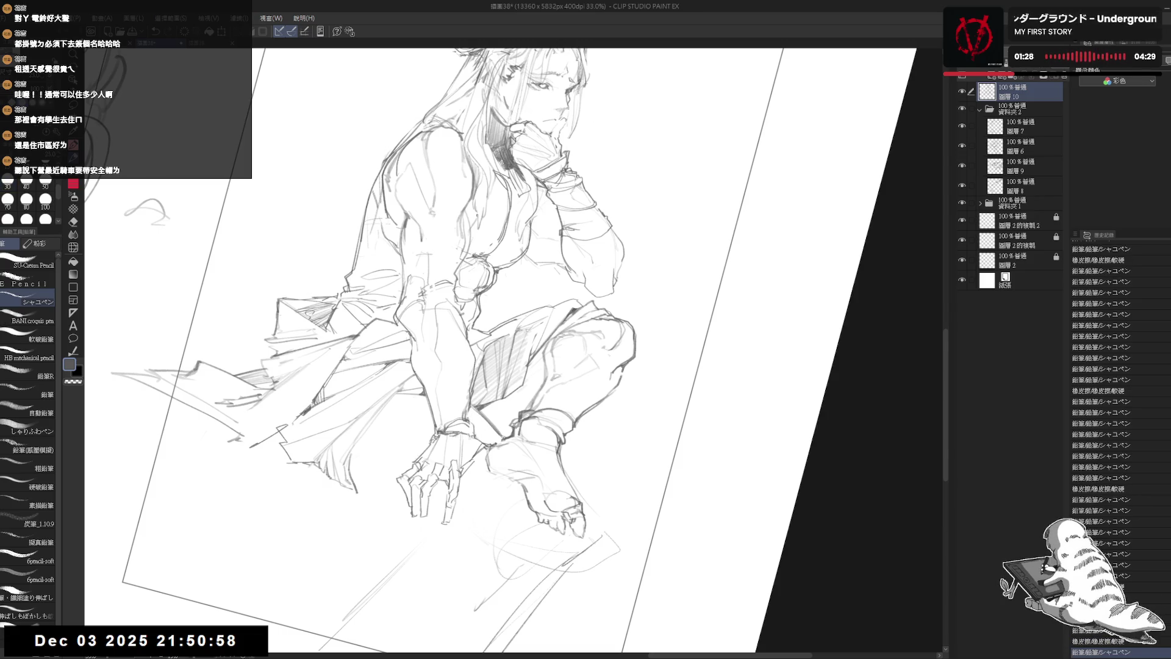
Add faint pencil strokes to the figure and a small mark near the hand, resetting rotation upright
left_click_drag(409, 405, 414, 410)
left_click_drag(410, 405, 412, 409)
left_click_drag(384, 403, 397, 403)
key("ctrl+@")
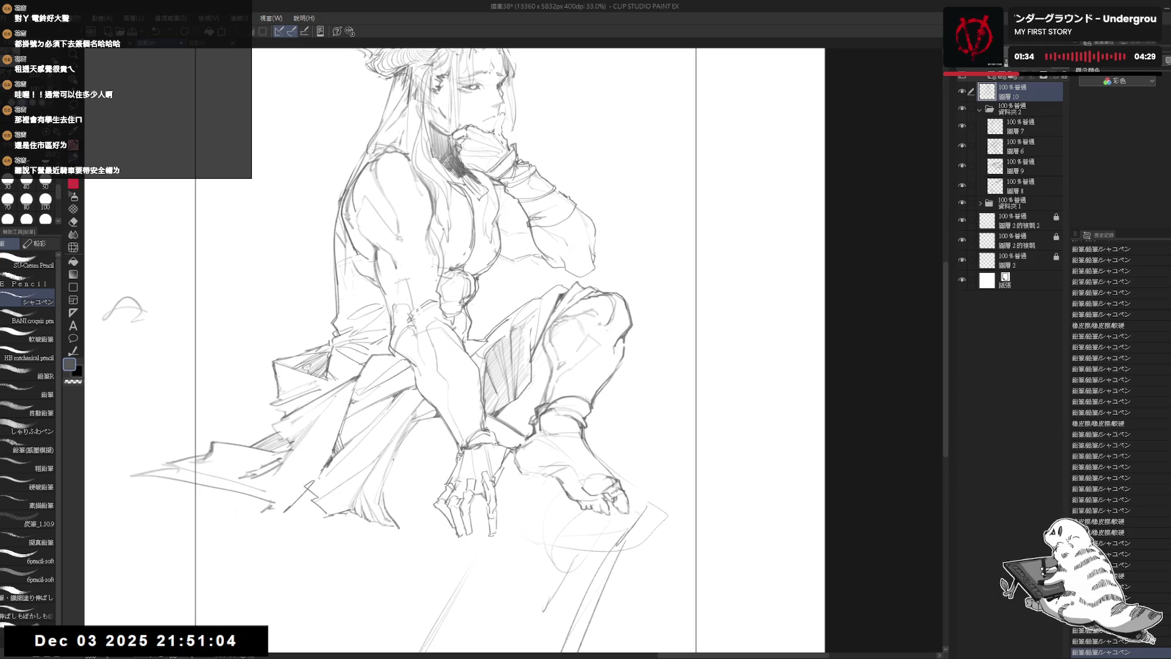
left_click_drag(394, 457, 400, 459)
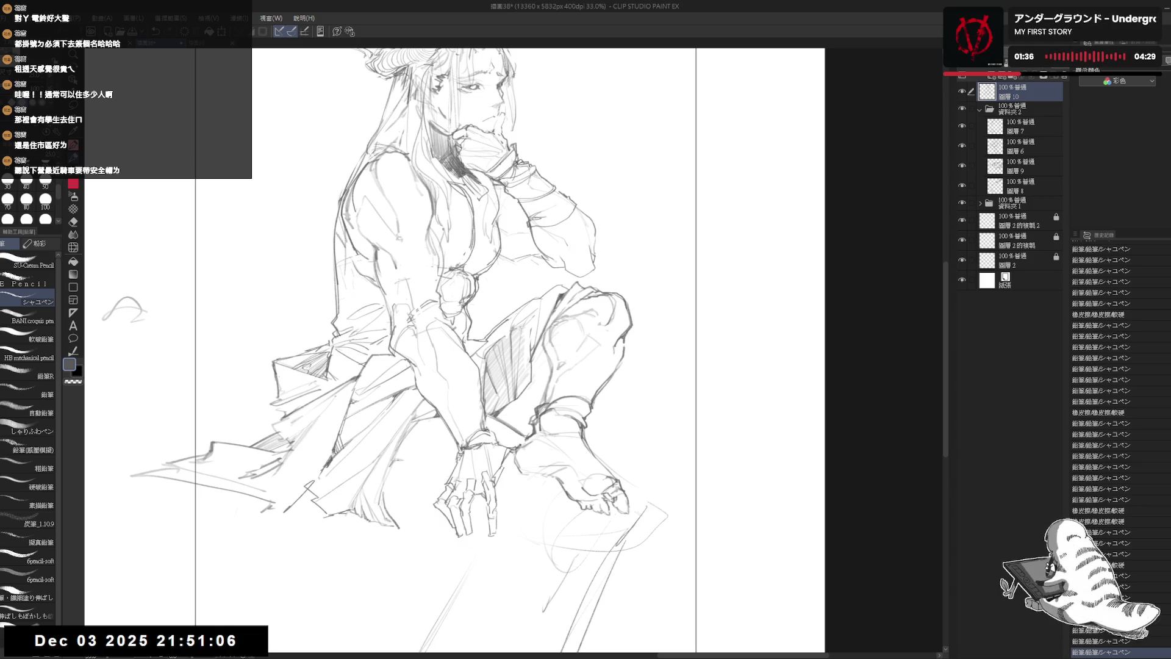
Mirror the view to check the drawing, then add one more short stroke
key("h")
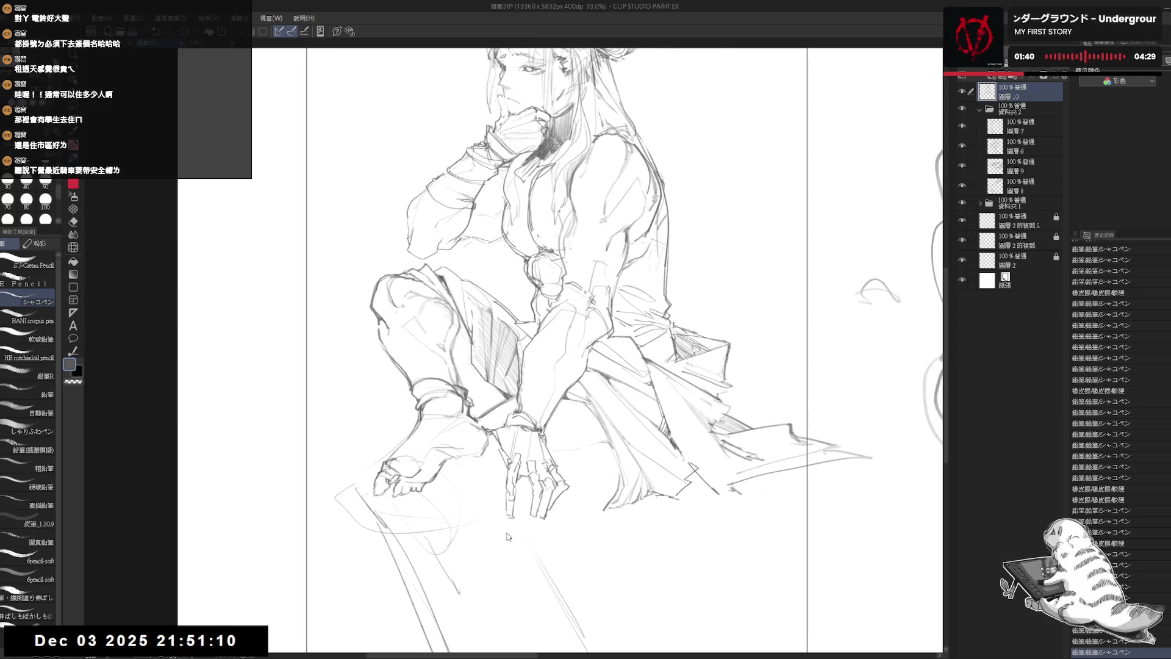
key("h")
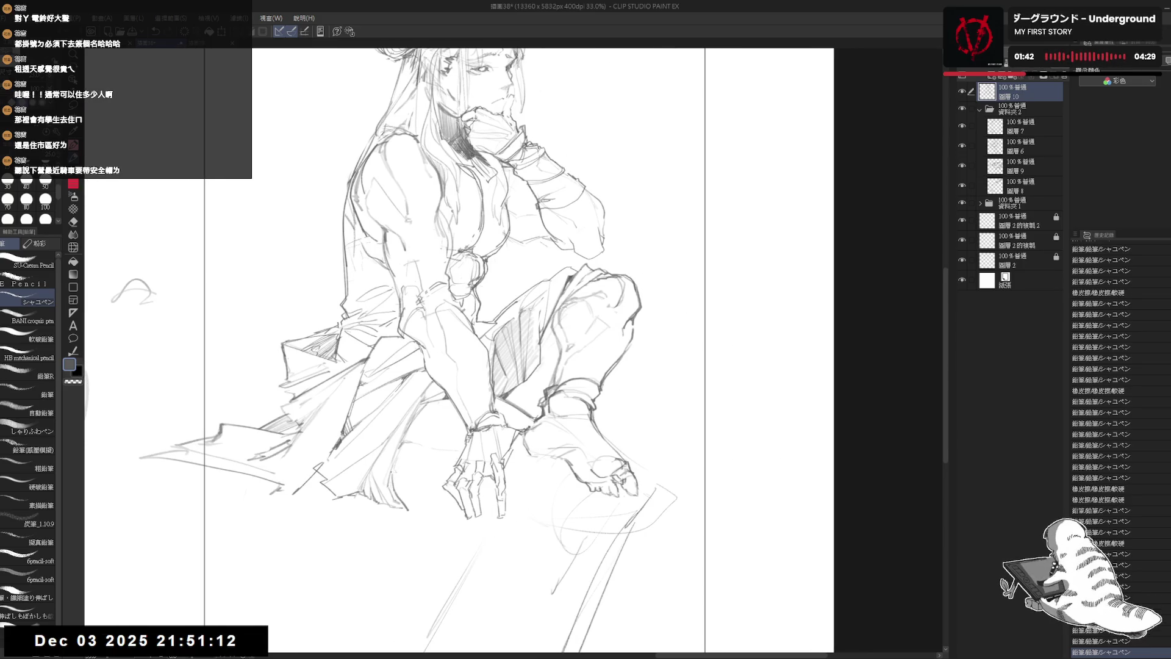
key("e")
key("p")
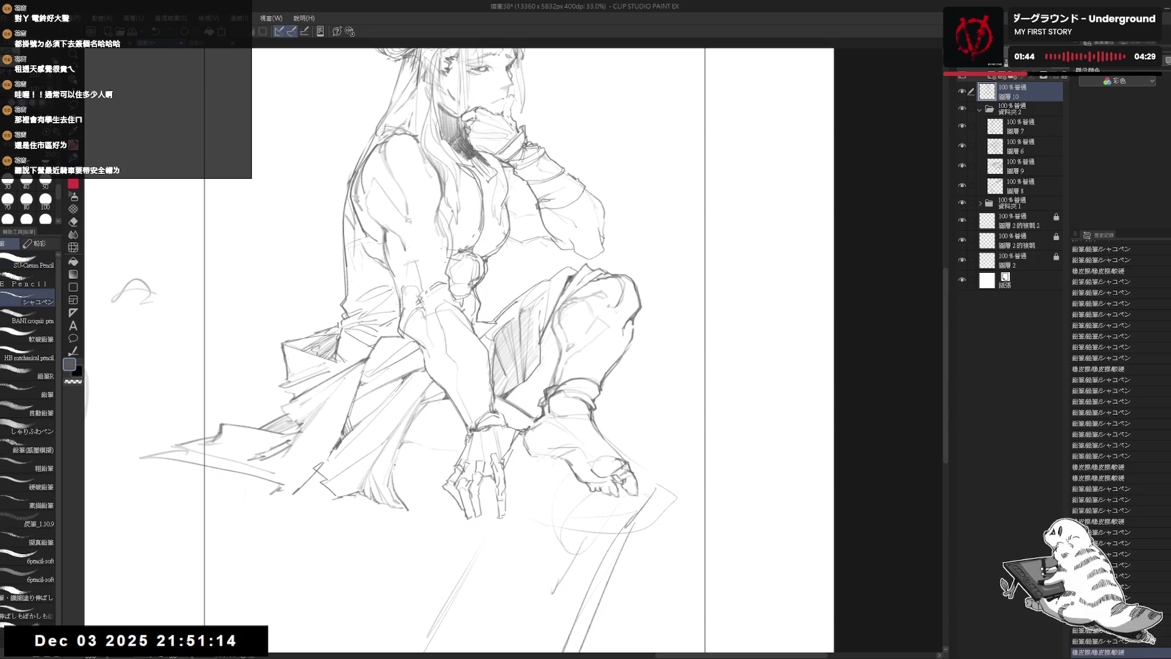
left_click_drag(445, 478, 444, 479)
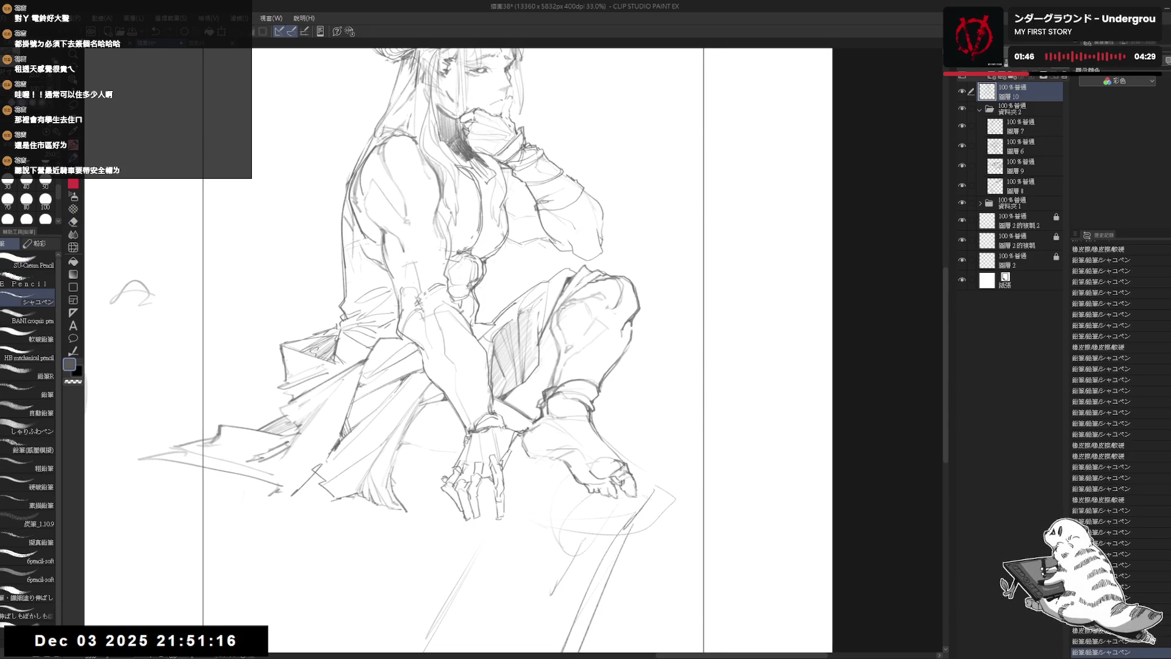
Erase a small stroke and draw a curved robe-fold line beside the resting hand, then mirror to check
scroll(444, 478, "down", 1)
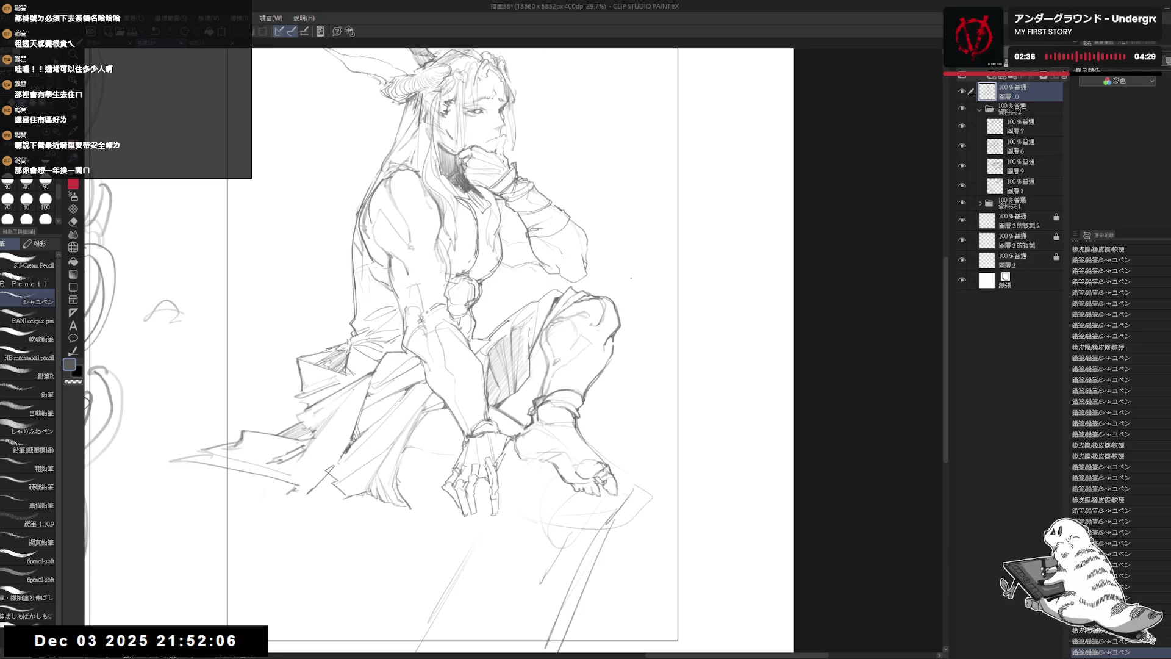
scroll(615, 293, "down", 2)
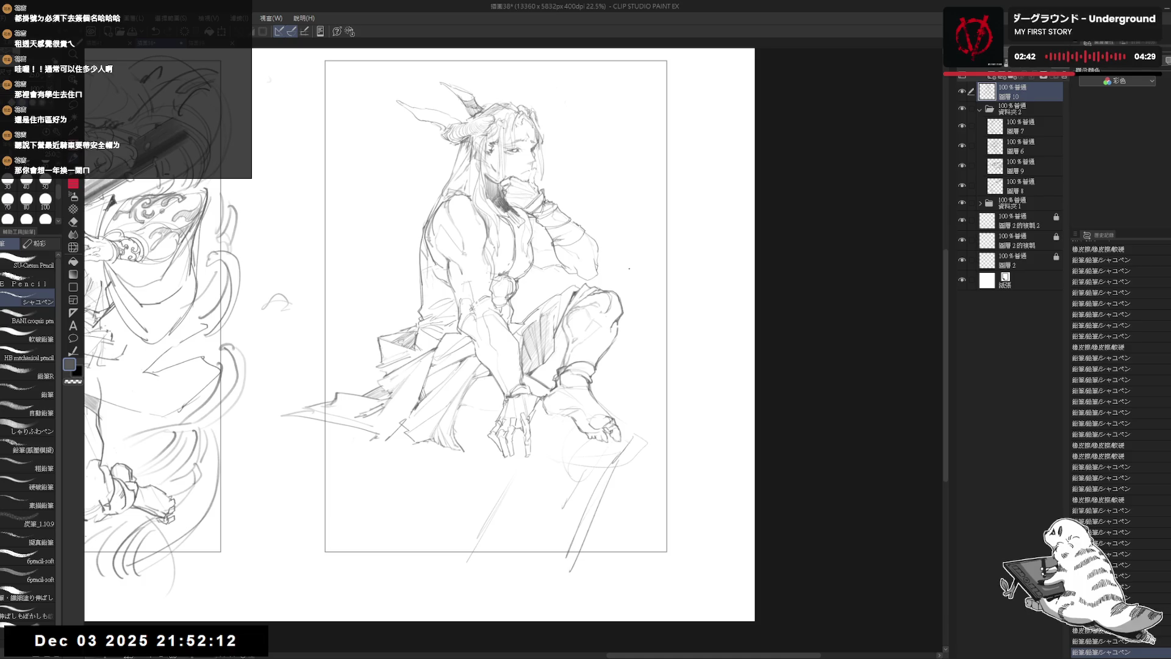
left_click_drag(501, 402, 502, 405)
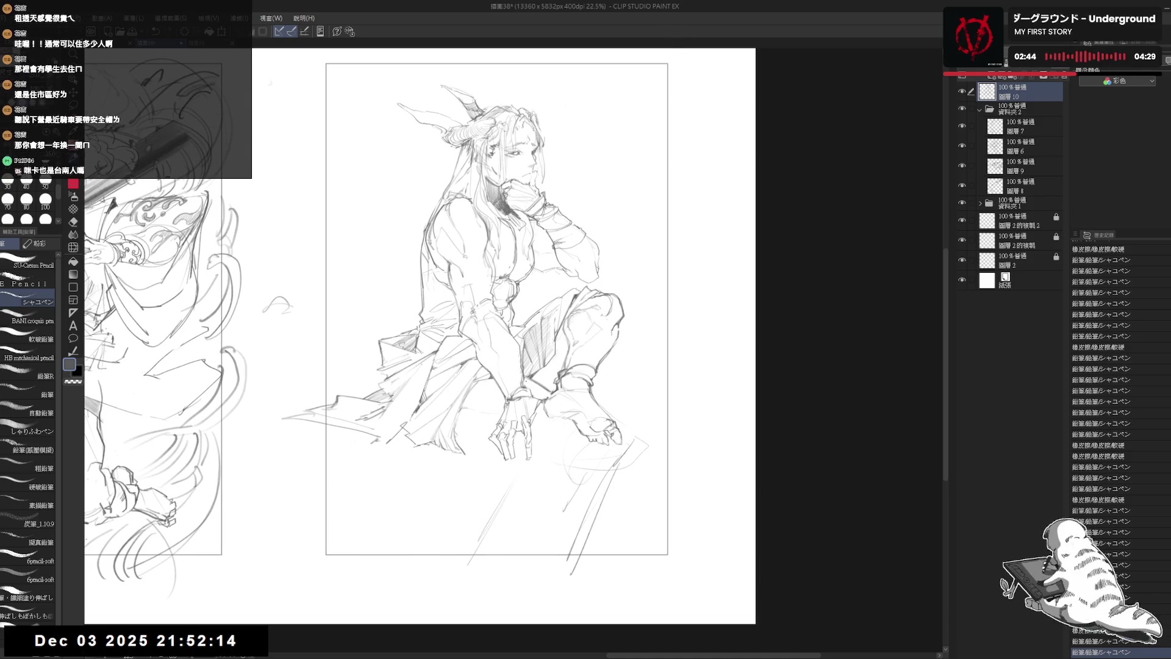
key("e")
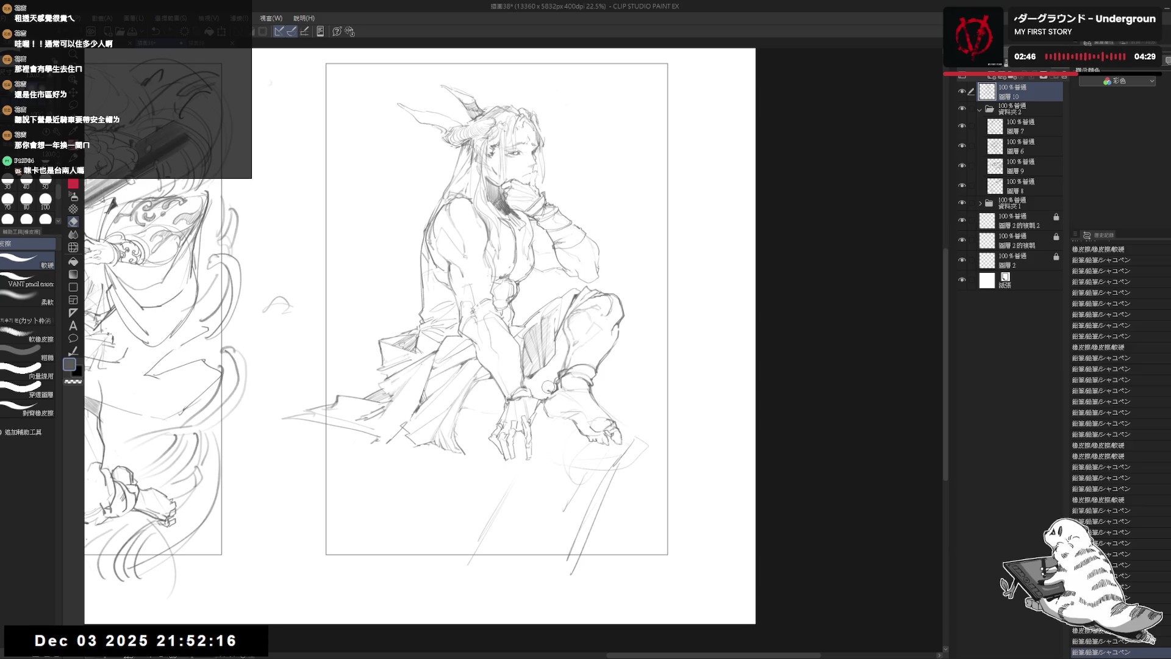
left_click_drag(544, 390, 548, 393)
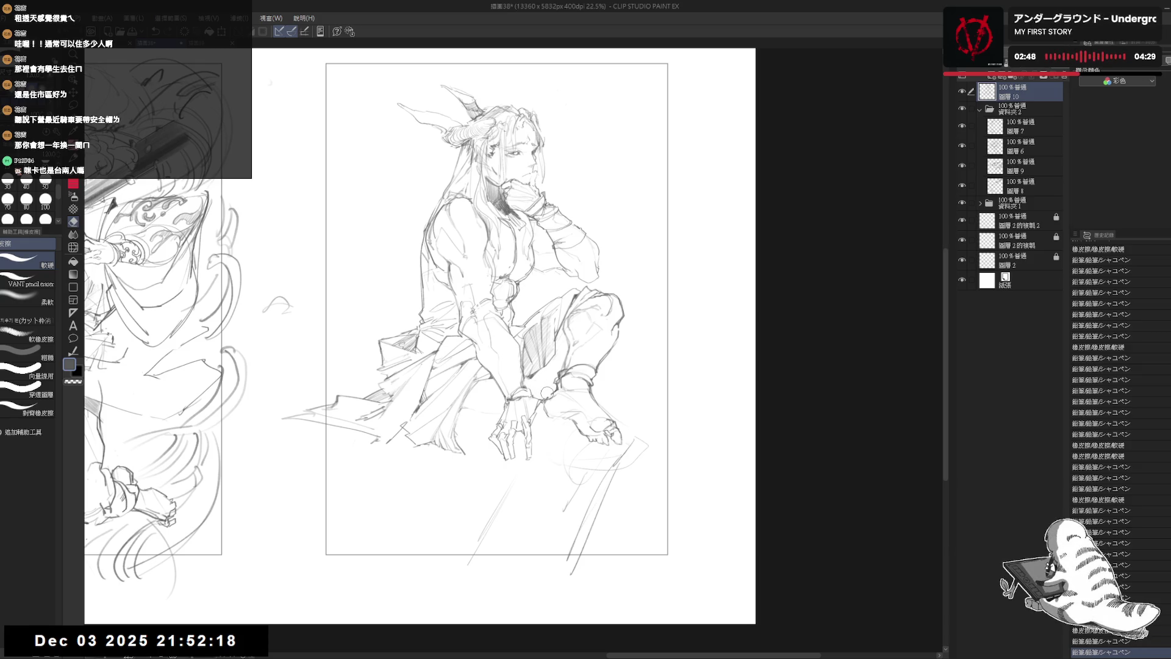
key("p")
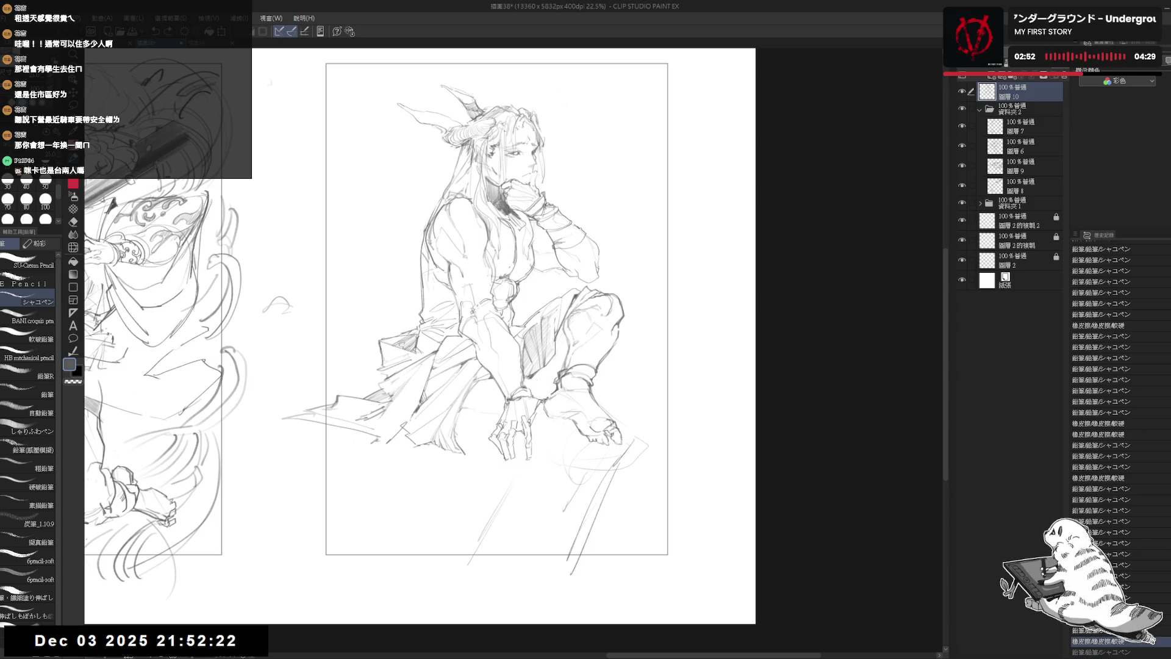
mouse_move(545, 390)
left_mouse_down()
mouse_move(589, 422)
mouse_move(570, 430)
left_mouse_up()
key("h")
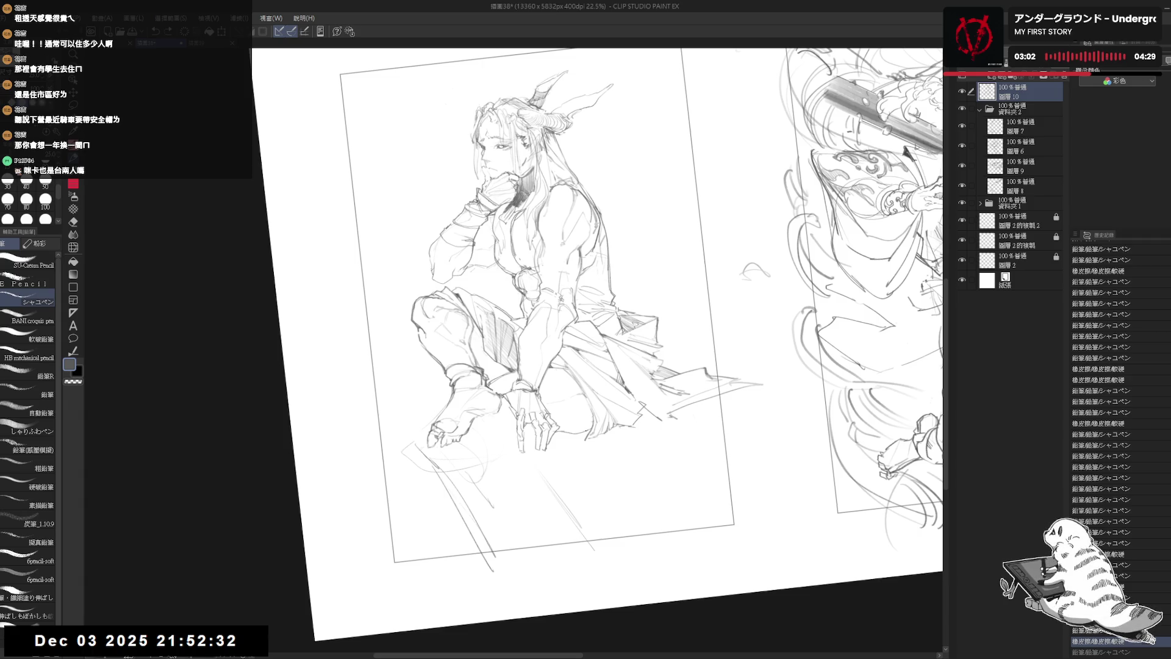
Return the canvas view to unflipped and upright, centred on the sketch
key("ctrl+shift+r")
key("h")
left_click_drag(563, 421, 532, 422)
key("e")
key("p")
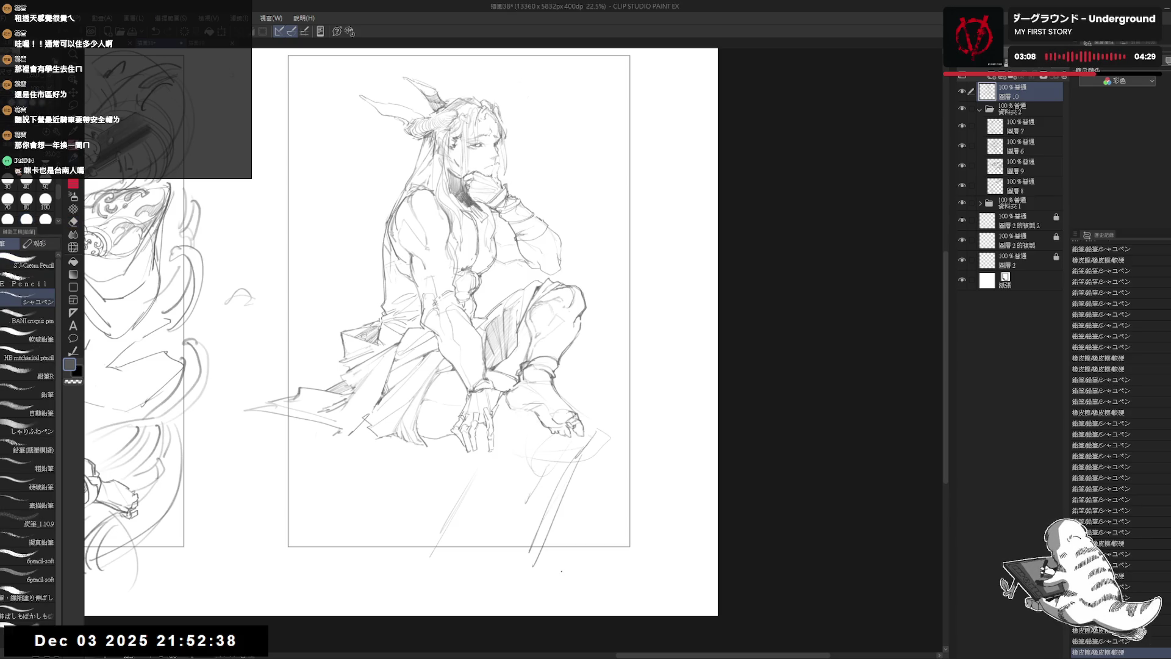
Erase part of the thin stroke below the feet
left_click_drag(559, 456, 564, 463)
key("e")
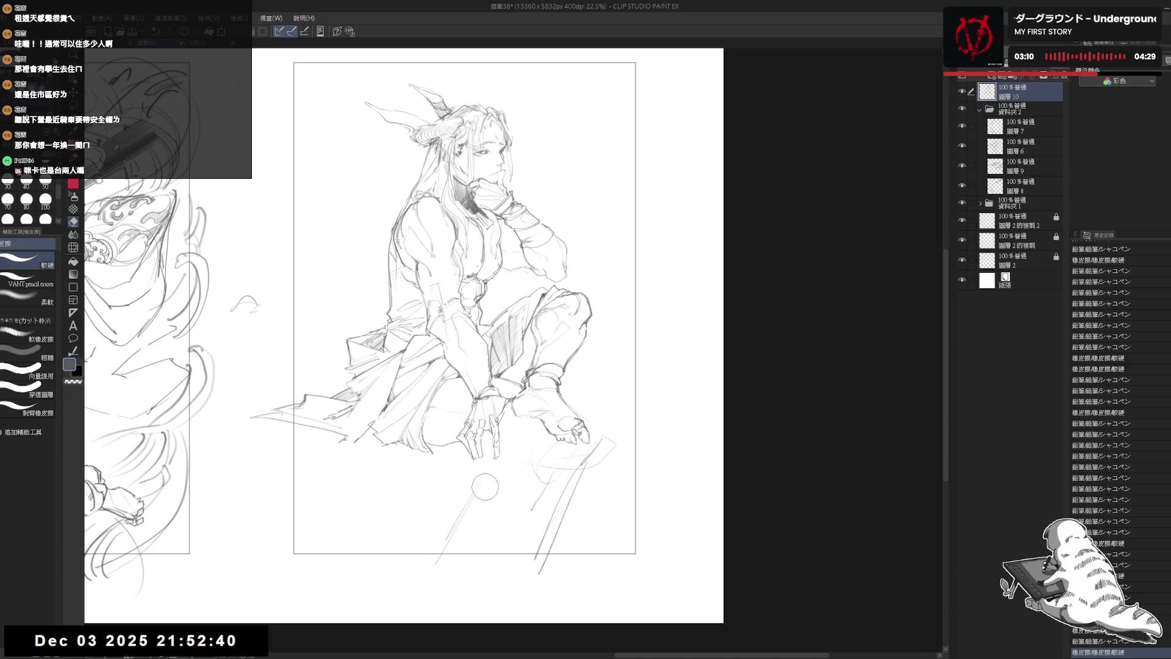
left_click_drag(461, 511, 454, 523)
key("p")
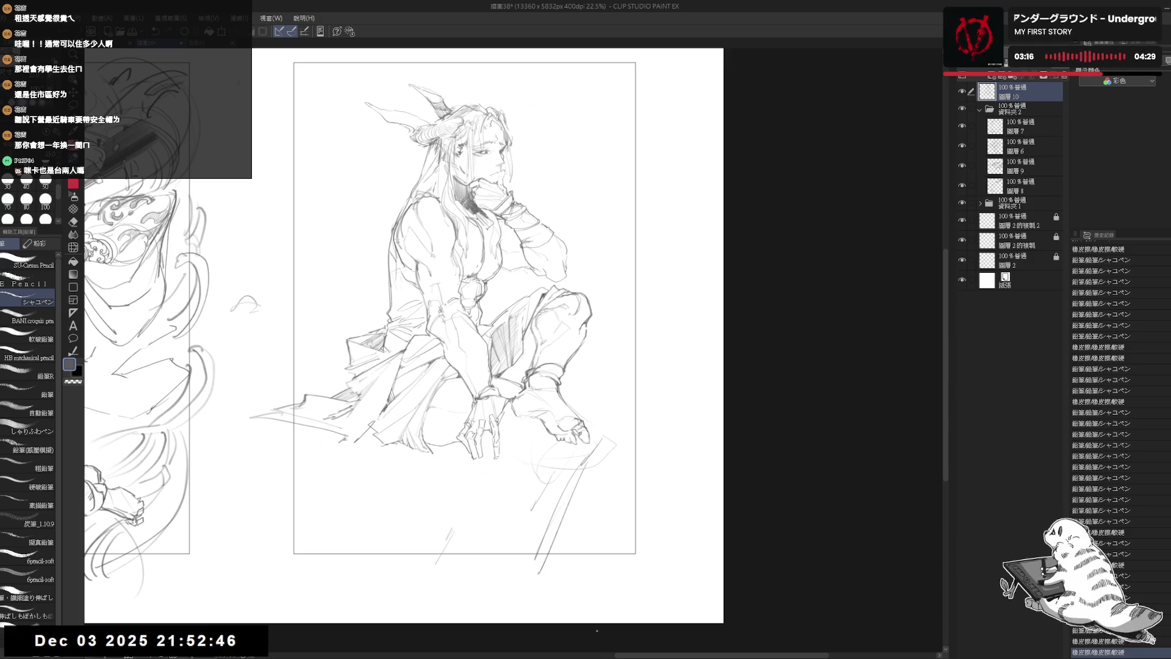
mouse_move(539, 467)
left_mouse_down()
mouse_move(482, 470)
mouse_move(480, 453)
left_mouse_up()
key("e")
key("p")
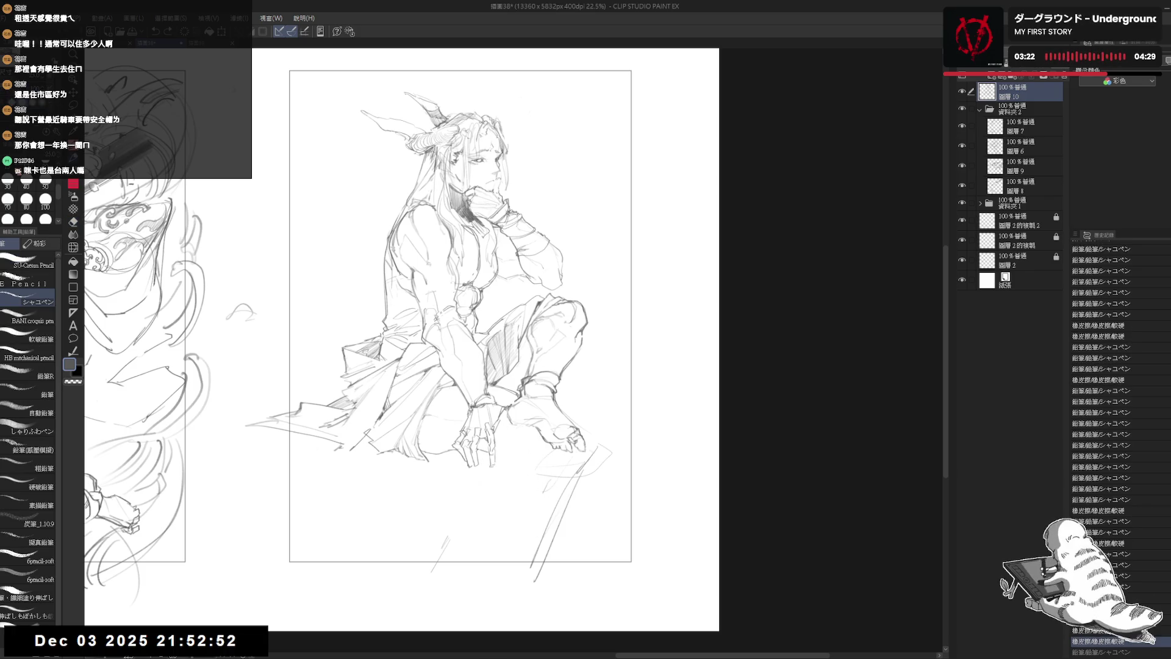
Erase the stray lines around and below the feet, including the small diagonal stroke
key("h")
key("h")
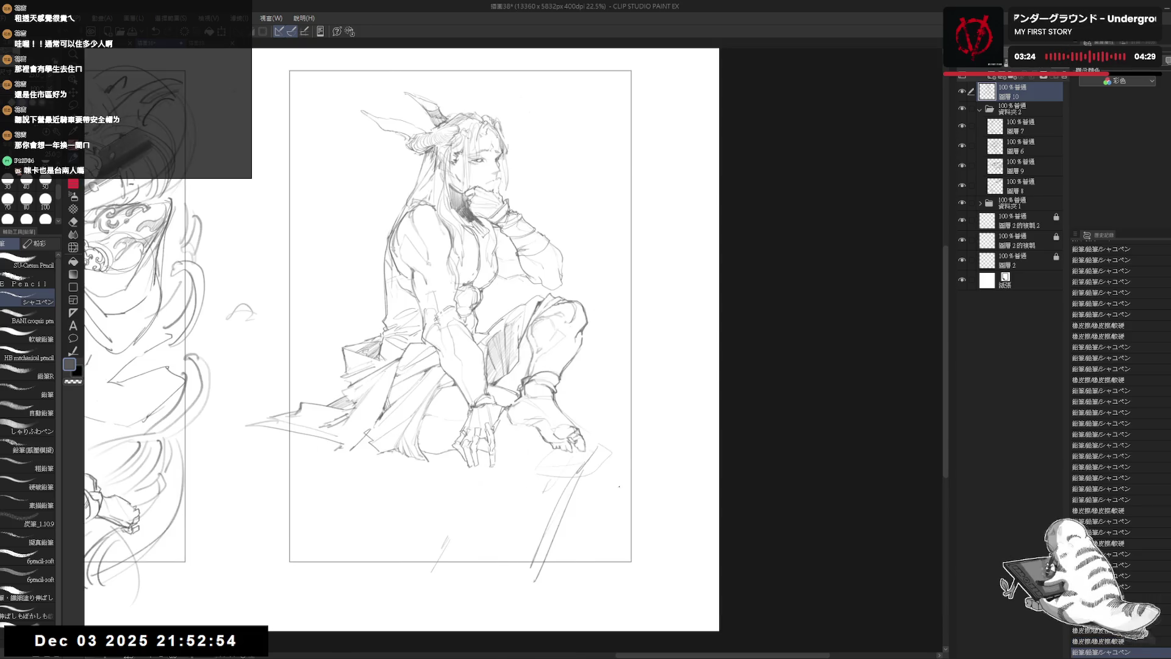
key("e")
left_click_drag(595, 430, 569, 408)
mouse_move(579, 460)
left_mouse_down()
mouse_move(531, 466)
mouse_move(548, 451)
mouse_move(569, 463)
mouse_move(539, 515)
mouse_move(541, 536)
mouse_move(580, 478)
mouse_move(567, 516)
left_mouse_up()
mouse_move(502, 600)
left_mouse_down()
mouse_move(418, 594)
mouse_move(443, 549)
left_mouse_up()
key("p")
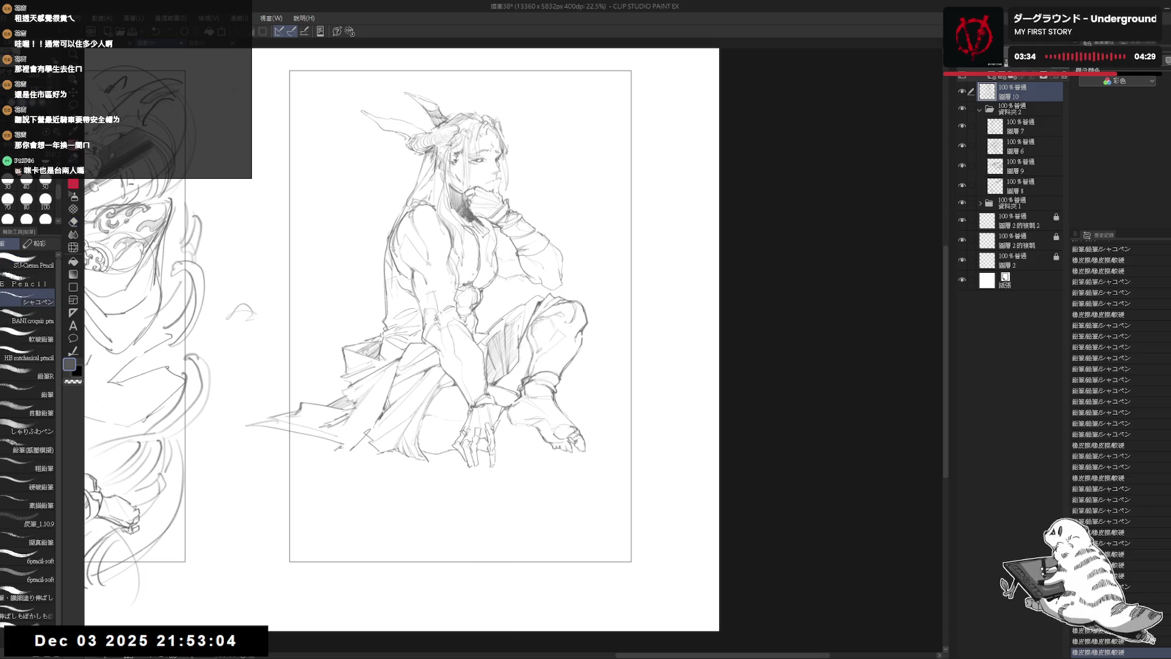
Tilt the page and add small pencil marks near the hands and below the feet
left_click_drag(464, 366, 427, 391)
left_click(521, 410)
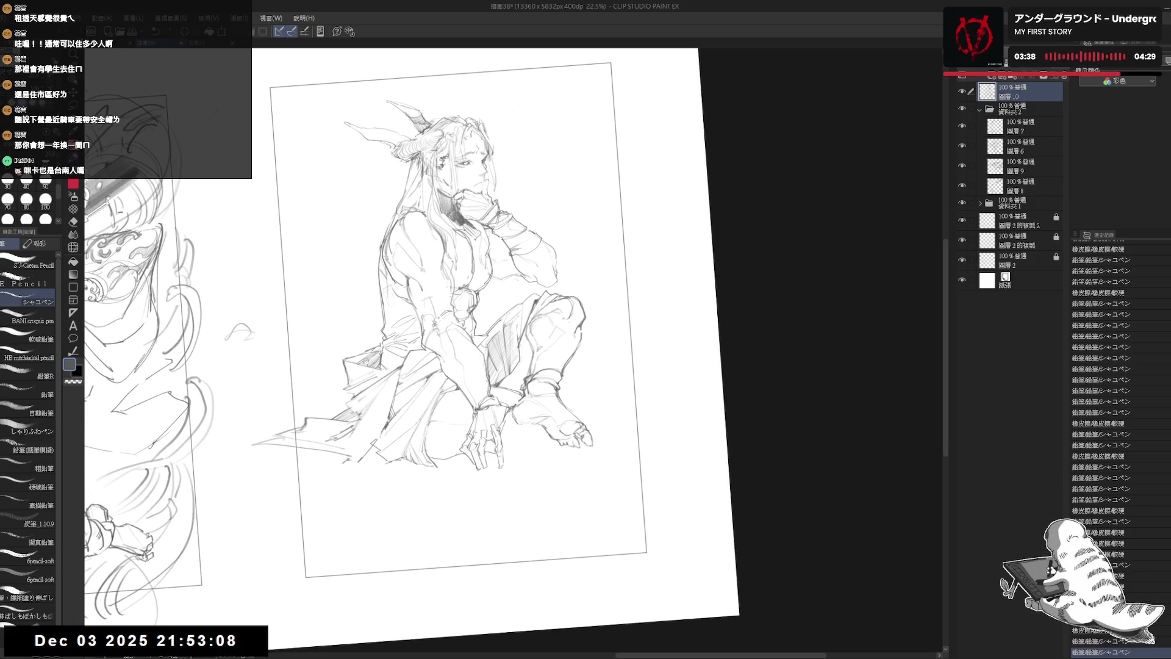
left_click(491, 497)
left_click_drag(522, 455, 514, 456)
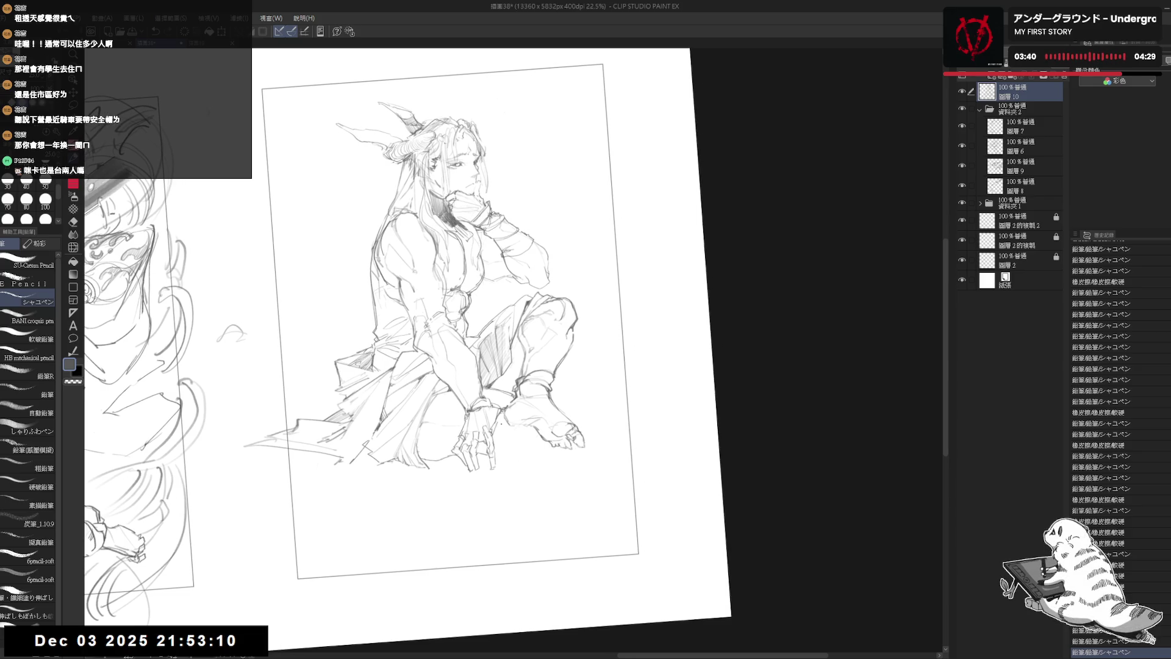
Touch up a small stroke near the foot and reset the page rotation to upright
key("e")
mouse_move(499, 413)
left_mouse_down()
mouse_move(506, 403)
mouse_move(508, 416)
left_mouse_up()
key("p")
left_click_drag(523, 497, 488, 512)
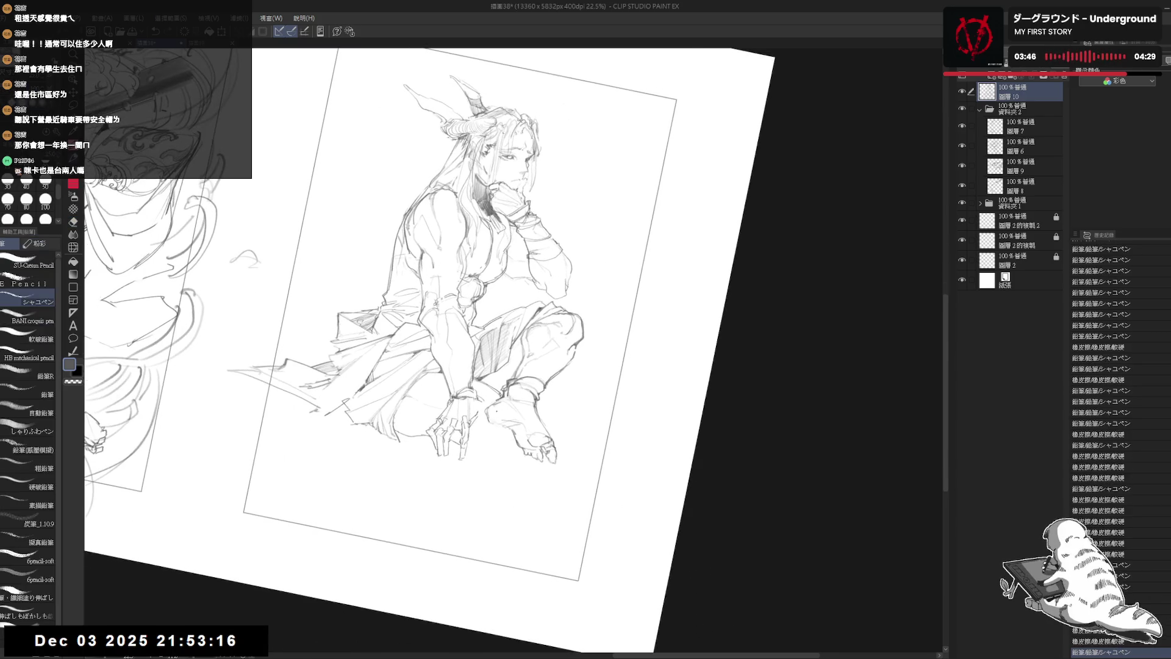
left_click_drag(485, 407, 489, 416)
key("ctrl+z")
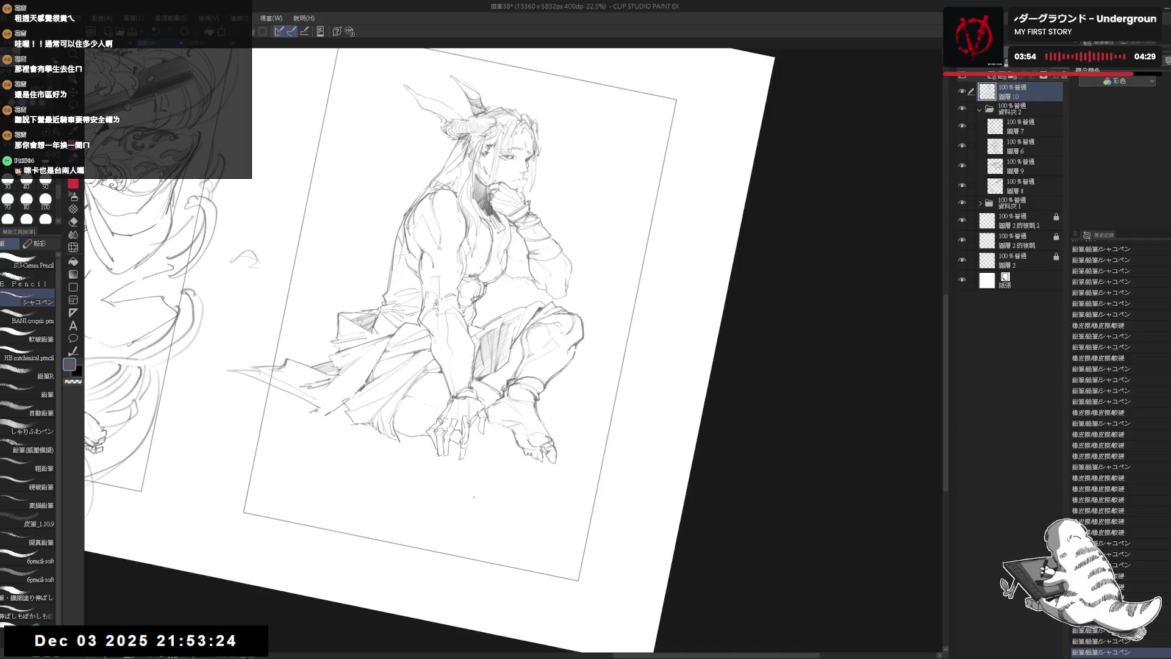
key("ctrl+@")
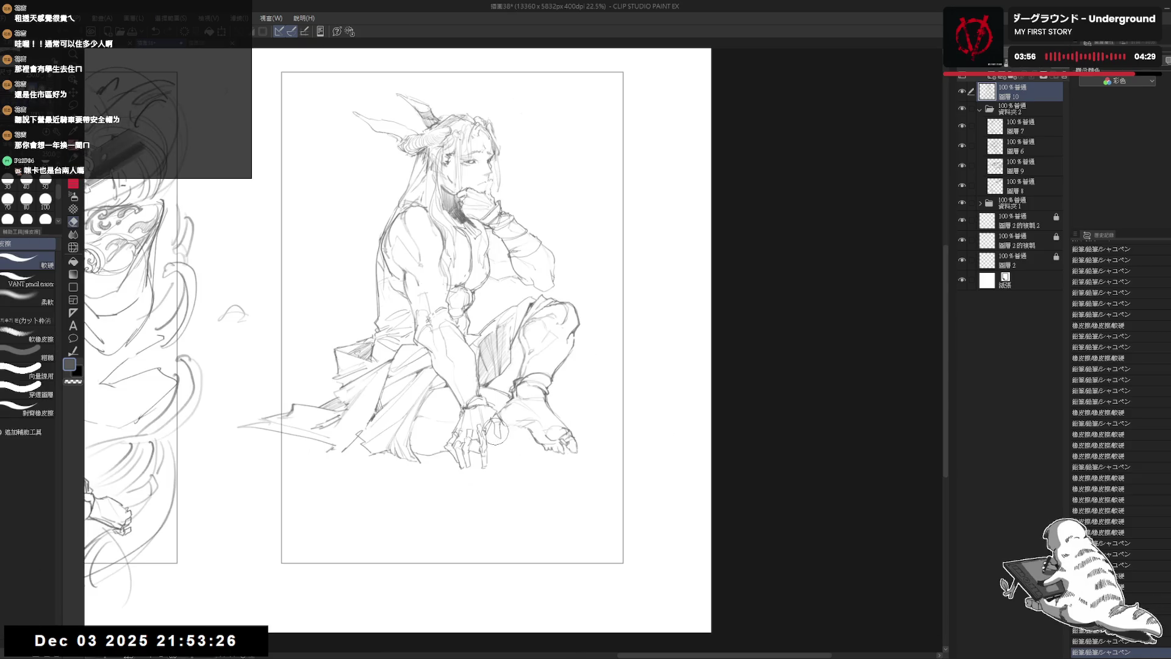
Draw strokes by the hands over the knee, undo one, and erase the stray strokes
mouse_move(483, 420)
left_mouse_down()
mouse_move(511, 452)
mouse_move(507, 430)
mouse_move(505, 442)
left_mouse_up()
key("ctrl+z")
key("ctrl+z")
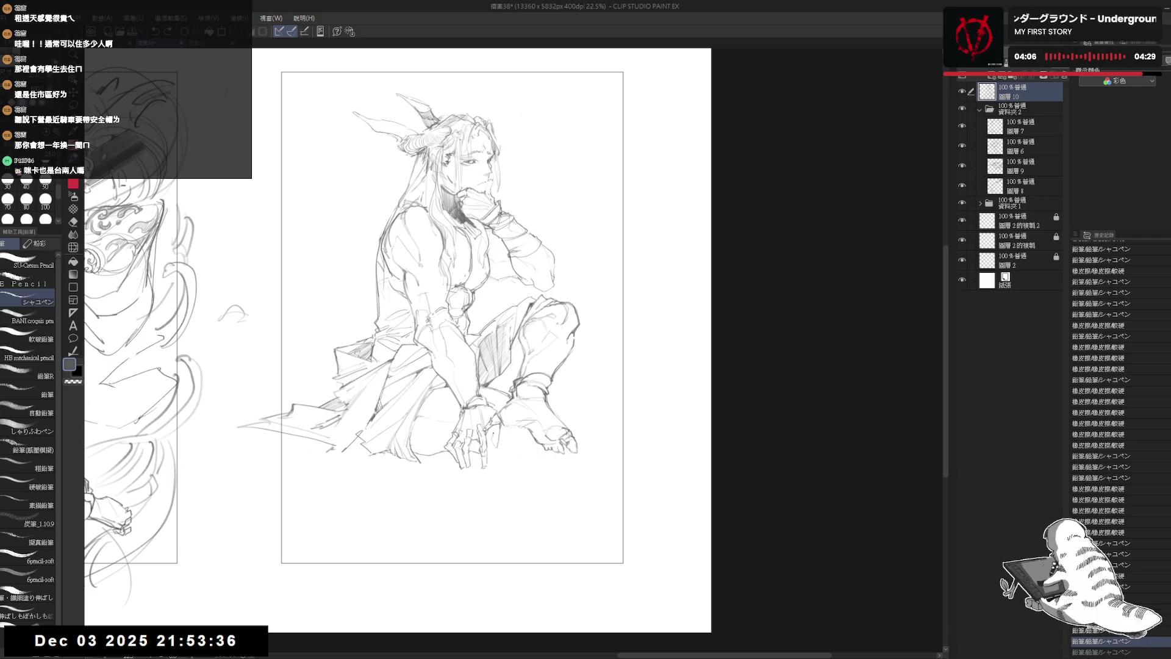
key("e")
mouse_move(482, 427)
left_mouse_down()
mouse_move(506, 457)
mouse_move(499, 447)
mouse_move(659, 425)
mouse_move(538, 432)
left_mouse_up()
key("p")
key("e")
key("p")
key("e")
key("p")
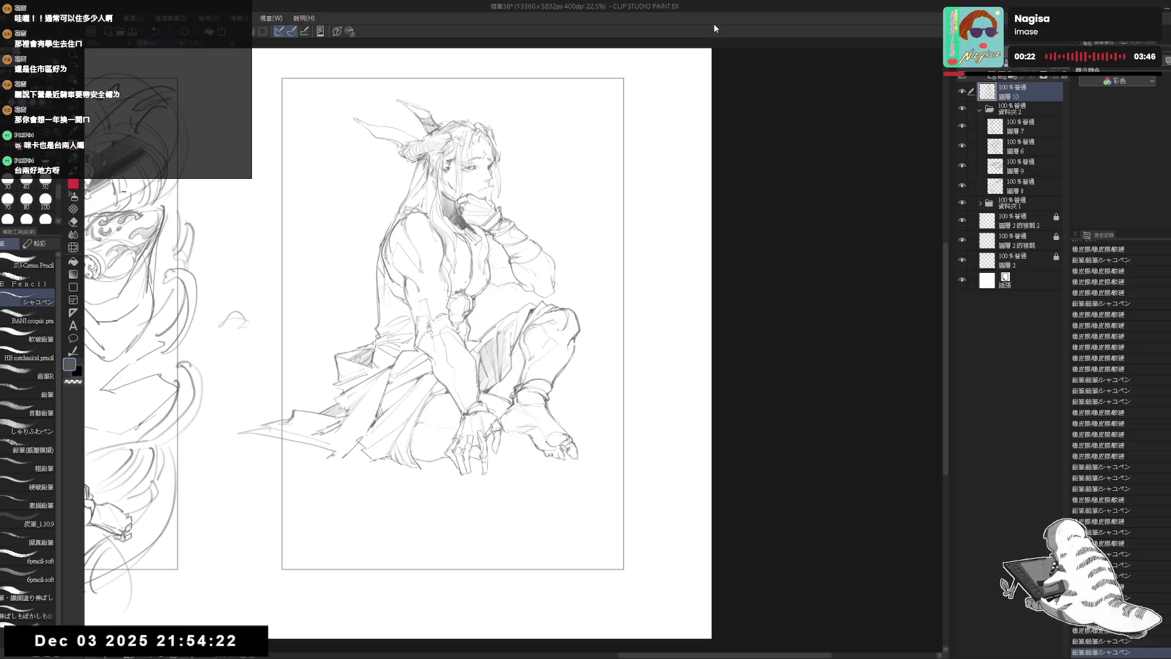
Zoom and tilt onto the raised shin, hatch and erase strokes, then straighten and zoom out
mouse_move(549, 244)
left_mouse_down()
mouse_move(579, 317)
mouse_move(535, 340)
mouse_move(517, 372)
mouse_move(533, 387)
mouse_move(518, 382)
left_mouse_up()
key("ctrl+z")
key("ctrl+at")
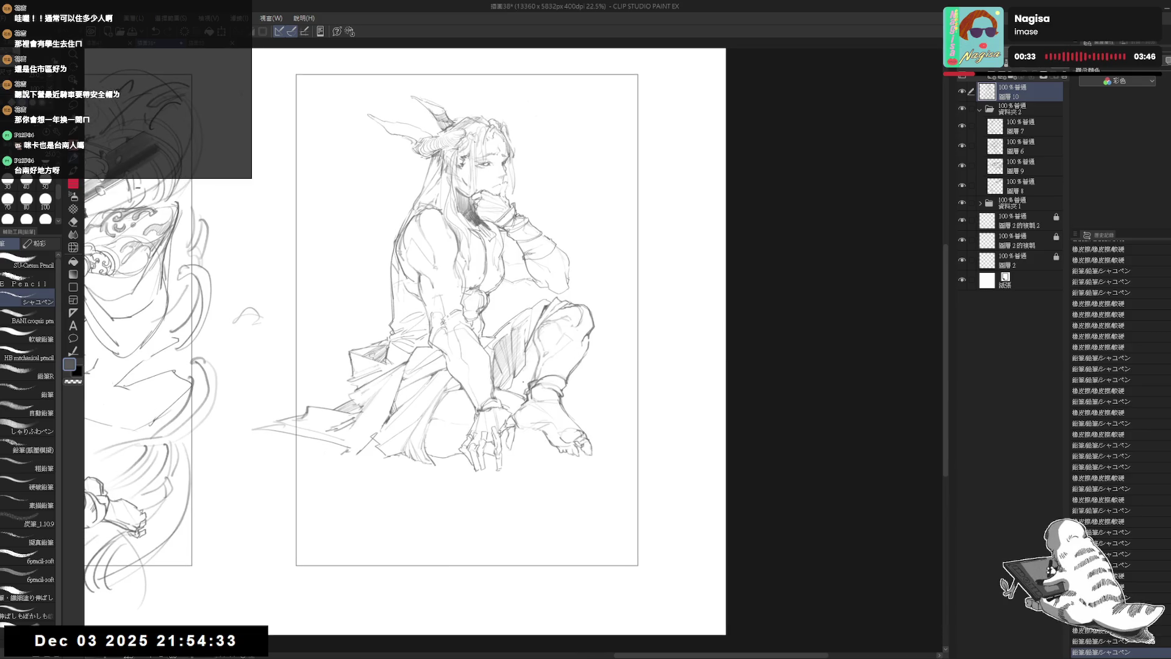
key("e")
left_click_drag(512, 367, 524, 385)
key("p")
key("ctrl+z")
key("e")
key("p")
key("ctrl+z")
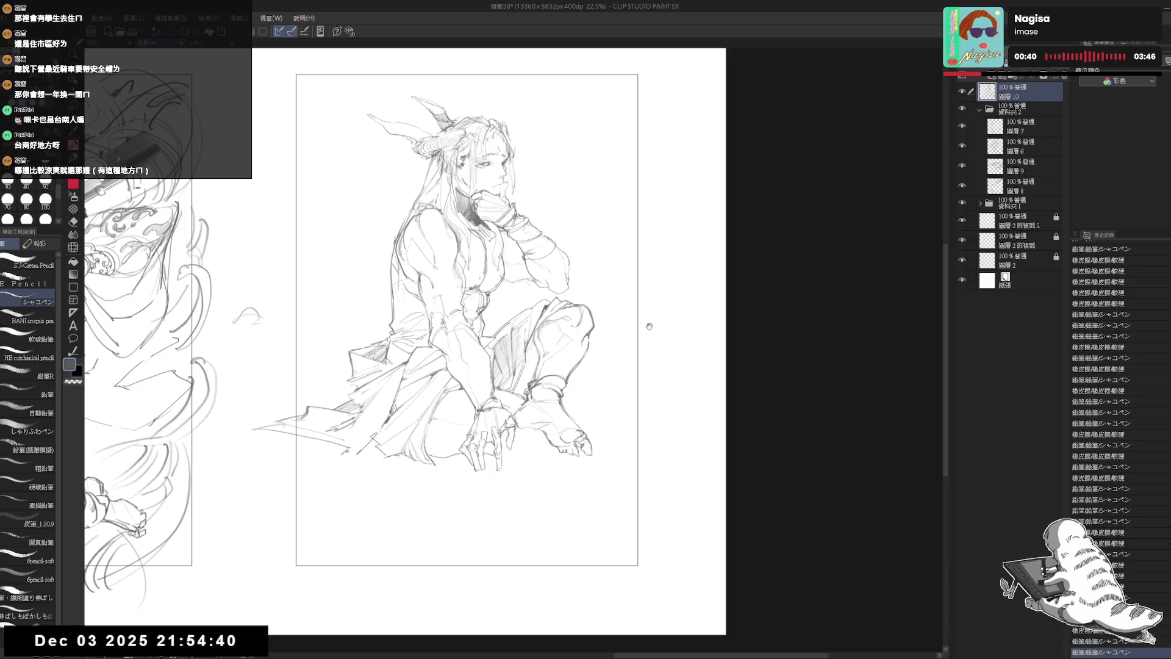
scroll(639, 298, "down", 1)
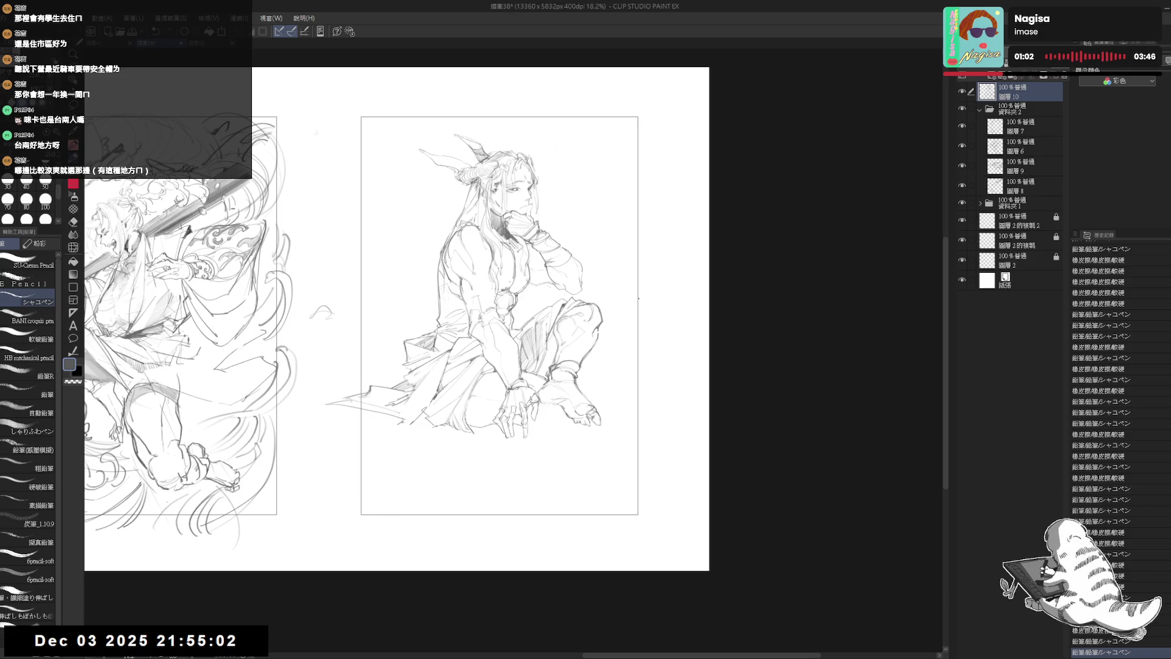
Add and undo small pencil marks around the foot and below the figure
scroll(553, 431, "up", 3)
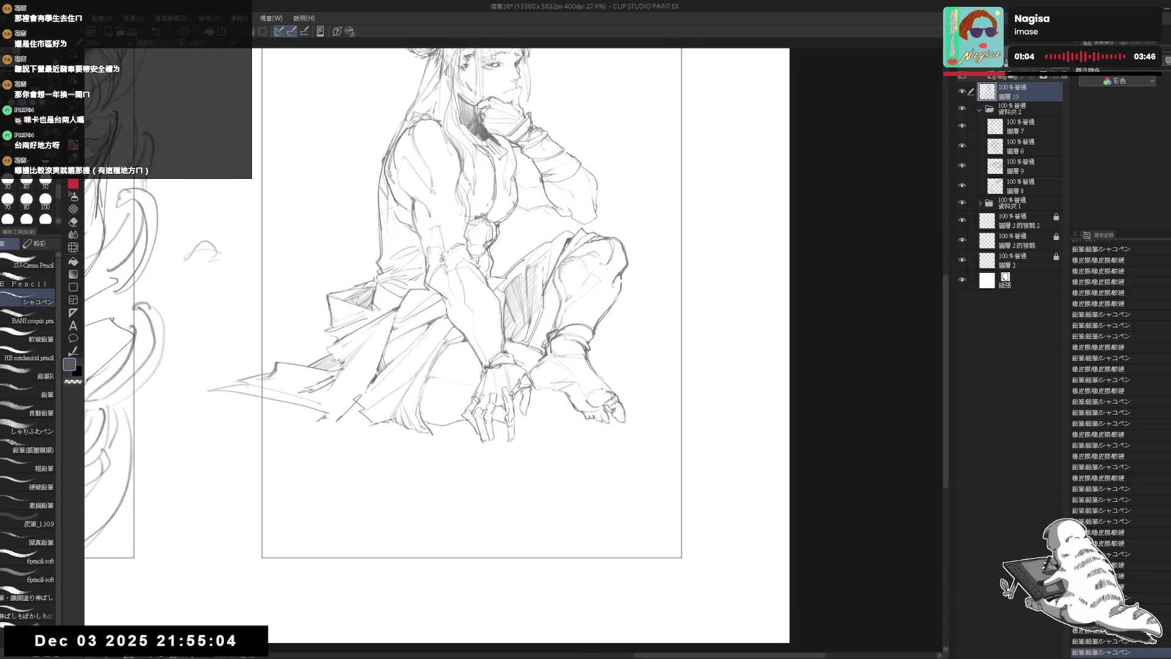
left_click_drag(597, 372, 609, 384)
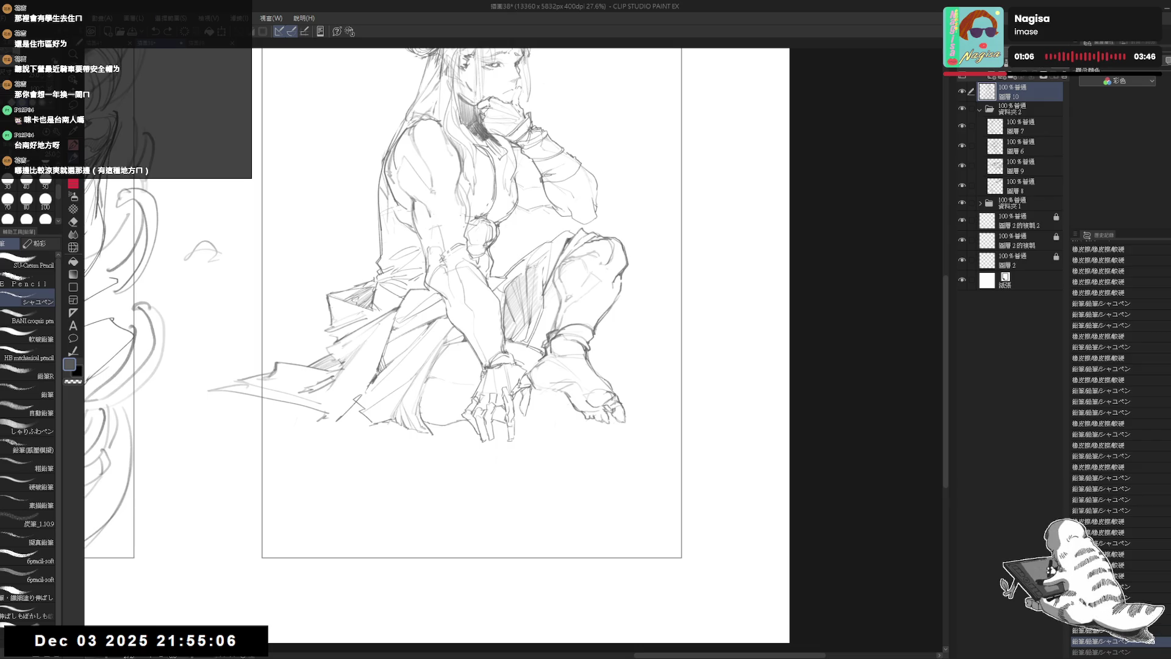
left_click(590, 430)
key("ctrl+z")
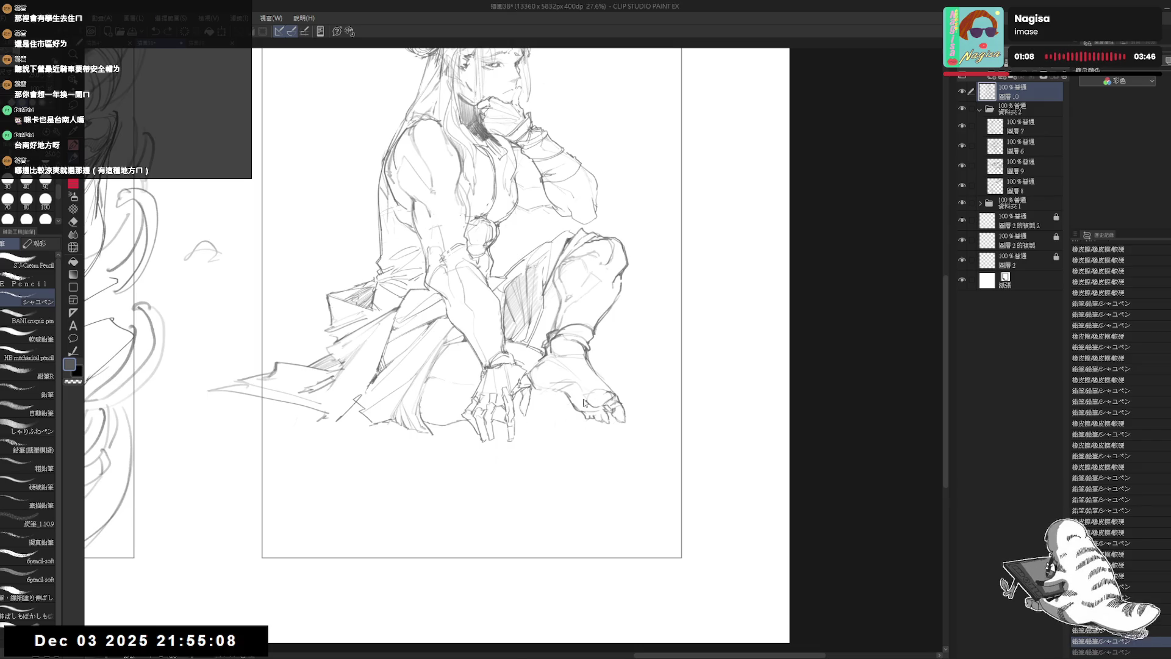
left_click_drag(552, 476, 525, 505)
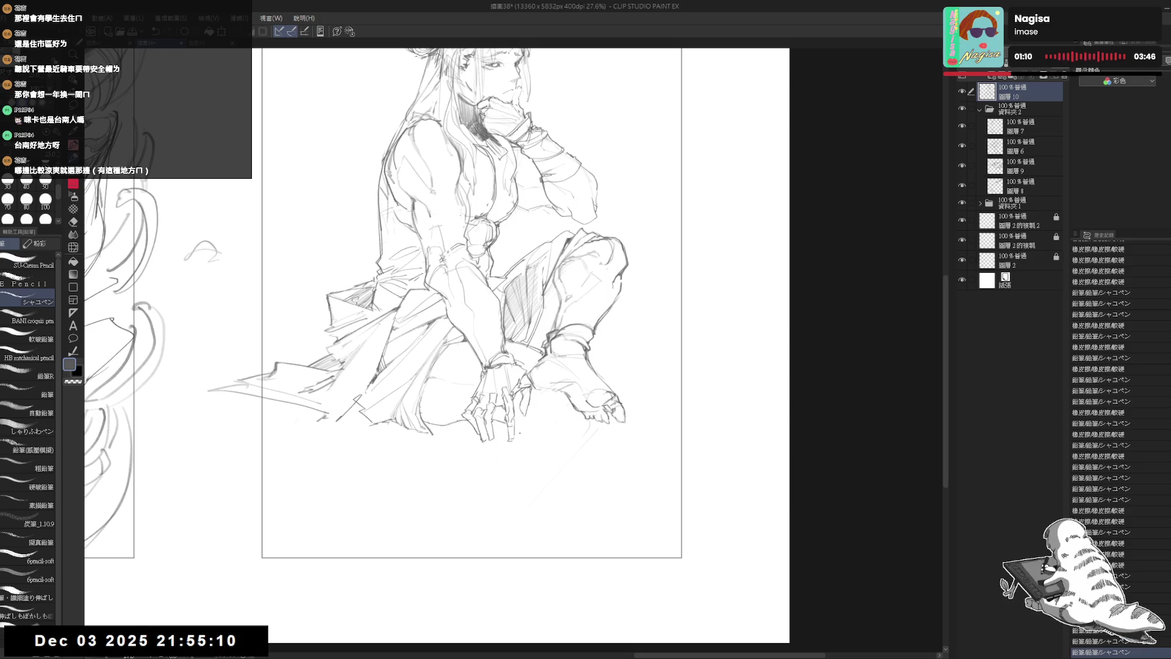
left_click(525, 433)
key("ctrl+z")
left_click(536, 427)
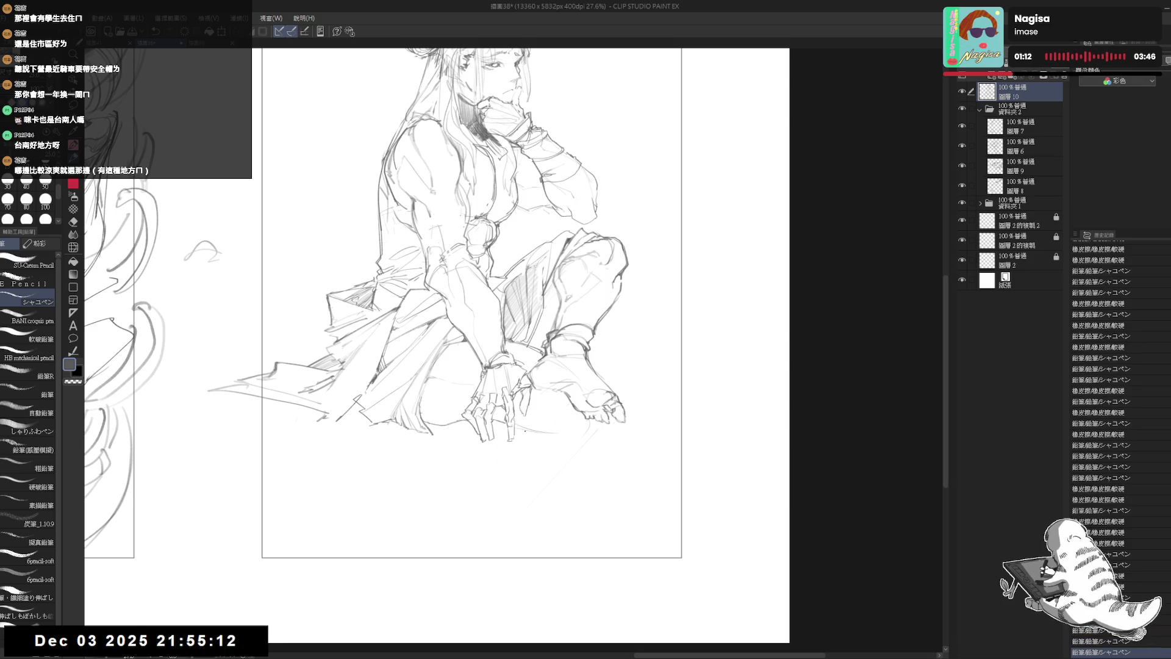
scroll(437, 305, "up", 1)
key("ctrl+z")
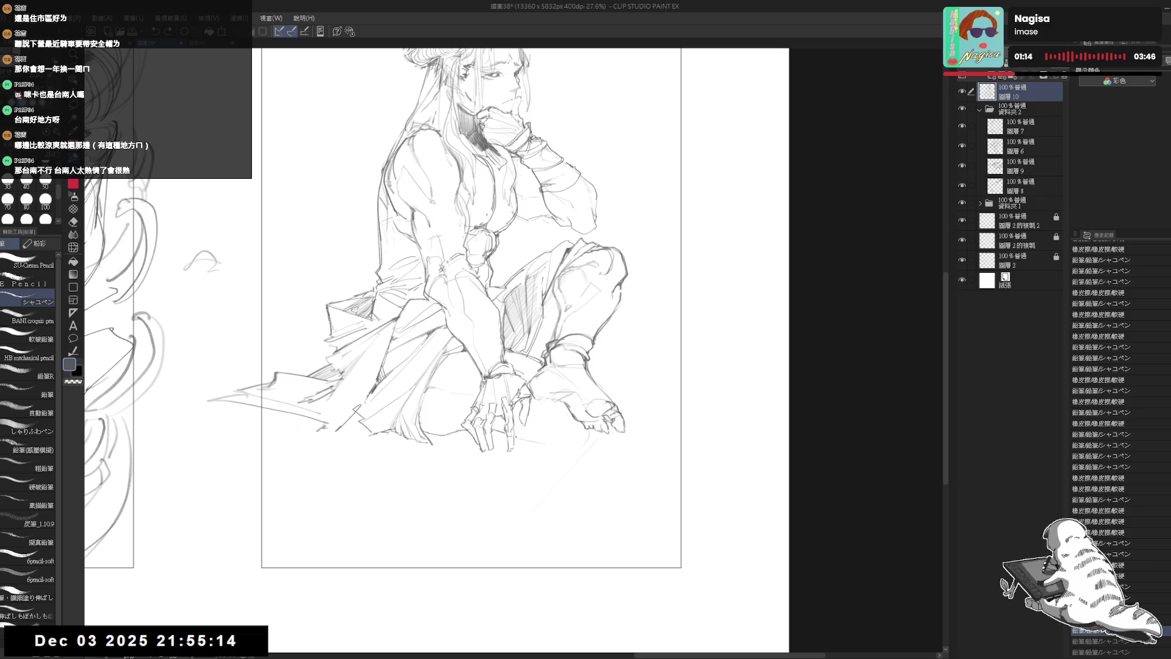
left_click(514, 457)
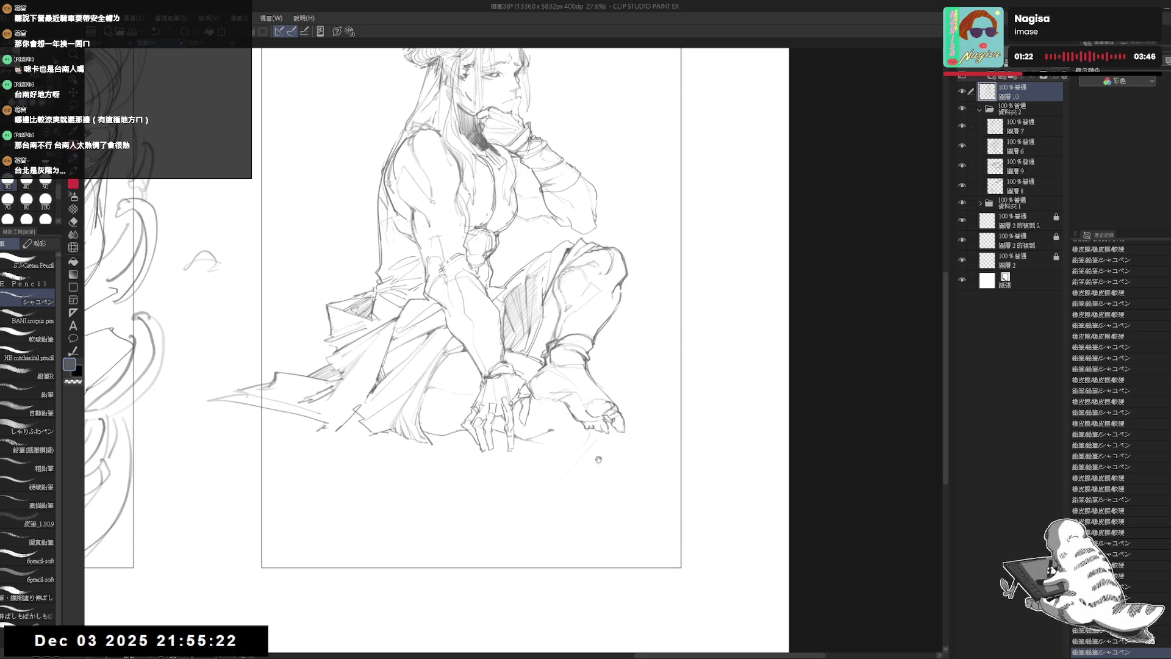
Erase stray marks near the feet and redraw small strokes there
left_click_drag(599, 461, 602, 468)
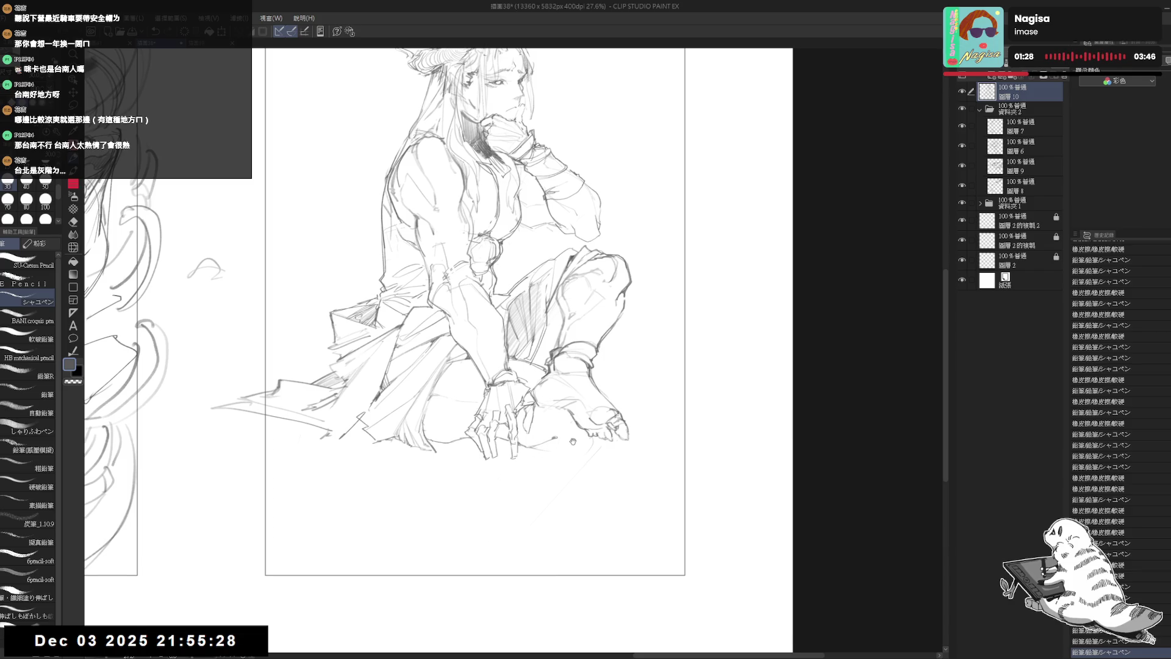
key("e")
left_click(551, 434)
key("p")
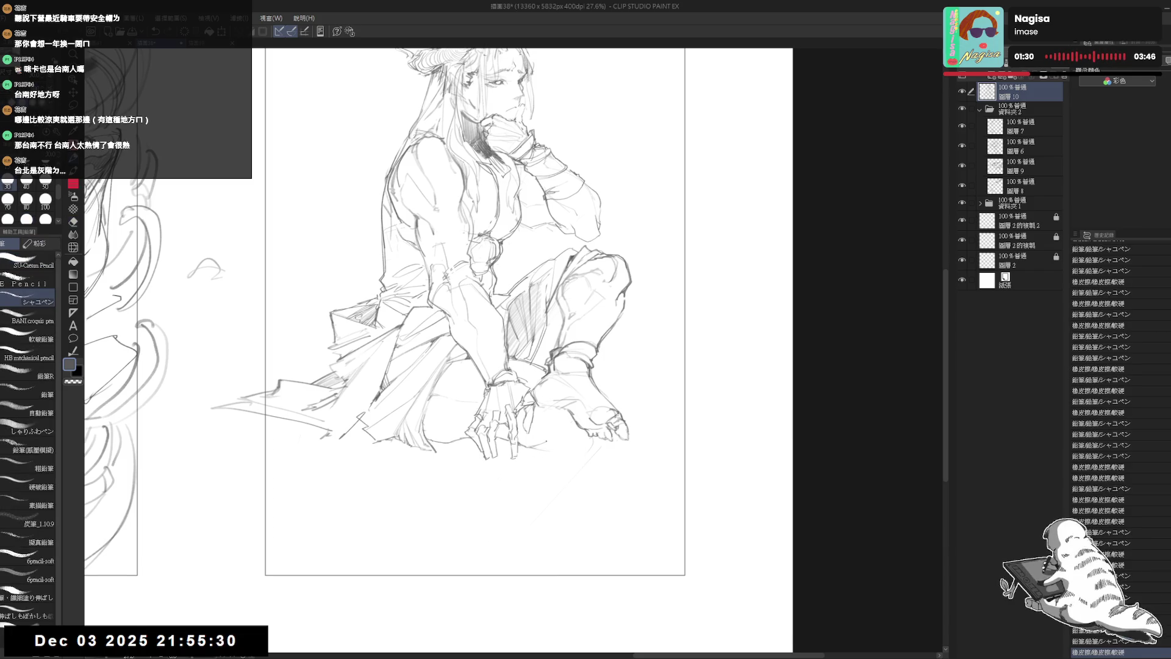
left_click_drag(546, 441, 551, 439)
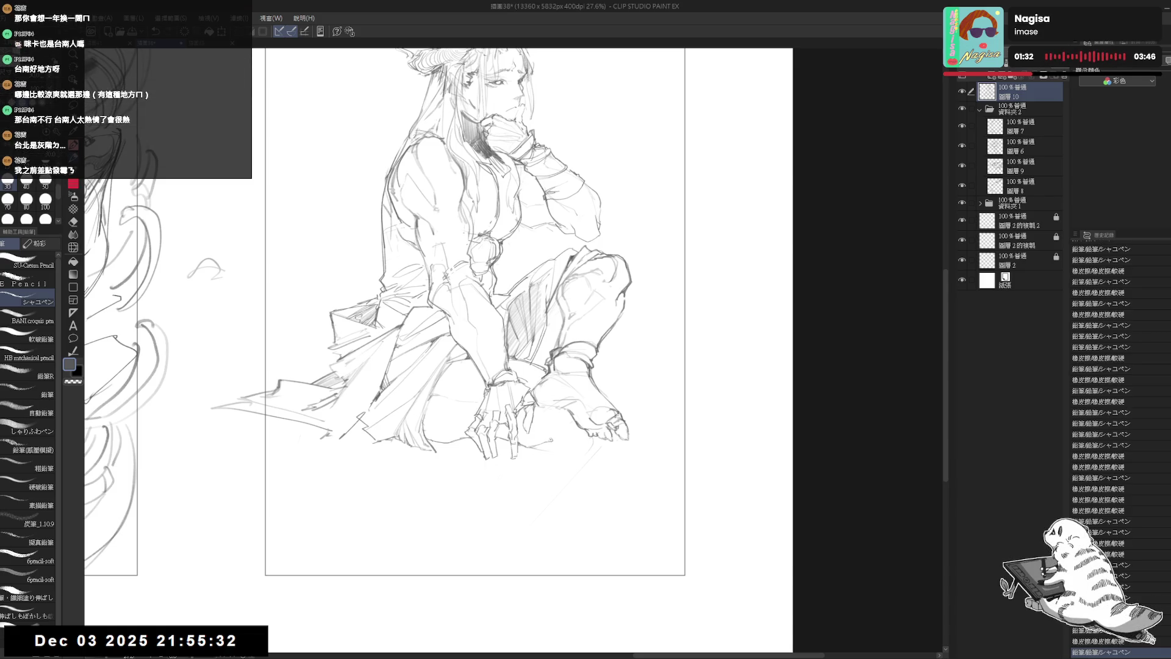
left_click(588, 447)
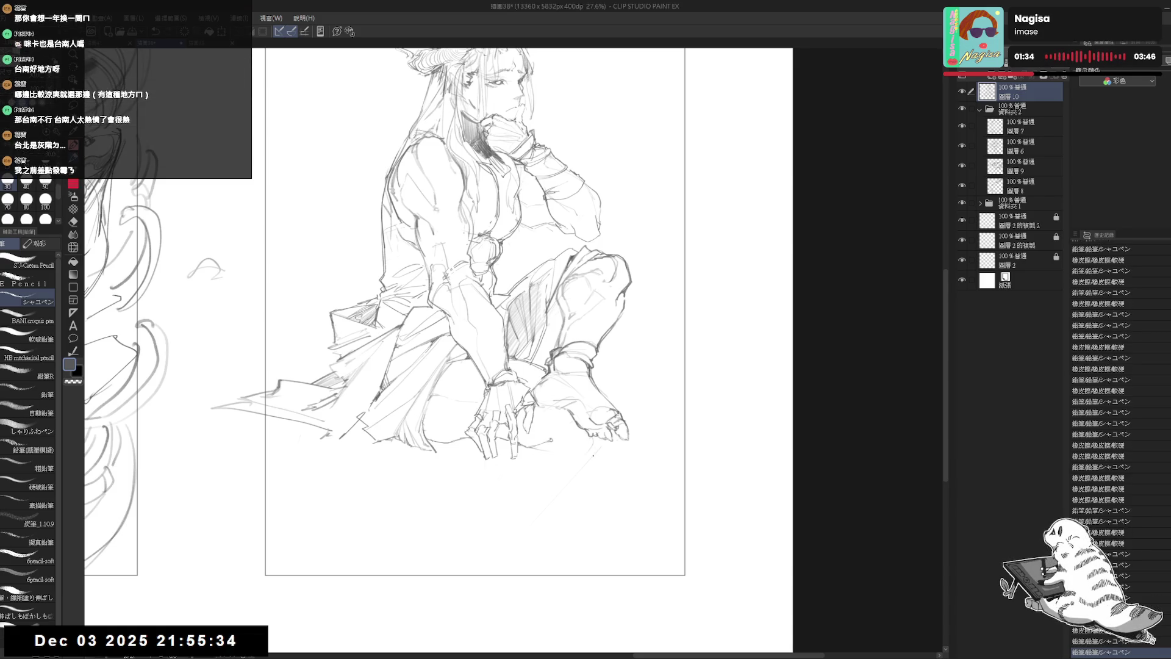
key("e")
left_click(589, 447)
key("p")
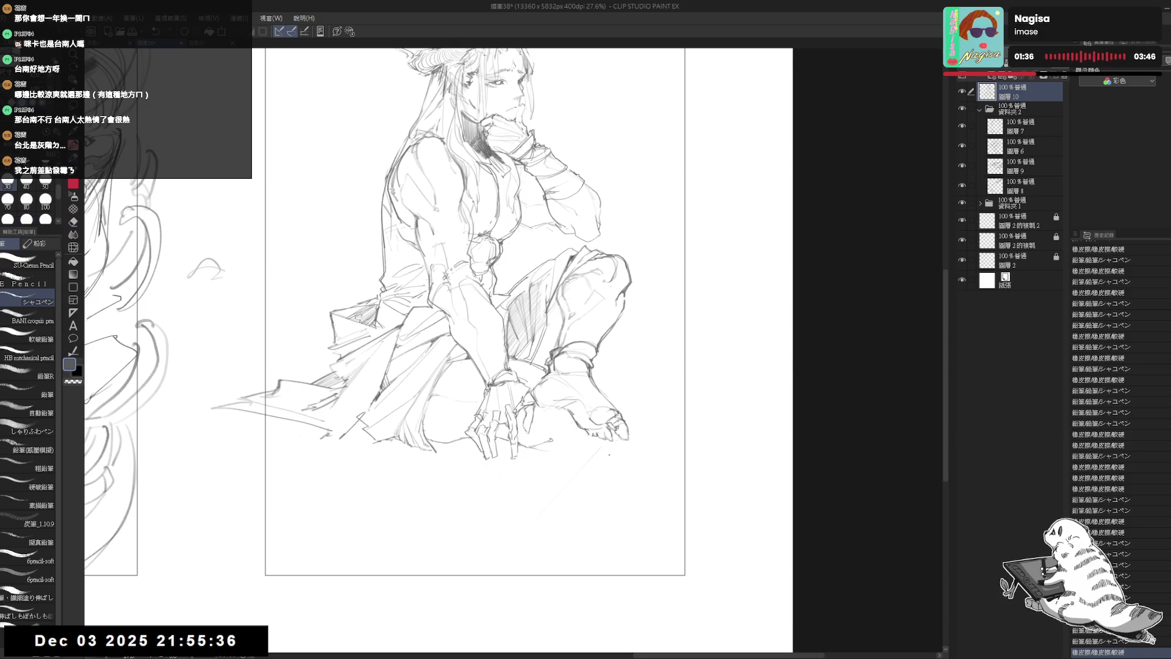
key("e")
left_click(597, 450)
Add a new empty raster layer, Layer 11, above Layer 10
key("p")
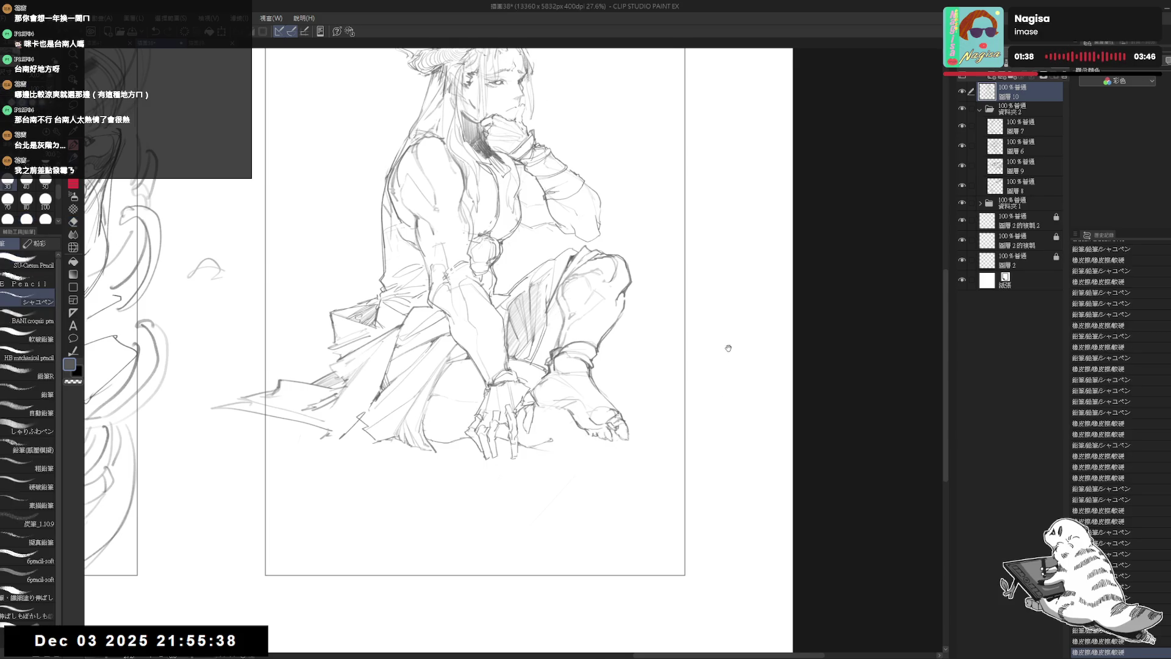
scroll(726, 345, "up", 1)
left_click(991, 78)
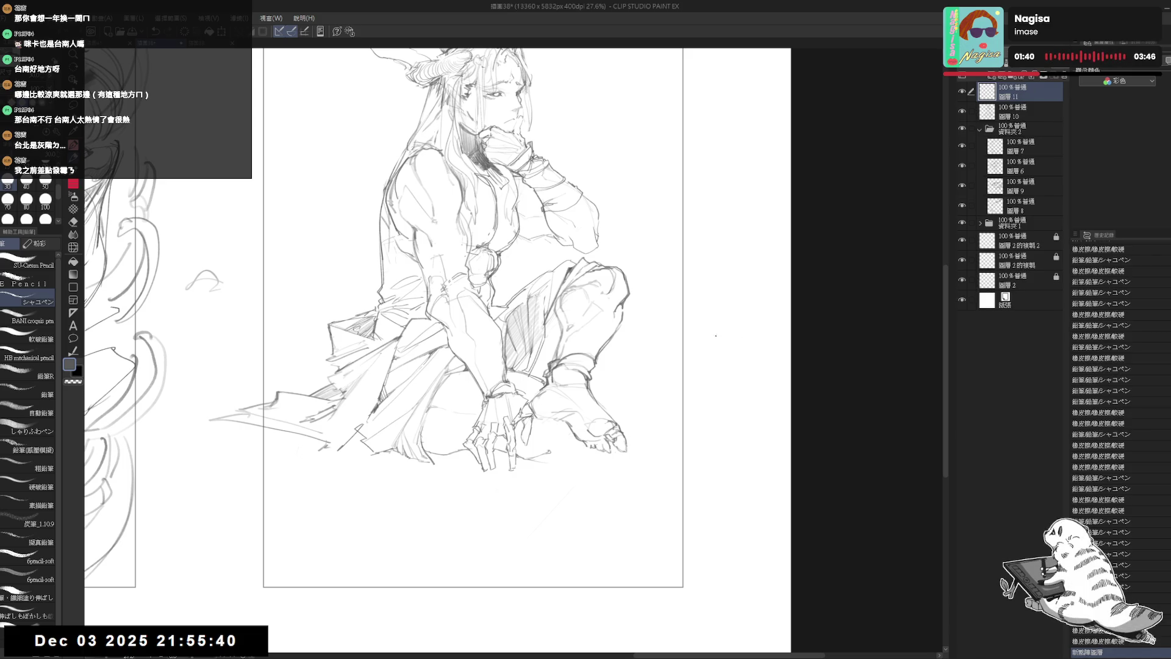
Draw a long vertical line to the right of the figure
left_click_drag(735, 314, 735, 406)
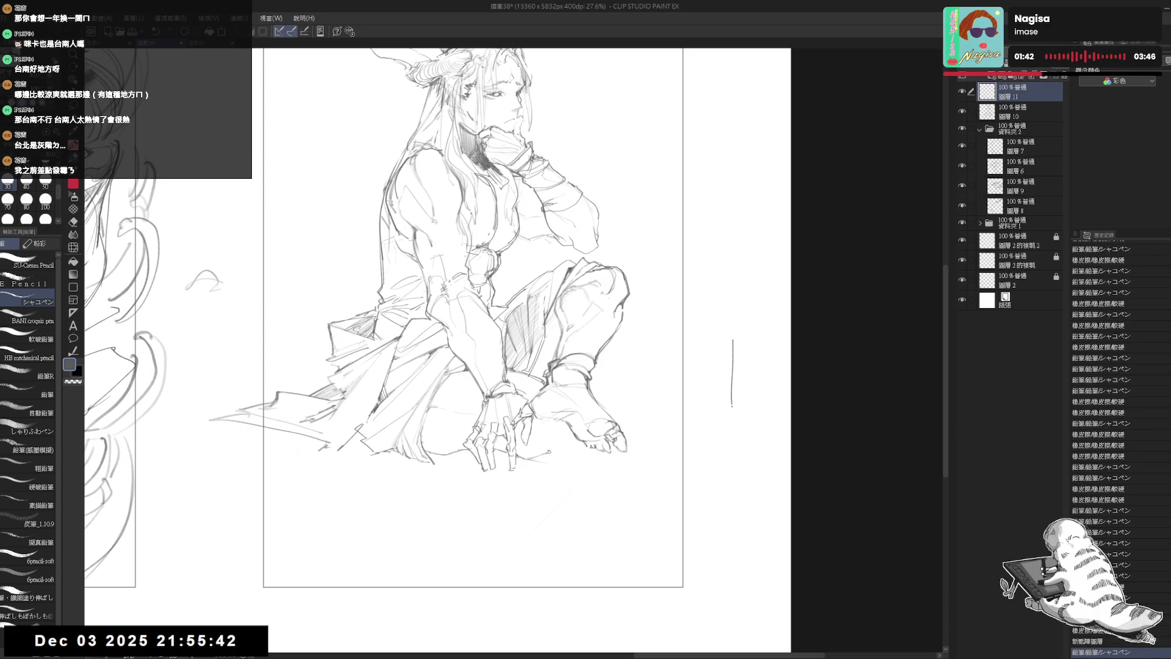
key("ctrl+z")
left_click_drag(732, 307, 732, 490)
key("ctrl+z")
left_click_drag(729, 305, 729, 491)
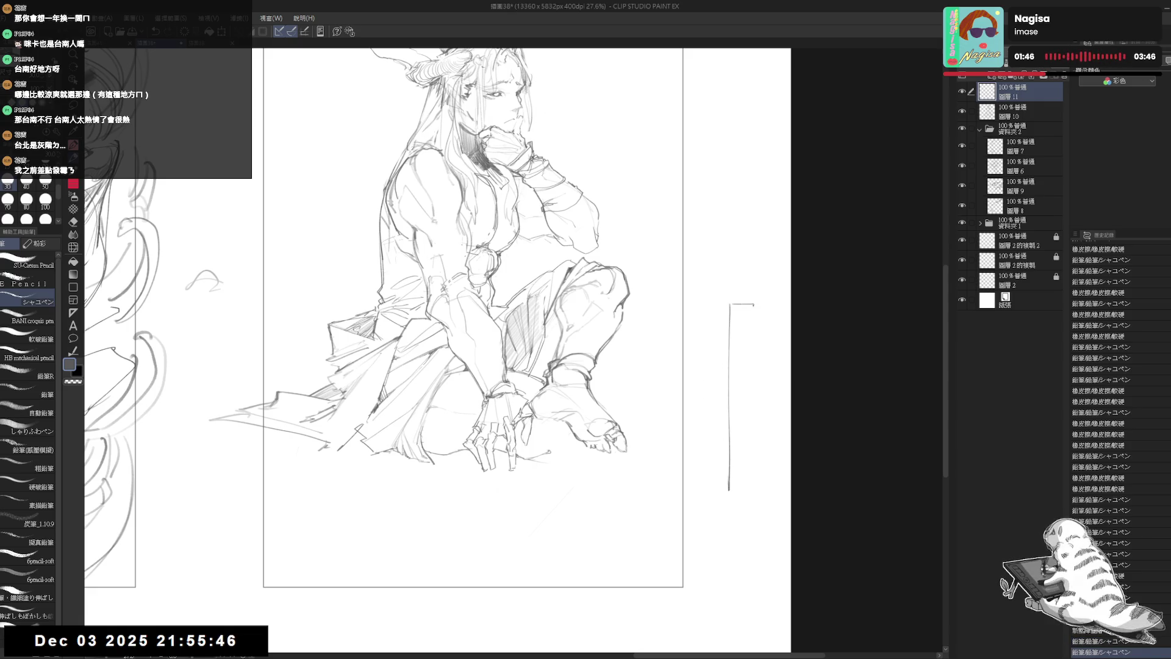
Draw two stacked boxes against the line and a small box left of the lower one
left_click_drag(731, 304, 755, 410)
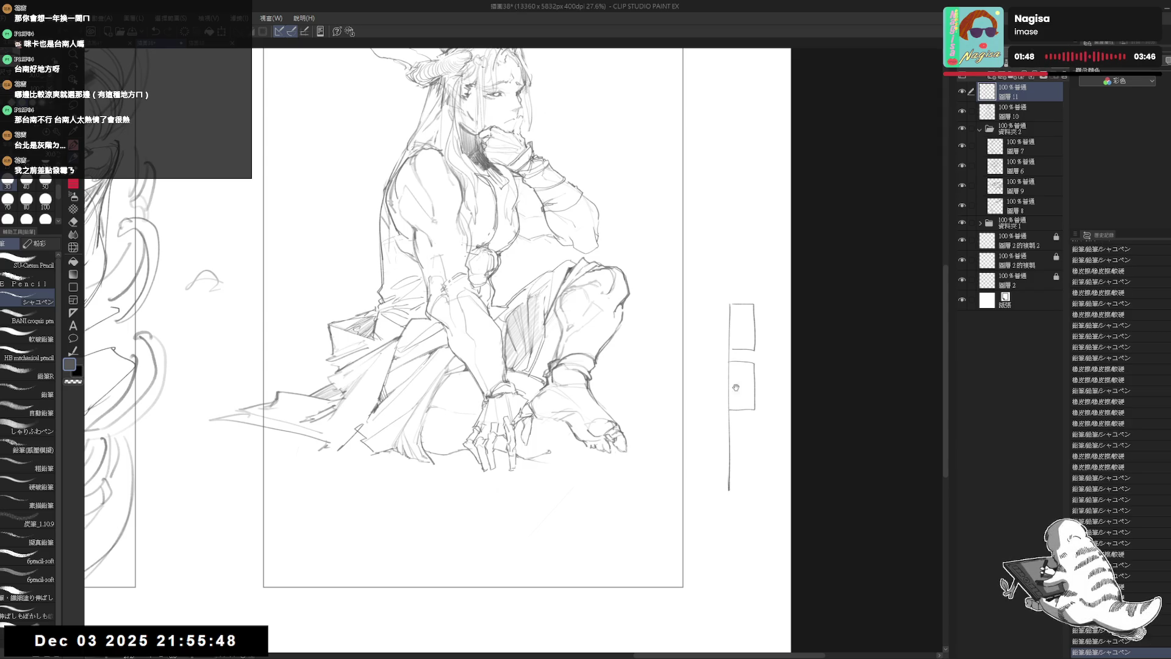
scroll(727, 354, "up", 3)
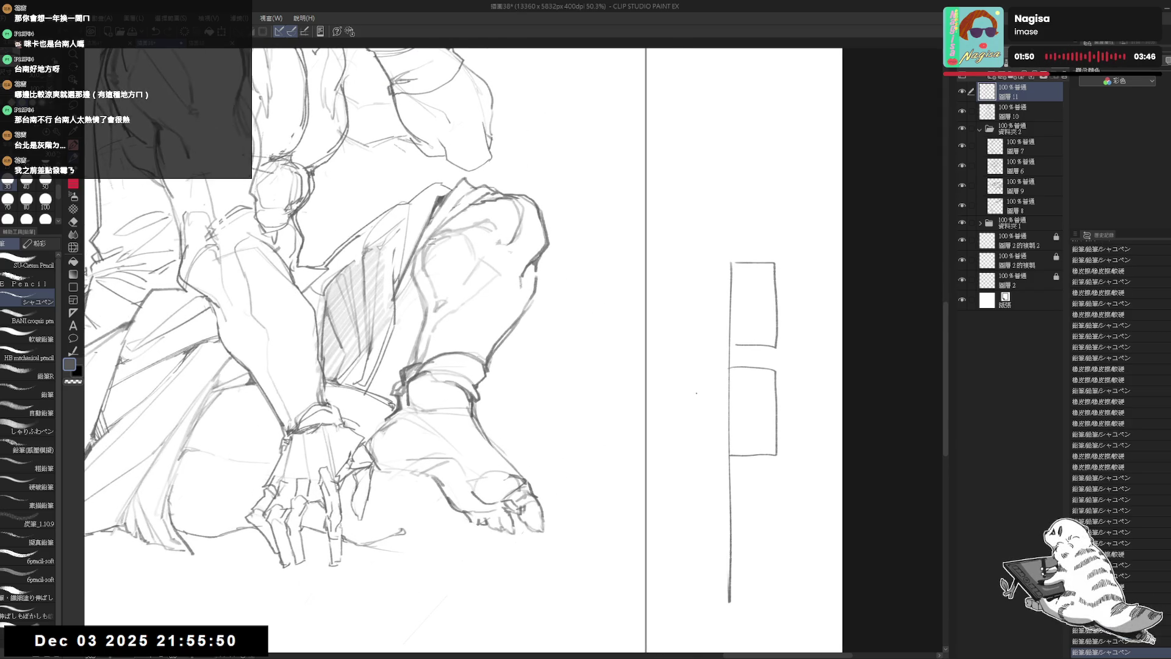
mouse_move(699, 391)
left_mouse_down()
mouse_move(679, 449)
mouse_move(719, 390)
mouse_move(701, 452)
left_mouse_up()
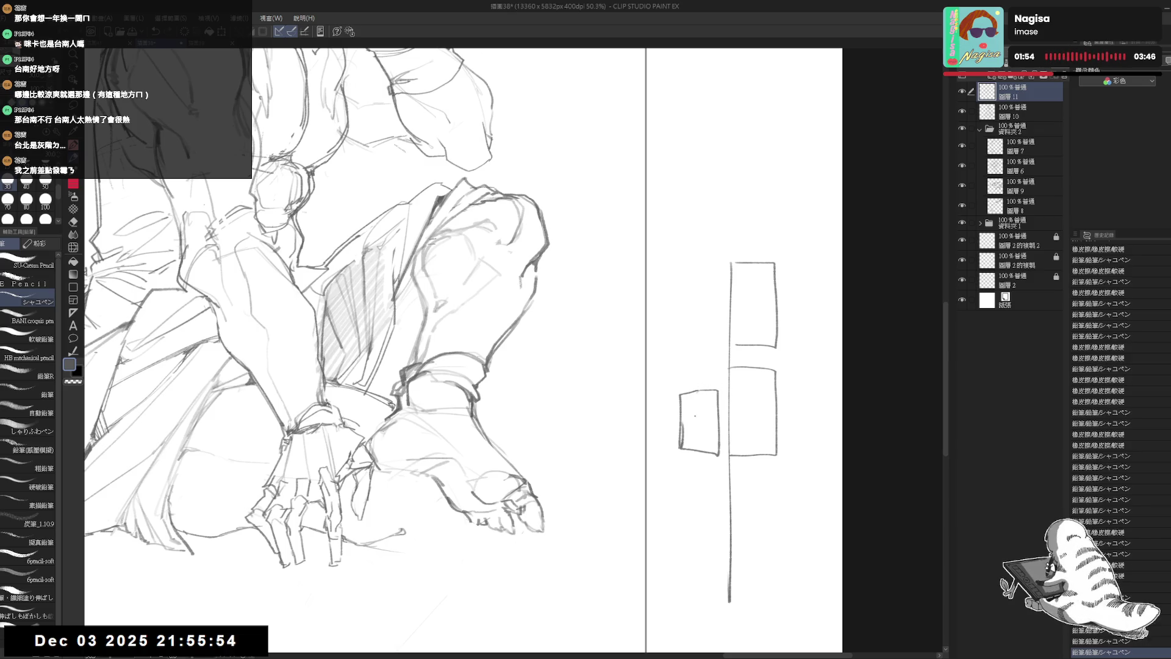
Lasso the small box and tilt and raise it with a Ctrl+T transform
key("m")
mouse_move(673, 381)
left_mouse_down()
mouse_move(669, 456)
mouse_move(729, 439)
mouse_move(715, 374)
mouse_move(729, 351)
mouse_move(707, 350)
left_mouse_up()
key("ctrl+t")
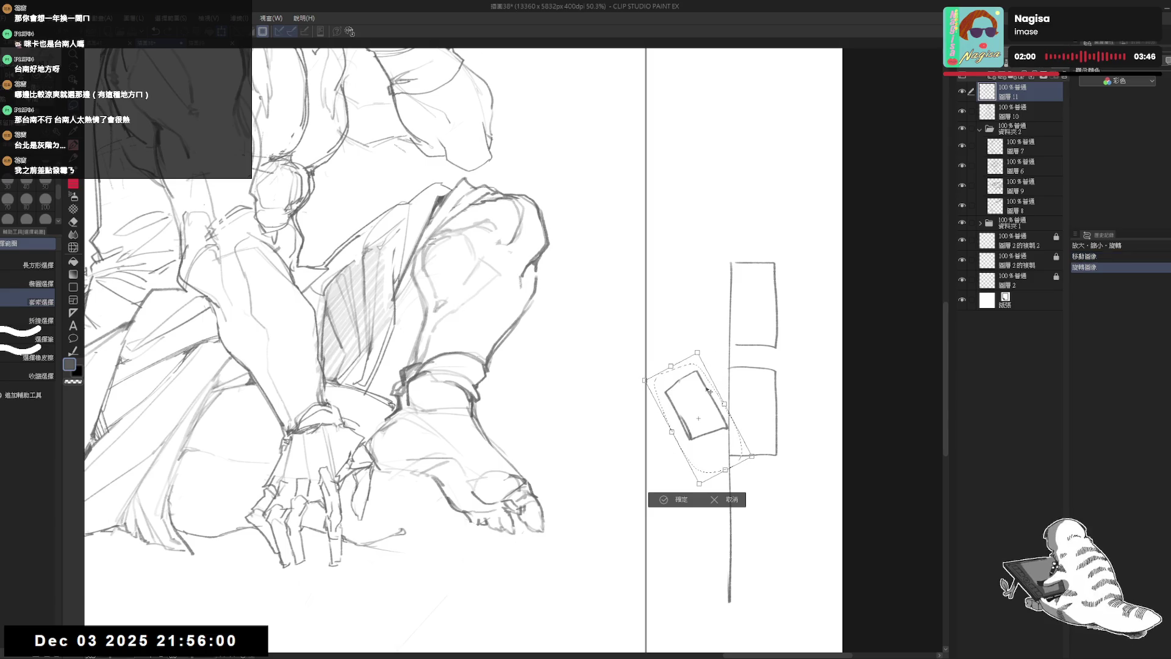
mouse_move(698, 421)
left_mouse_down()
mouse_move(698, 389)
mouse_move(745, 434)
left_mouse_up()
left_click(671, 467)
key("p")
key("ctrl+d")
Erase stray marks around the tilted box and sketch a small oval below it
key("e")
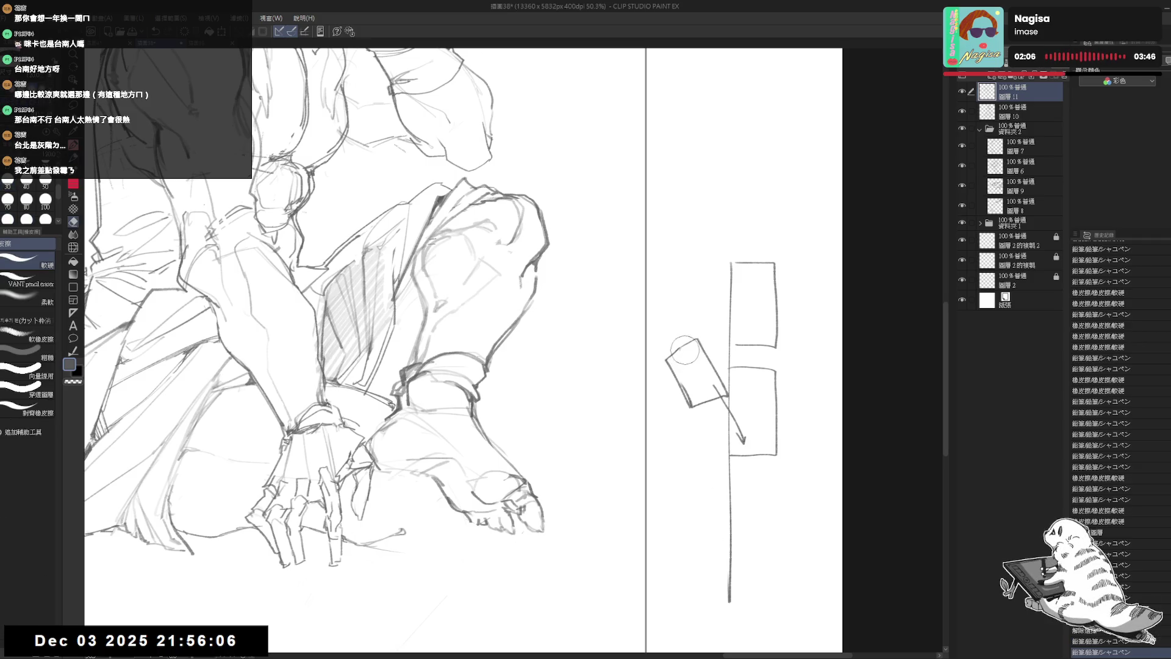
left_click_drag(668, 360, 700, 337)
key("p")
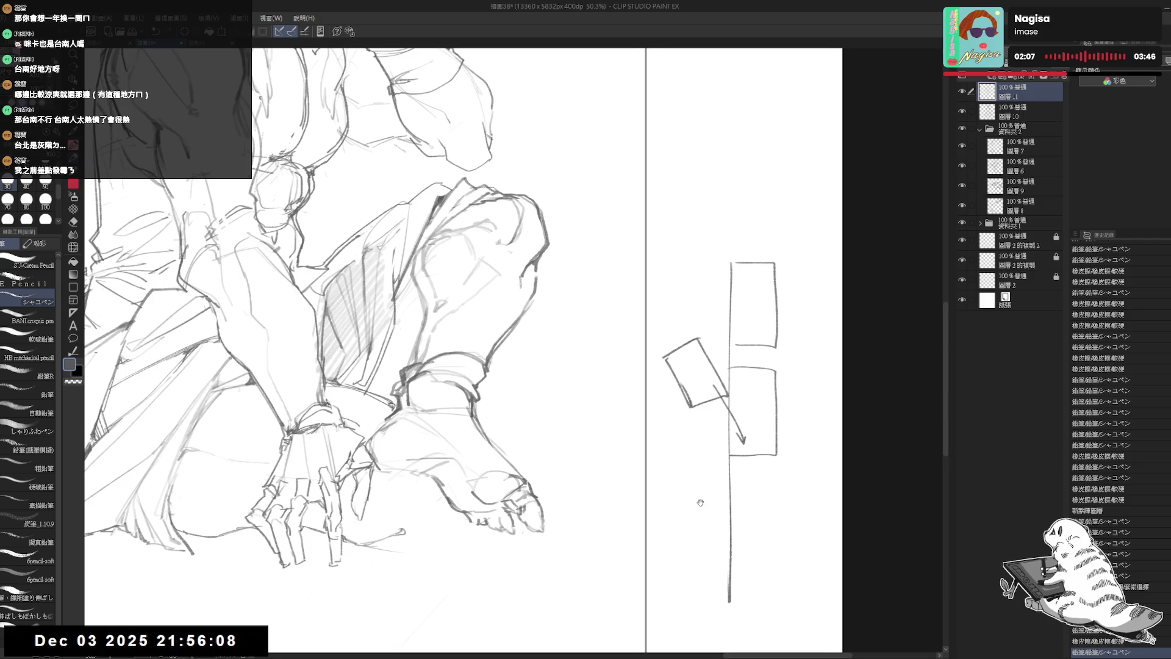
mouse_move(700, 502)
left_mouse_down()
mouse_move(686, 436)
mouse_move(671, 437)
left_mouse_up()
key("ctrl+z")
left_click_drag(688, 383, 685, 410)
key("ctrl+z")
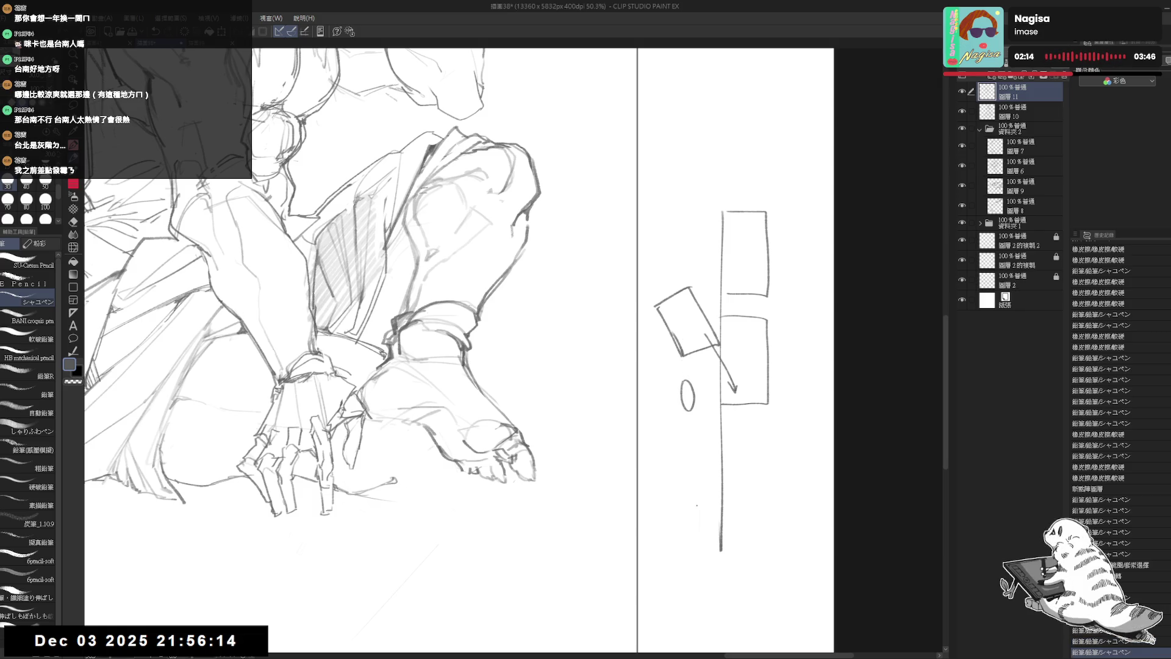
Draw a long curve rising up from the oval
left_click_drag(688, 310, 700, 348)
left_click_drag(715, 400, 714, 384)
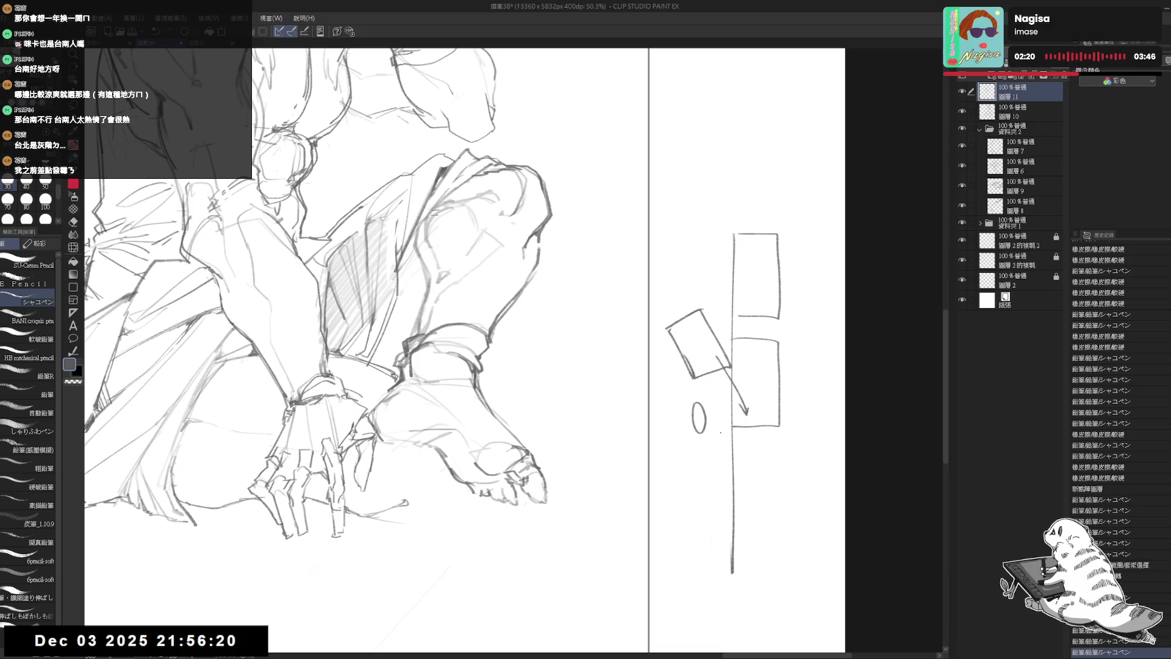
left_click_drag(722, 309, 724, 328)
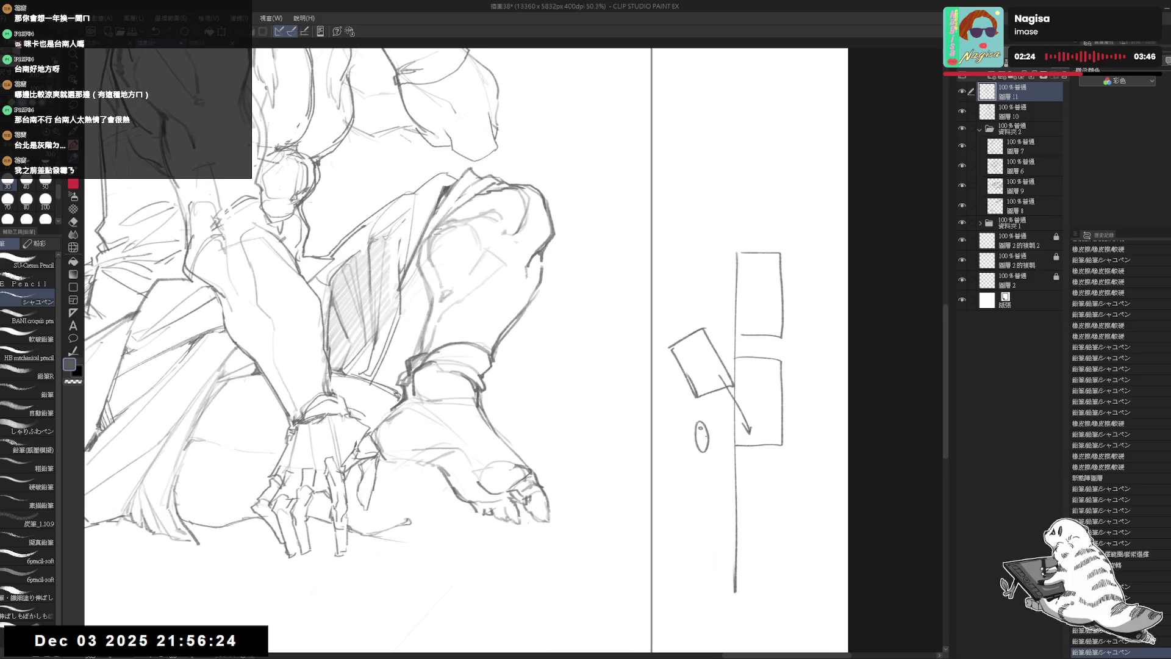
mouse_move(695, 416)
left_mouse_down()
mouse_move(649, 358)
mouse_move(699, 302)
mouse_move(699, 213)
left_mouse_up()
Zoom out to the whole figure and start erasing the diagram beside it
left_click_drag(703, 454, 704, 471)
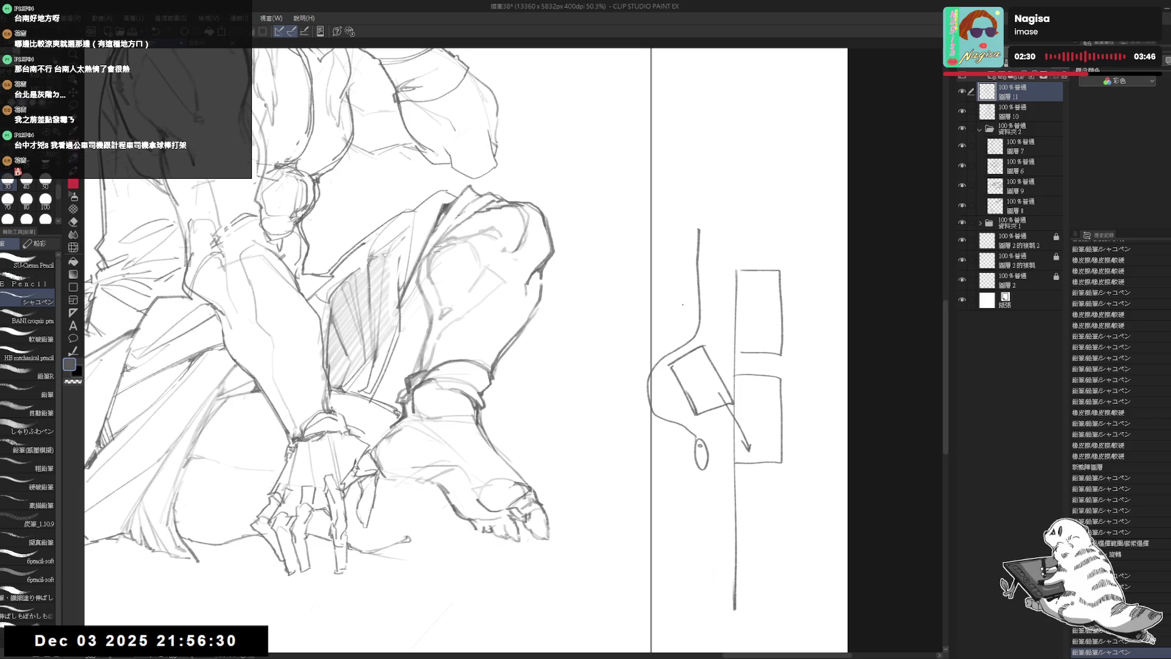
scroll(686, 300, "down", 2)
scroll(682, 303, "down", 2)
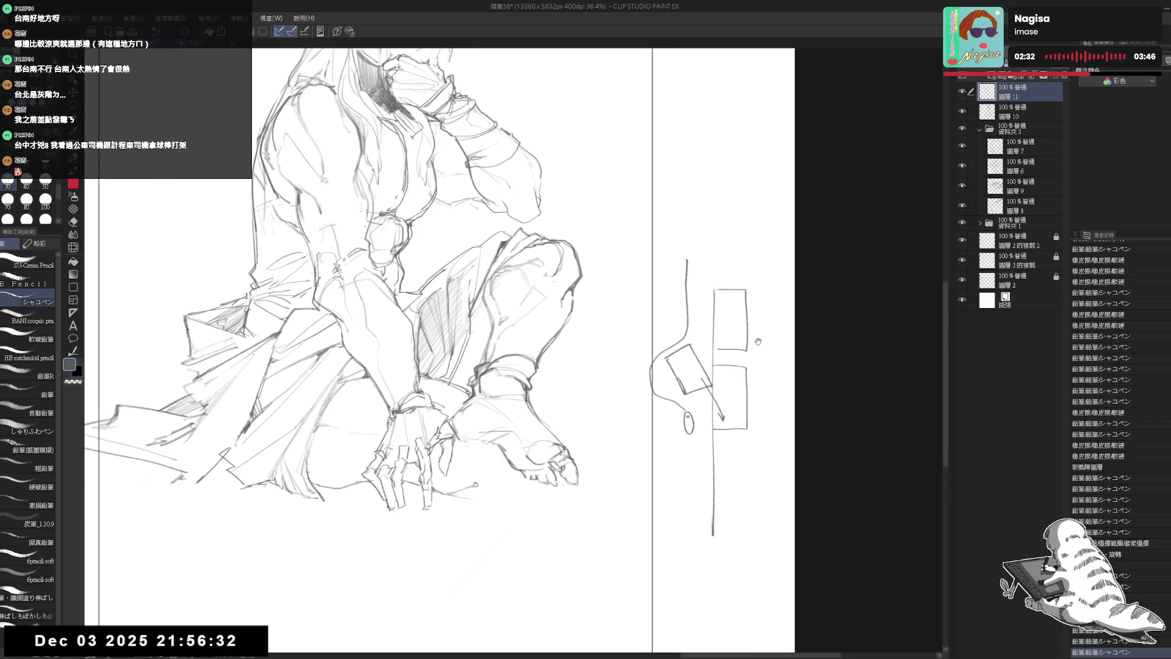
left_click_drag(759, 267, 754, 276)
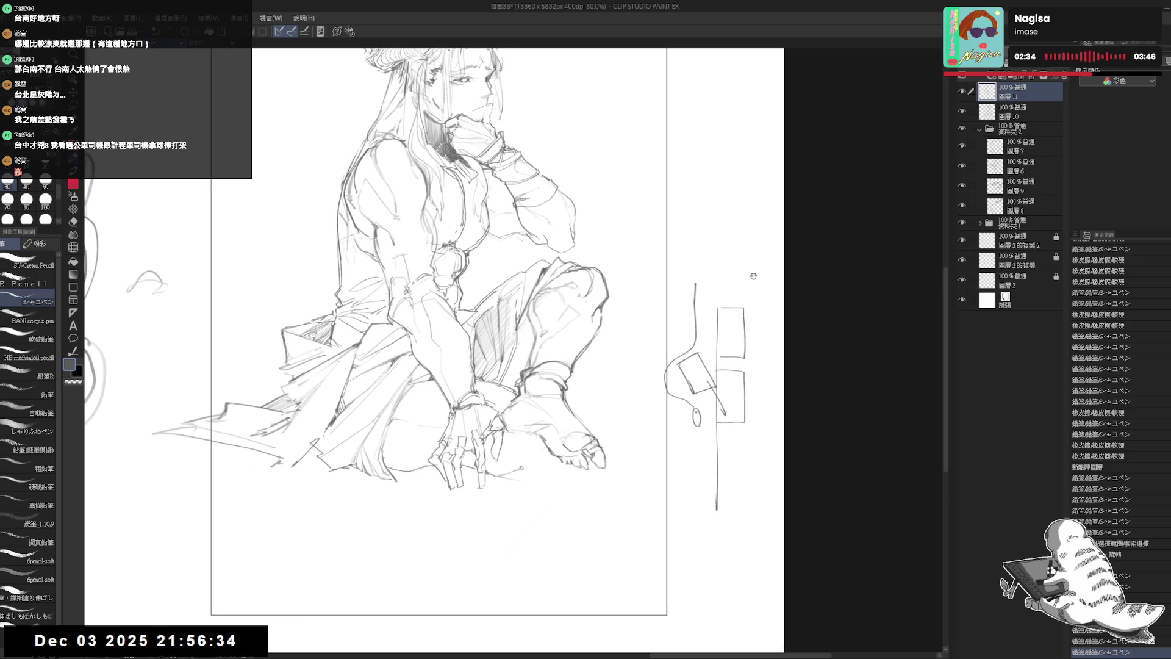
key("e")
mouse_move(708, 360)
left_mouse_down()
mouse_move(677, 396)
mouse_move(706, 366)
mouse_move(745, 410)
left_mouse_up()
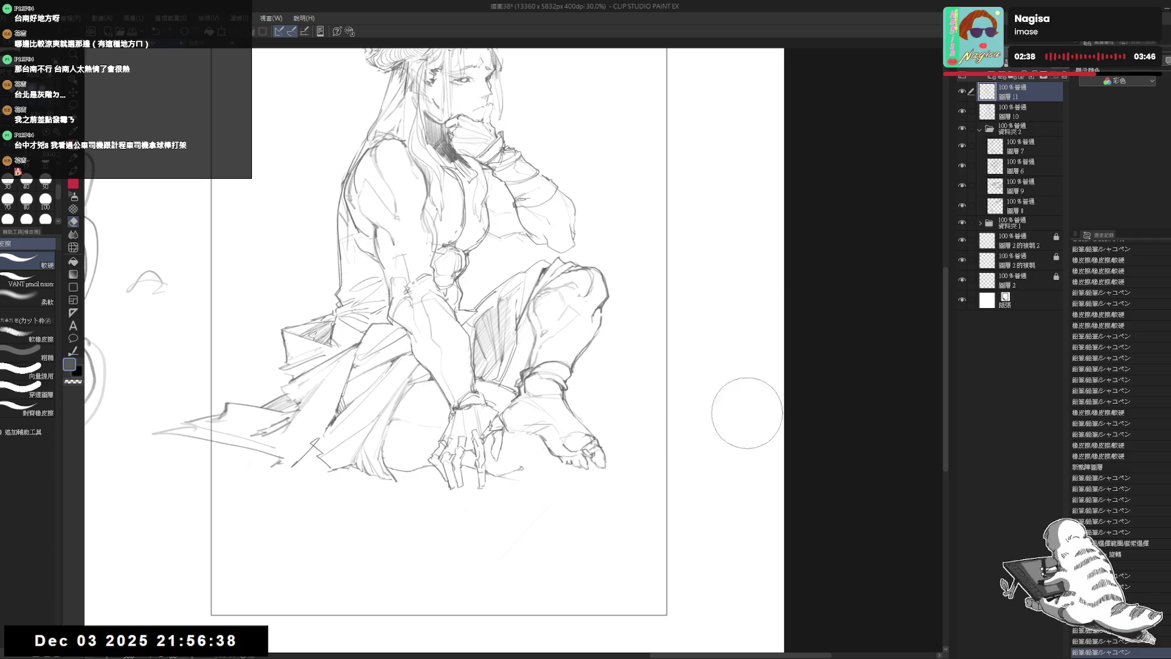
Undo and redo recent strokes, then shrink the eraser and remove a small mark near the foot
key("p")
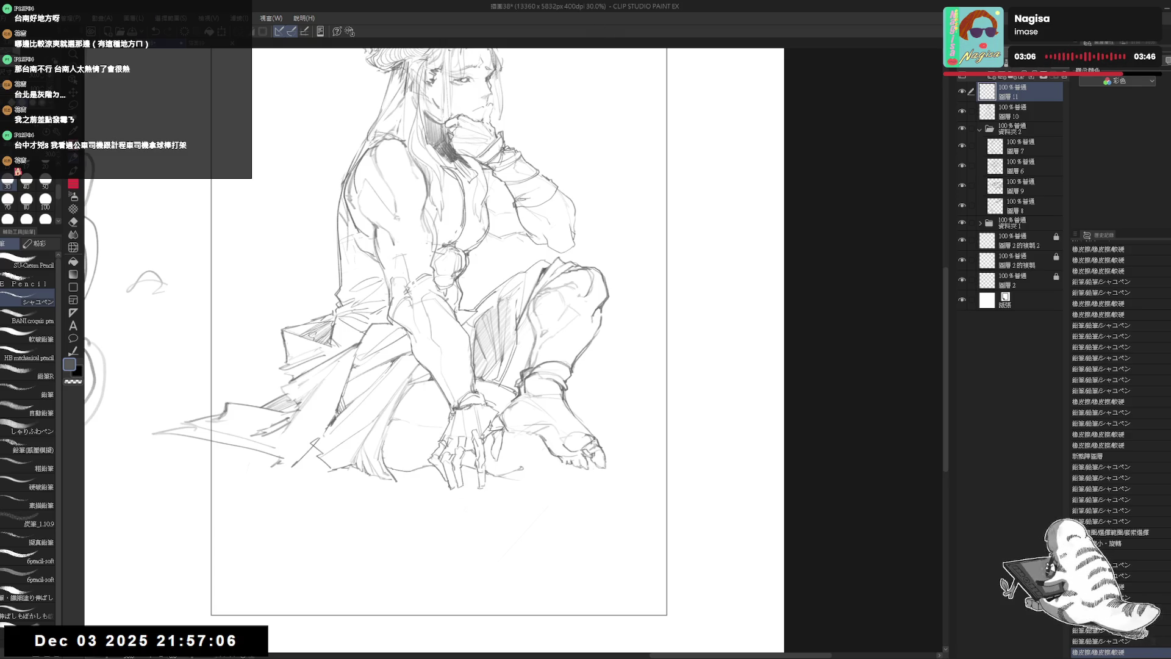
key("ctrl+z")
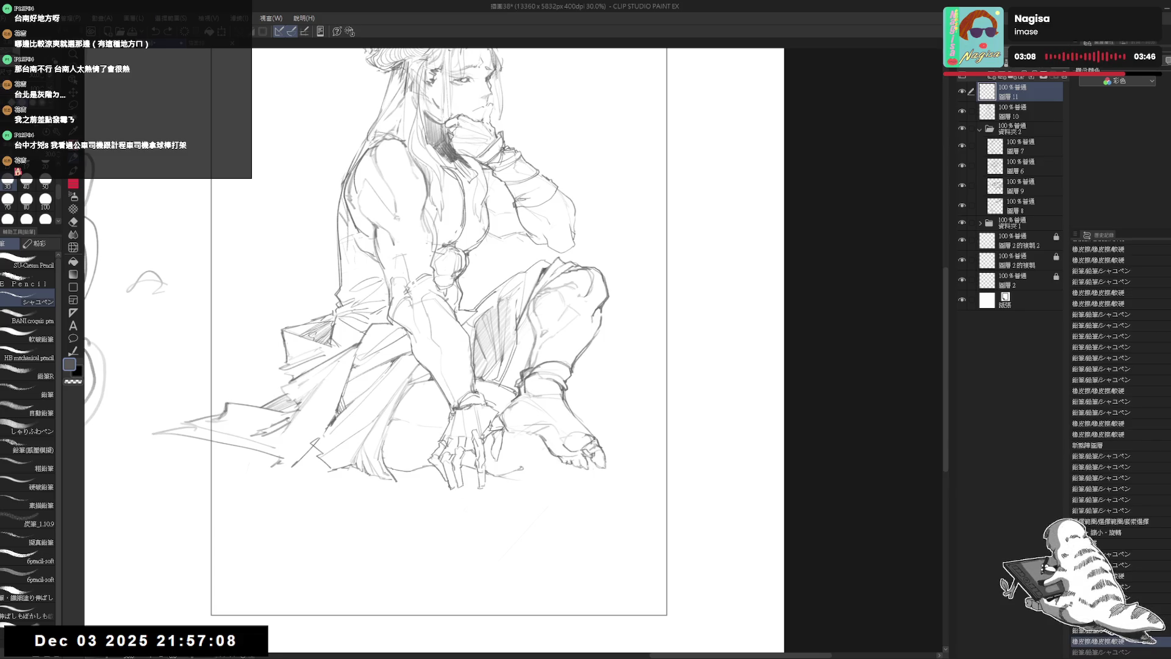
left_click_drag(573, 465, 570, 471)
key("ctrl+z")
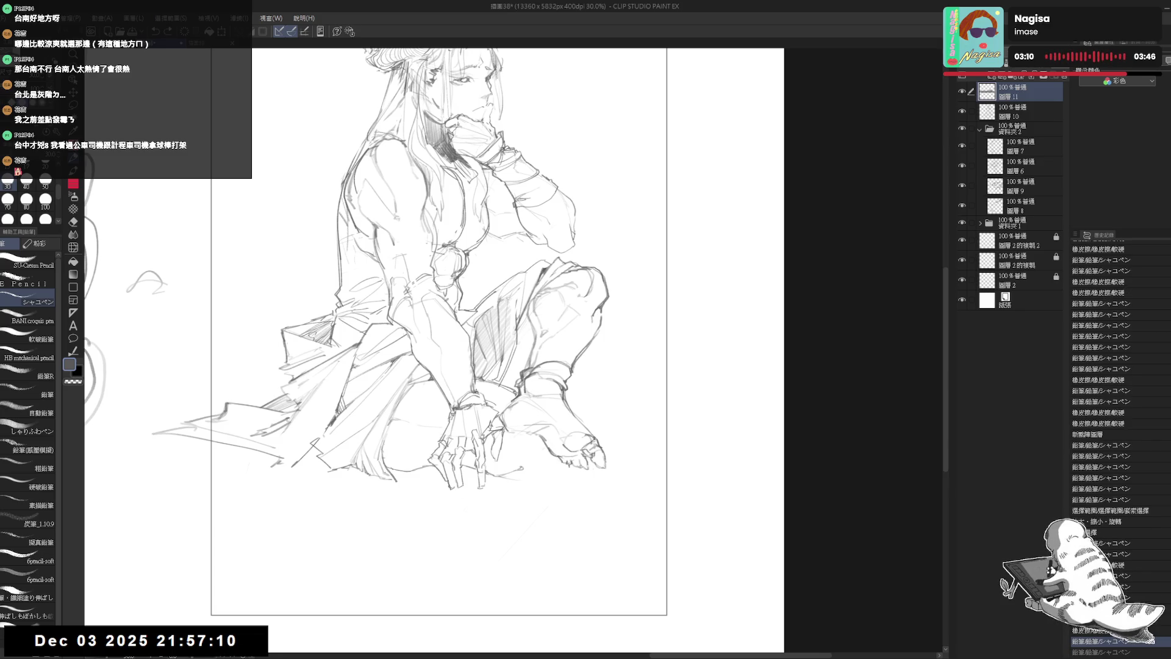
key("ctrl+y")
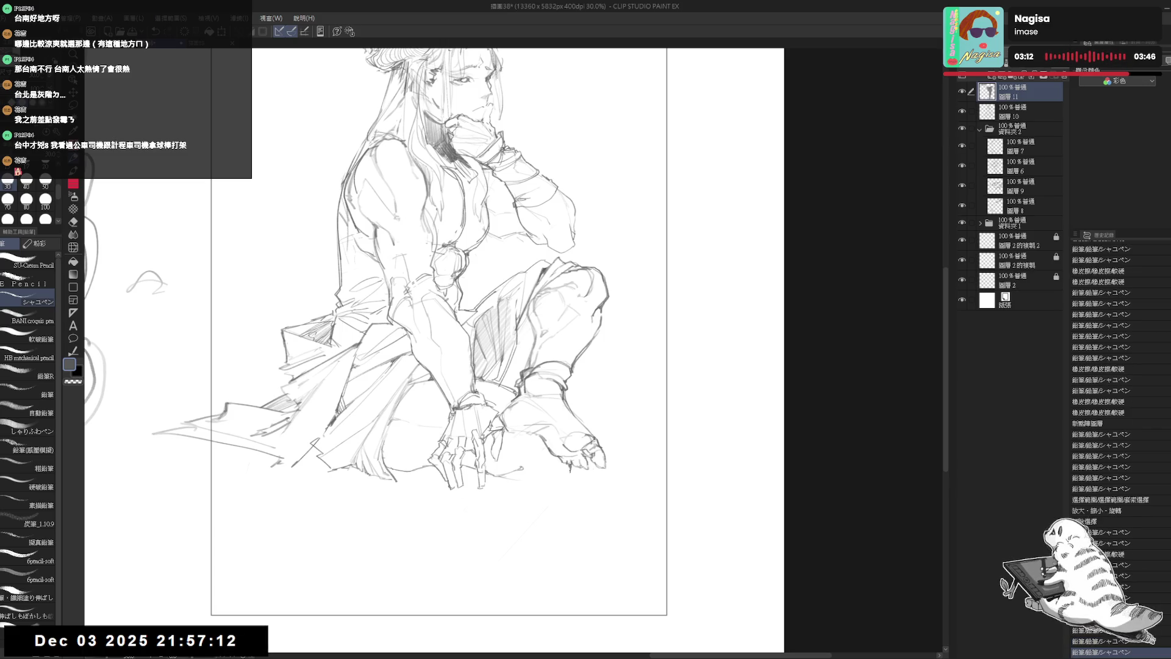
key("e")
key("bracketleft")
key("bracketleft")
key("bracketleft")
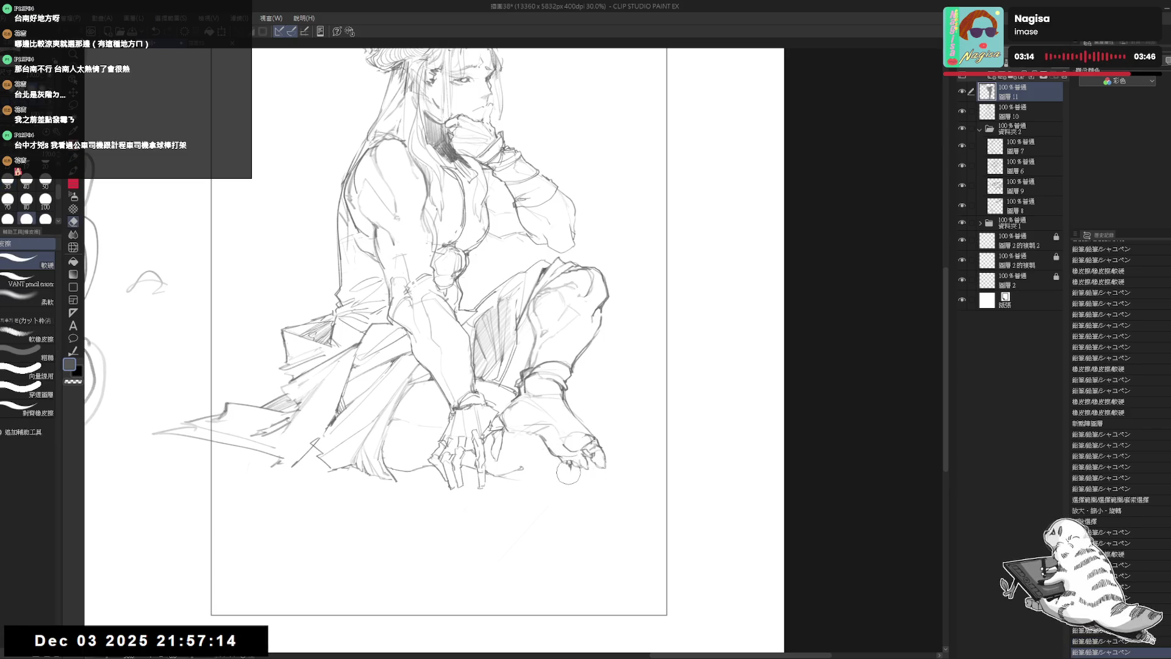
left_click(569, 471)
Mirror the view to check proportions and add strokes at the figure's lower left
key("p")
key("h")
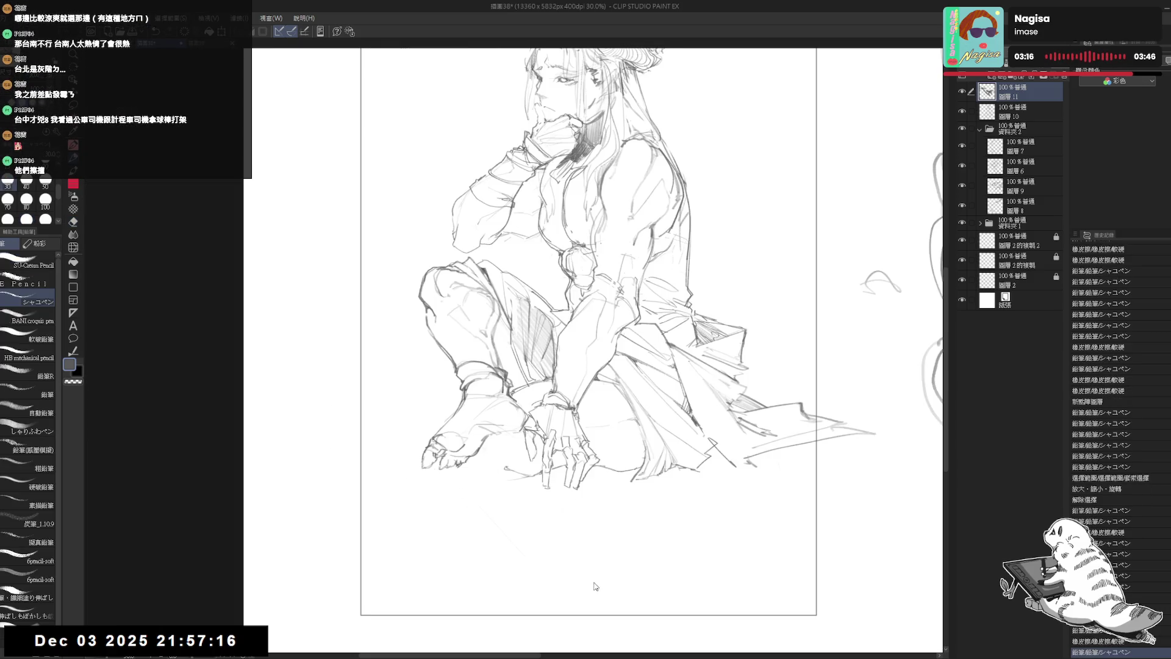
key("ctrl+z")
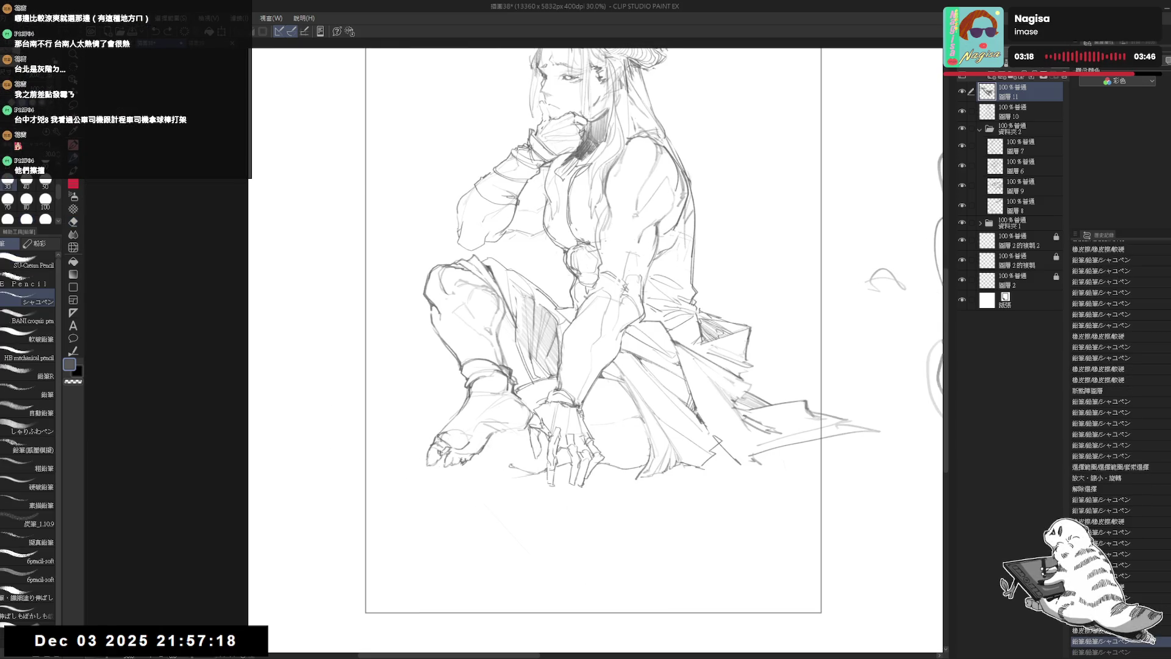
key("ctrl+y")
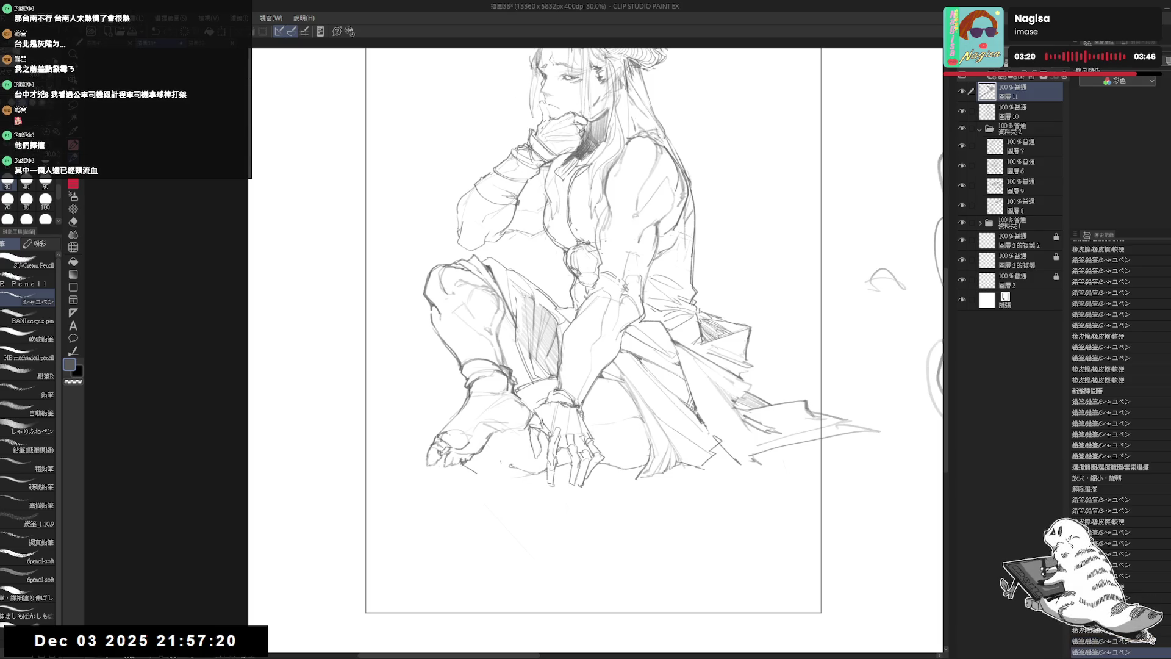
mouse_move(465, 469)
left_mouse_down()
mouse_move(488, 455)
mouse_move(487, 481)
mouse_move(549, 476)
mouse_move(528, 456)
left_mouse_up()
key("h")
Undo and redo the latest stroke and reframe the view on the figure
key("e")
key("p")
key("ctrl+z")
key("ctrl+y")
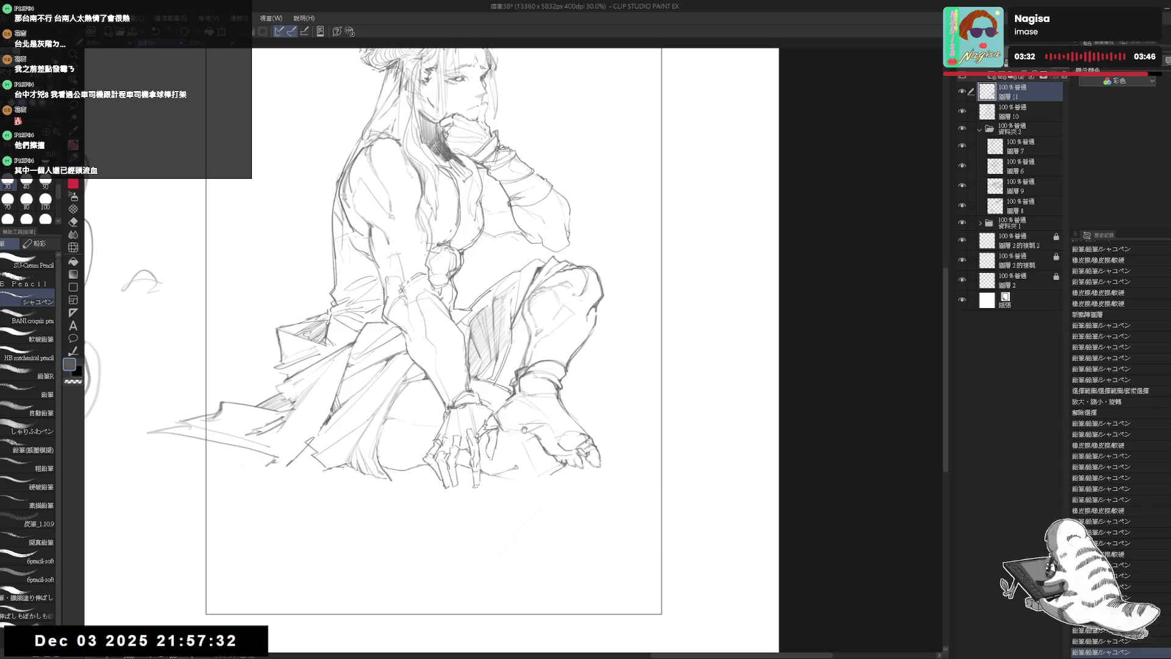
left_click_drag(427, 305, 434, 327)
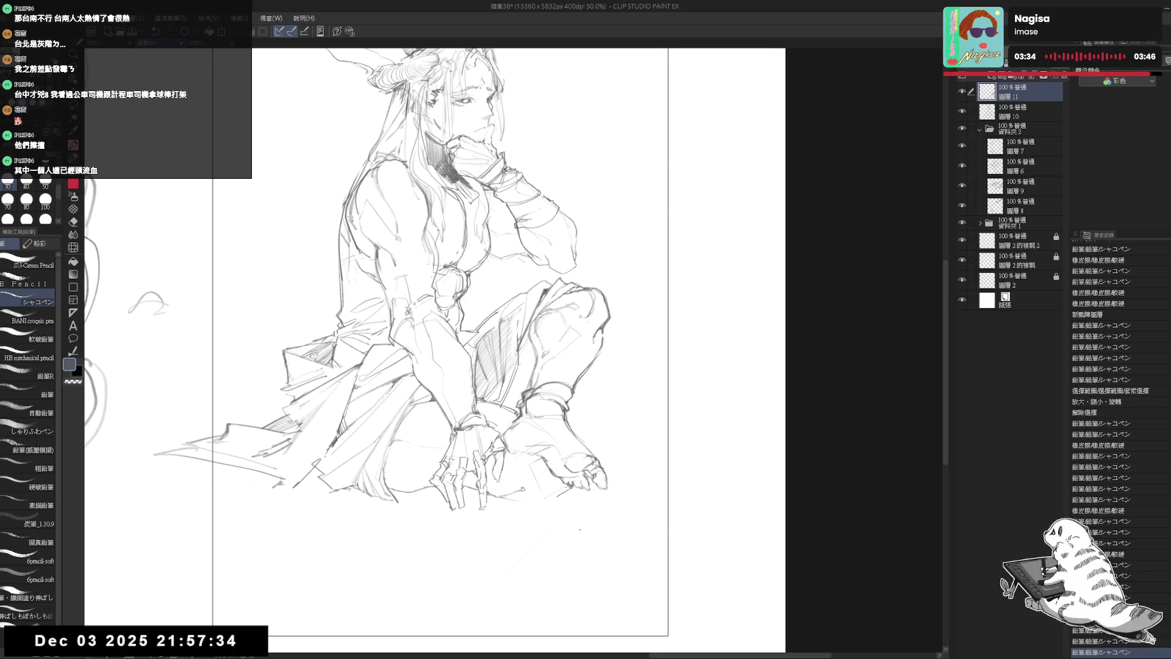
left_click_drag(522, 364, 530, 388)
key("e")
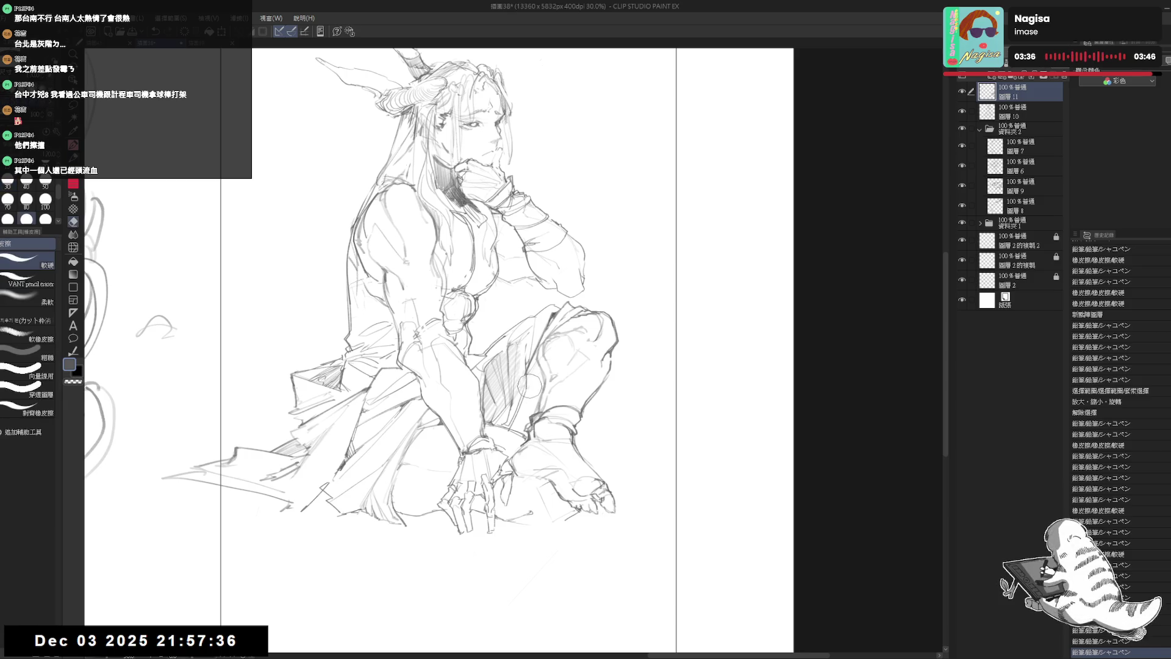
key("p")
left_click_drag(567, 473, 566, 468)
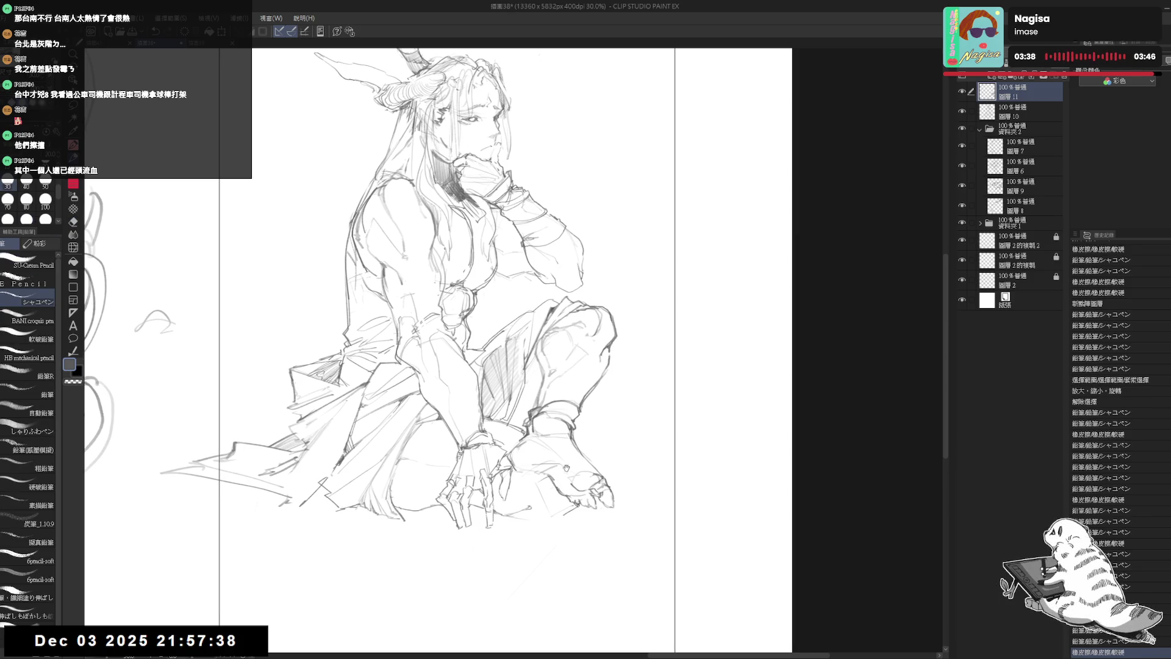
Delete Layer 11 and set the canvas upright, framing the figure
left_click(1056, 76)
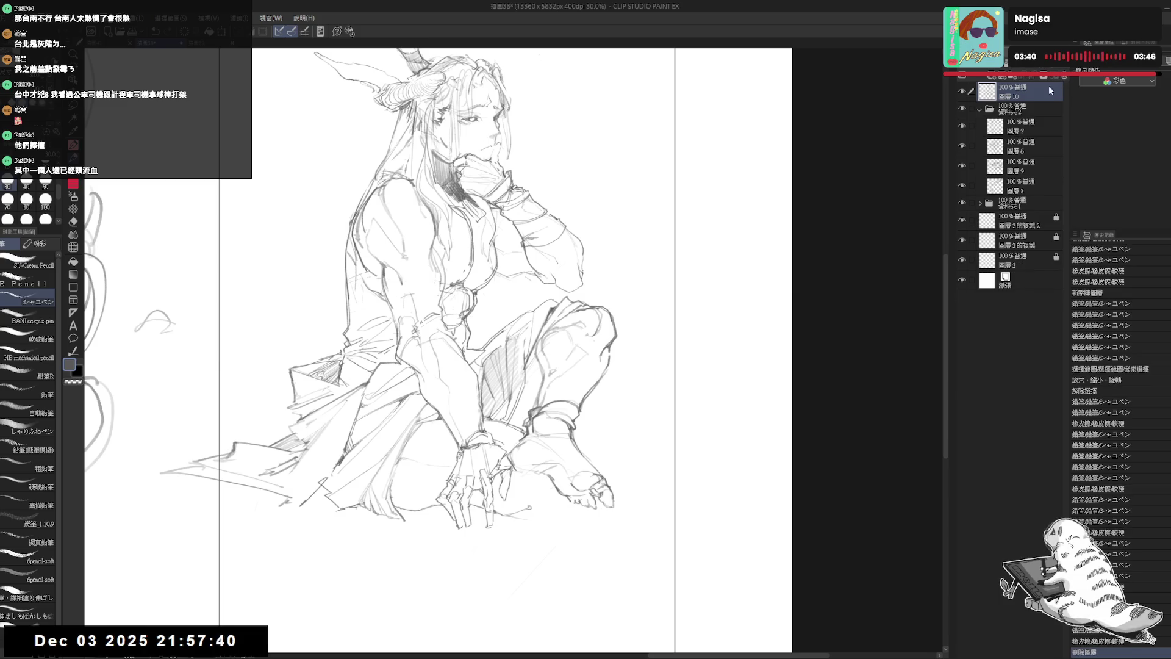
key("e")
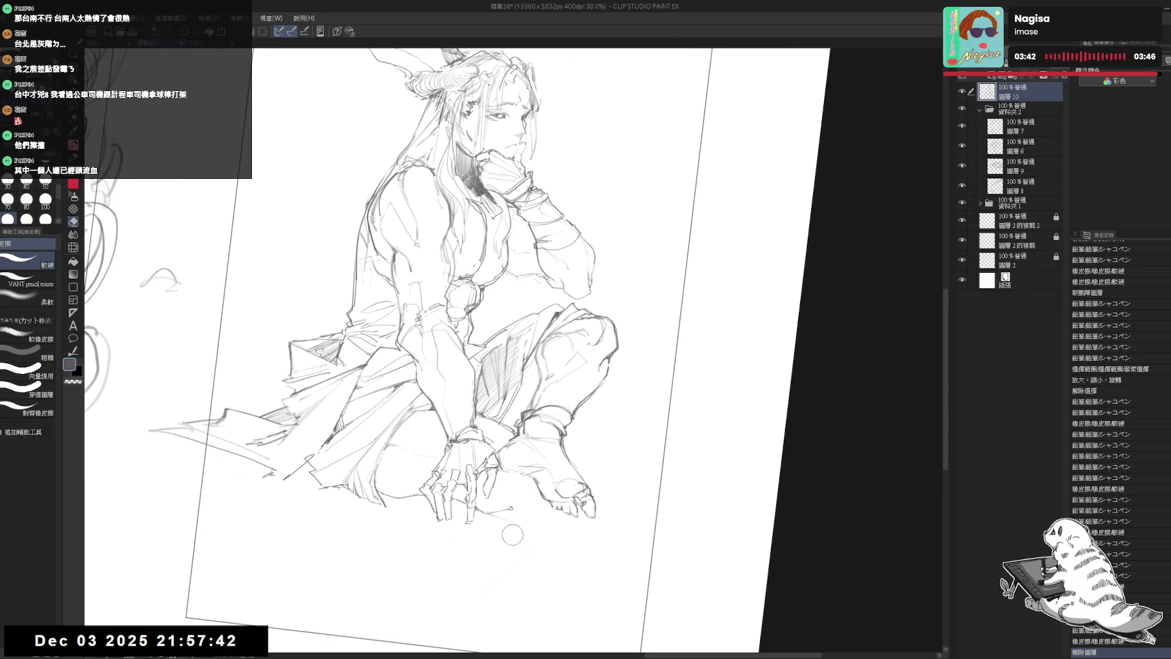
key("p")
key("ctrl+@")
mouse_move(500, 321)
left_mouse_down()
mouse_move(504, 369)
mouse_move(514, 362)
left_mouse_up()
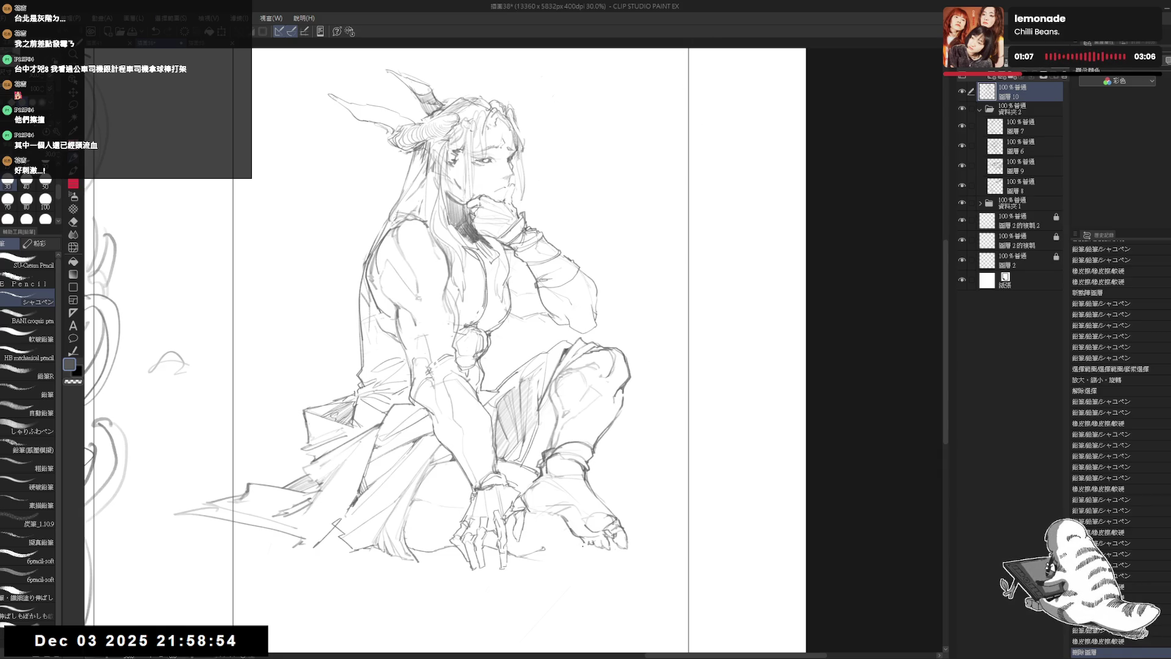
Erase a stray mark near the bare foot and add a short pencil stroke beside it
key("e")
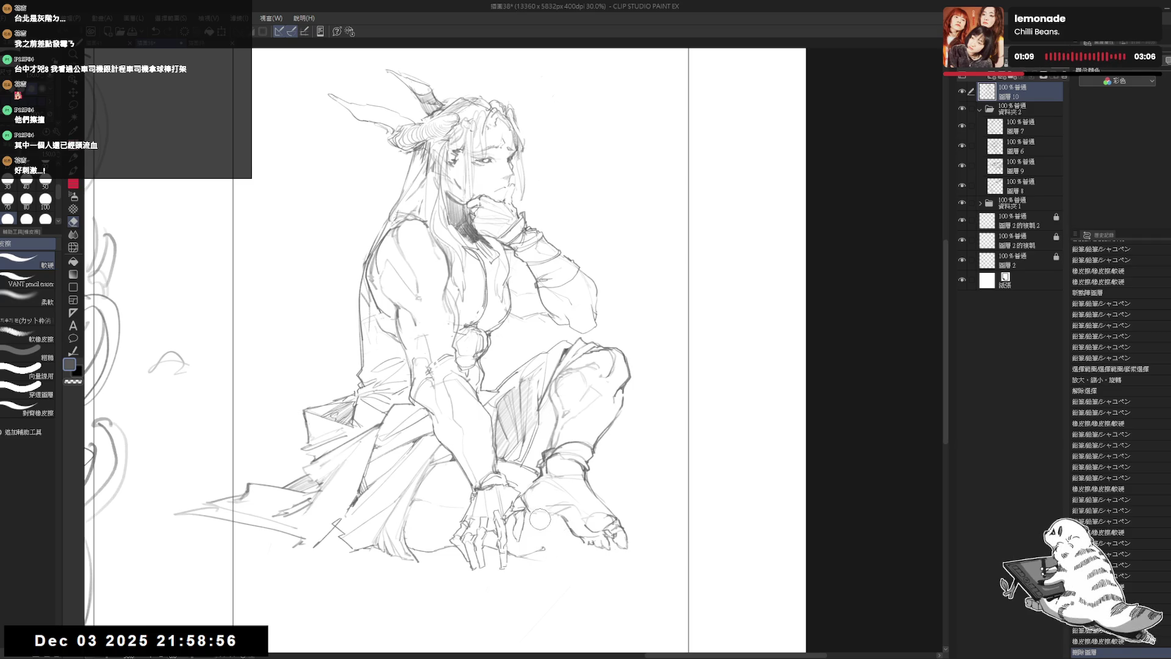
mouse_move(549, 521)
left_mouse_down()
mouse_move(539, 515)
mouse_move(517, 540)
left_mouse_up()
key("p")
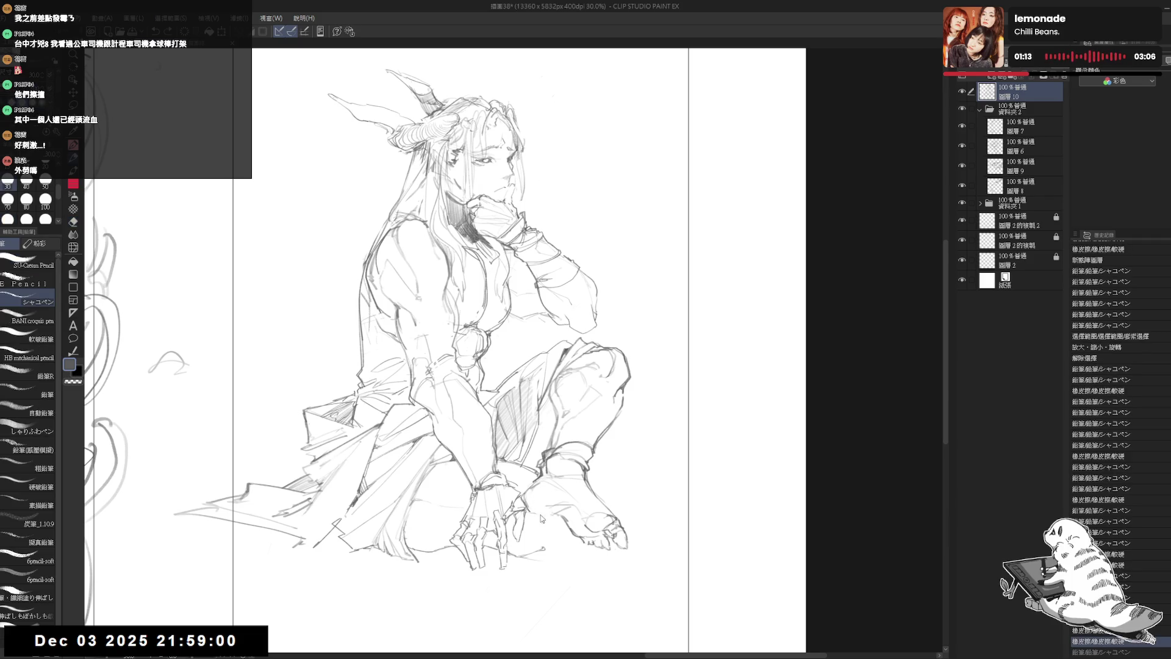
left_click_drag(614, 540, 585, 529)
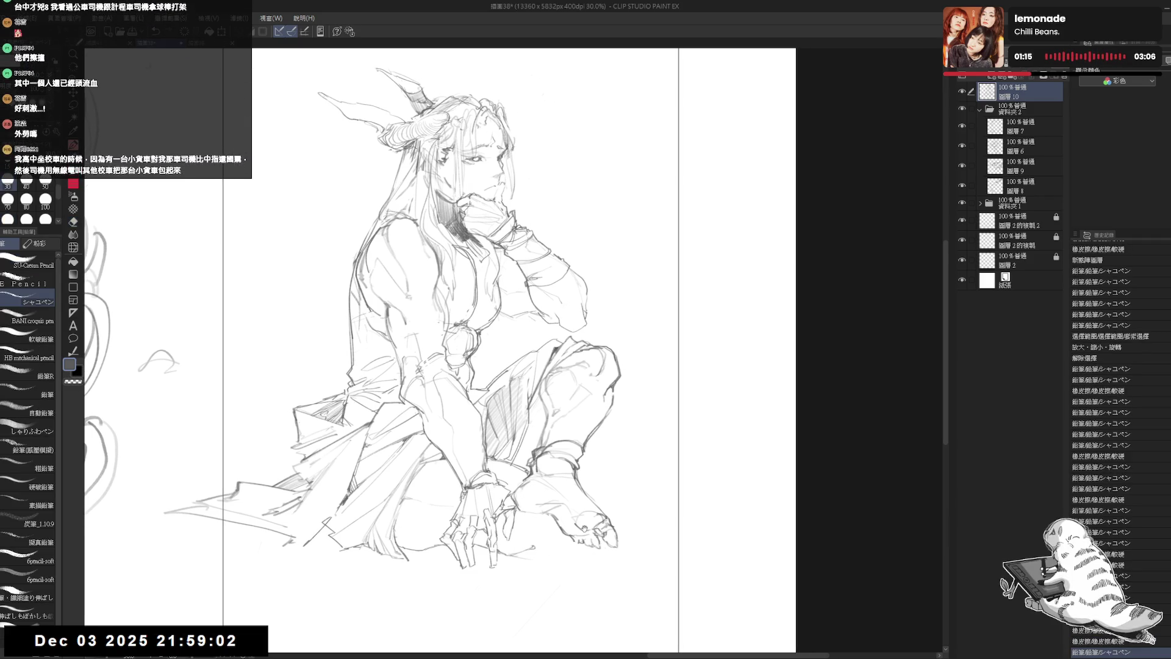
scroll(574, 505, "down", 1)
left_click_drag(693, 389, 692, 379)
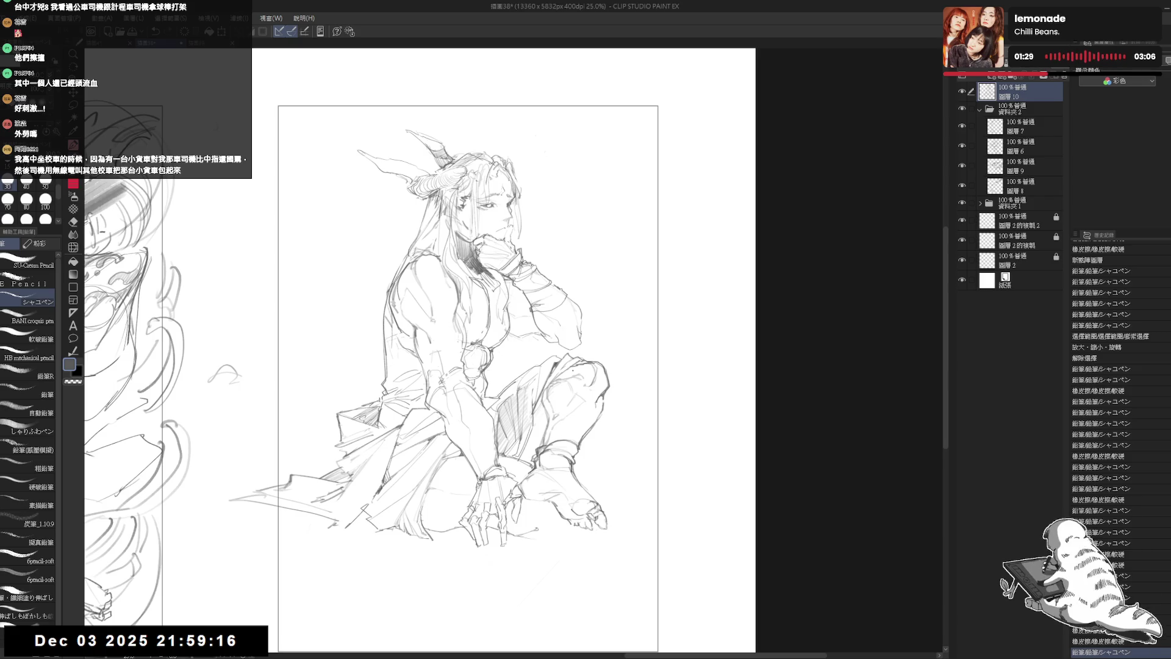
Back on the mechanical pencil, sketch small faint lines below the figure
key("p")
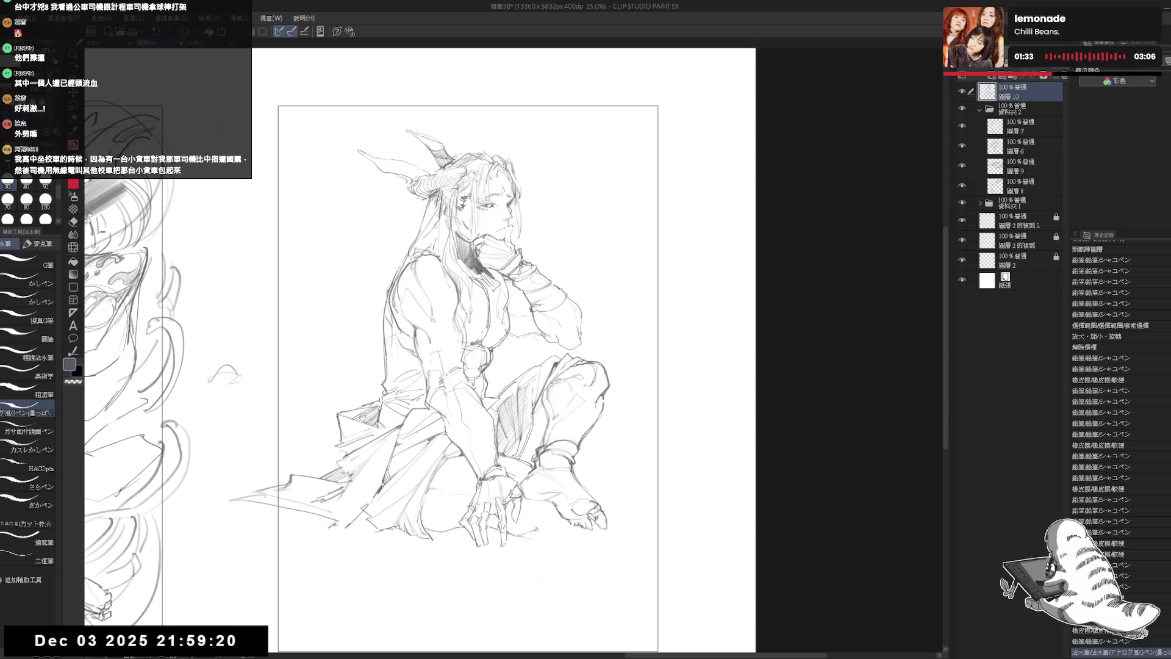
key("p")
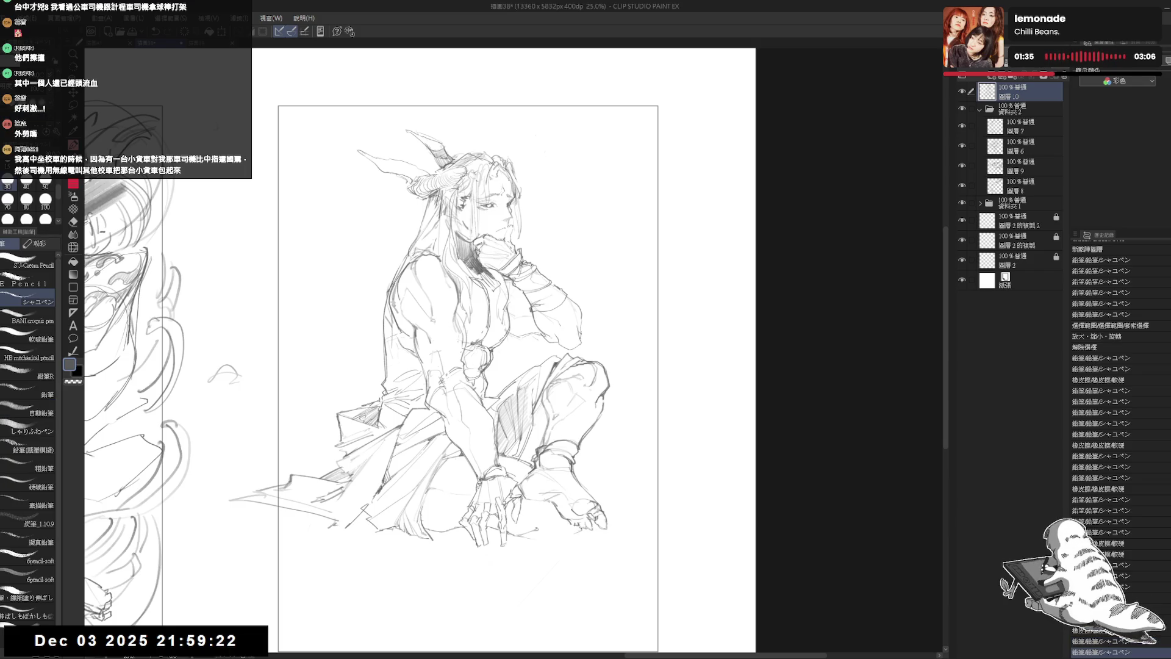
left_click(504, 559)
left_click_drag(464, 366, 436, 359)
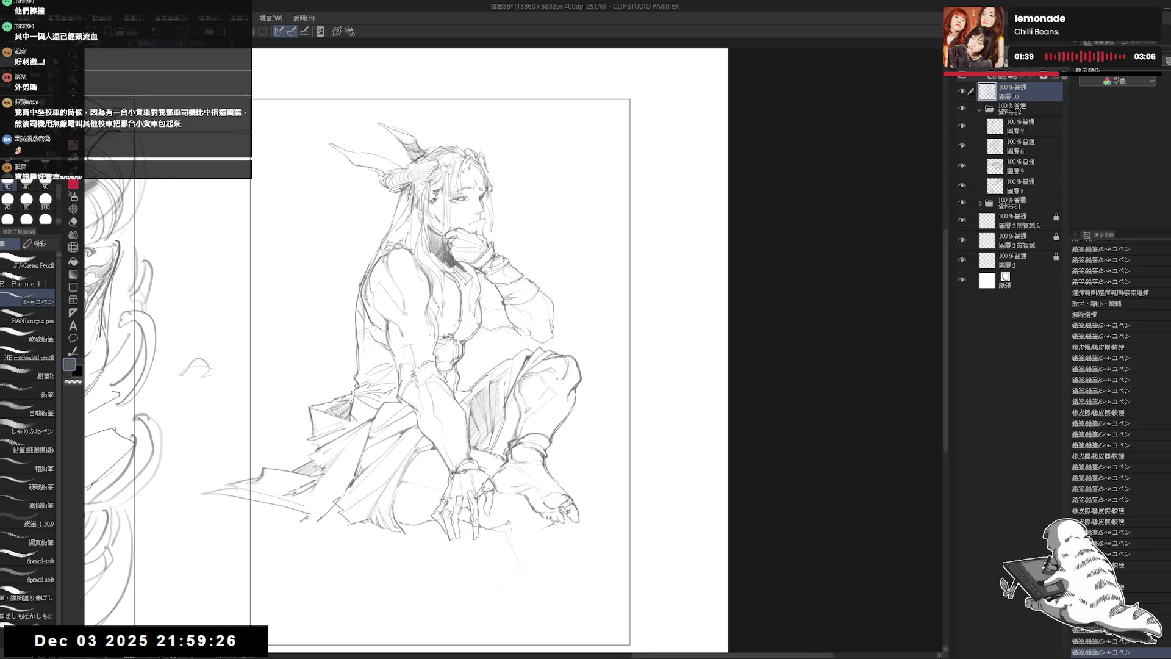
left_click_drag(509, 543, 523, 570)
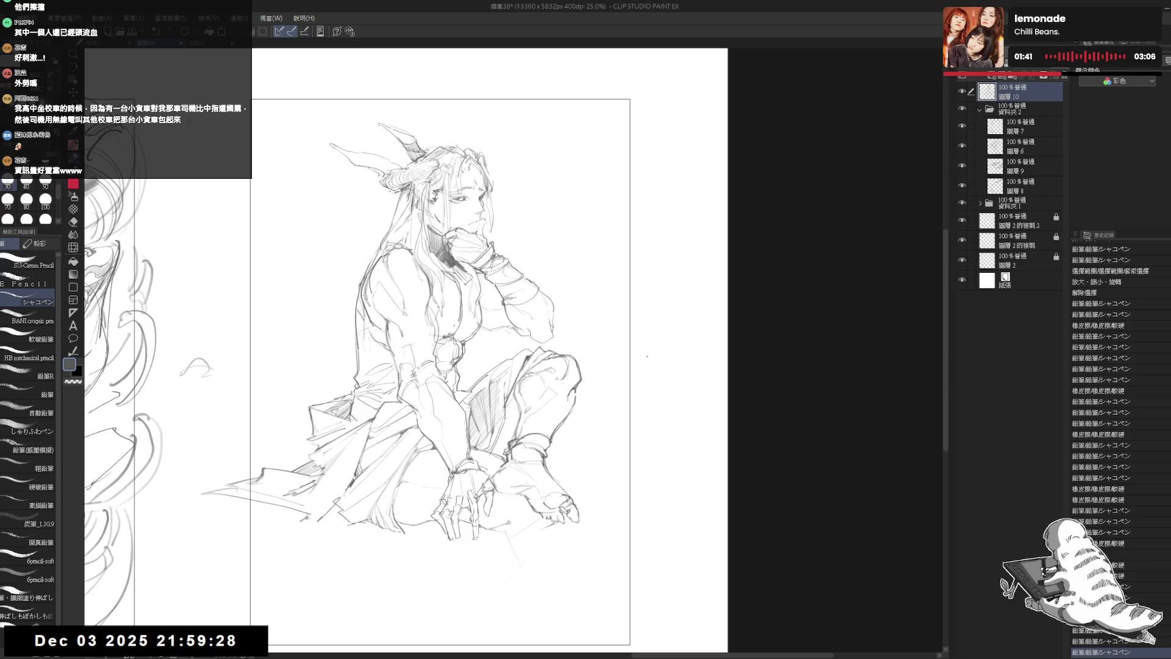
left_click_drag(563, 460, 578, 460)
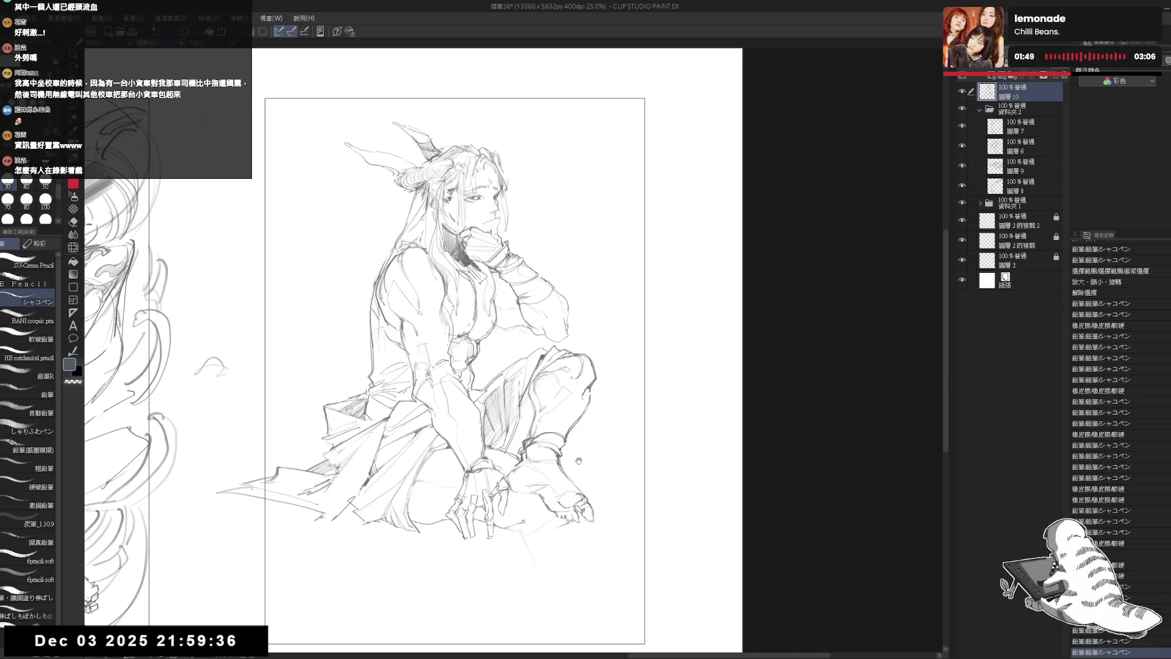
left_click_drag(579, 460, 575, 451)
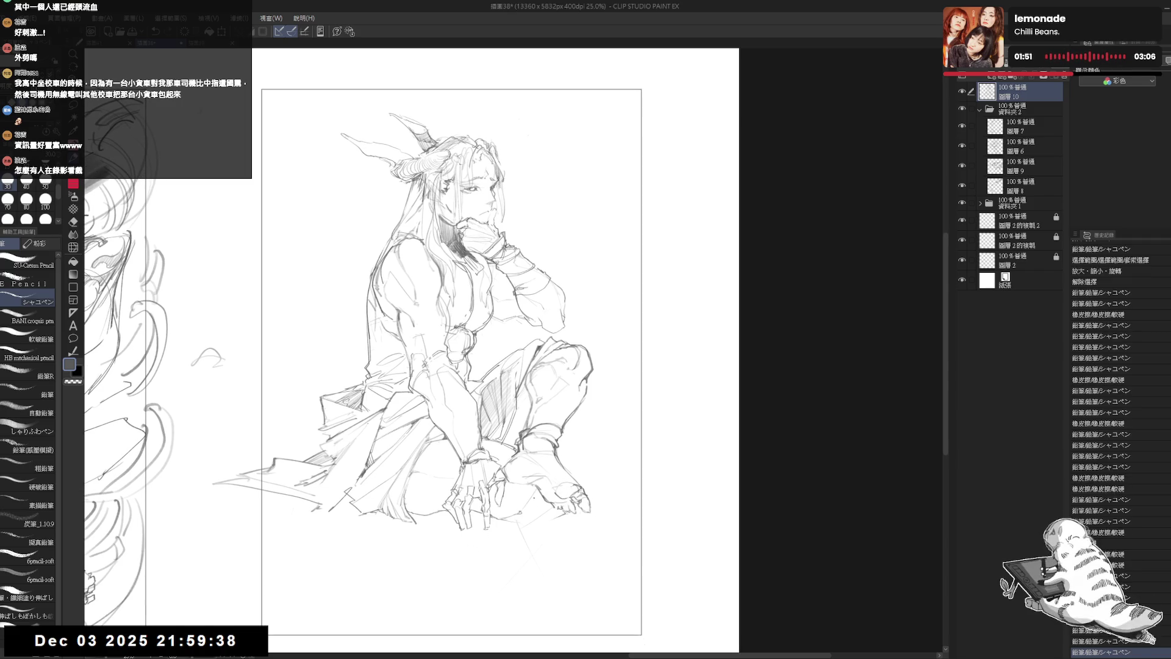
Mirror the view to check the drawing and restore the undone pencil stroke near the feet
key("h")
key("h")
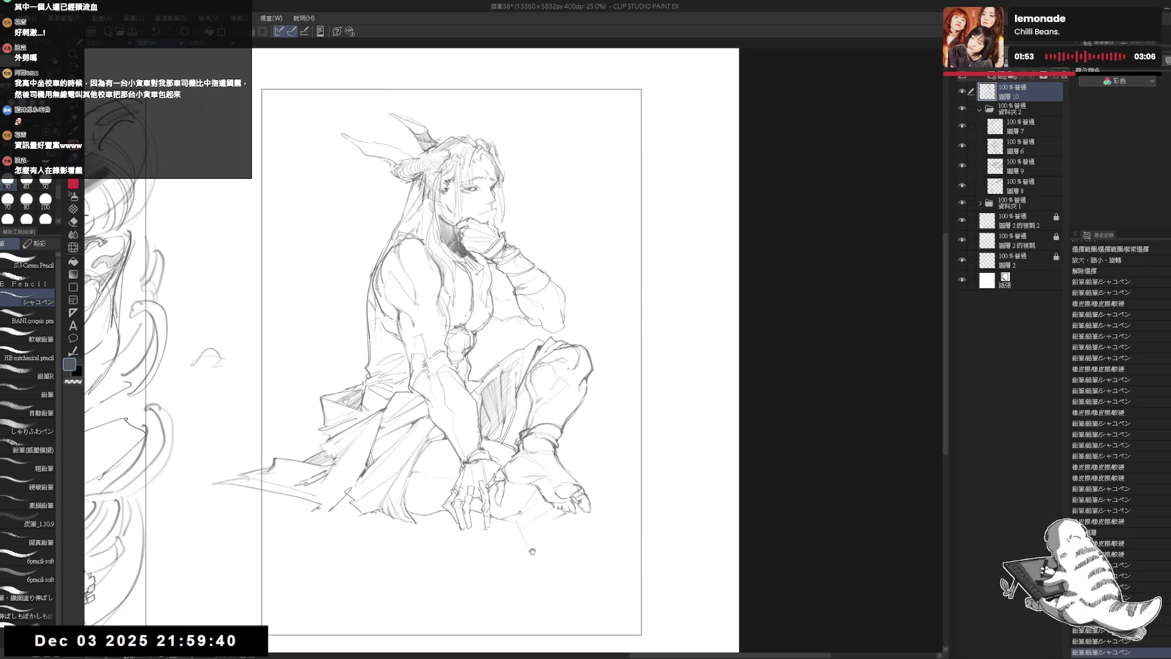
key("e")
key("p")
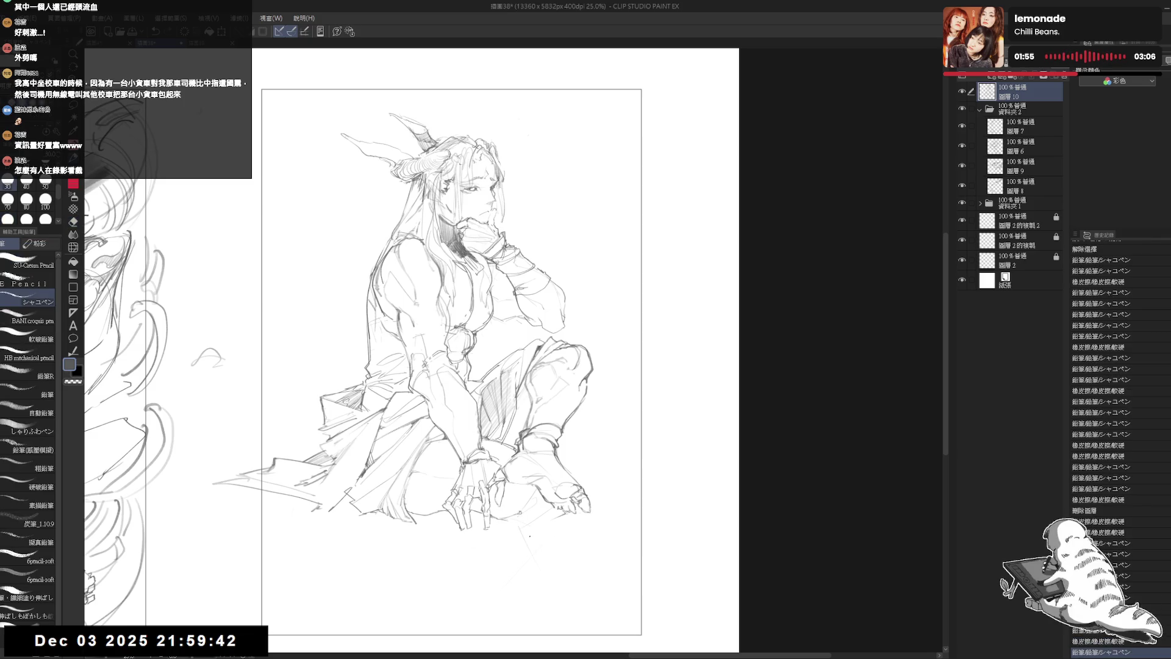
key("ctrl+y")
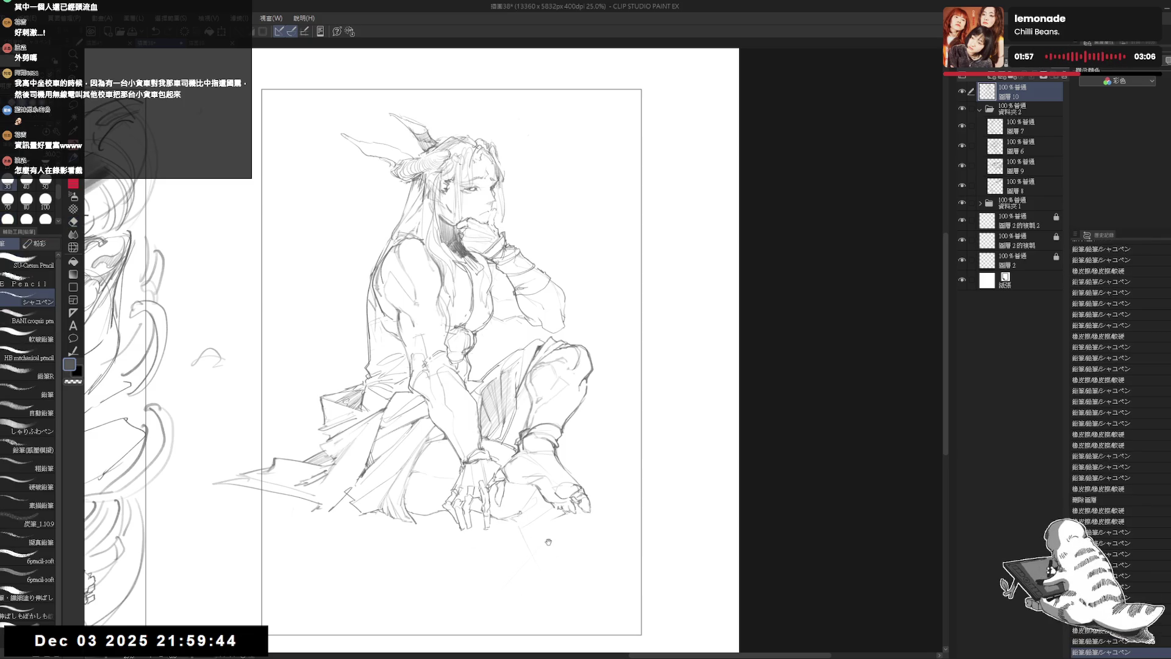
left_click_drag(537, 552, 533, 542)
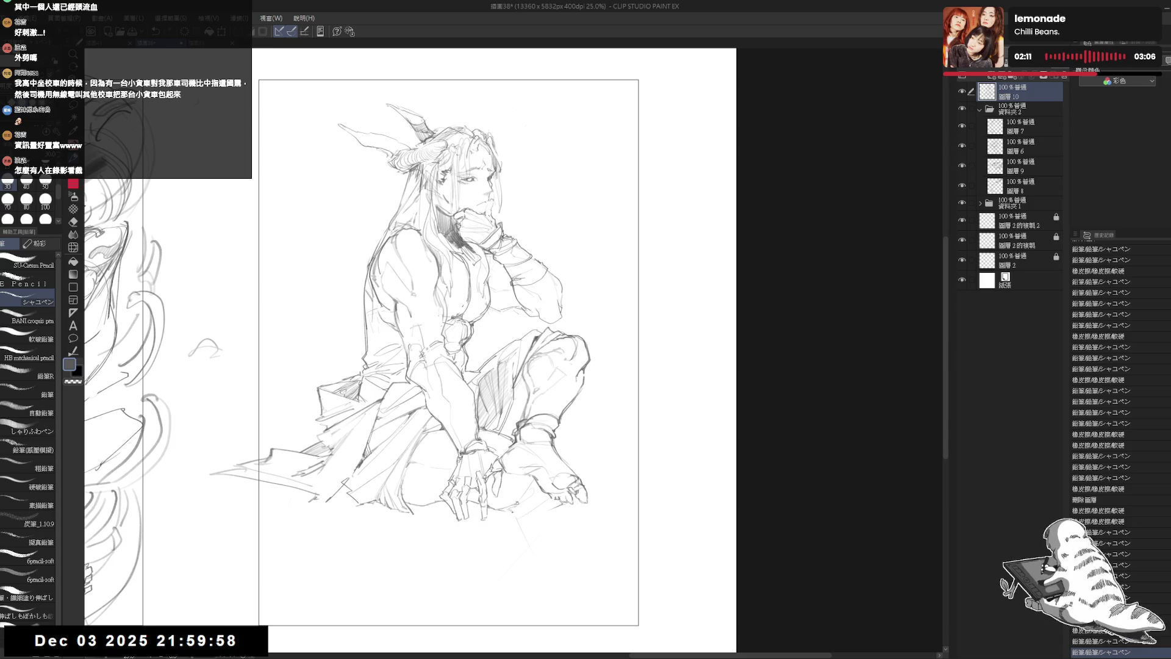
mouse_move(512, 517)
left_mouse_down()
mouse_move(518, 505)
mouse_move(526, 537)
mouse_move(561, 516)
left_mouse_up()
key("ctrl+z")
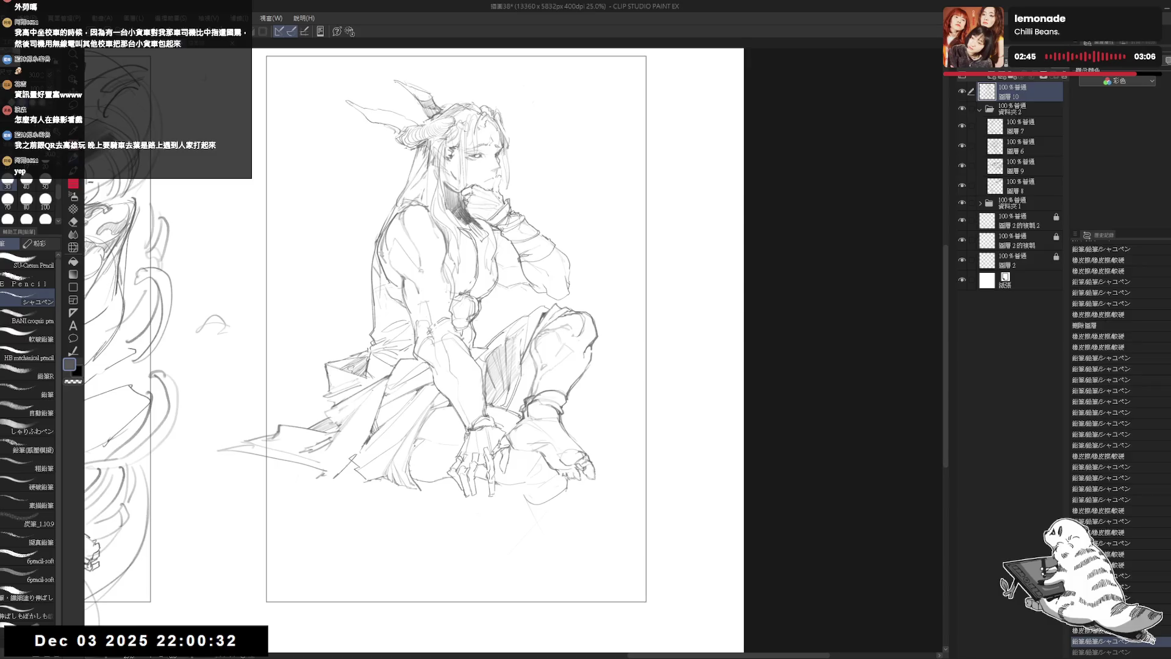
Sketch a guide stroke reaching down below the feet, redrawing it until it sits right
left_click_drag(482, 500, 488, 510)
key("h")
key("h")
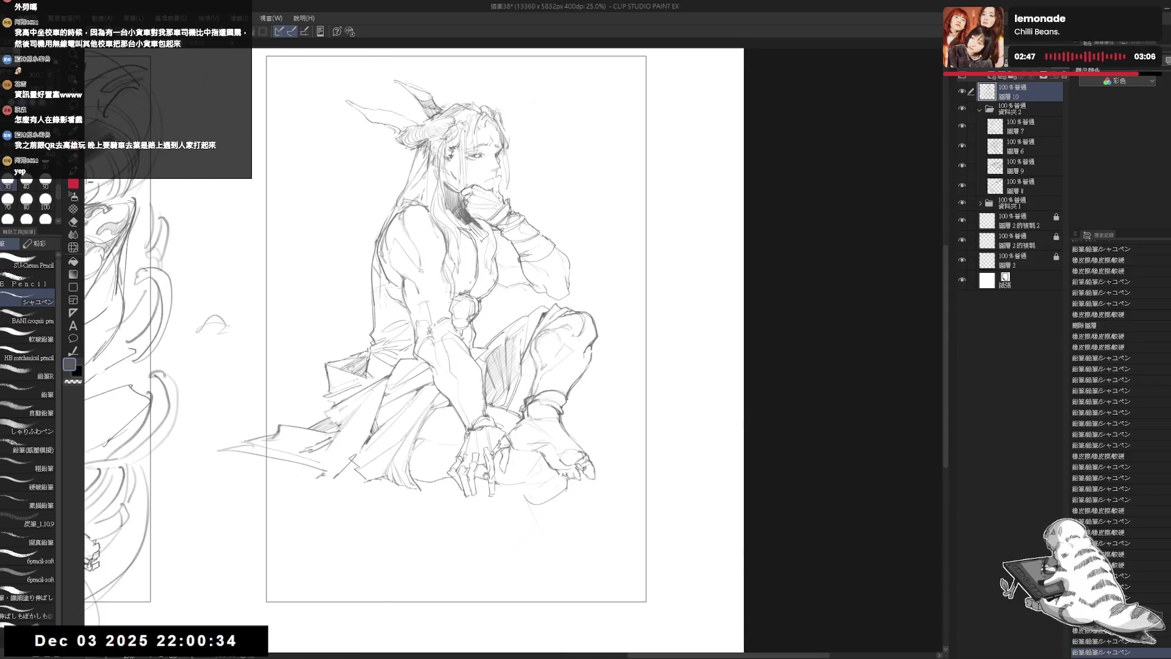
left_click(518, 488)
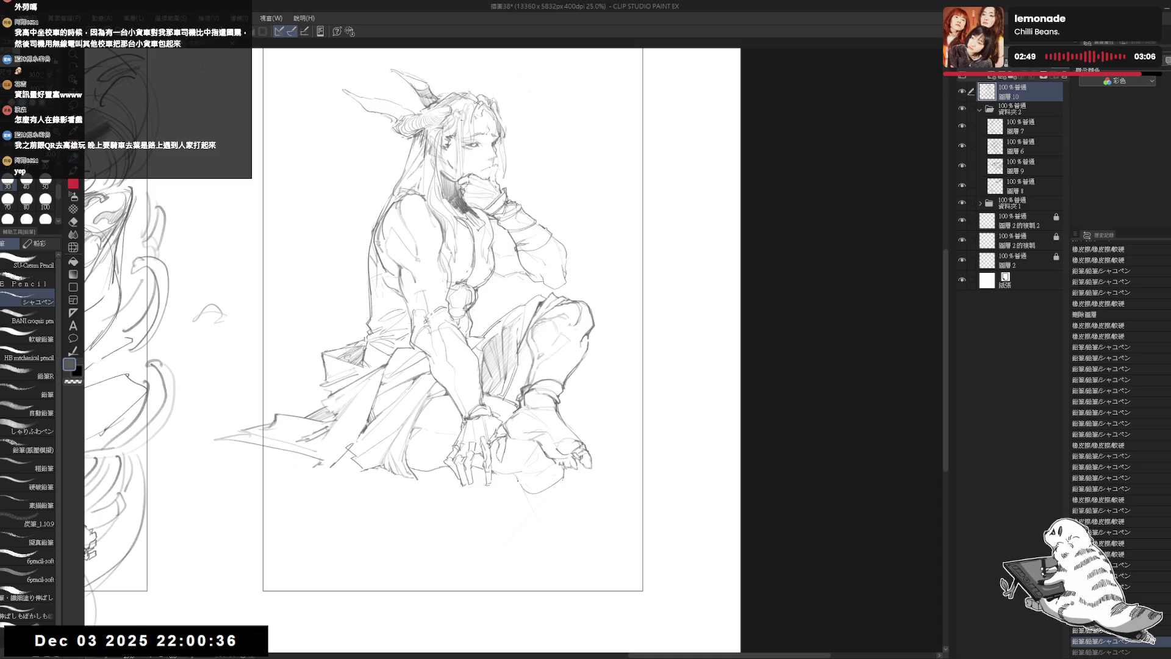
left_click_drag(519, 496, 539, 548)
key("ctrl+z")
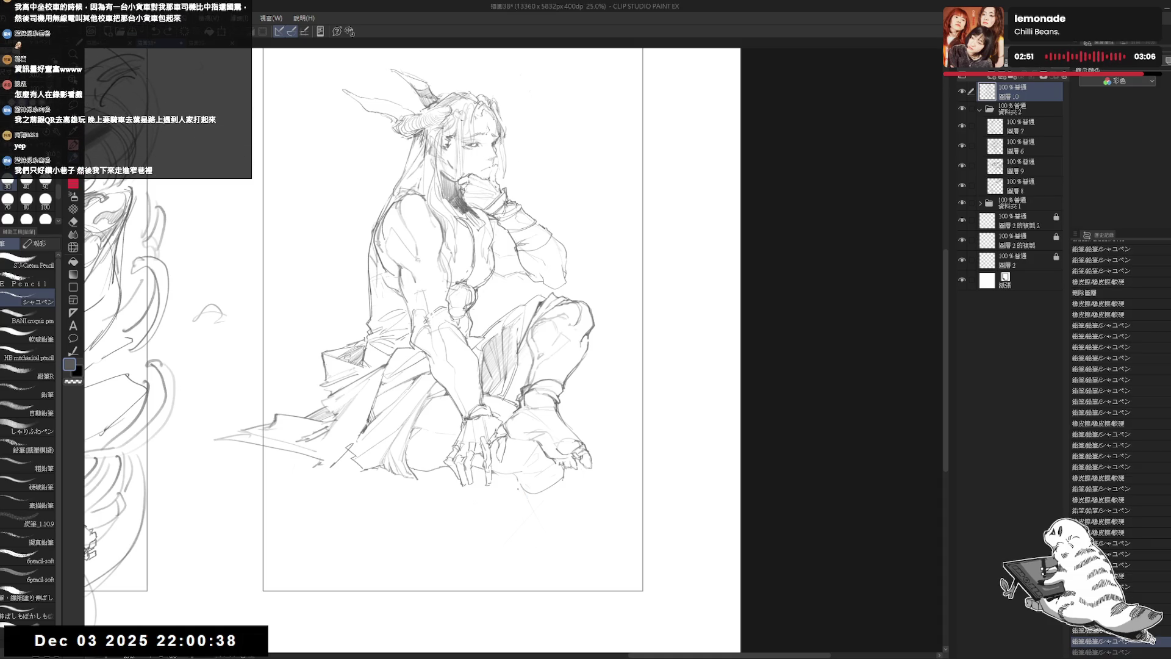
left_click_drag(517, 489, 550, 587)
key("ctrl+z")
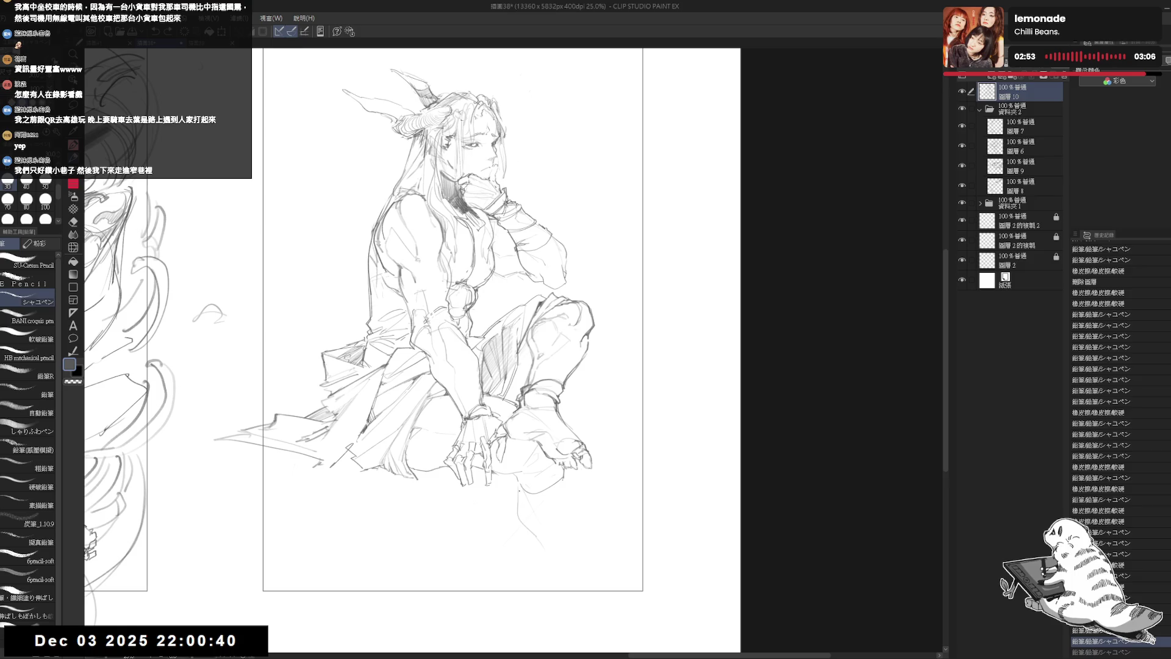
mouse_move(517, 489)
left_mouse_down()
mouse_move(523, 531)
mouse_move(567, 608)
left_mouse_up()
Erase marks near the toes, undo the last erasure, and zoom the view out
key("e")
mouse_move(555, 467)
left_mouse_down()
mouse_move(572, 490)
mouse_move(522, 520)
mouse_move(533, 515)
left_mouse_up()
key("p")
key("ctrl+z")
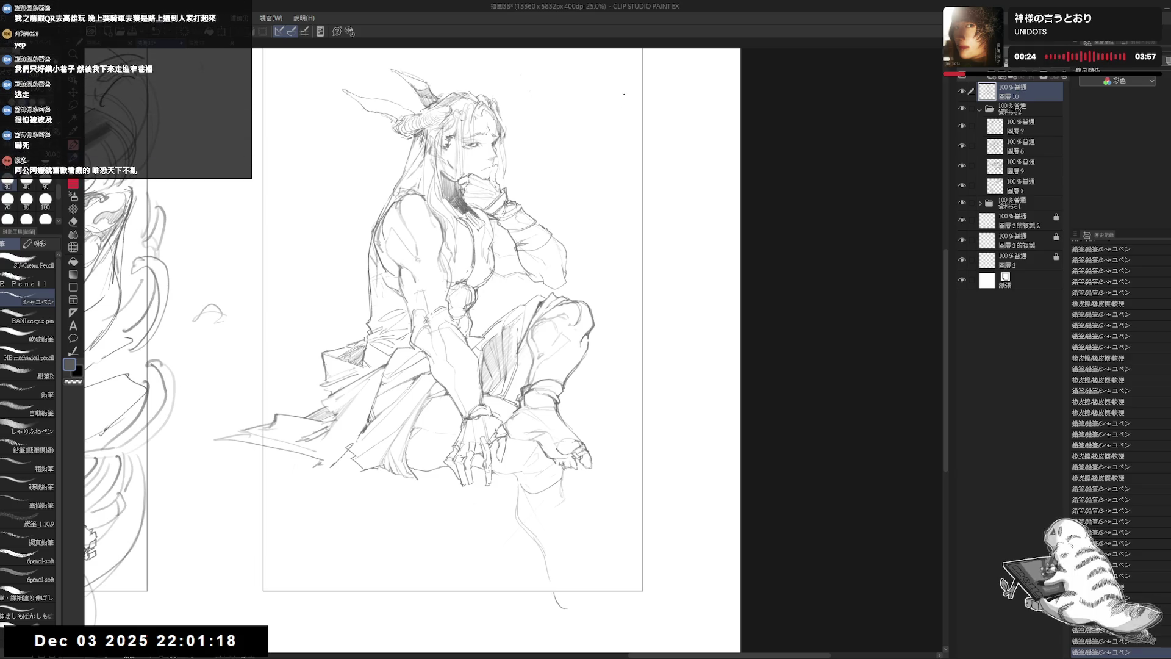
left_click_drag(587, 310, 623, 345)
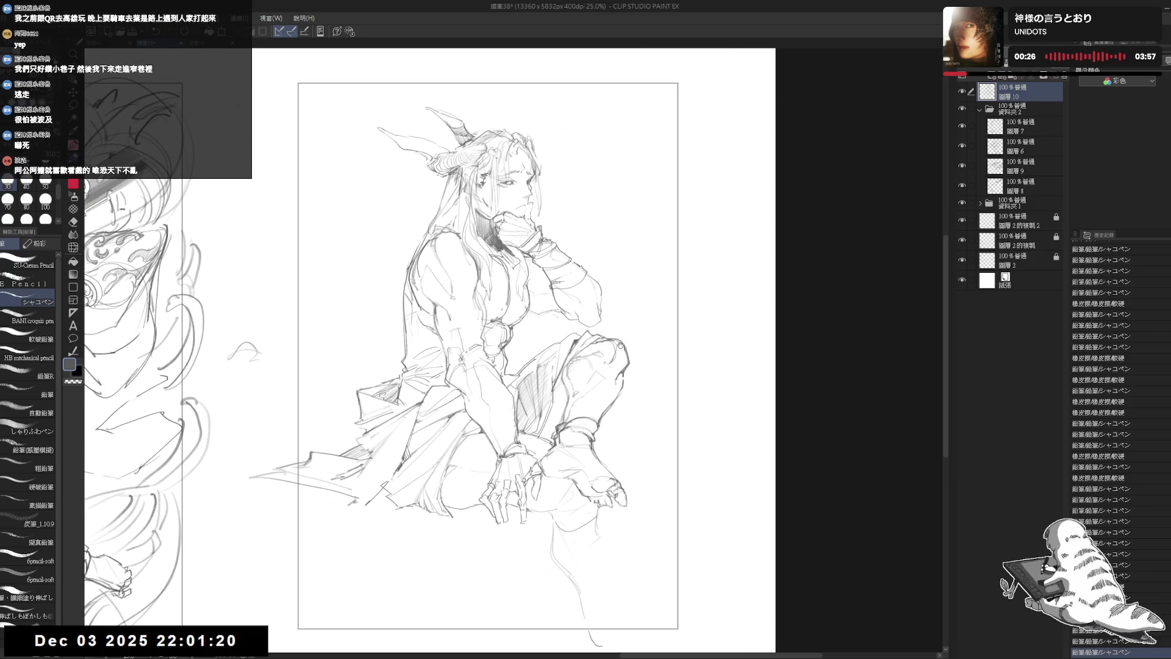
scroll(624, 344, "down", 1)
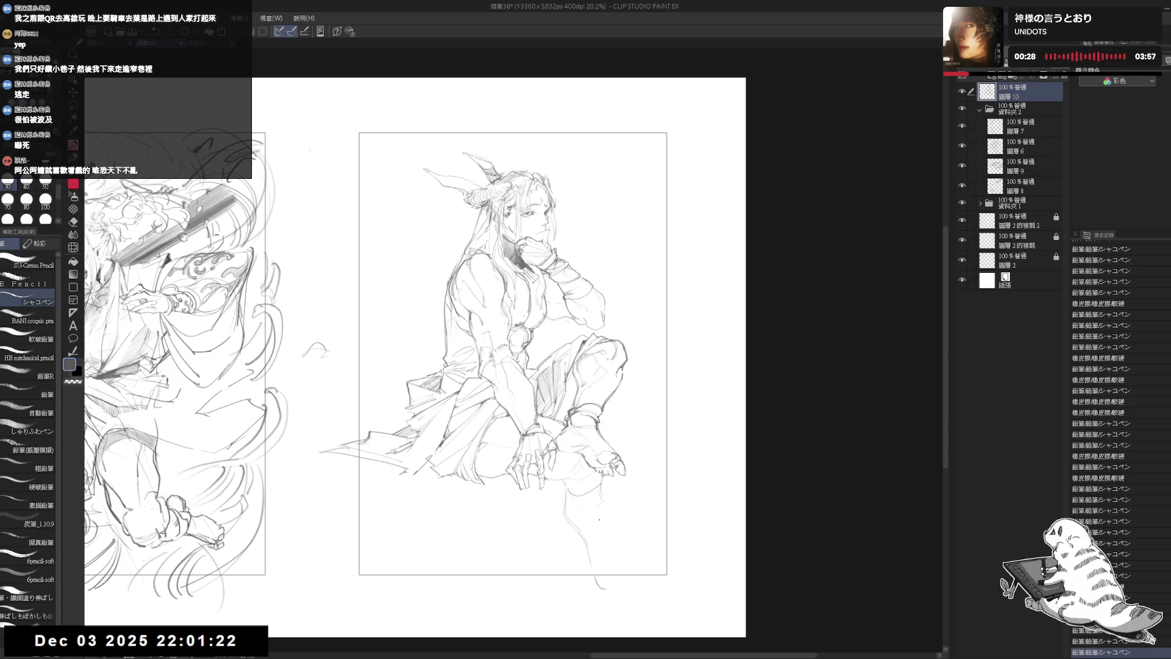
Draw a line down the lower leg, lengthen it, and trim its lower end
key("e")
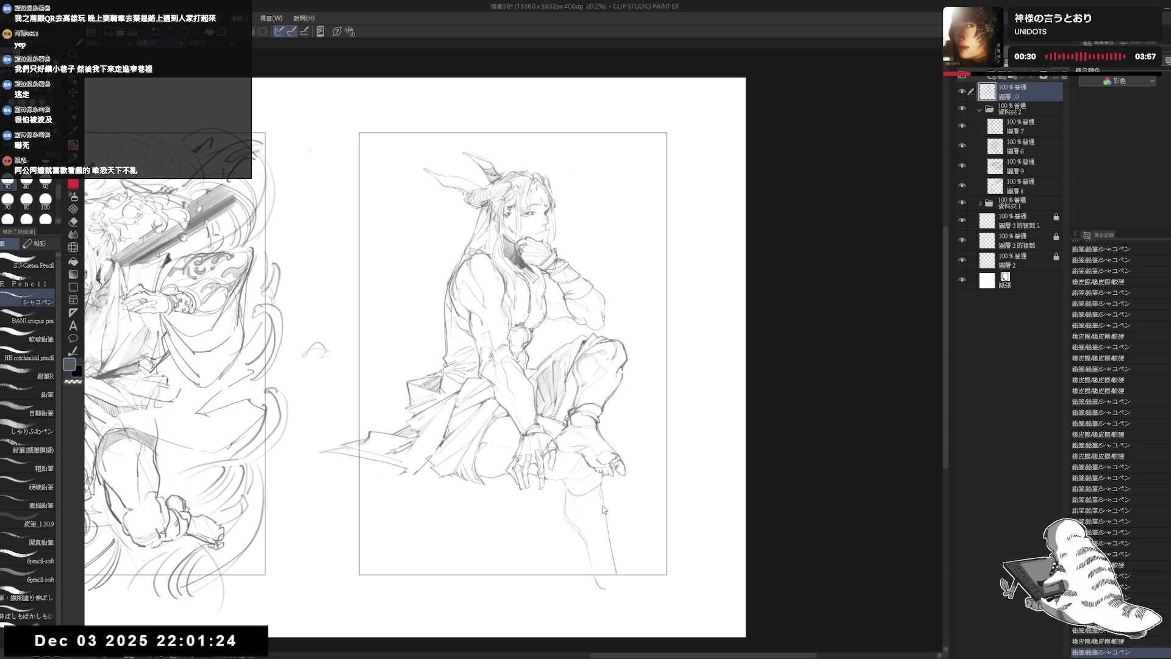
left_click_drag(603, 503, 615, 572)
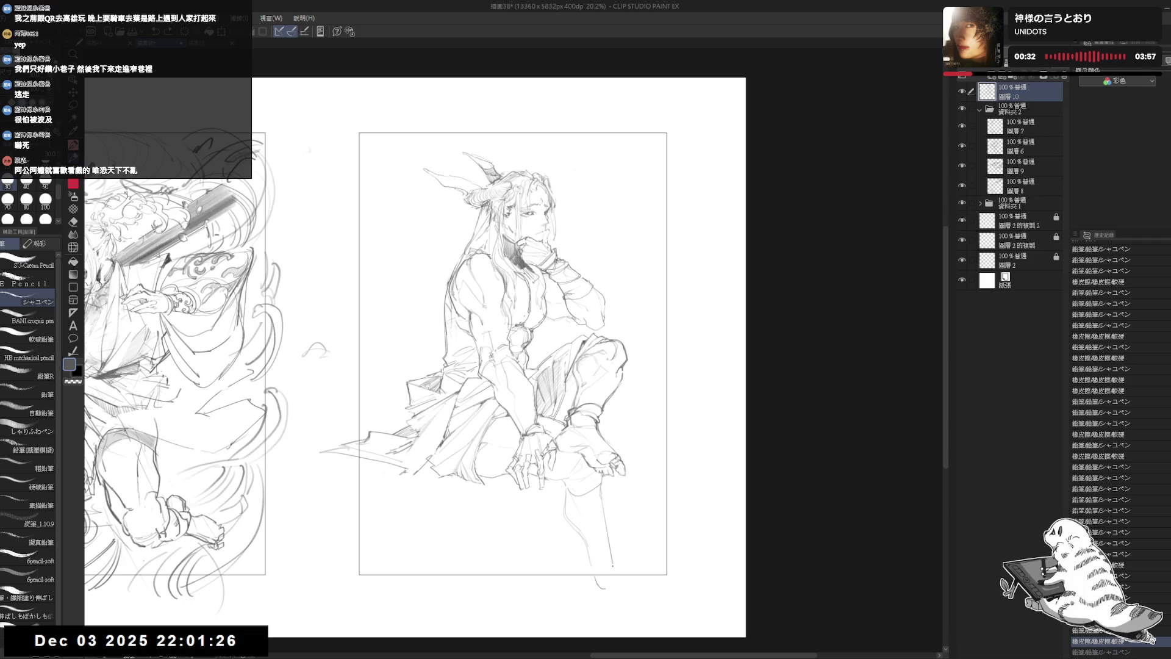
mouse_move(604, 505)
left_mouse_down()
mouse_move(617, 577)
mouse_move(595, 566)
left_mouse_up()
key("e")
key("p")
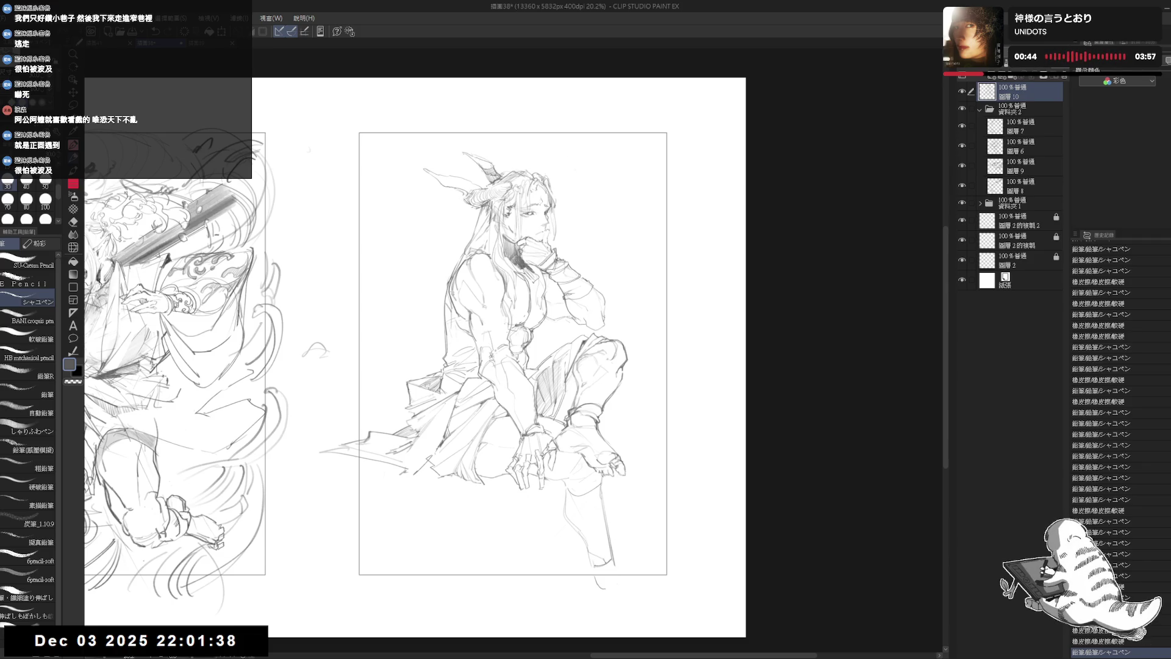
mouse_move(605, 532)
left_mouse_down()
mouse_move(612, 561)
mouse_move(582, 575)
mouse_move(606, 553)
mouse_move(597, 556)
mouse_move(618, 569)
mouse_move(582, 500)
left_mouse_up()
Erase stray lines near the lower leg and add small pencil strokes at the foot
key("e")
key("p")
key("e")
key("p")
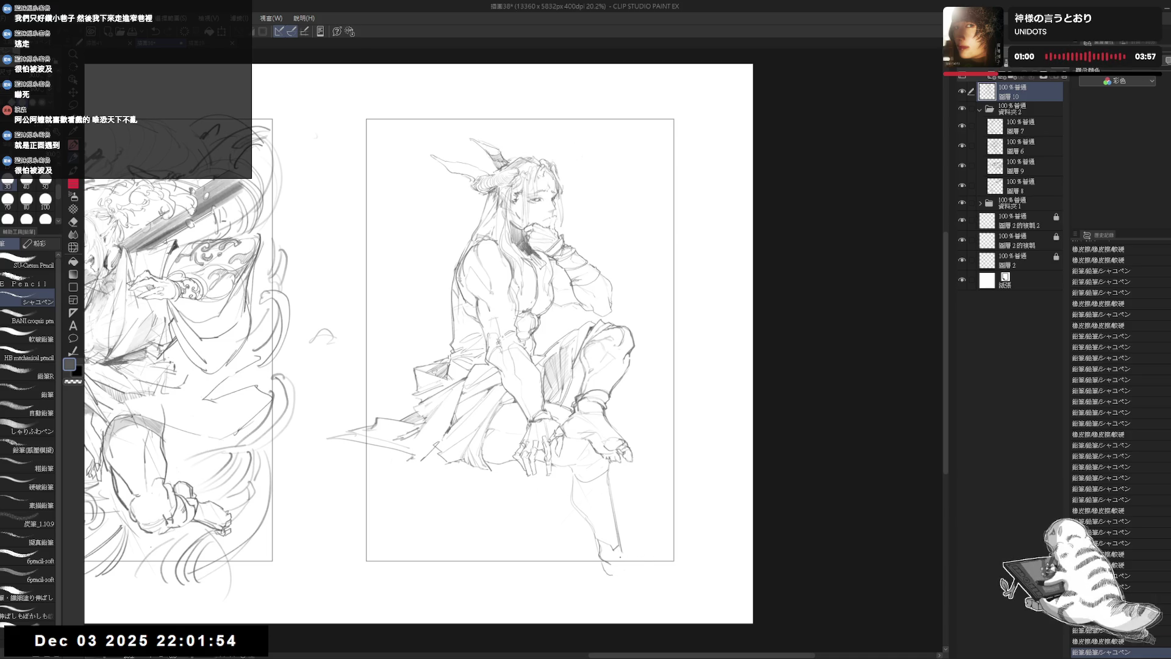
left_click_drag(618, 549, 651, 584)
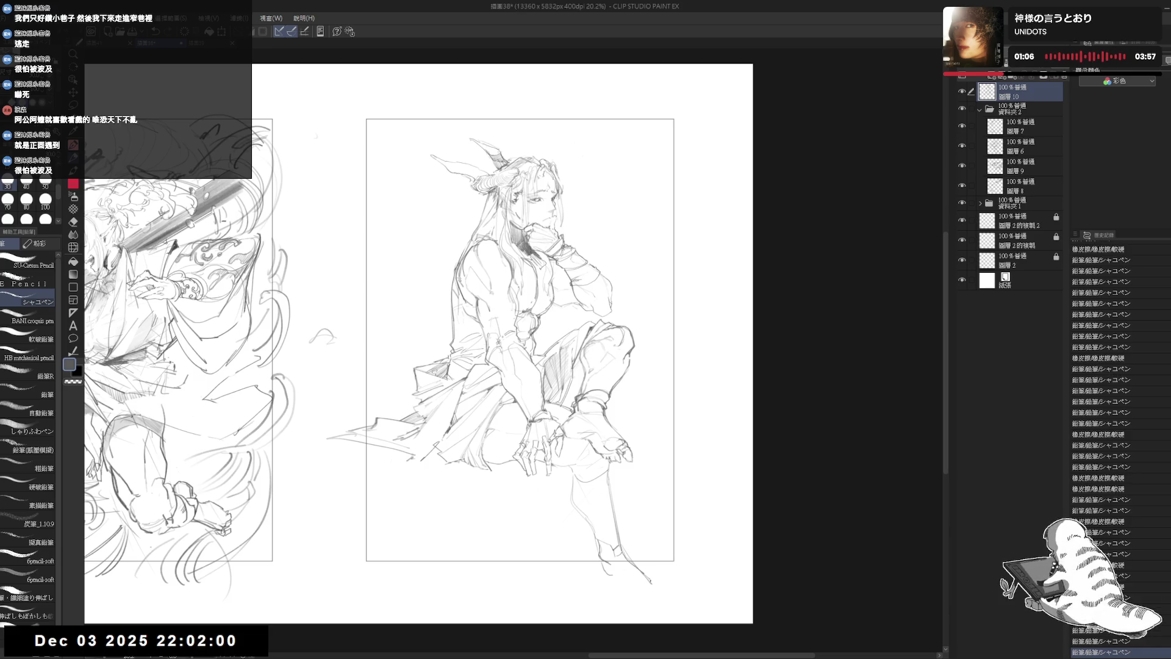
left_click_drag(617, 549, 621, 553)
left_click_drag(617, 550, 620, 562)
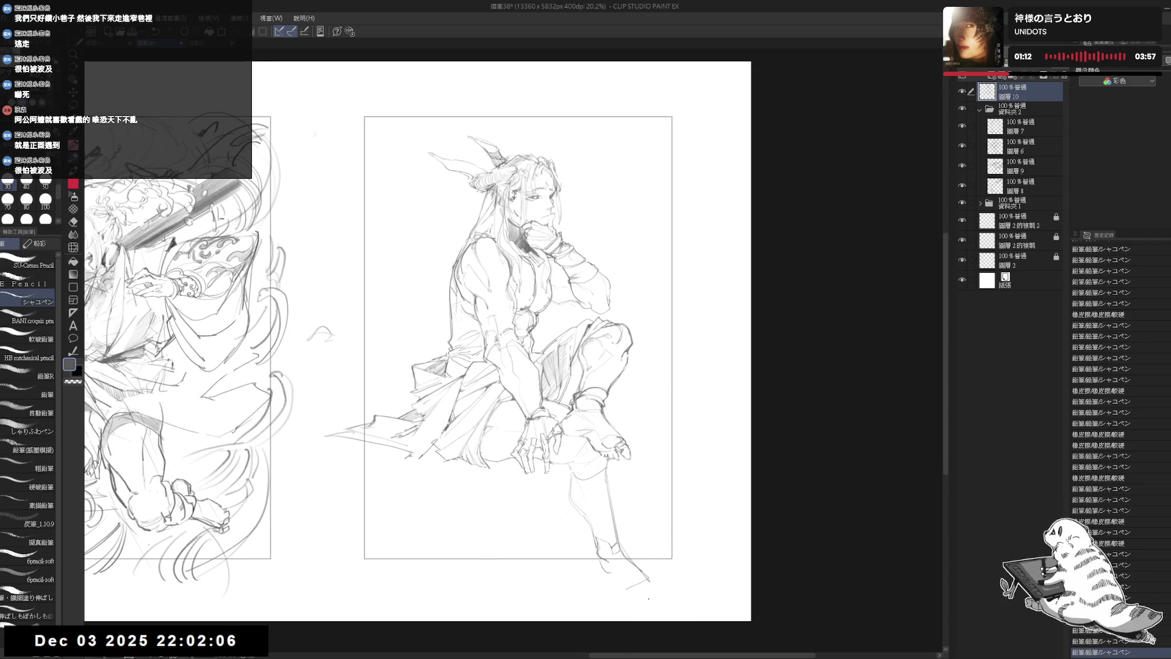
Clean small marks around the feet, restoring undone strokes and adding a tiny dot by the foot
left_click_drag(649, 598, 600, 561)
key("ctrl+y")
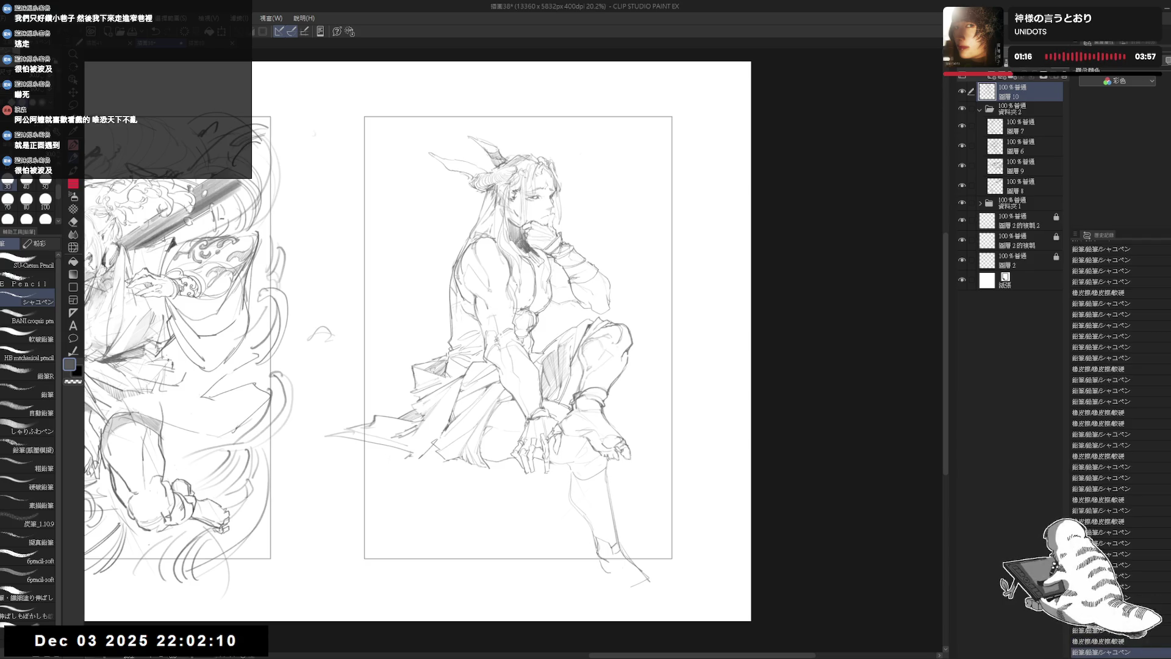
key("ctrl+y")
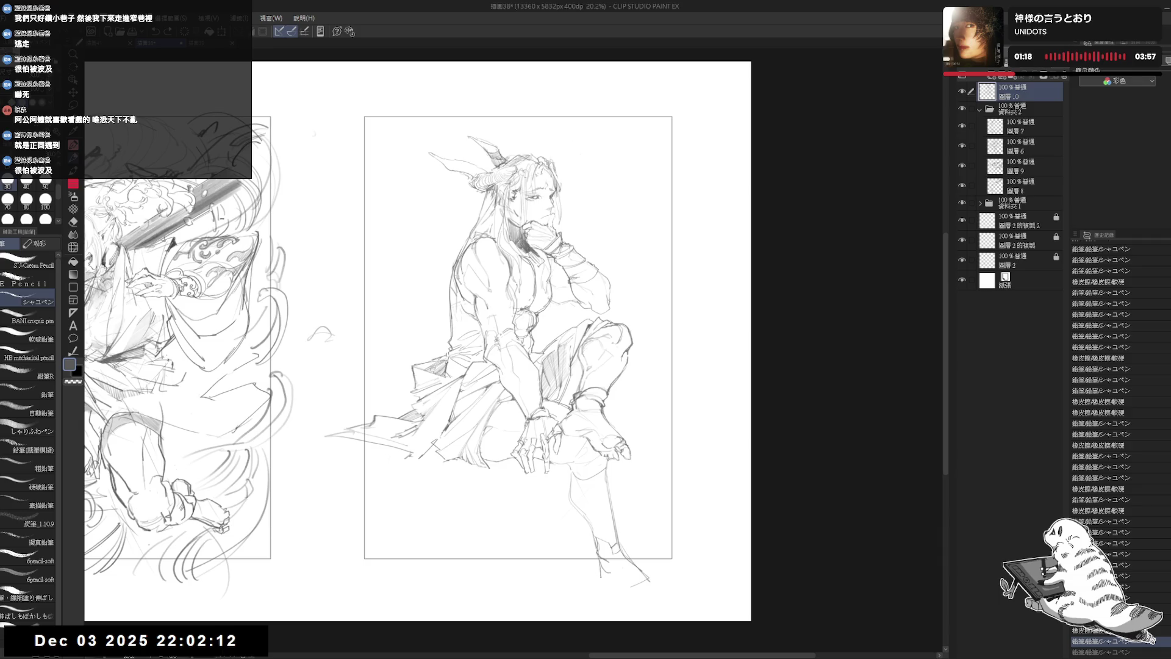
left_click_drag(602, 571, 595, 583)
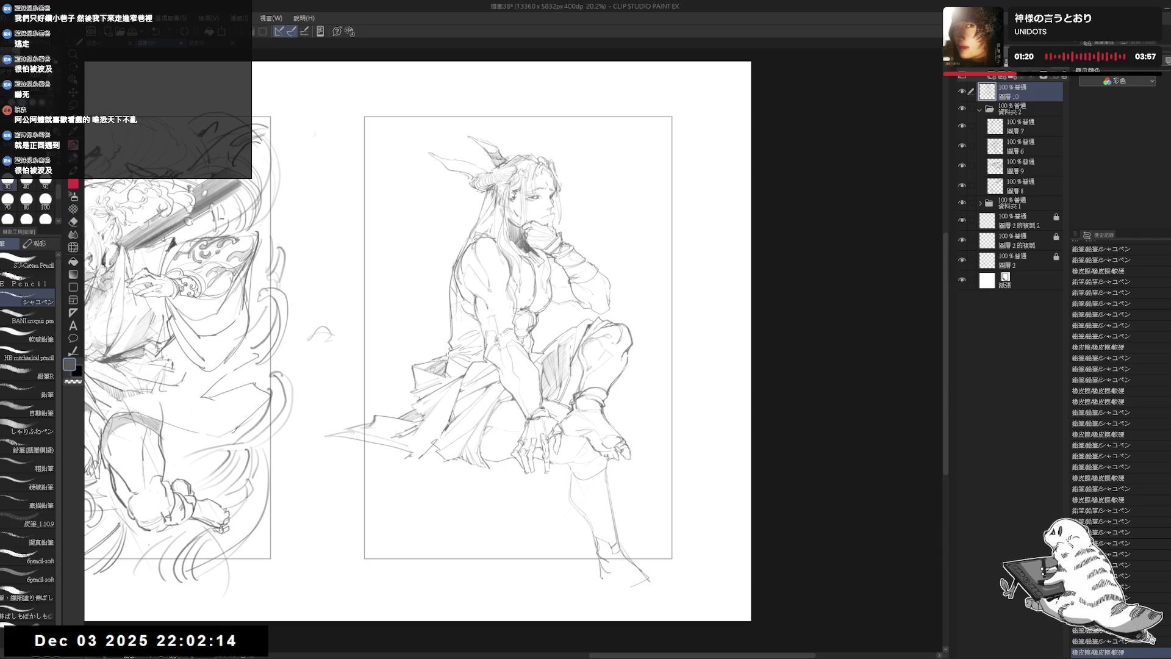
left_click(634, 614)
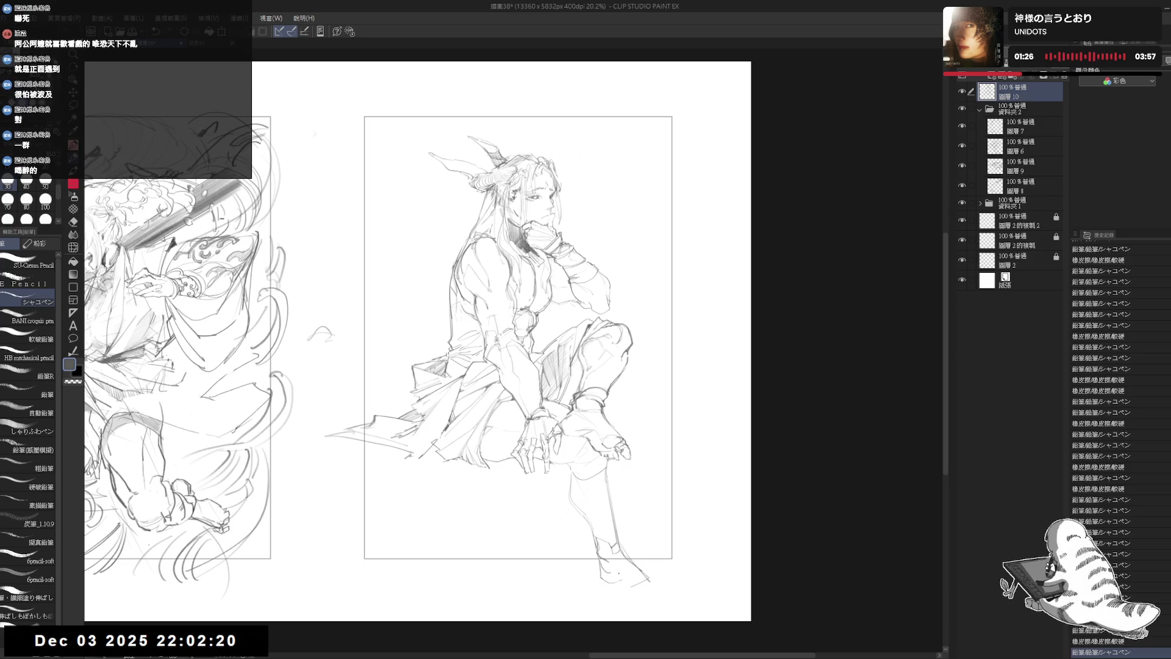
key("e")
mouse_move(607, 570)
left_mouse_down()
mouse_move(630, 585)
mouse_move(662, 570)
mouse_move(647, 571)
left_mouse_up()
key("p")
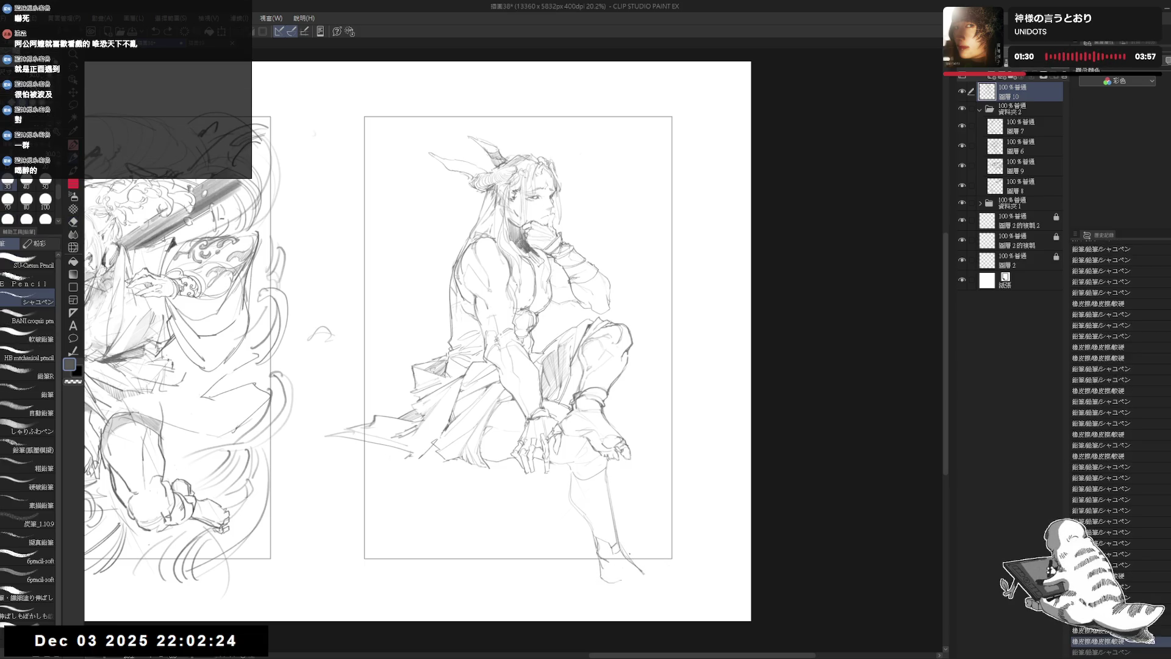
Redraw the short strokes along the foot, ending with a line along its sole
key("ctrl+z")
key("ctrl+z")
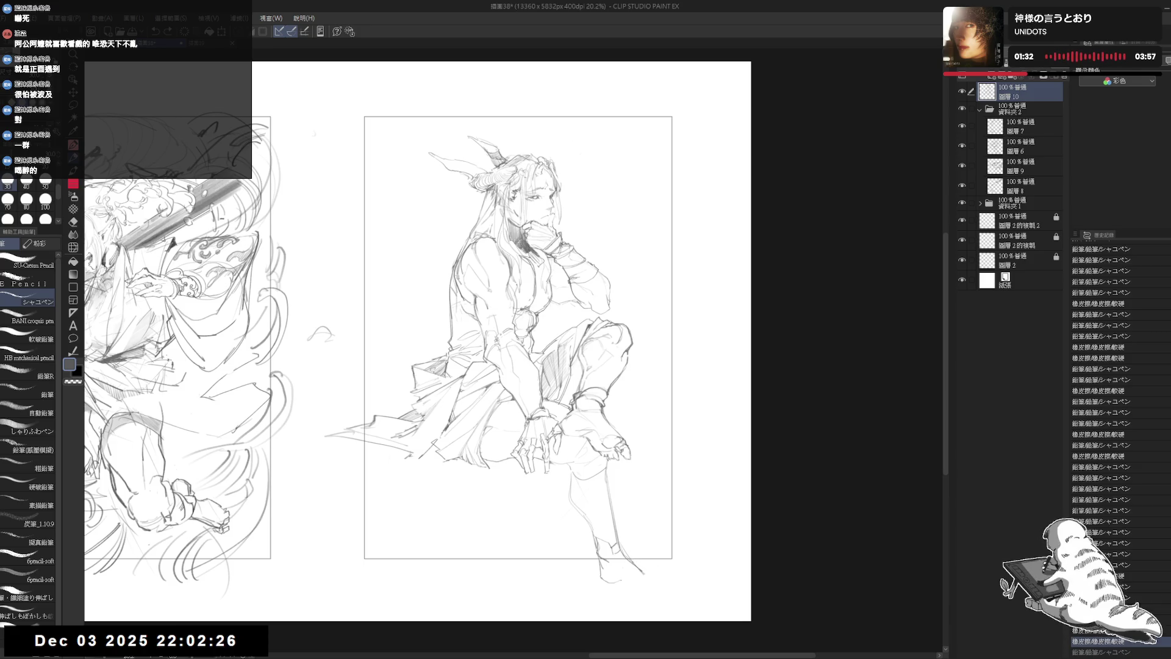
left_click_drag(638, 565, 662, 571)
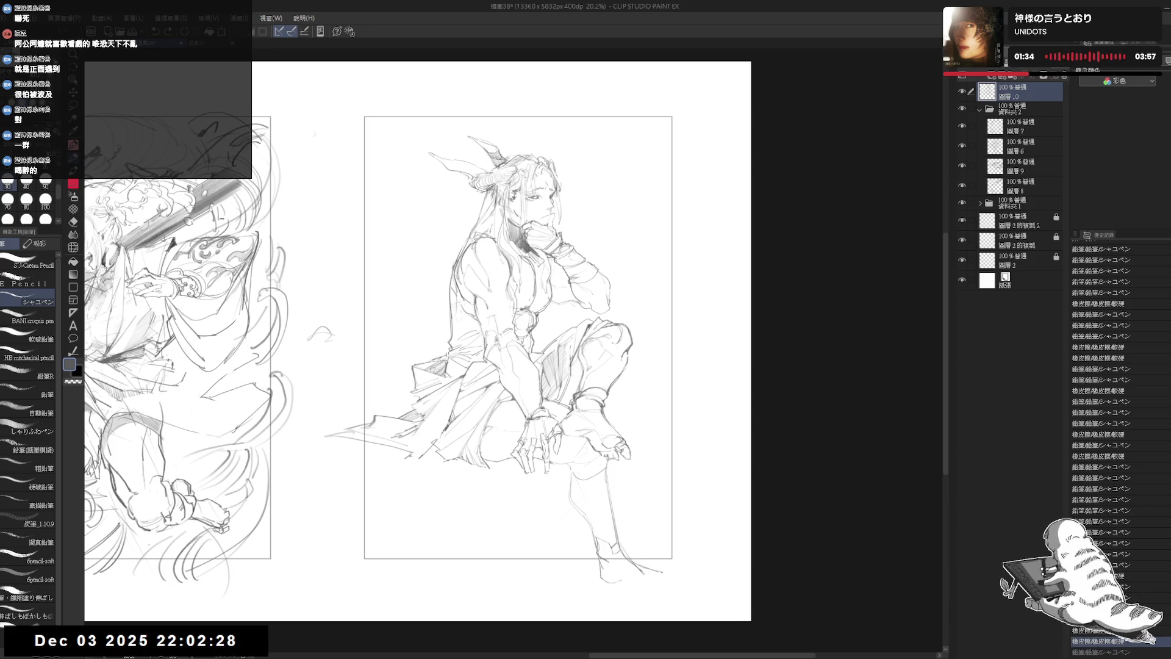
left_click_drag(601, 564, 603, 579)
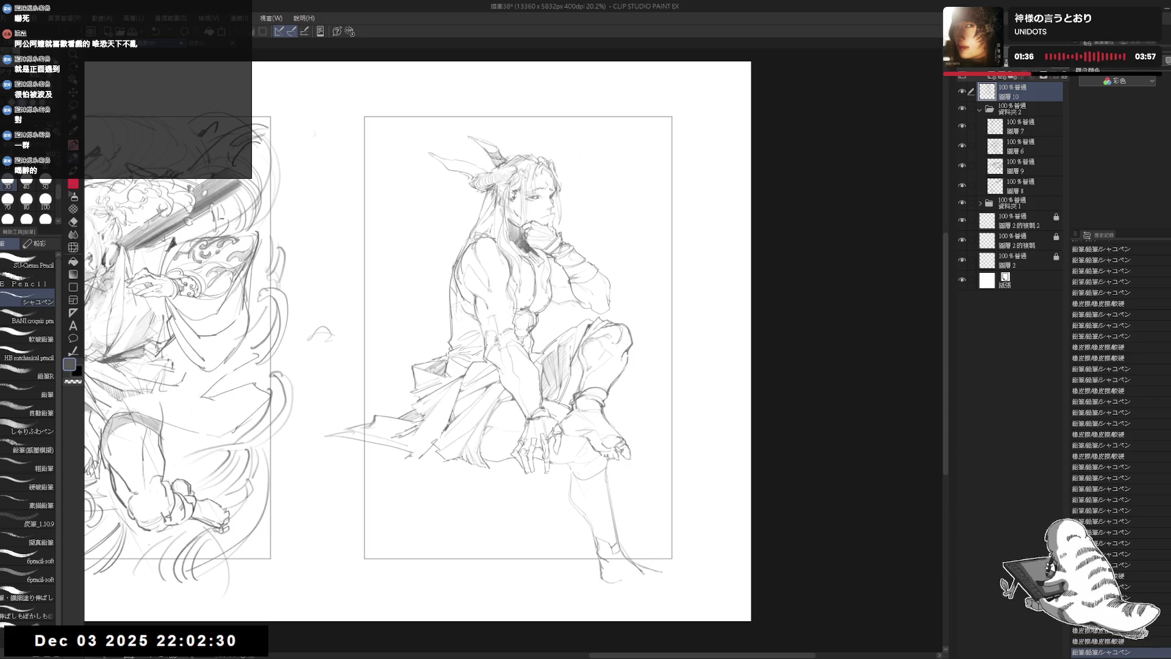
key("ctrl+z")
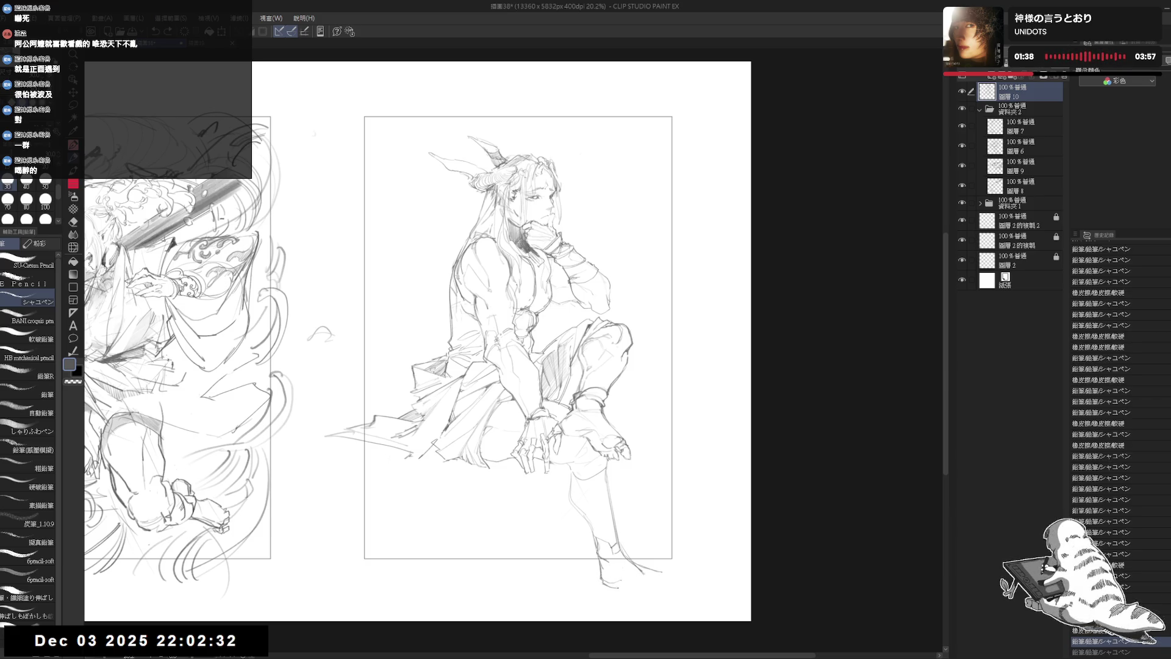
key("ctrl+z")
left_click_drag(613, 586, 649, 579)
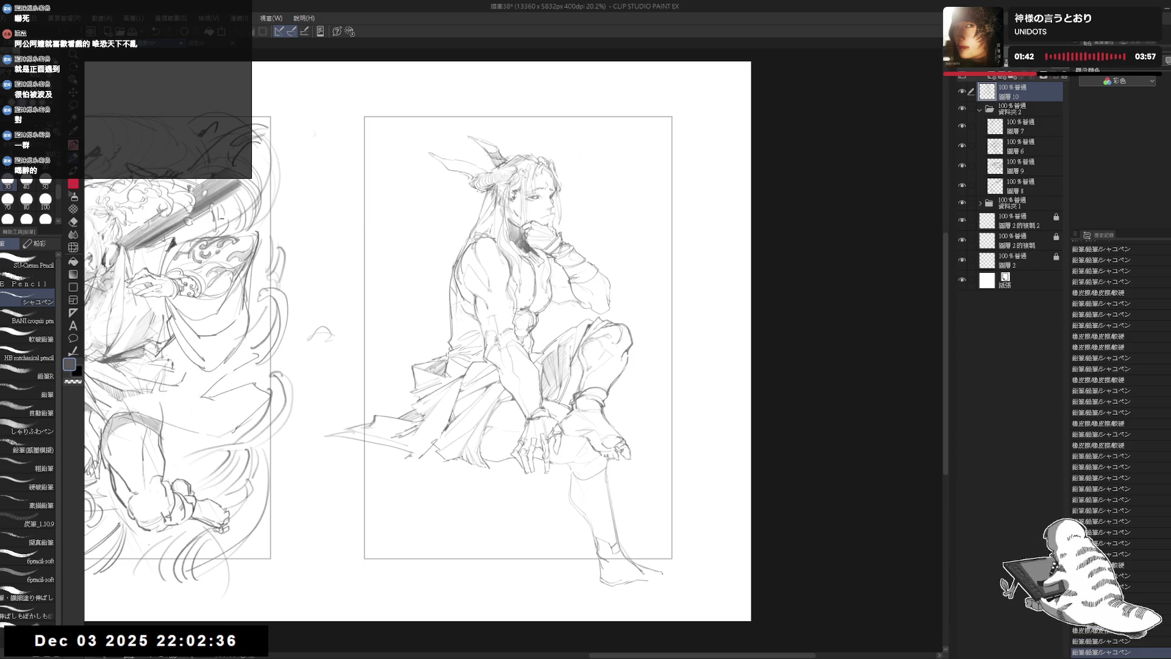
Flip the view to check it, then erase a spot near the foot and add a small stroke
key("h")
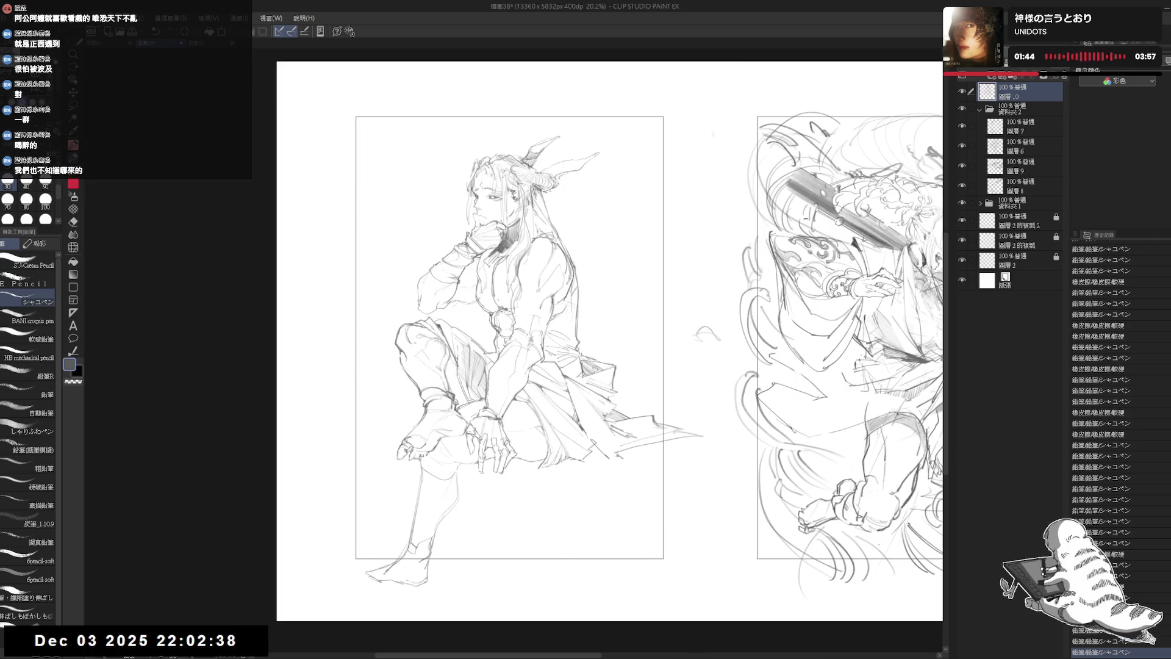
key("h")
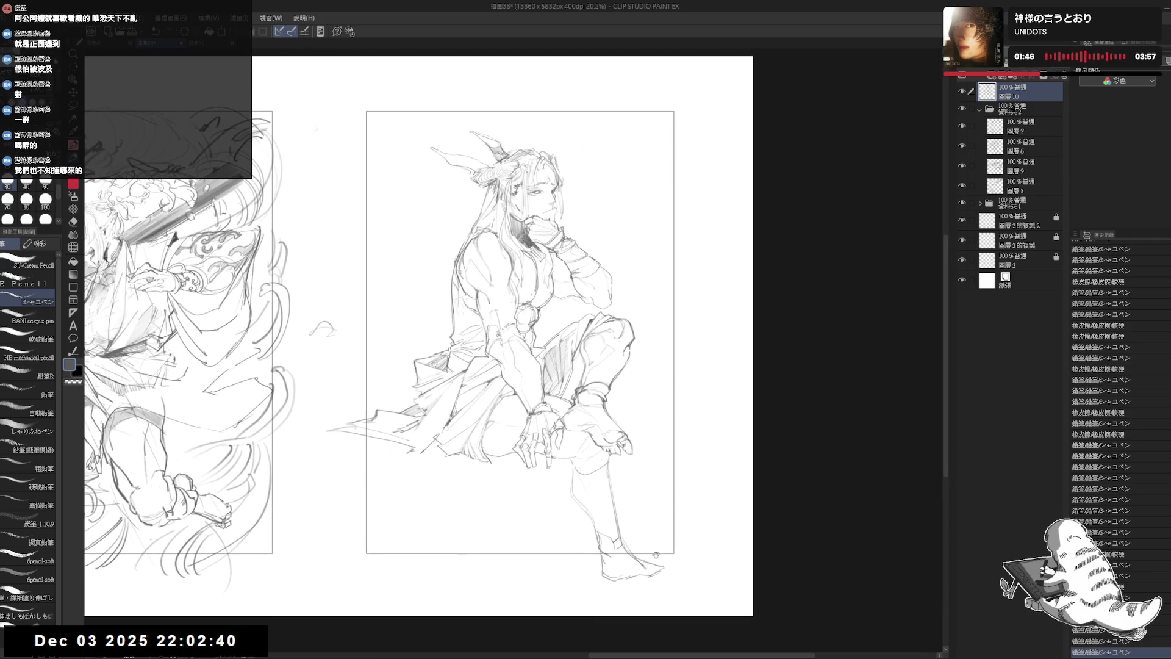
key("e")
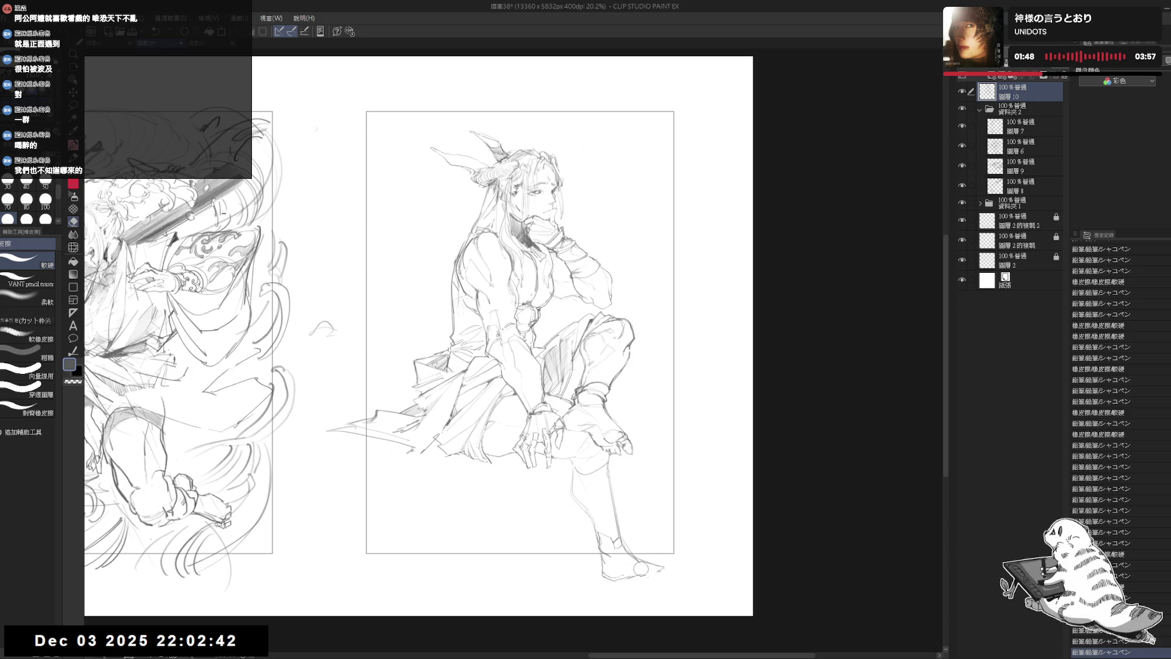
left_click(640, 568)
key("p")
left_click_drag(637, 575, 665, 570)
Dab three small pencil marks just below the foot
key("e")
key("p")
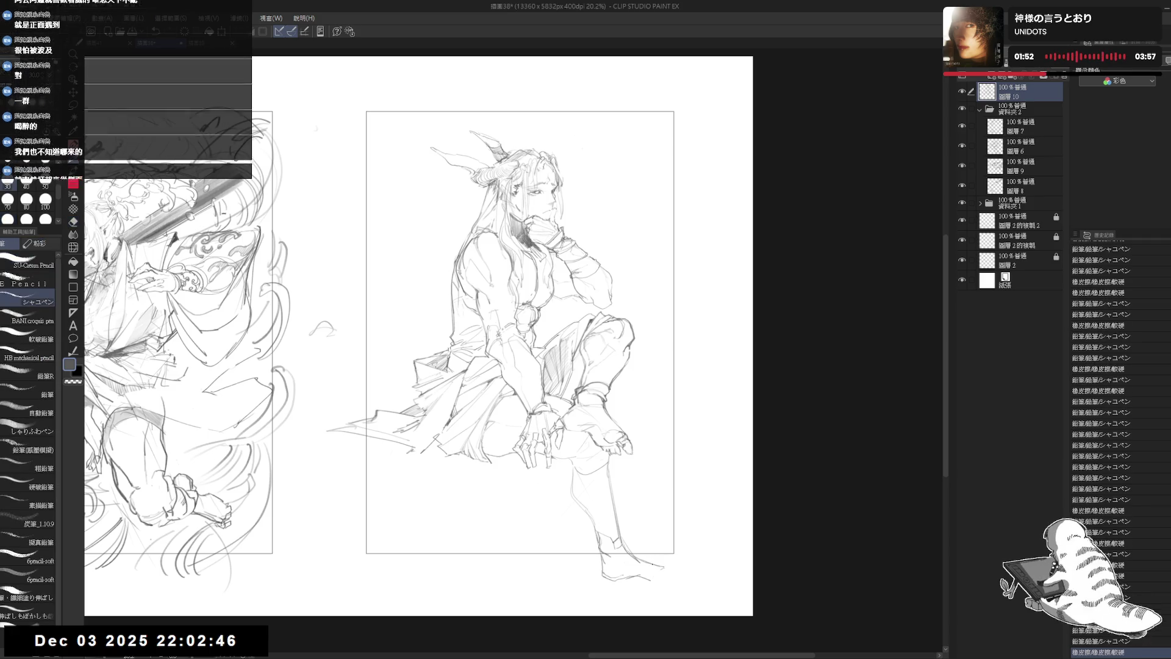
left_click(659, 573)
left_click(660, 583)
left_click(662, 590)
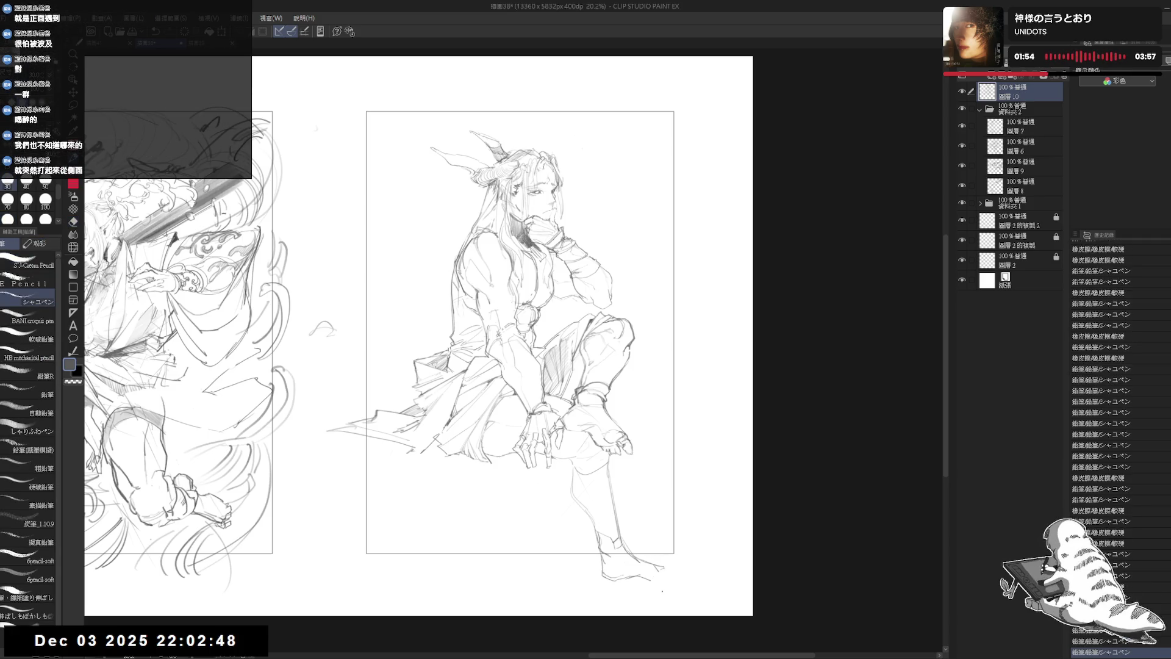
Erase the stray marks around the toes
left_click_drag(662, 591, 650, 585)
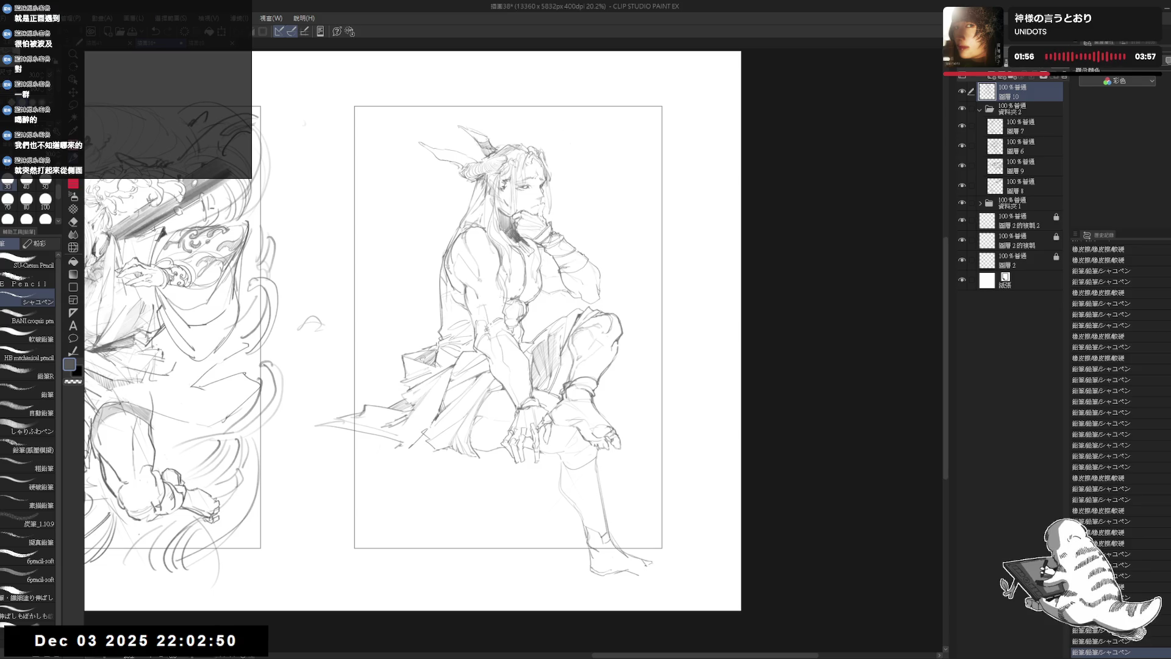
left_click_drag(639, 561, 647, 560)
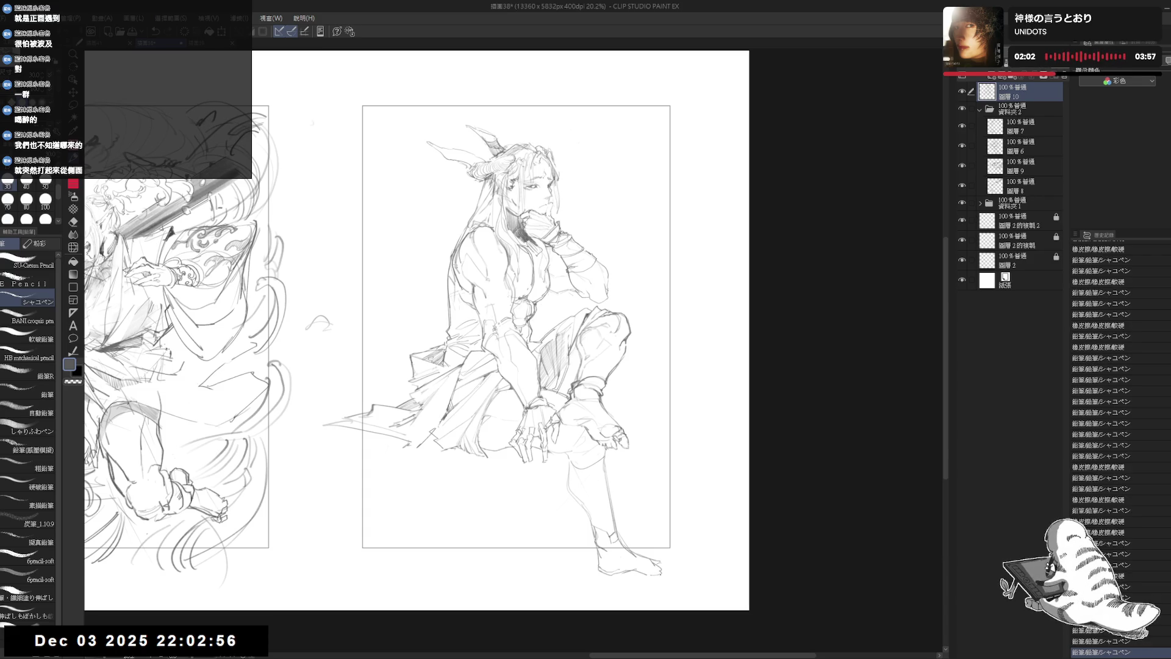
left_click_drag(651, 574, 661, 571)
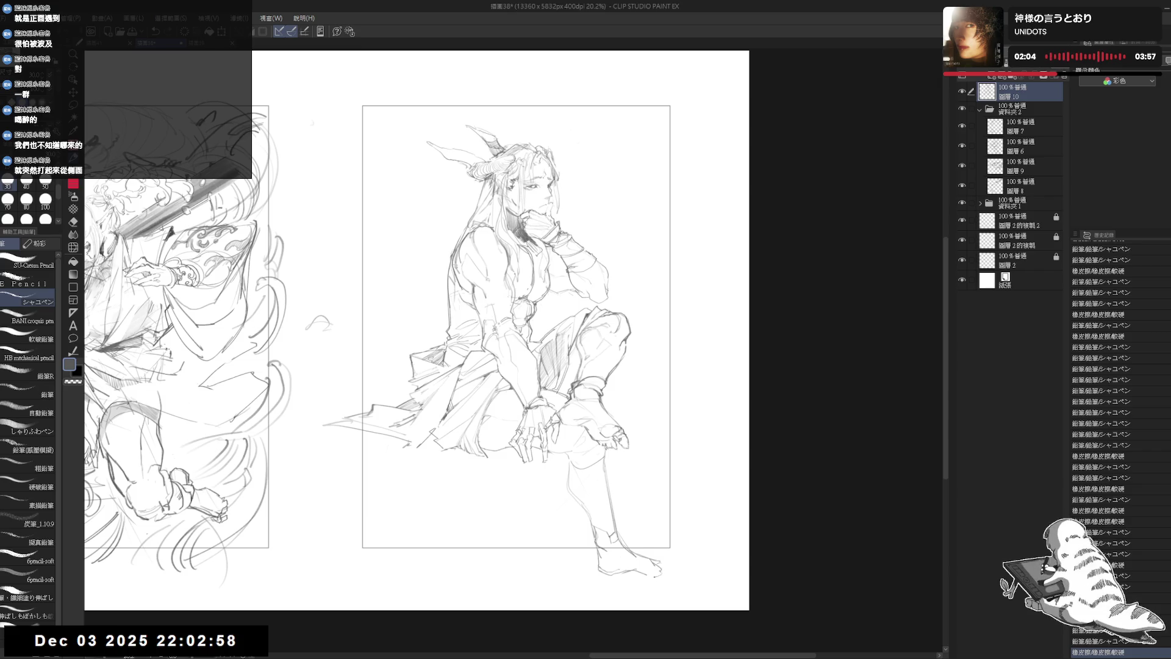
left_click_drag(632, 574, 665, 558)
Recentre the figure in the view and zoom in for closer work
left_click_drag(697, 511, 707, 515)
left_click_drag(696, 459, 705, 462)
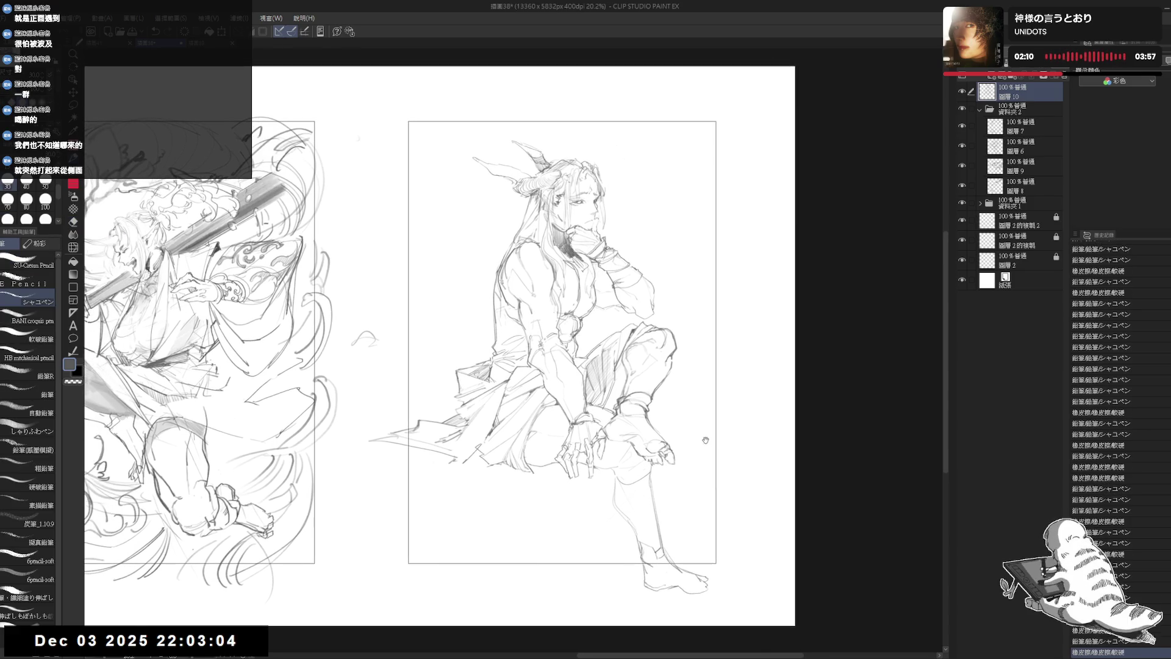
left_click_drag(674, 351, 685, 354)
left_click_drag(677, 427, 687, 430)
scroll(687, 430, "up", 1)
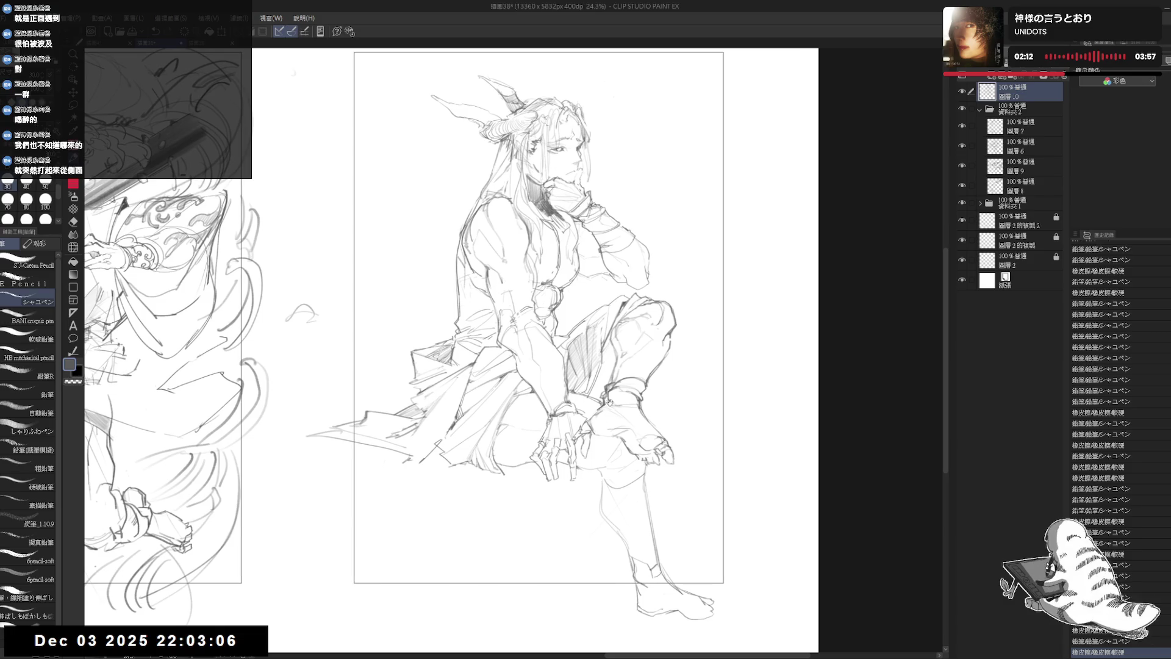
Lasso the hand on the knee, nudge it down-right, and erase stray lines around it
key("m")
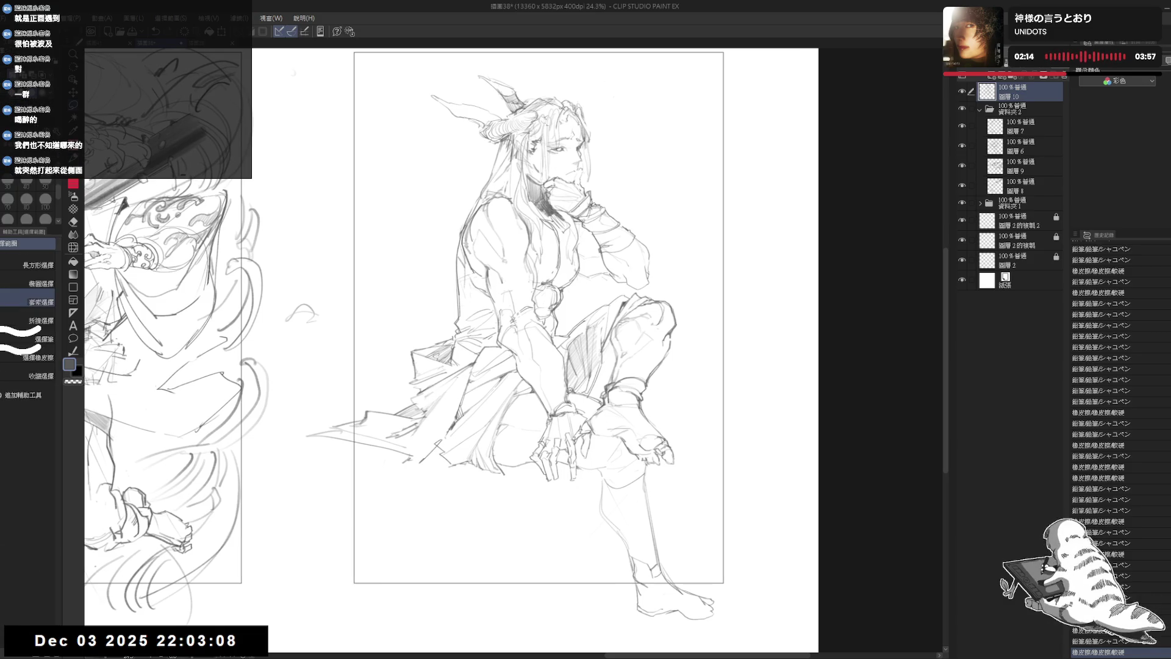
mouse_move(543, 391)
left_mouse_down()
mouse_move(529, 455)
mouse_move(573, 486)
mouse_move(598, 437)
mouse_move(579, 394)
mouse_move(578, 404)
left_mouse_up()
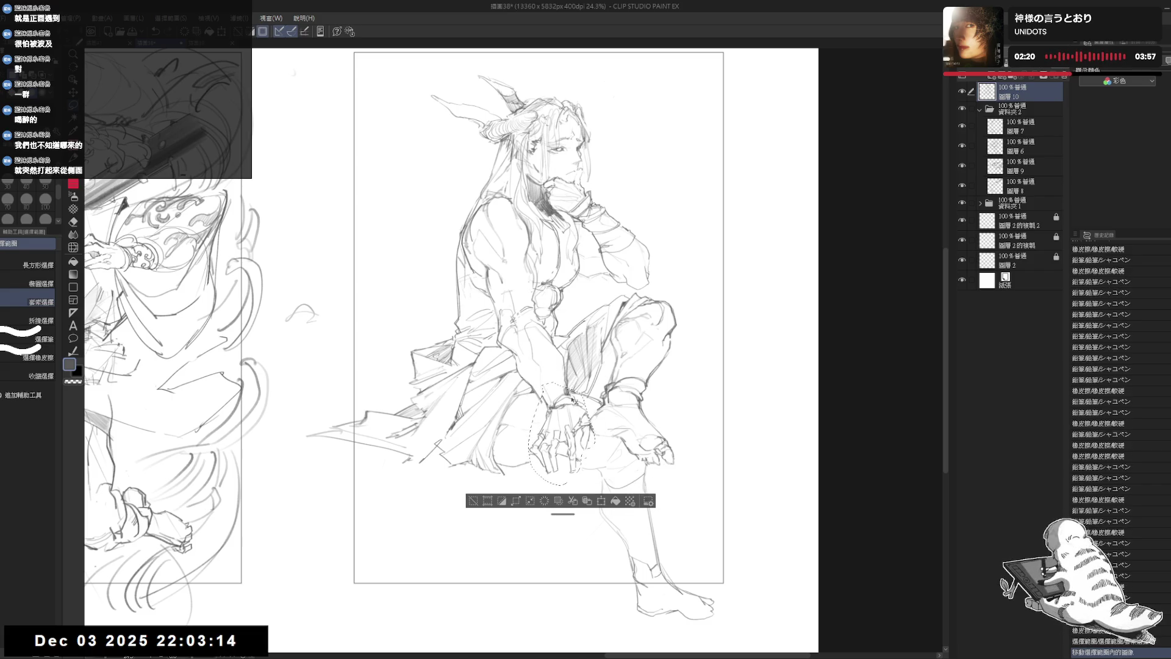
key("ctrl+d")
key("e")
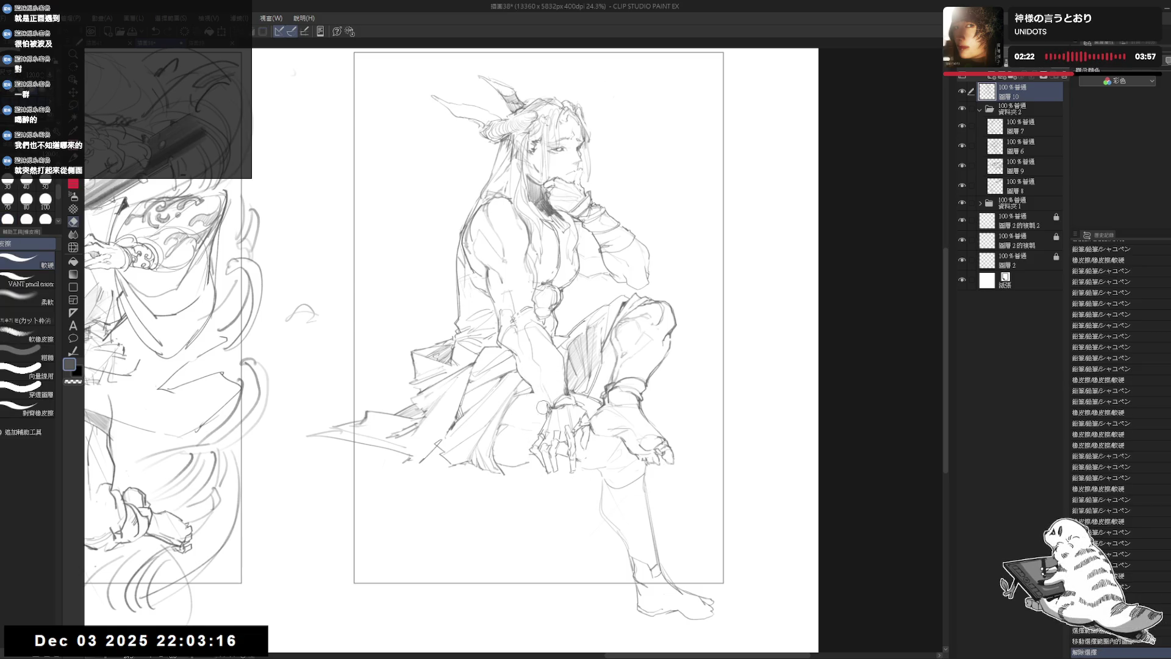
mouse_move(537, 383)
left_mouse_down()
mouse_move(534, 394)
mouse_move(564, 386)
mouse_move(559, 354)
mouse_move(563, 379)
left_mouse_up()
Erase faint lines on the hand and redraw short pencil strokes around it
key("p")
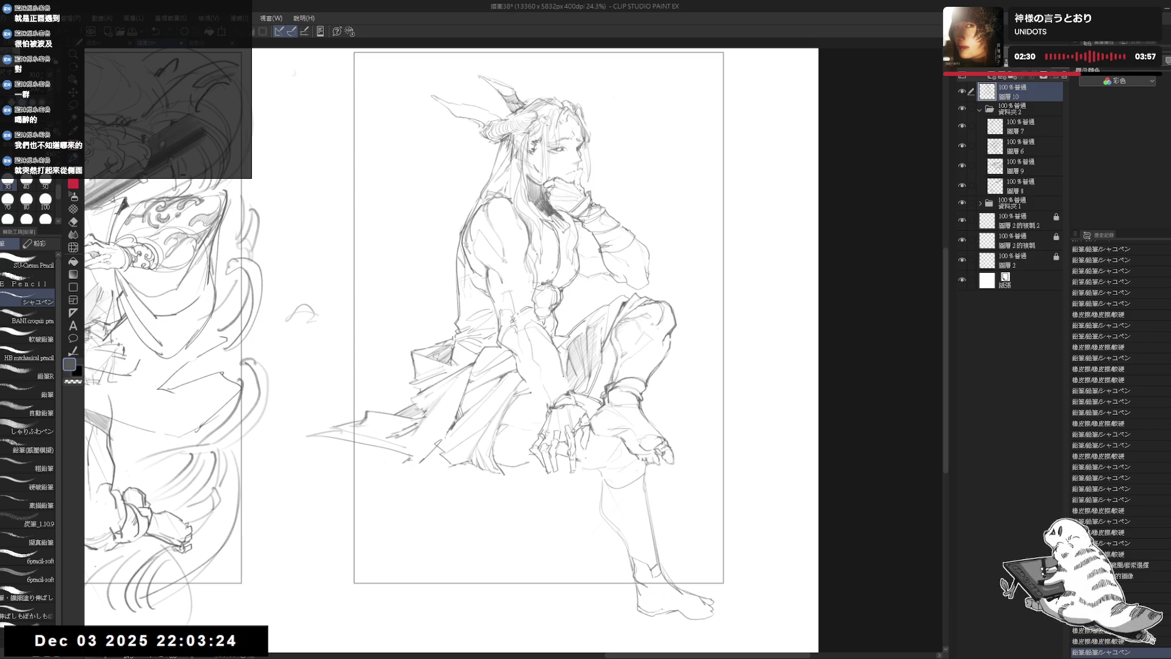
key("e")
left_click_drag(516, 356, 524, 370)
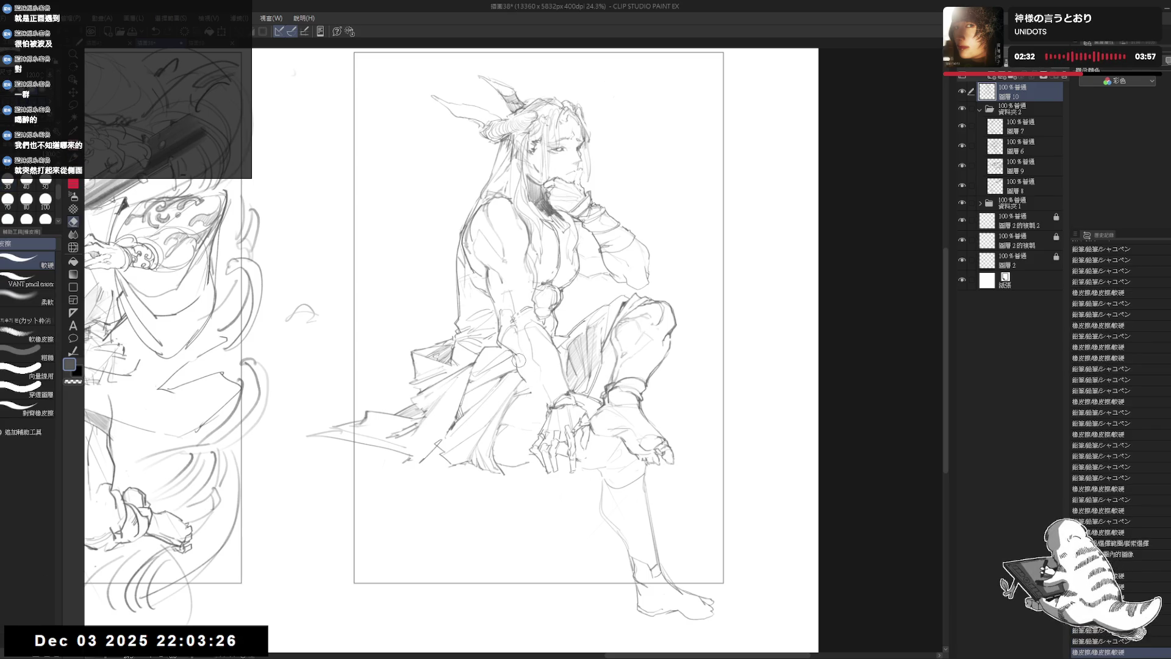
left_click_drag(578, 473, 582, 455)
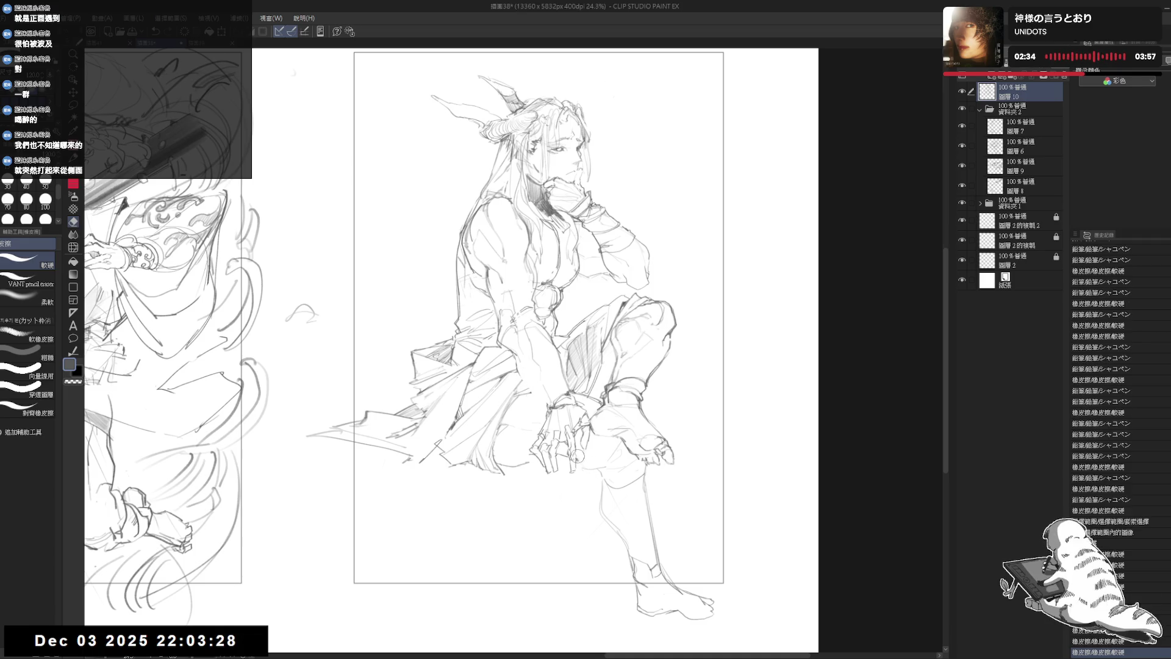
key("p")
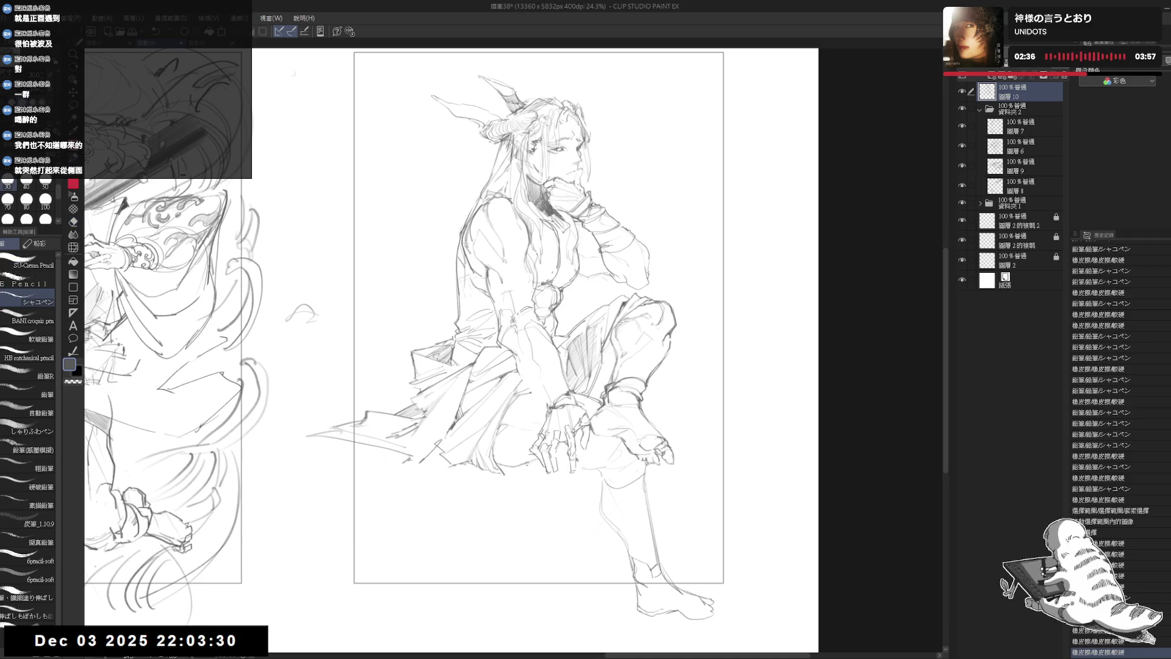
left_click_drag(521, 467, 541, 464)
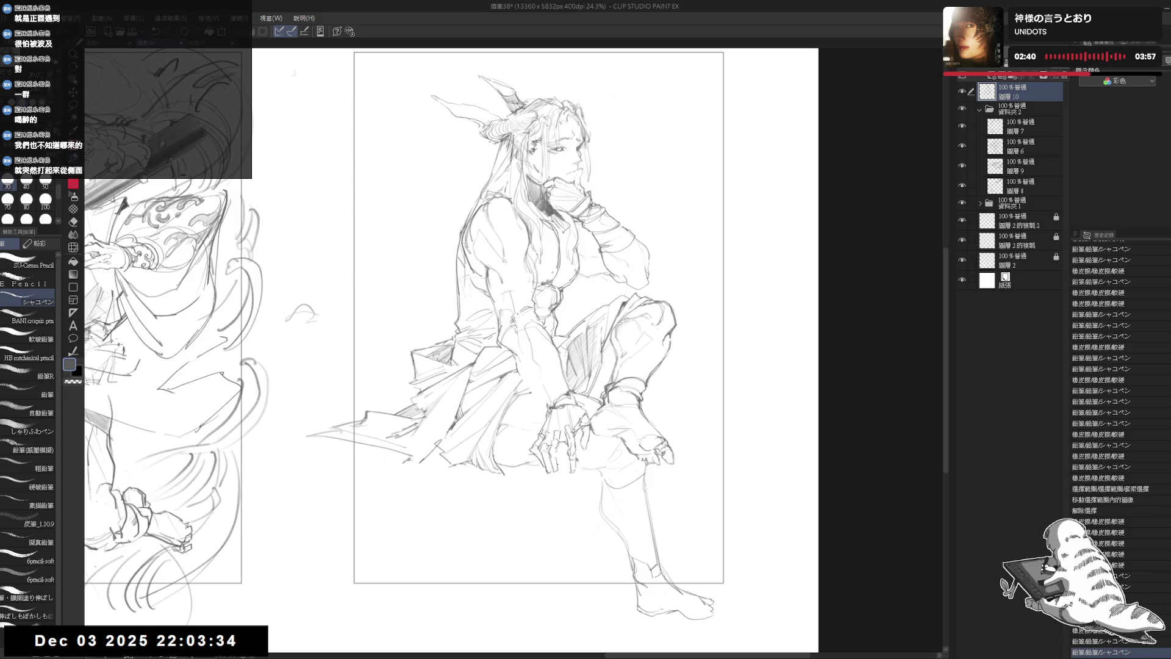
left_click_drag(525, 466, 540, 464)
left_click_drag(605, 353, 617, 369)
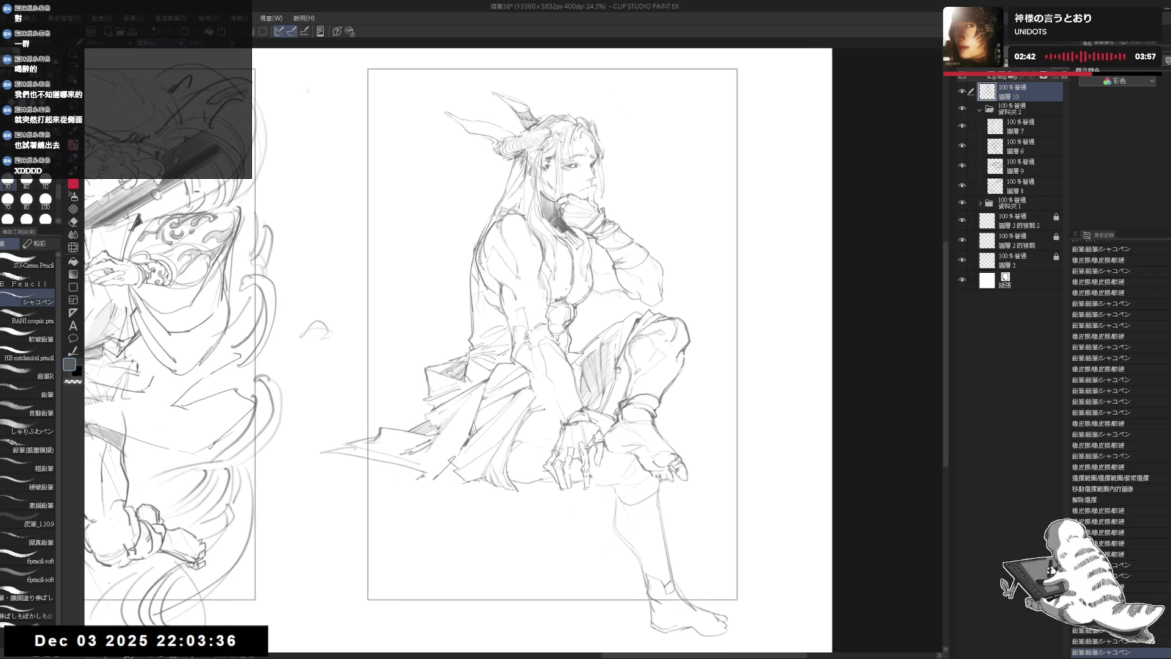
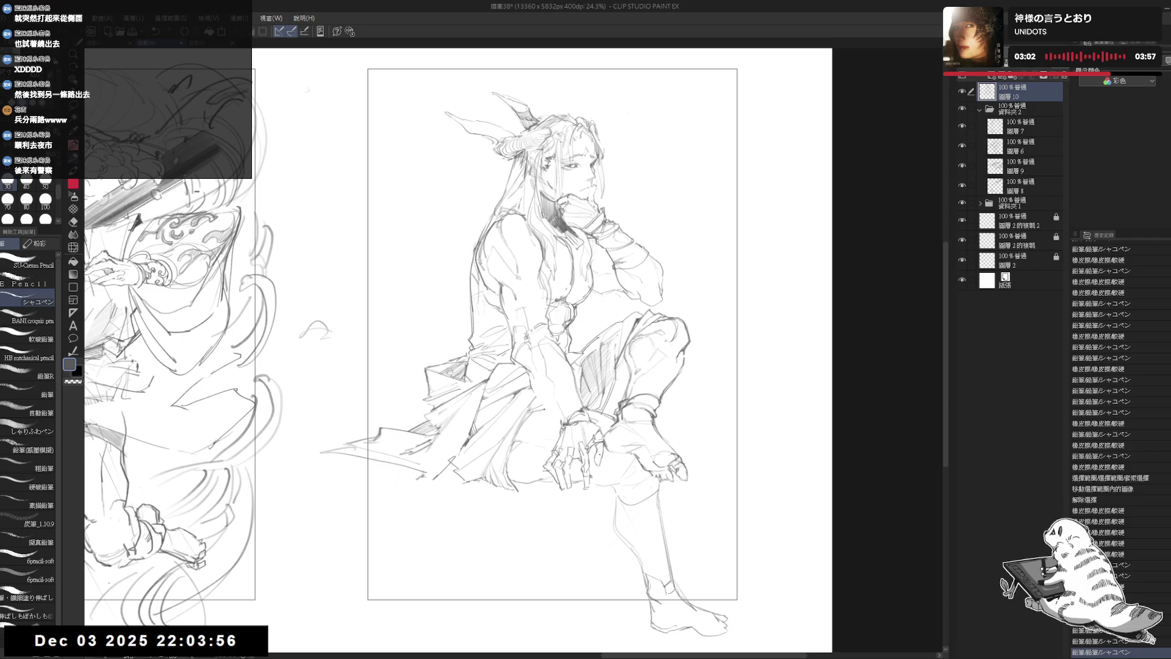
Lasso-select the hand on the knee and nudge it slightly to the right
key("m")
mouse_move(565, 403)
left_mouse_down()
mouse_move(541, 465)
mouse_move(556, 484)
mouse_move(582, 491)
mouse_move(580, 471)
mouse_move(604, 488)
mouse_move(609, 437)
mouse_move(597, 412)
mouse_move(583, 413)
left_mouse_up()
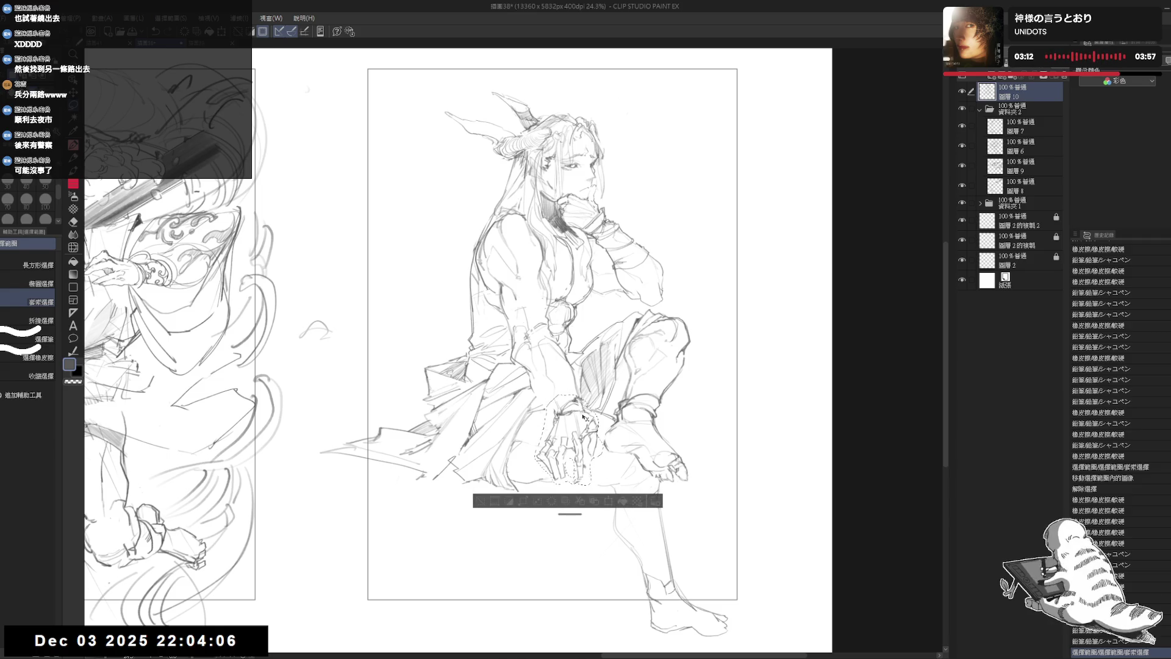
key("ctrl+t")
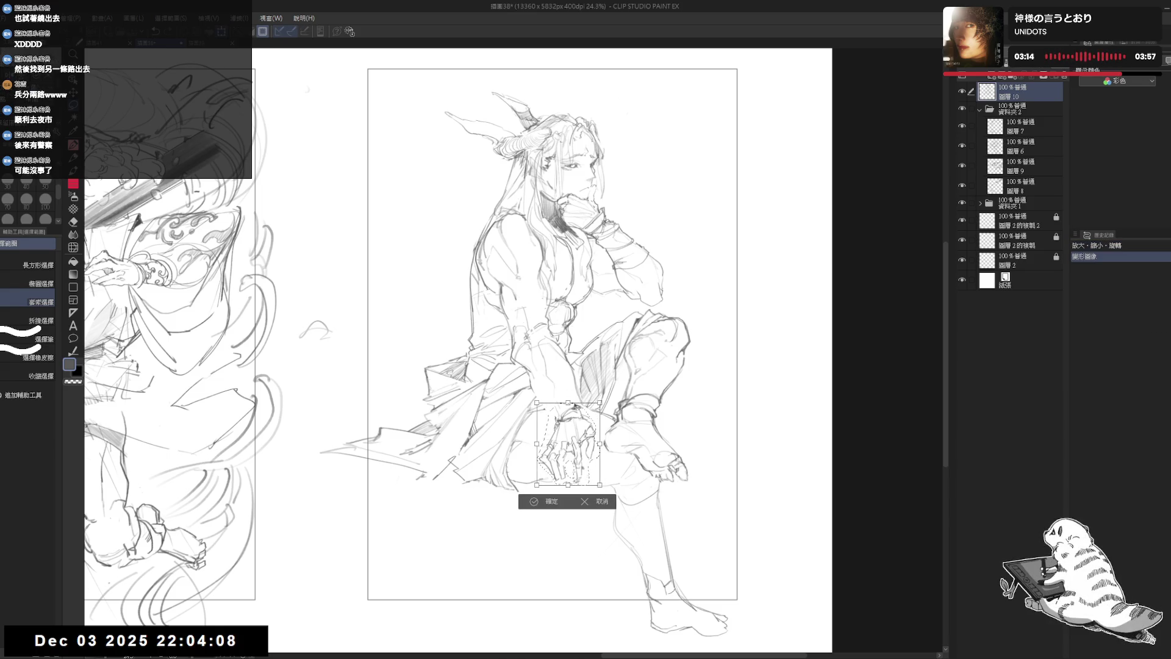
left_click_drag(582, 454, 585, 458)
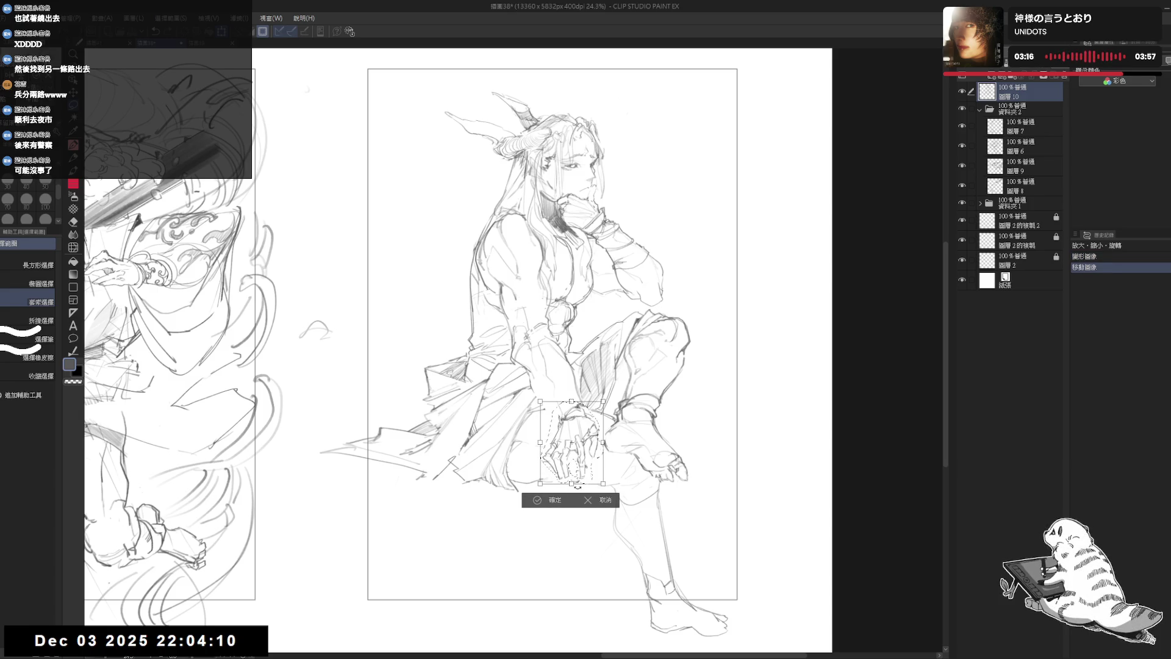
key("Return")
key("ctrl+d")
Erase a stray mark beside the moved hand and recentre the figure in view
key("e")
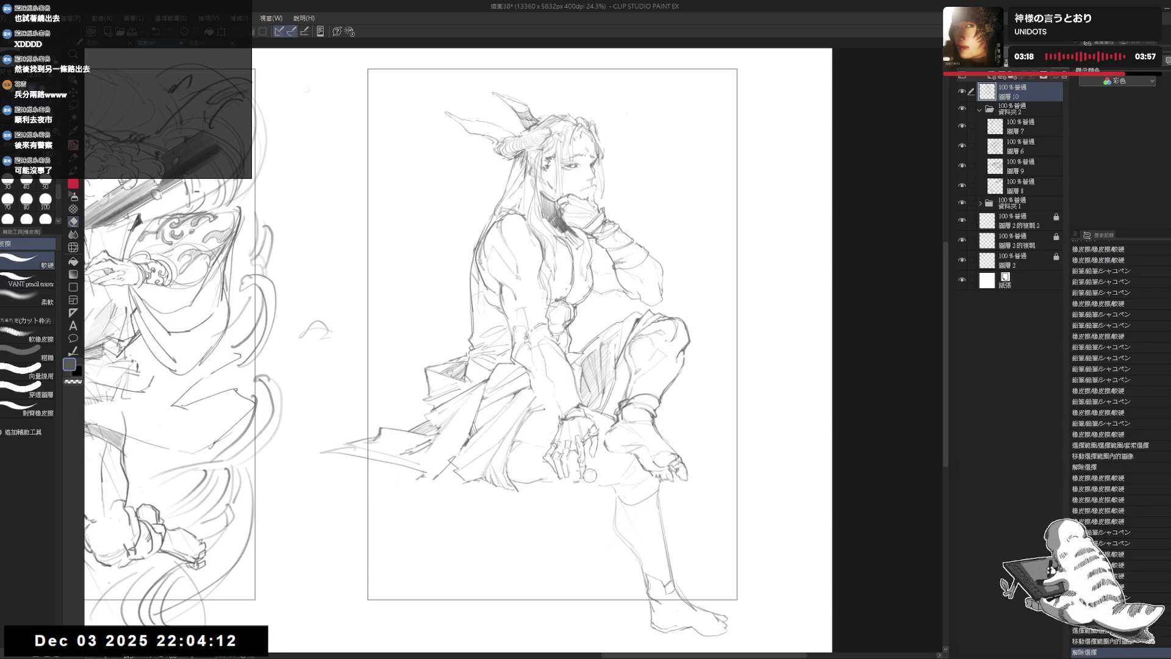
left_click(574, 479)
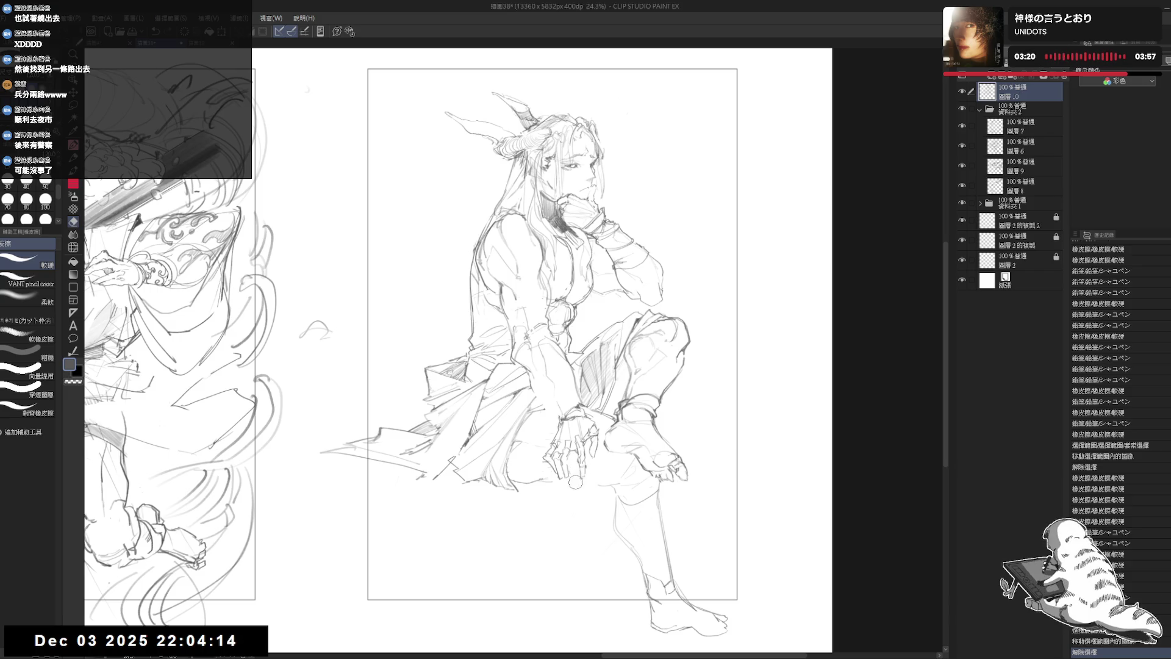
key("m")
left_click_drag(614, 624, 620, 634)
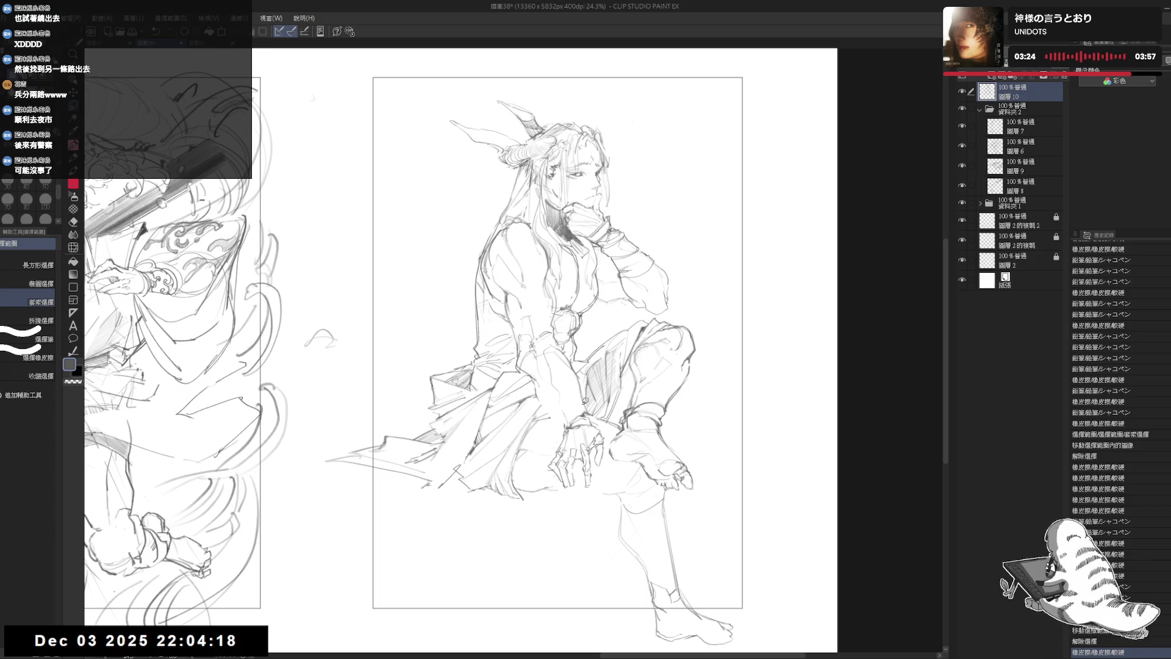
Clear a small trial mark and sketch three new pencil lines around the hand
left_click_drag(552, 445, 559, 449)
key("e")
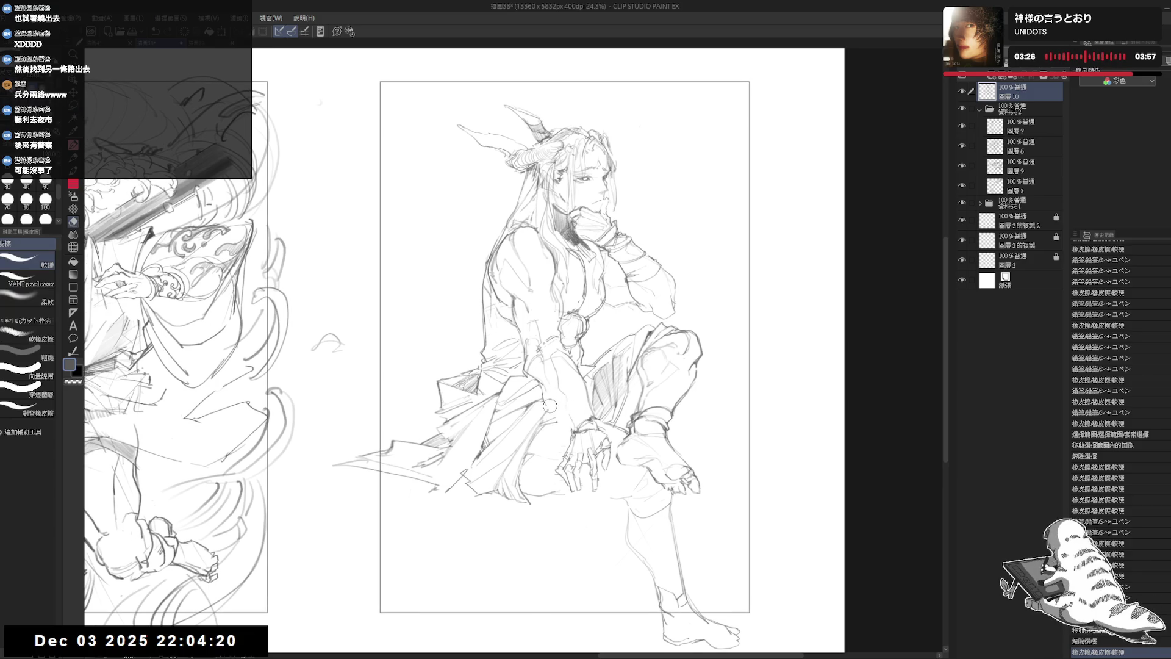
key("p")
left_click(545, 401)
key("ctrl+z")
key("e")
left_click(544, 402)
key("p")
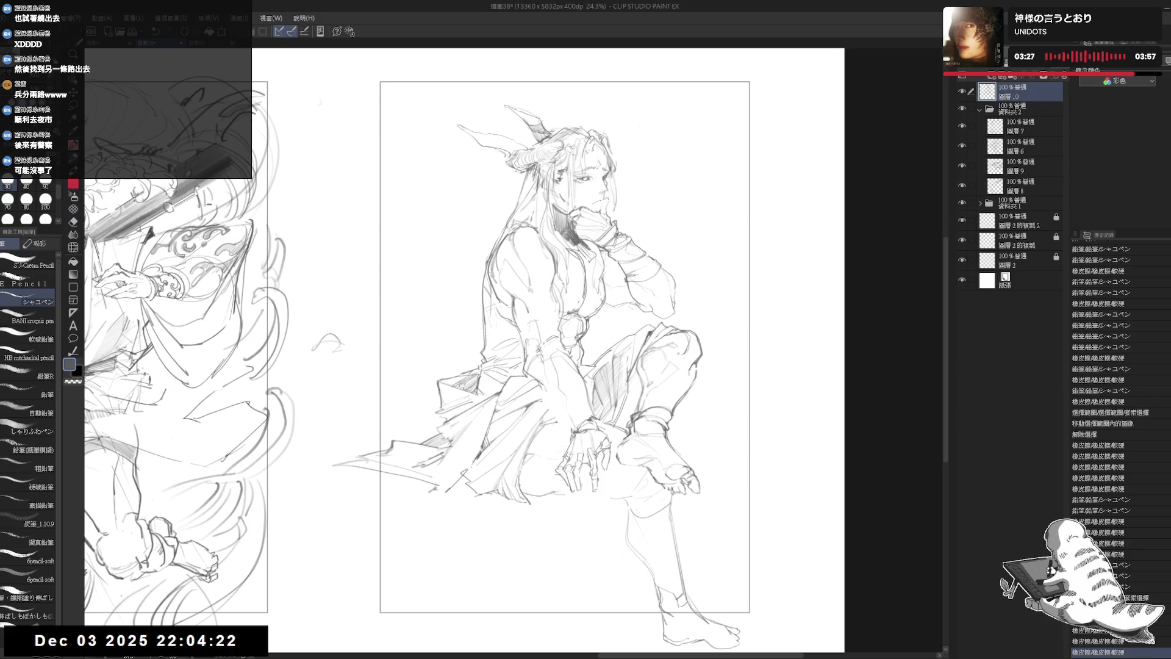
left_click_drag(555, 392, 549, 411)
Erase a small mark near the knee, undo a stray stroke, and add a short pencil line
left_click_drag(600, 486, 597, 485)
scroll(563, 477, "down", 2)
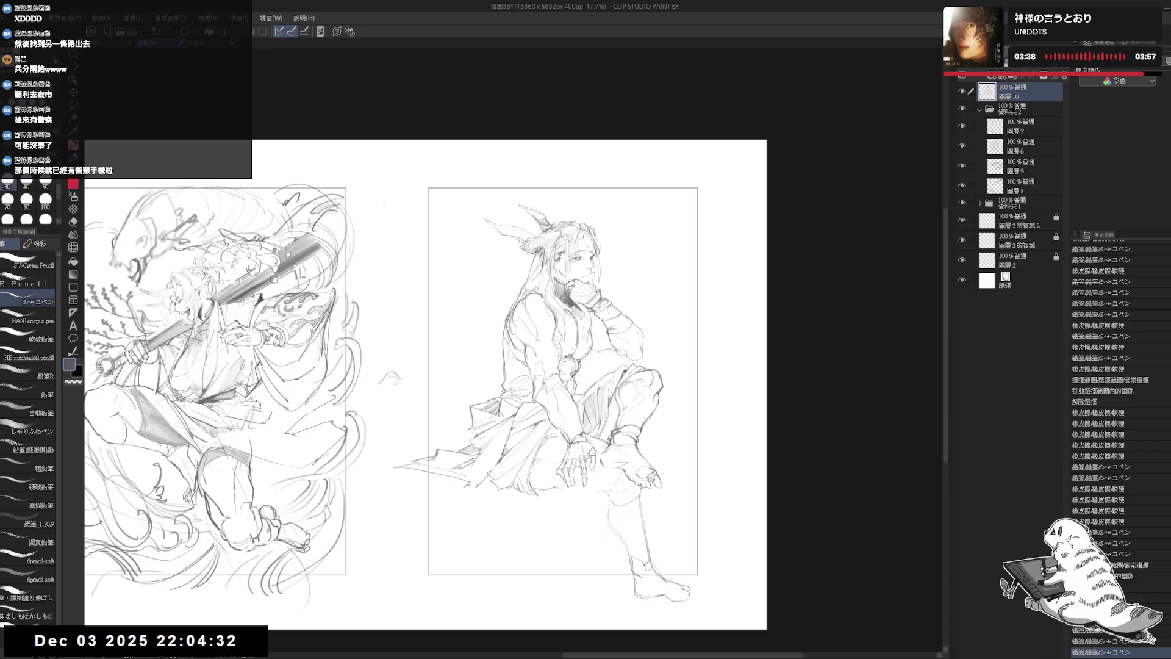
mouse_move(594, 478)
left_mouse_down()
mouse_move(590, 467)
mouse_move(619, 463)
left_mouse_up()
key("e")
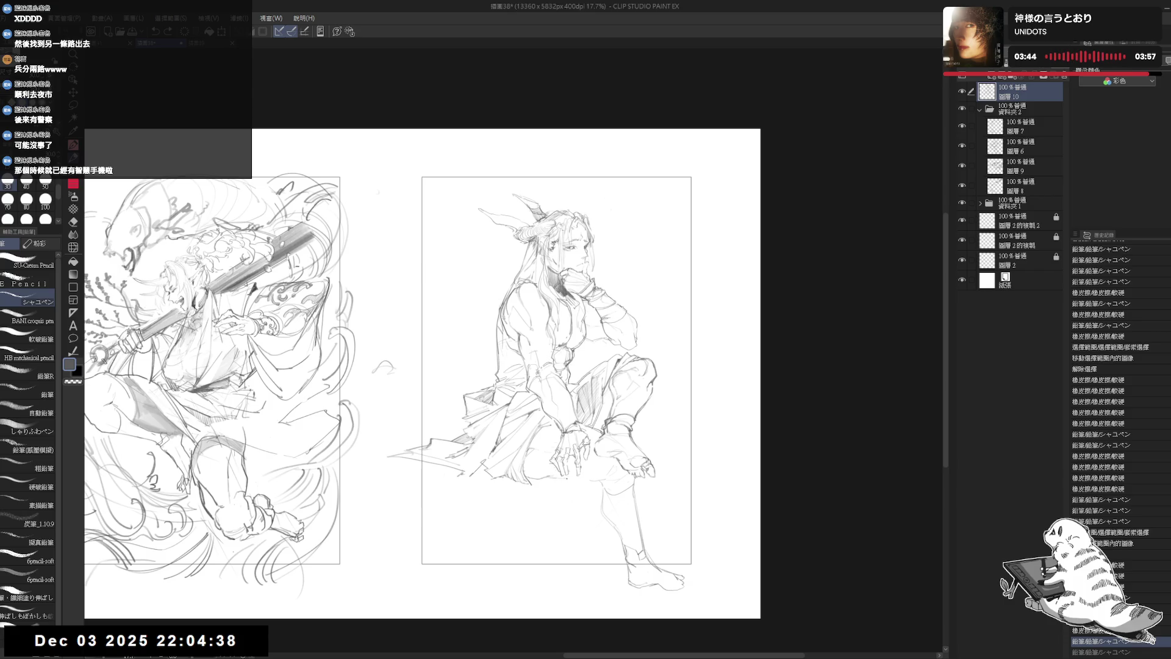
key("ctrl+y")
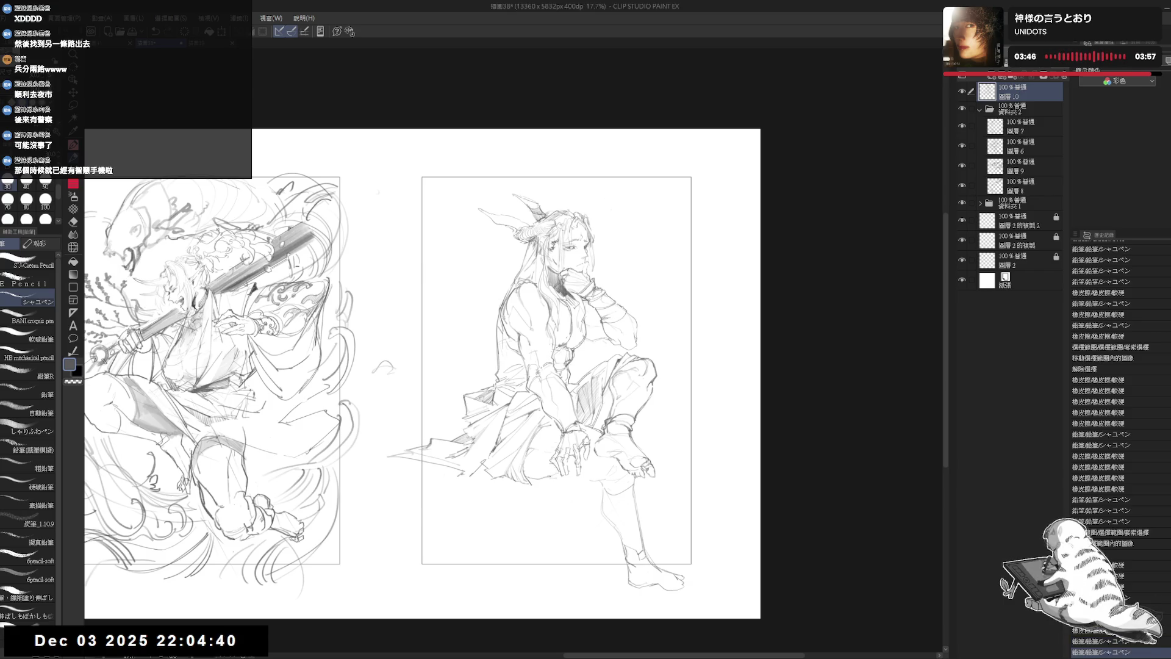
left_click_drag(560, 484, 564, 493)
key("ctrl+z")
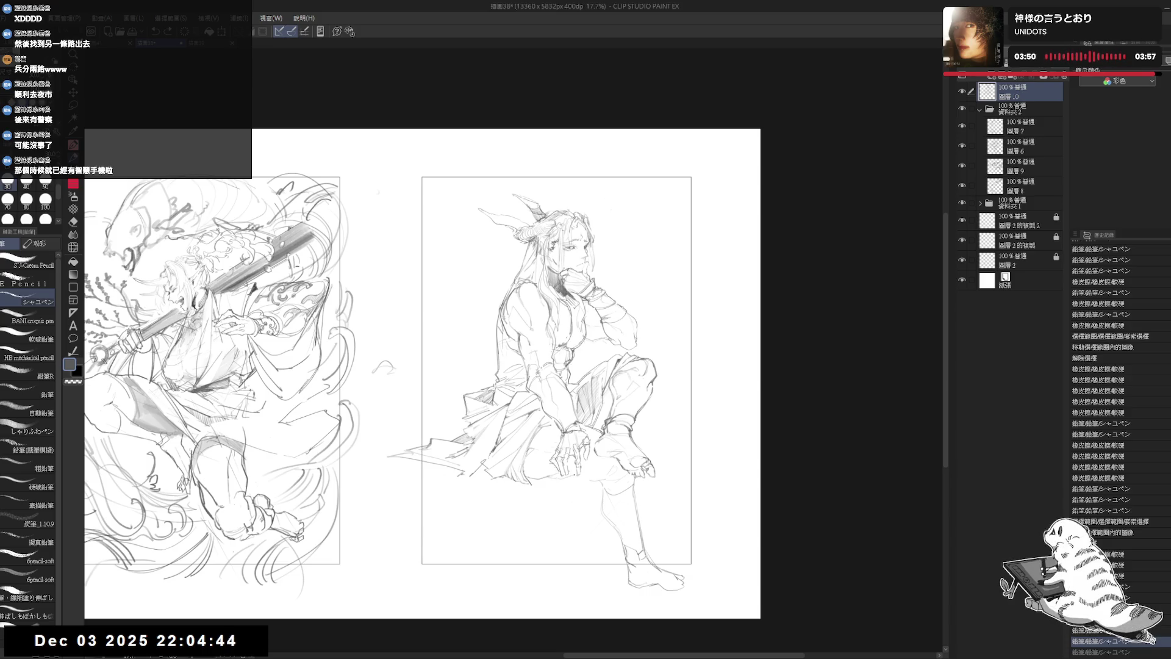
left_click_drag(580, 474, 595, 484)
Mirror-check the figure, tilt the view, and erase stray lines near the knee
key("h")
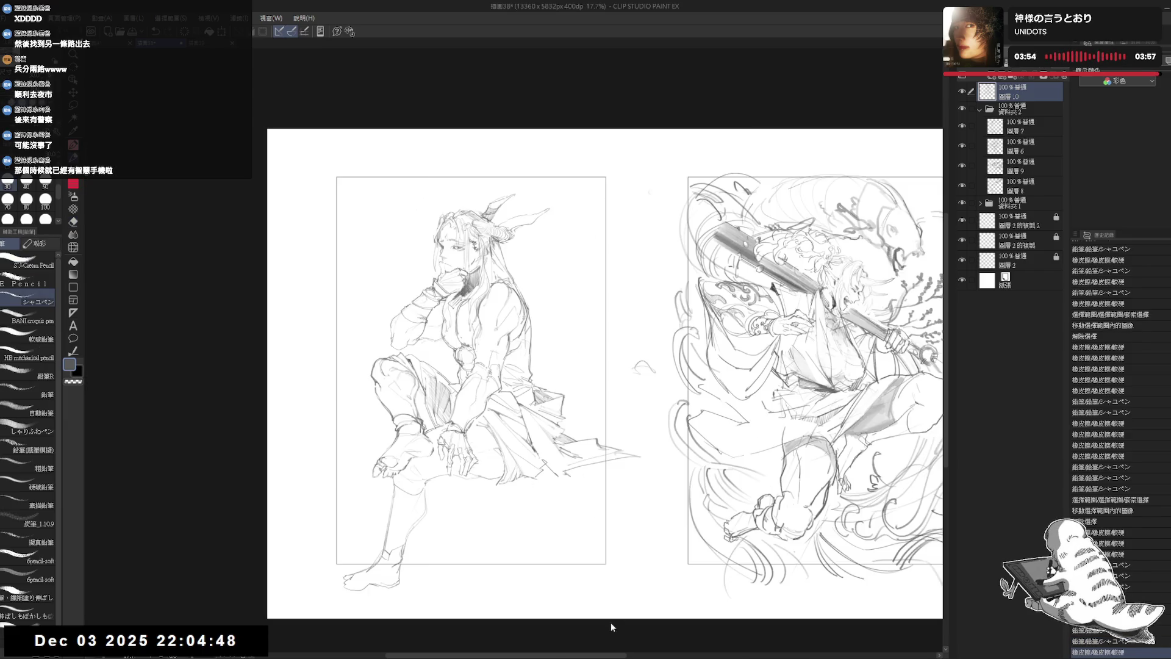
key("h")
scroll(598, 569, "up", 2)
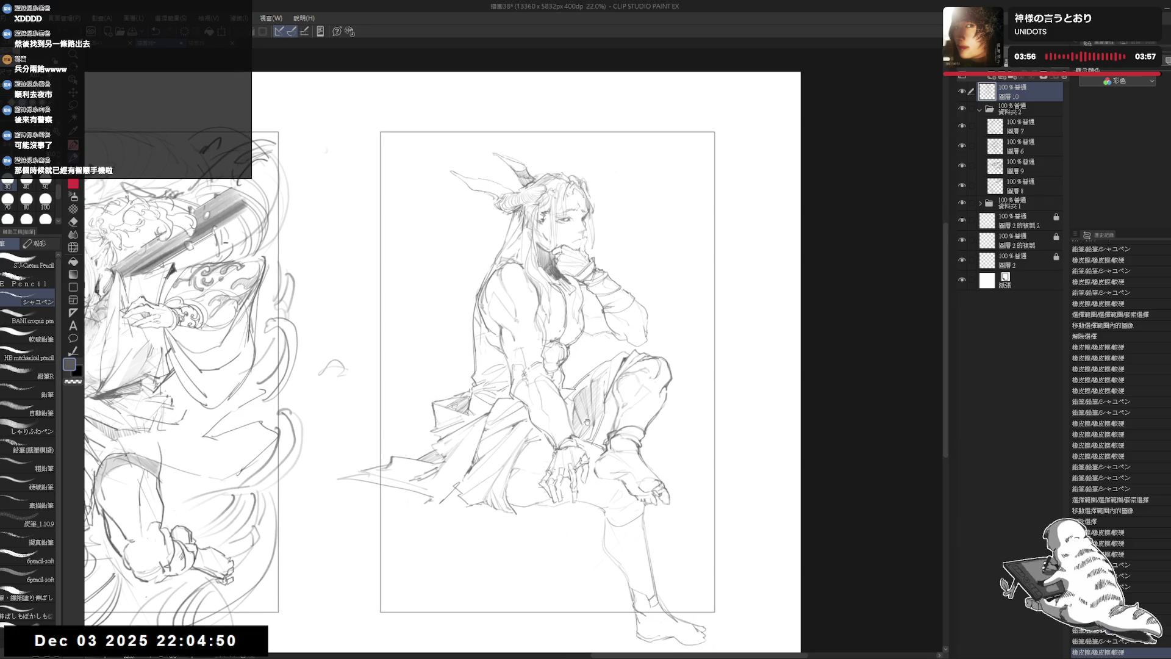
key("minus")
key("e")
key("minus")
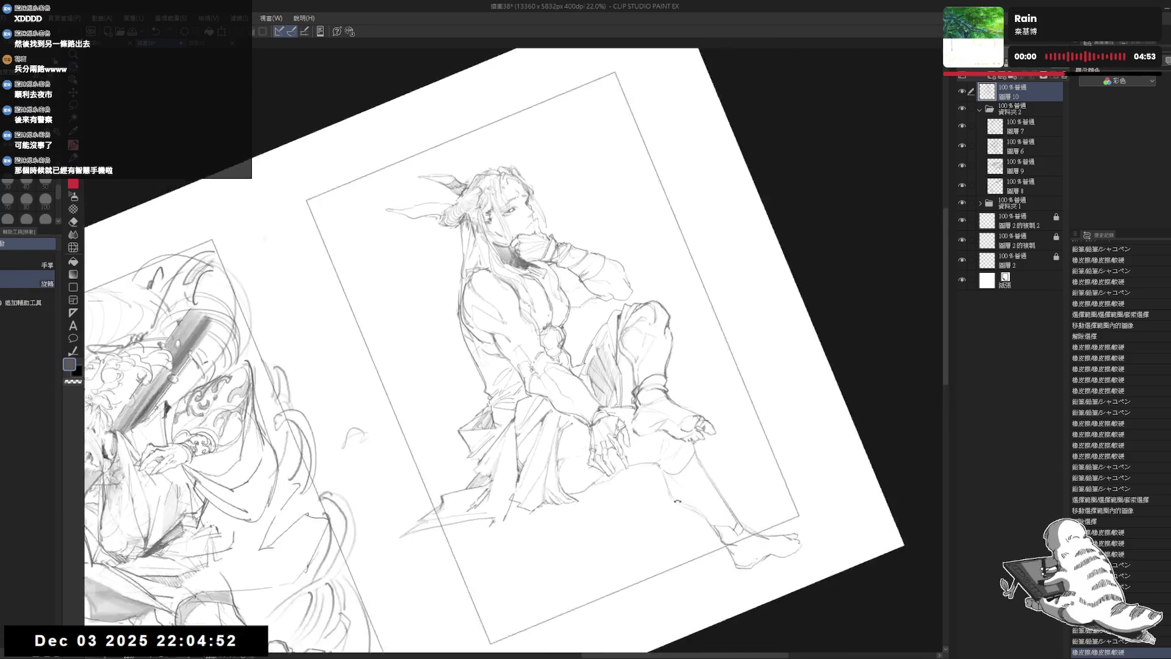
mouse_move(628, 461)
left_mouse_down()
mouse_move(612, 474)
mouse_move(626, 473)
left_mouse_up()
key("p")
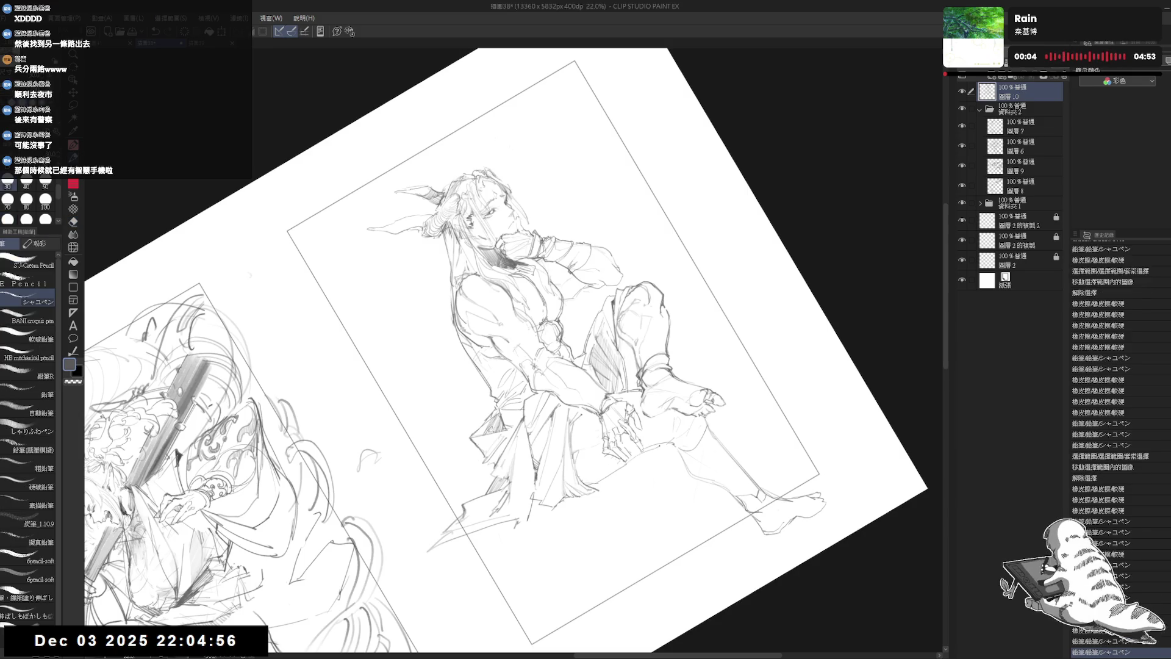
Erase stray marks near the hand, straighten the view, and start a drapery line over the ledge
key("asciicircum")
key("asciicircum")
key("e")
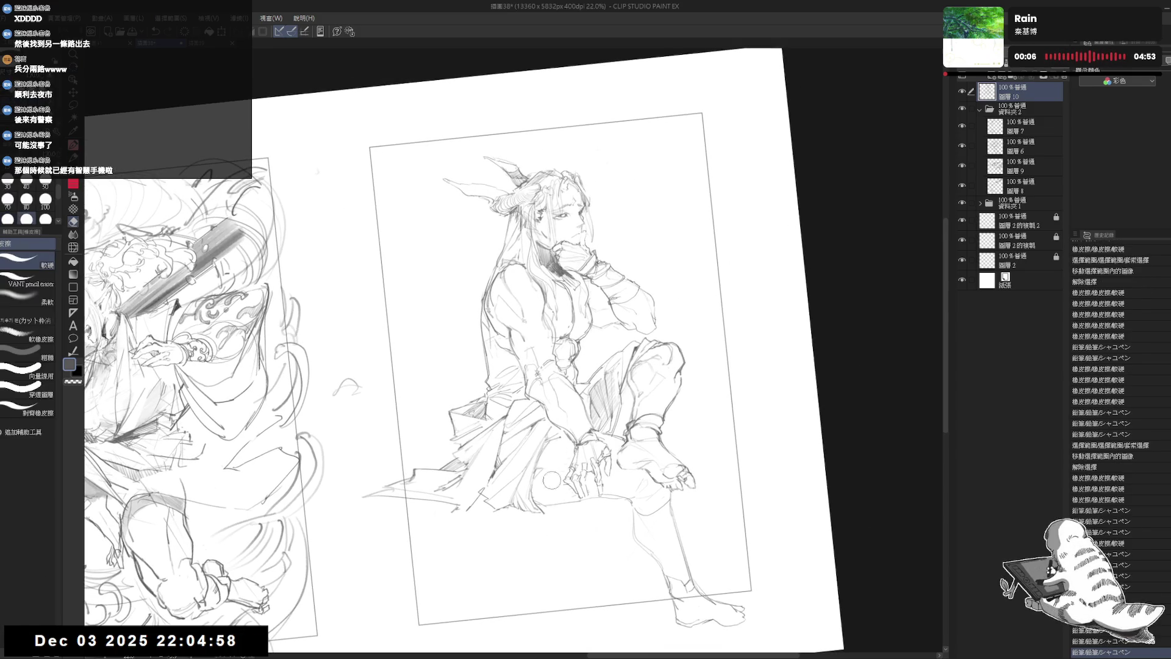
left_click_drag(552, 480, 561, 516)
key("p")
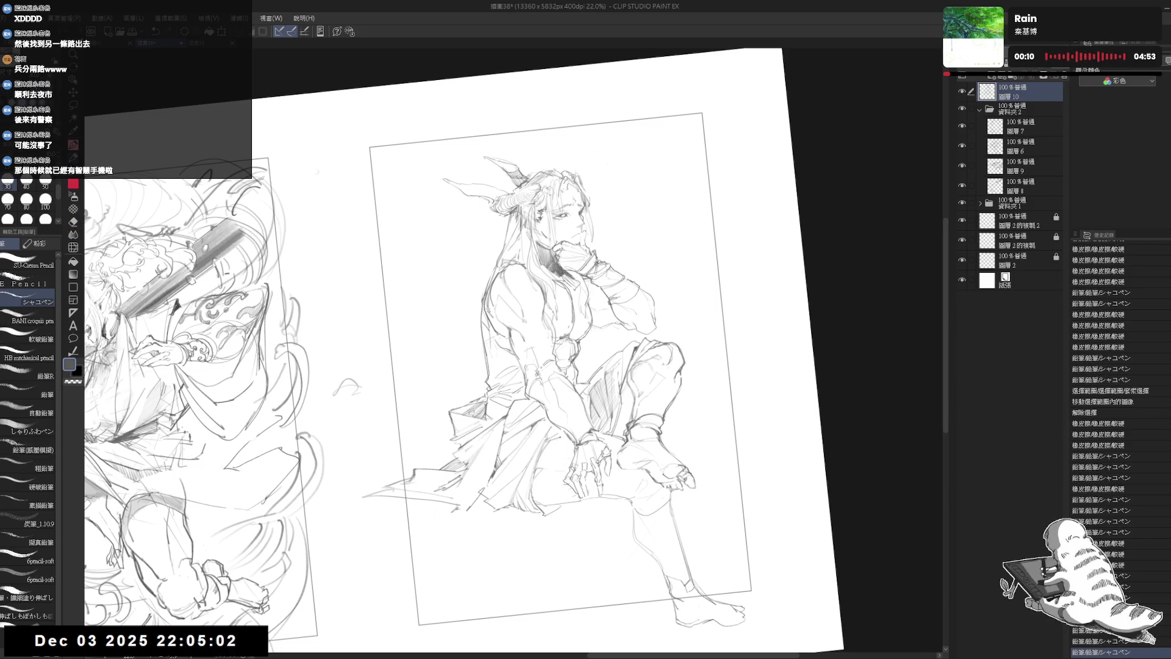
key("asciicircum")
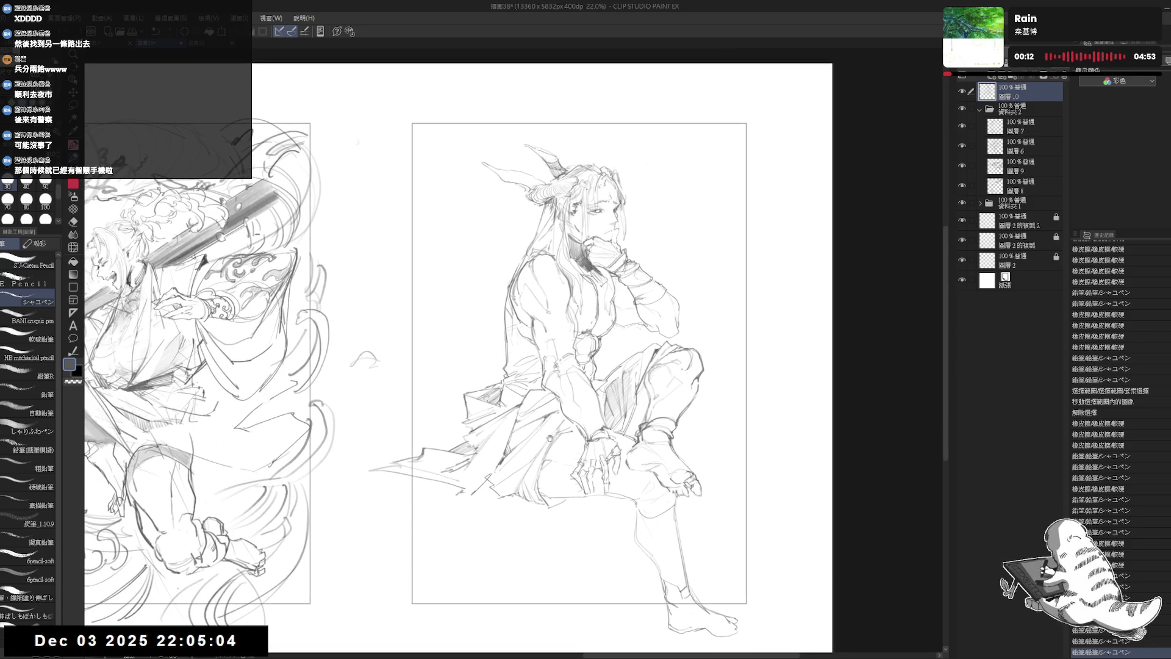
left_click_drag(471, 491, 488, 485)
Add drapery lines over the ledge and small marks along the seat
mouse_move(479, 495)
left_mouse_down()
mouse_move(490, 486)
mouse_move(435, 517)
mouse_move(464, 494)
mouse_move(455, 505)
left_mouse_up()
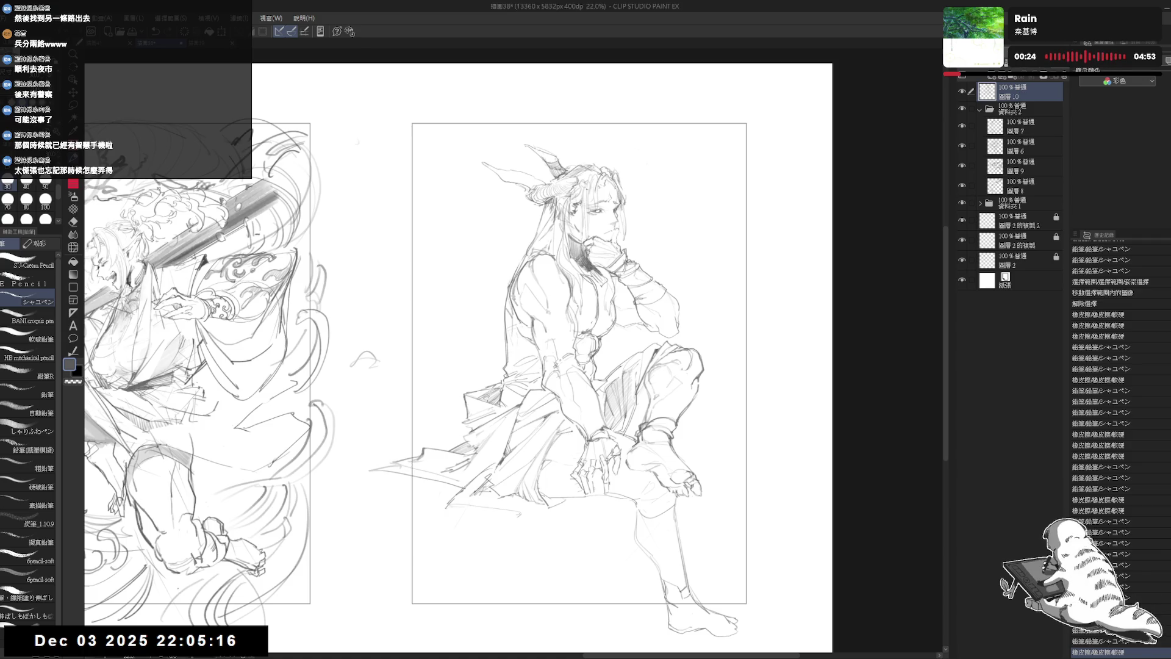
mouse_move(554, 505)
left_mouse_down()
mouse_move(539, 532)
mouse_move(549, 515)
left_mouse_up()
key("e")
key("p")
left_click_drag(462, 508, 532, 523)
Trim the seat line's right end, draw a short edge line, and move the whole drawing down
key("e")
key("p")
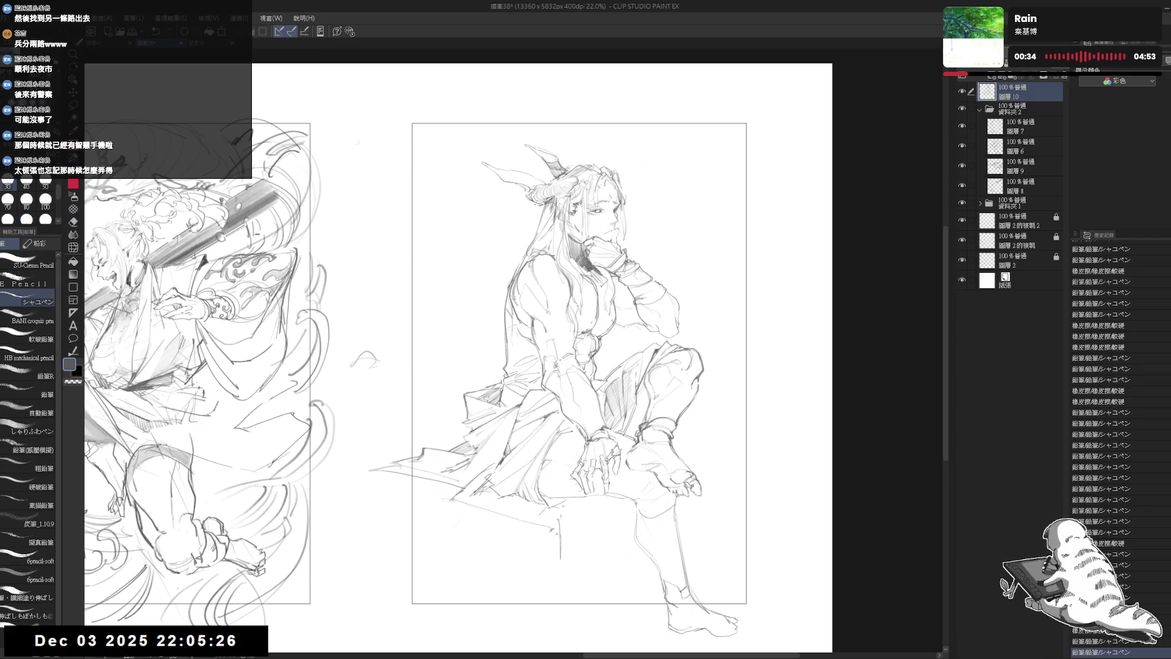
key("e")
key("p")
mouse_move(545, 523)
left_mouse_down()
mouse_move(534, 523)
mouse_move(569, 504)
left_mouse_up()
key("e")
key("p")
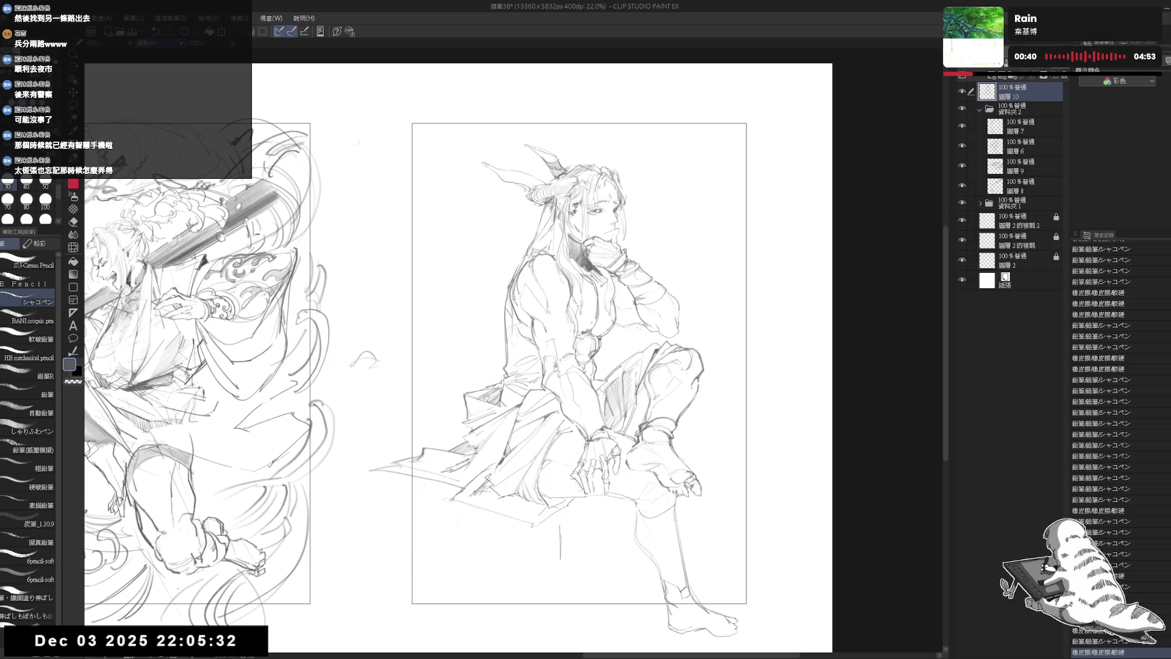
left_click(591, 642)
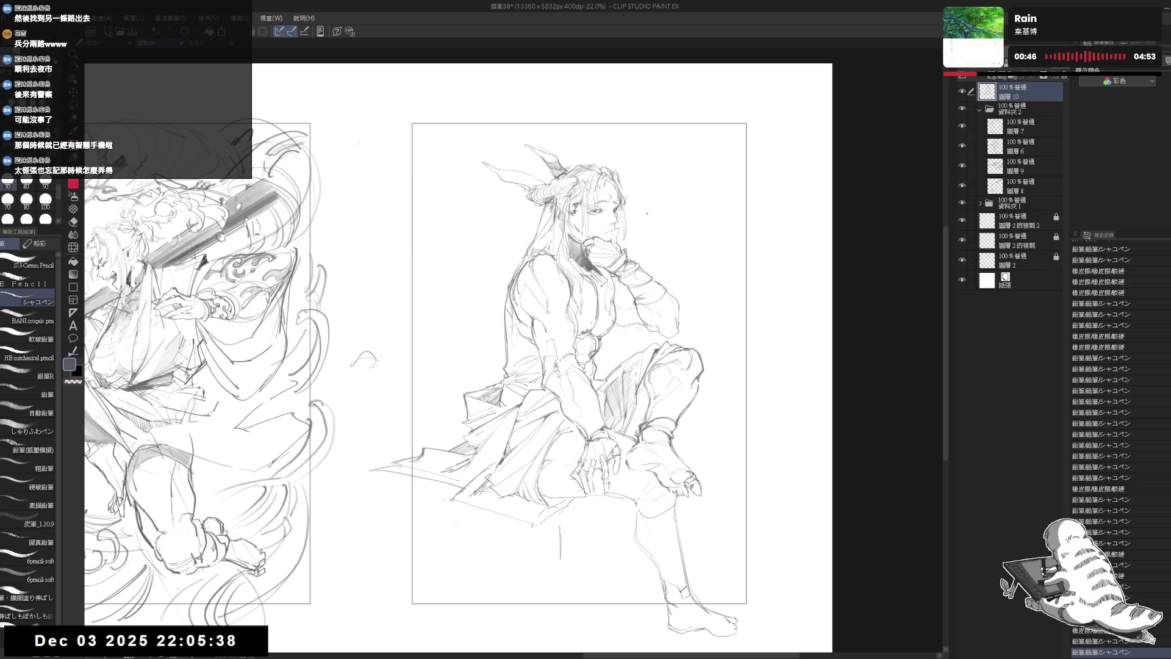
key("ctrl+t")
left_click_drag(544, 143, 574, 232)
Scale the whole sketch down from the top handle, nudge it into the panel frame, and confirm
left_click_drag(622, 292, 624, 241)
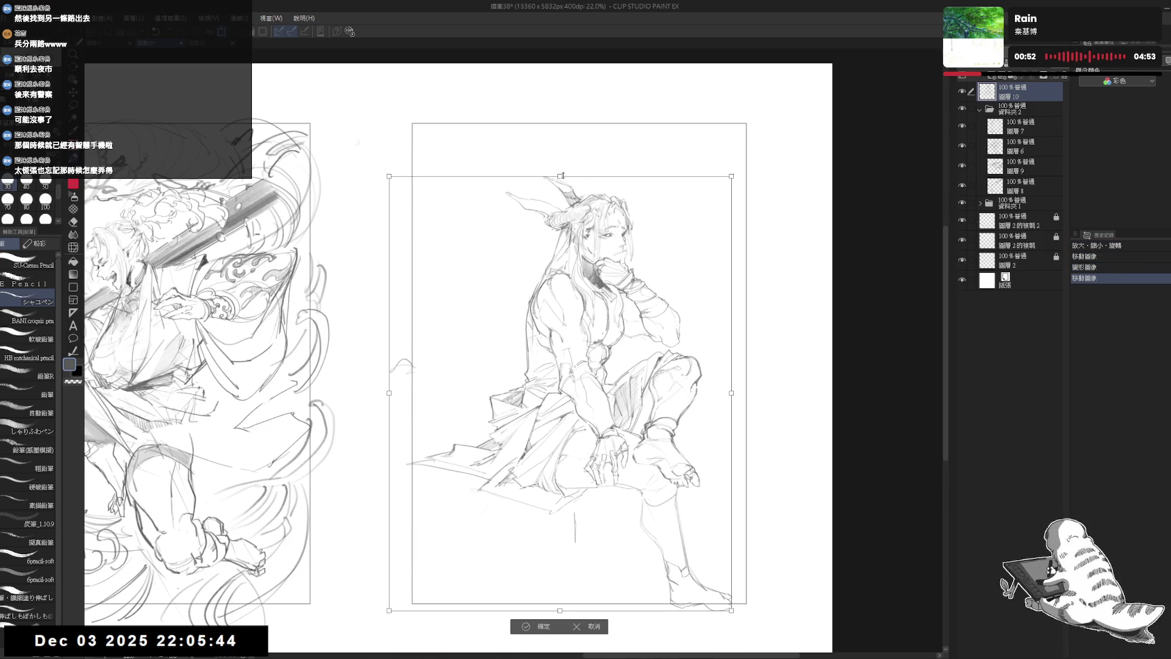
left_click_drag(562, 177, 566, 192)
left_click_drag(591, 244, 591, 233)
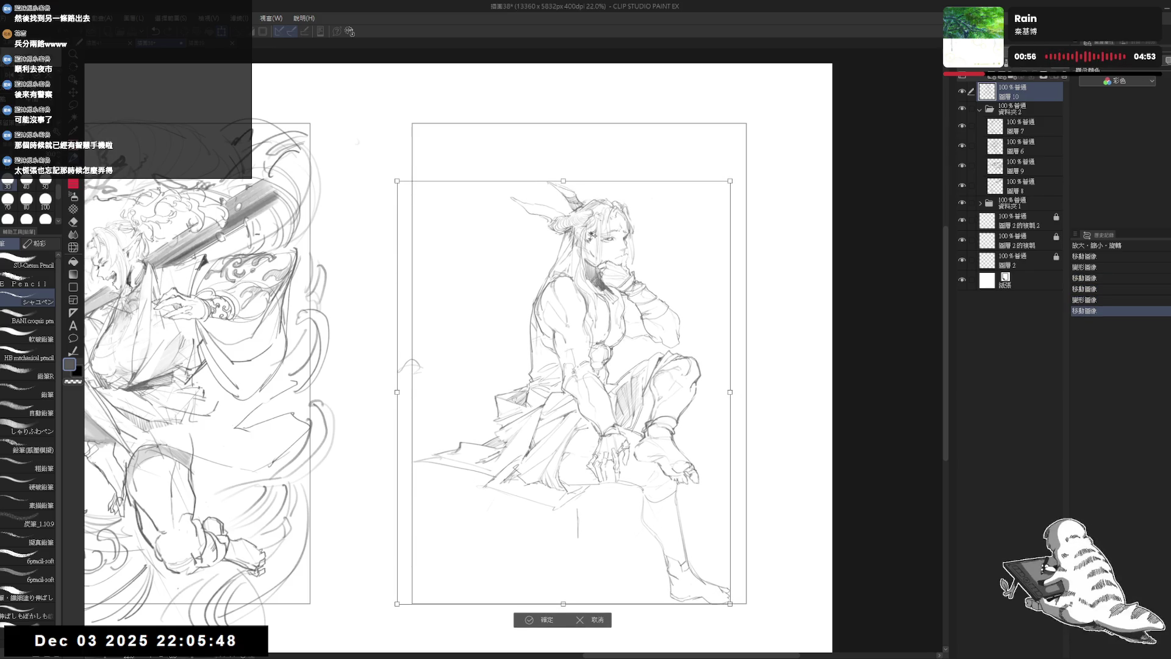
key("Return")
scroll(591, 233, "down", 2)
mouse_move(434, 241)
left_mouse_down()
mouse_move(697, 241)
mouse_move(483, 244)
left_mouse_up()
scroll(663, 265, "up", 2)
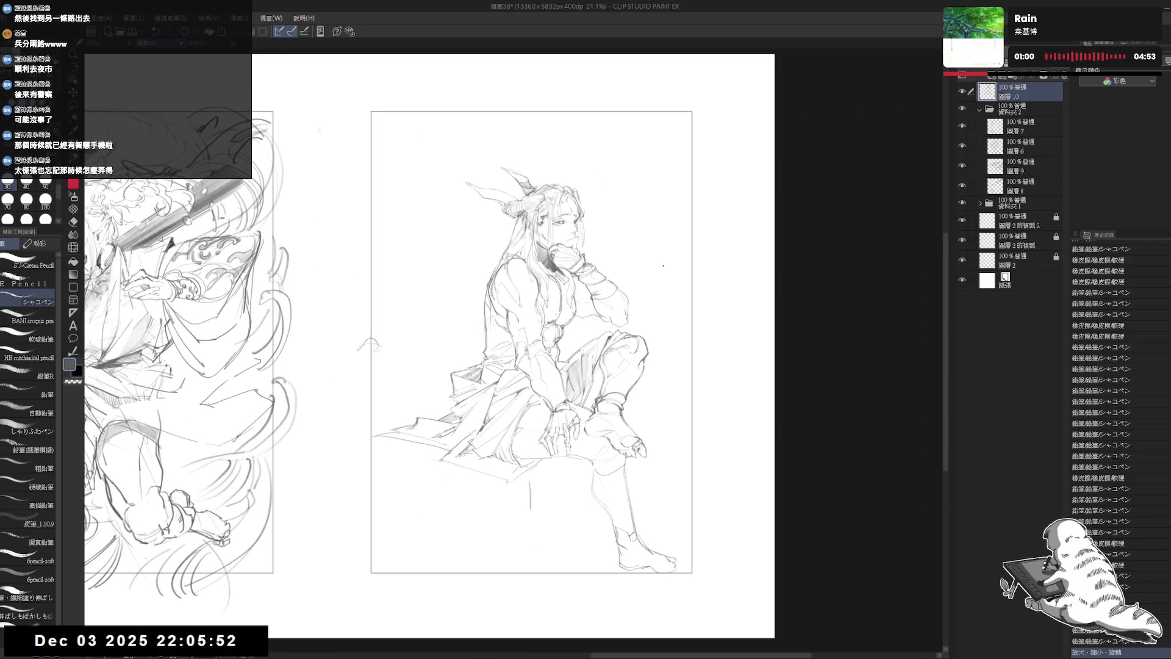
left_click_drag(607, 408, 602, 418)
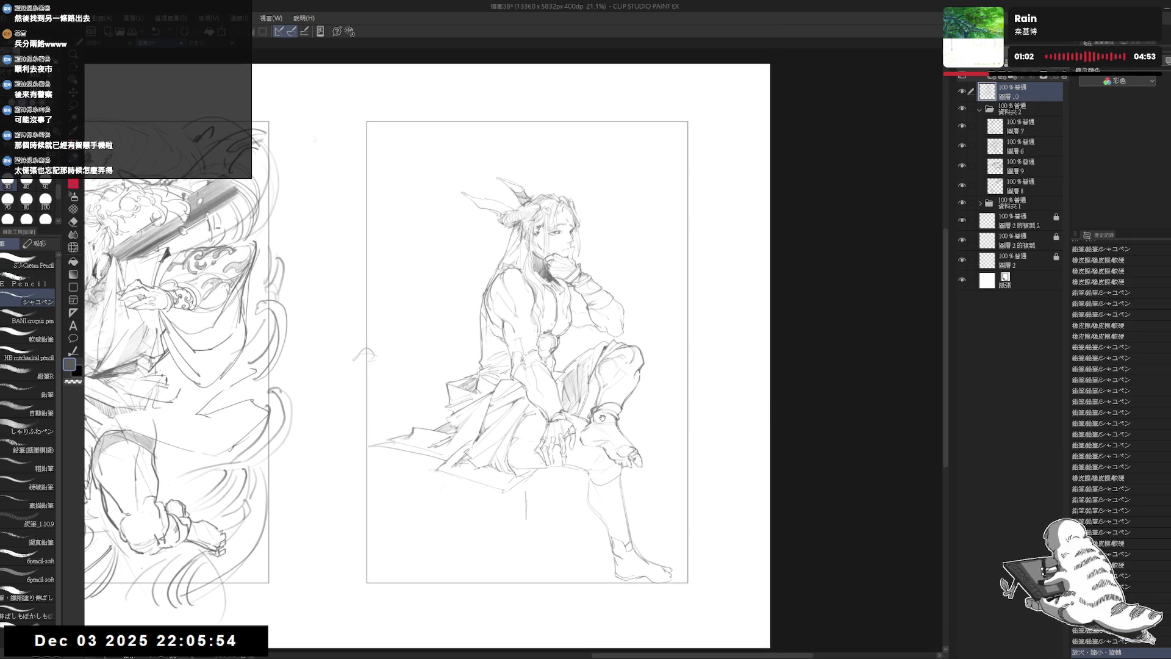
Erase the leg lines below the lap and place a few small pencil marks on the figure
left_click_drag(584, 457, 527, 467)
key("e")
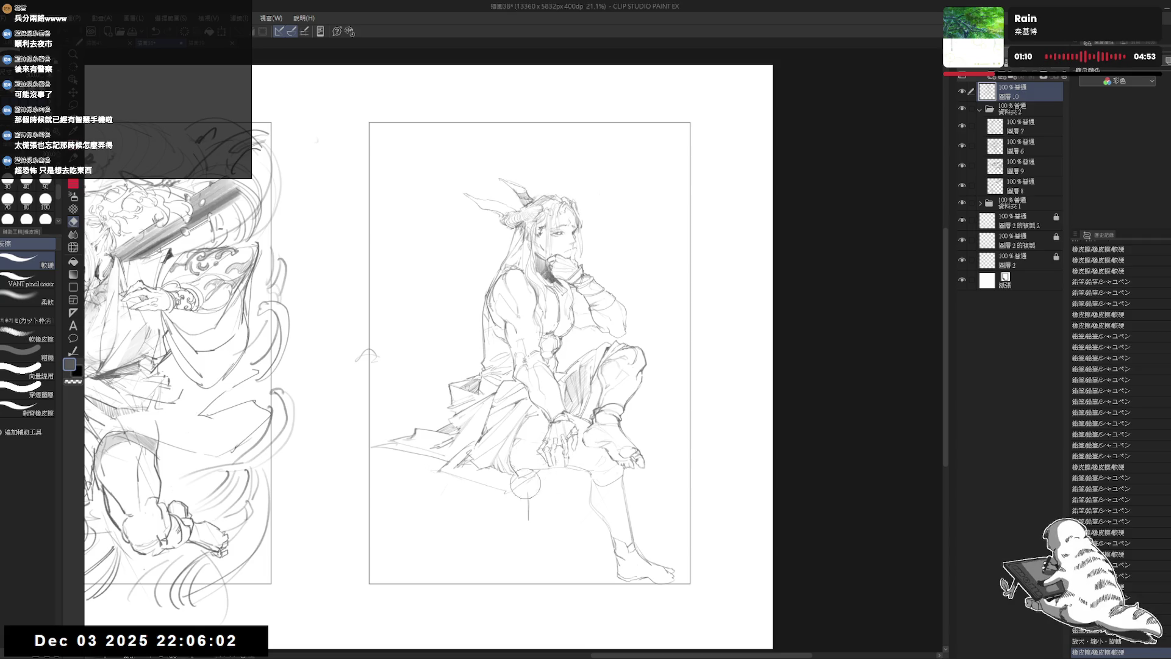
mouse_move(591, 470)
left_mouse_down()
mouse_move(620, 497)
mouse_move(623, 560)
mouse_move(551, 464)
mouse_move(554, 424)
mouse_move(558, 451)
mouse_move(574, 432)
mouse_move(556, 449)
mouse_move(564, 458)
left_mouse_up()
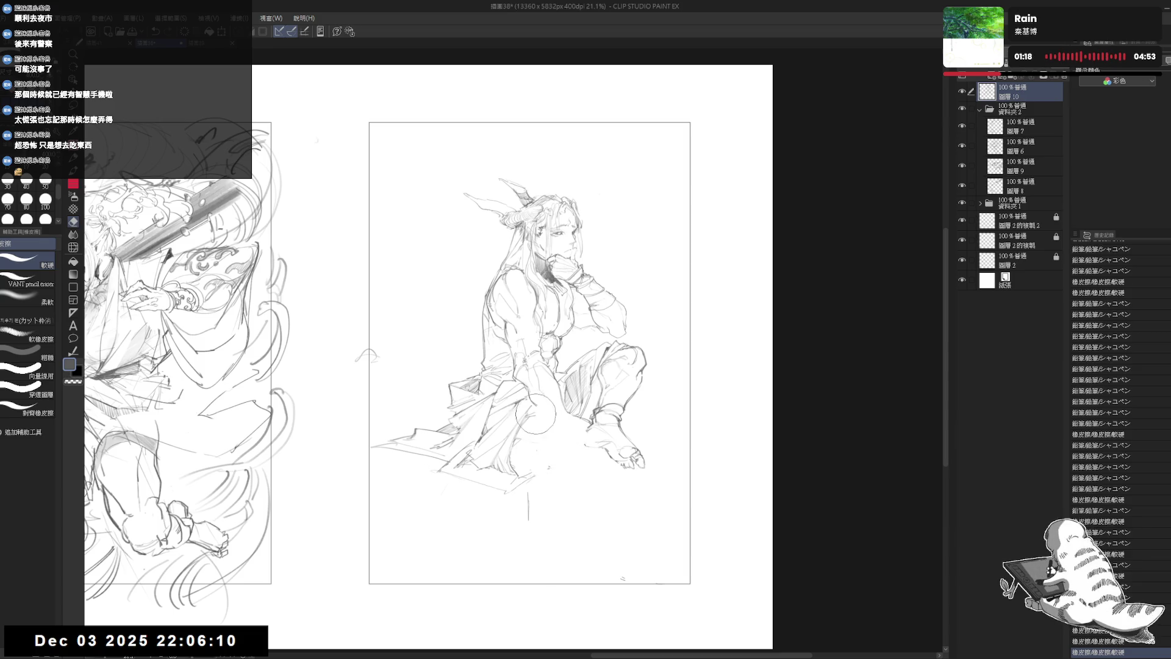
key("p")
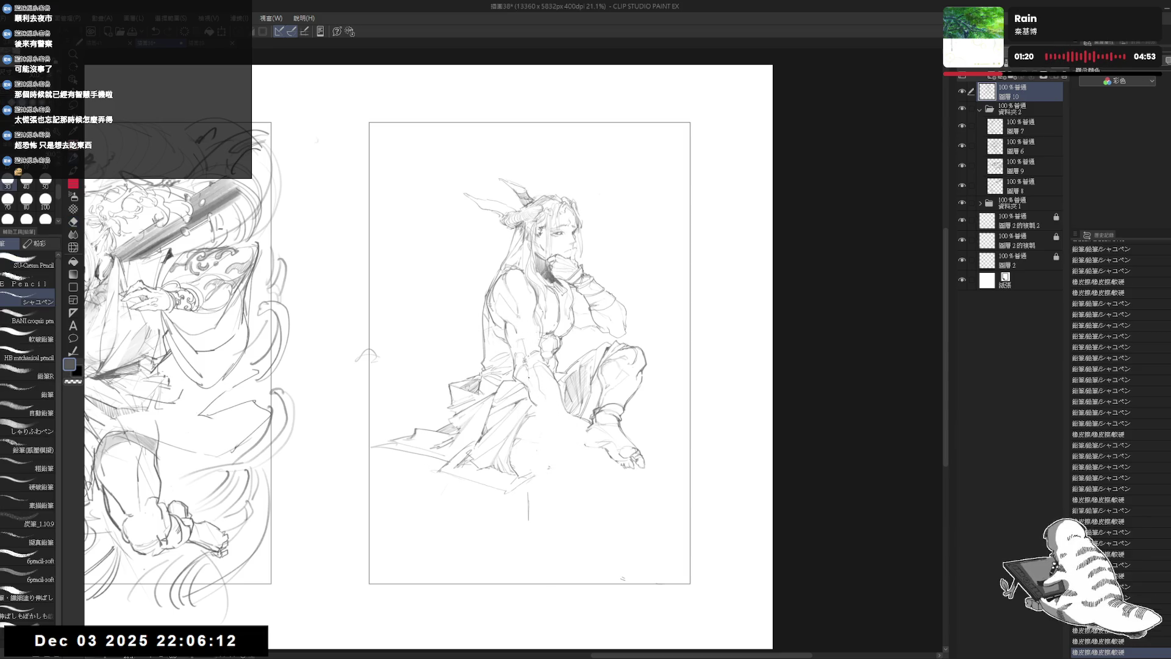
left_click(538, 424)
left_click(578, 429)
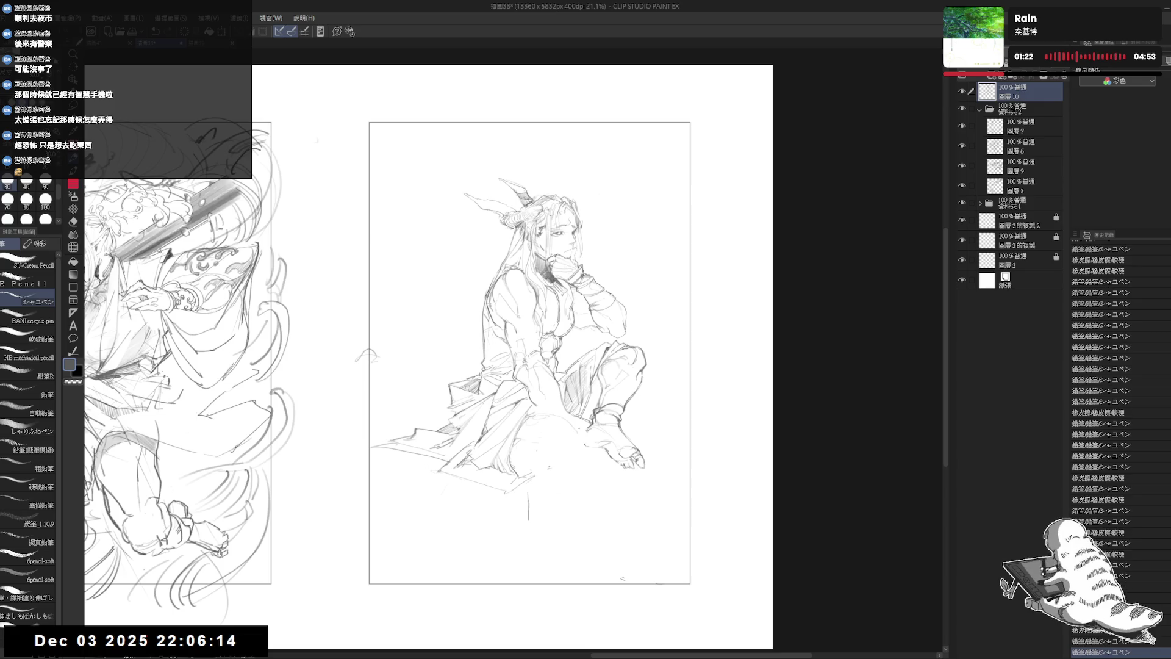
left_click(576, 430)
Dab small pencil marks at the foot and add a curved line to its right
left_click(546, 468)
left_click(548, 466)
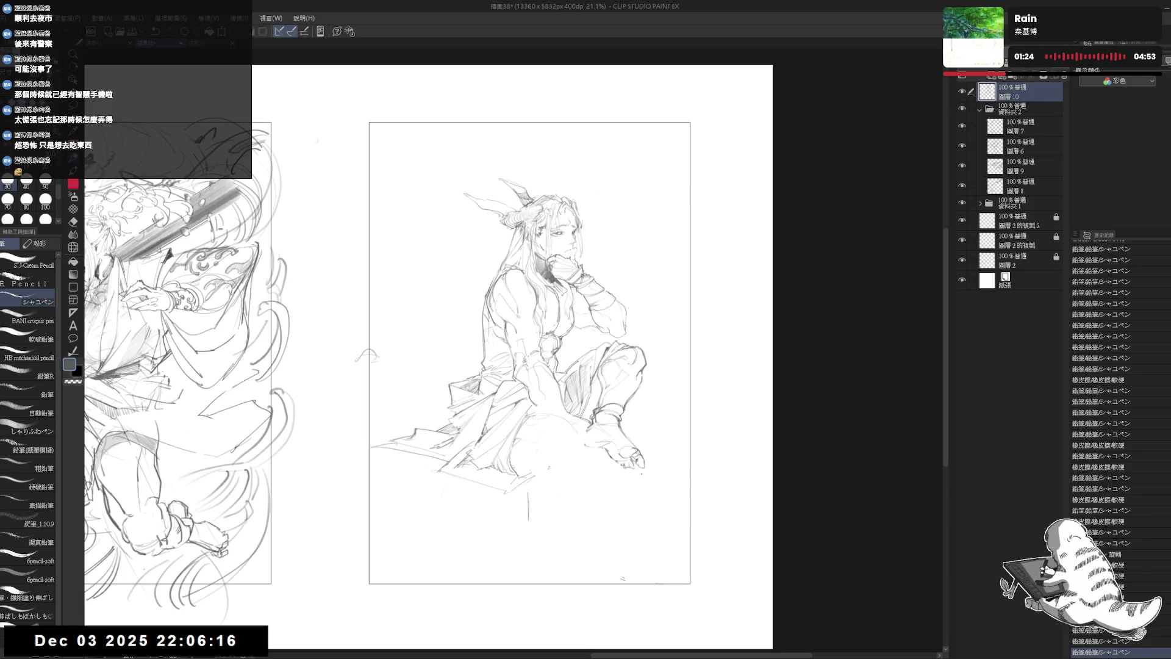
left_click(547, 468)
left_click(530, 471)
left_click(549, 467)
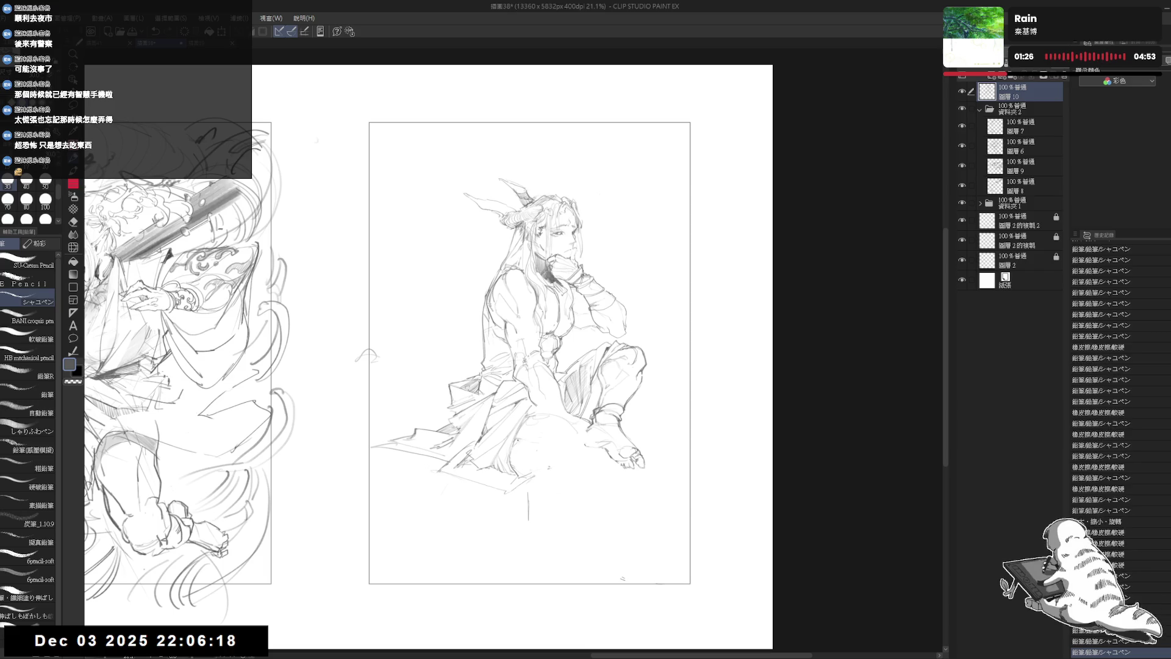
left_click_drag(565, 468, 587, 465)
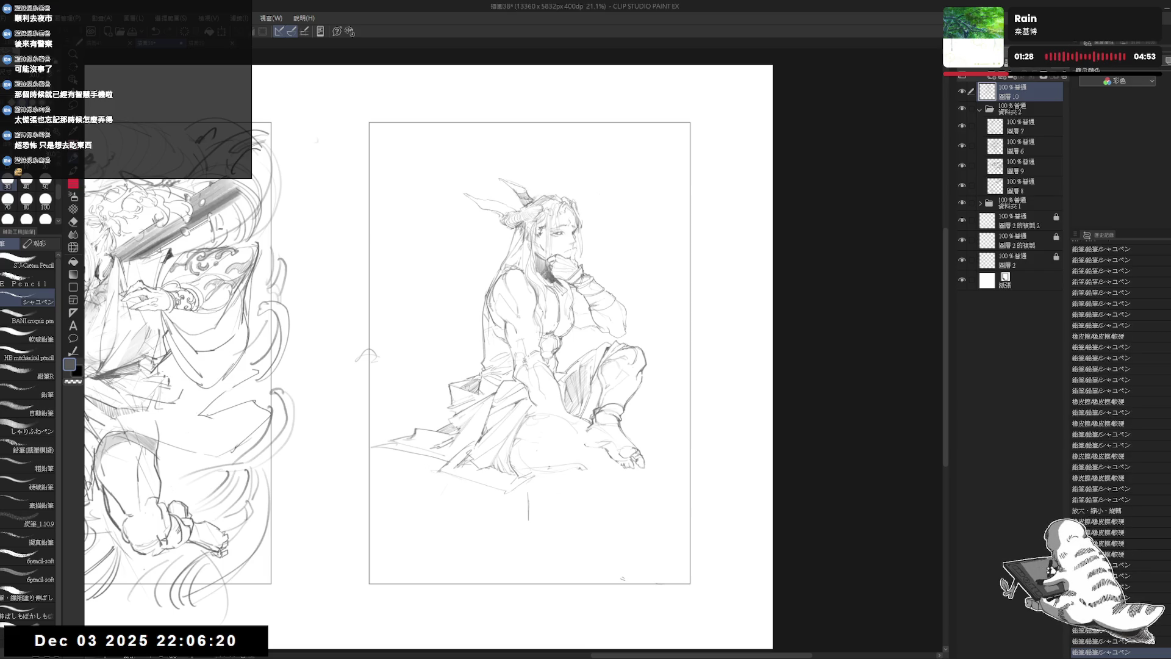
left_click_drag(568, 407, 575, 410)
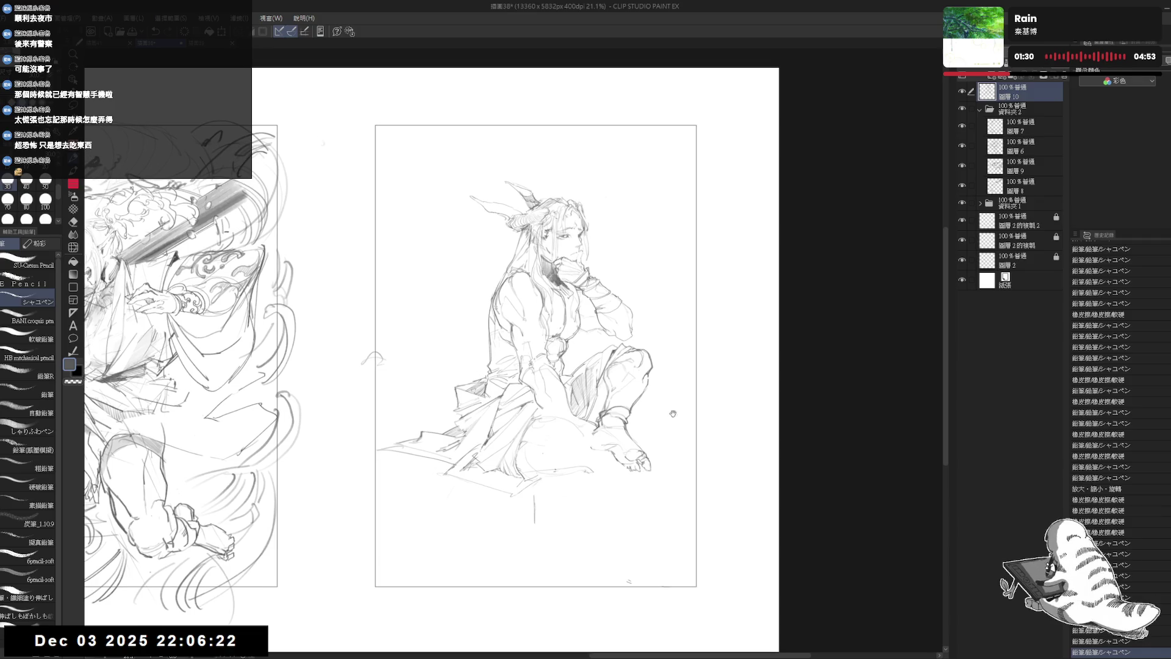
left_click(629, 467)
left_click(630, 467)
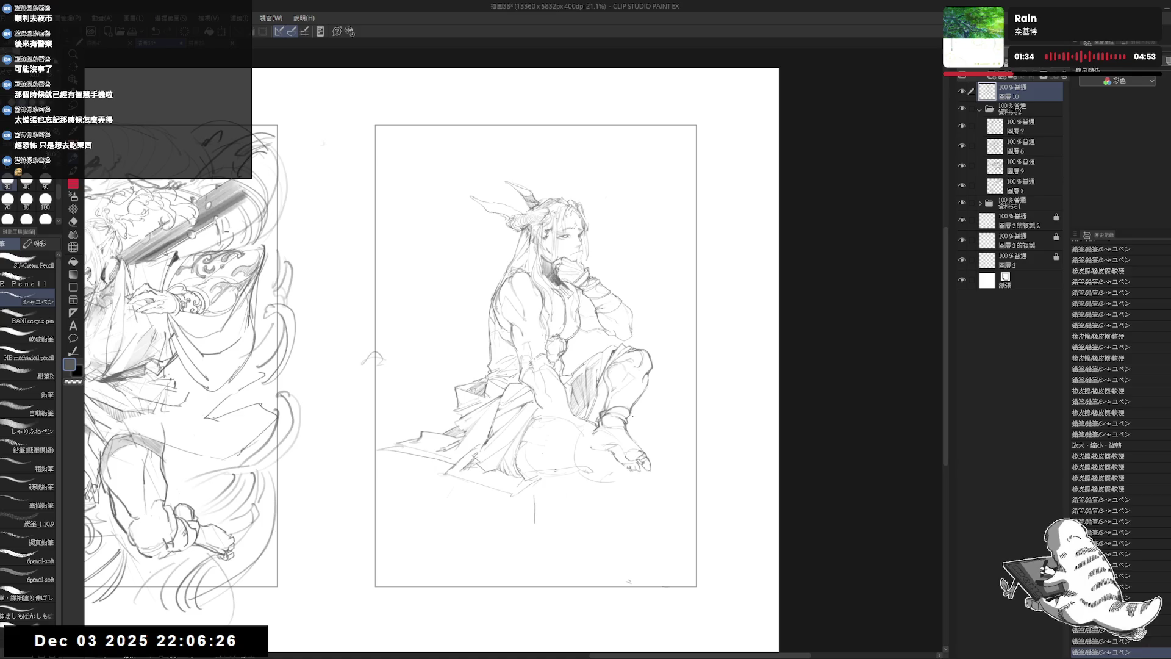
left_click_drag(644, 400, 670, 455)
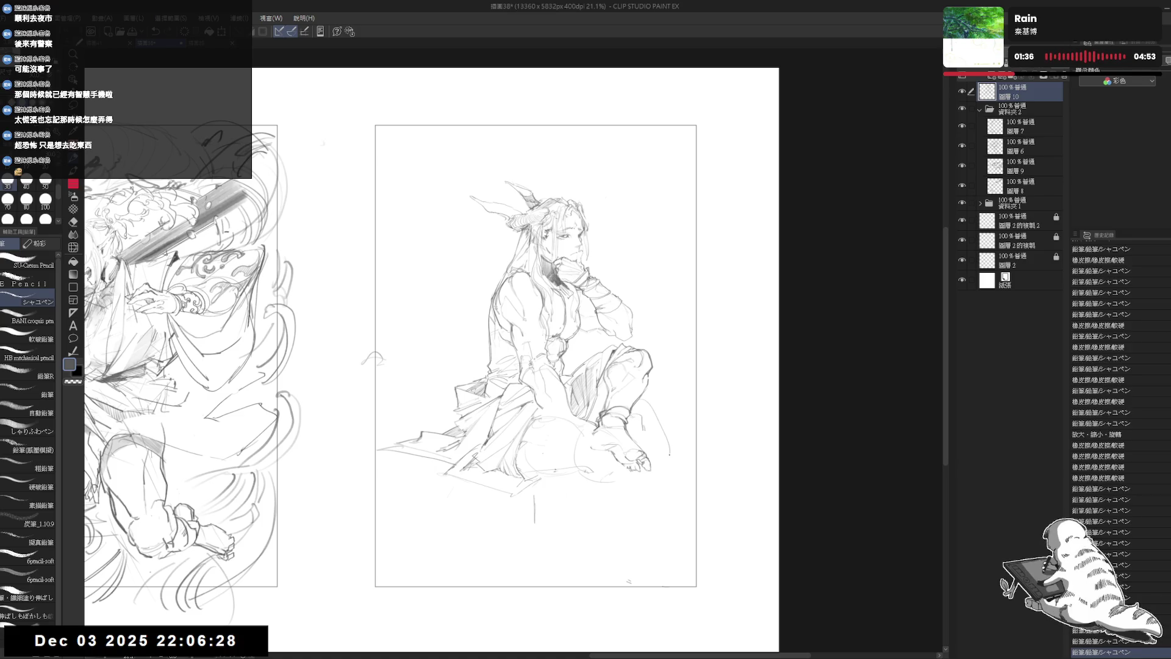
Erase sketch lines around the knee and foot, then draw new lines near the knee
key("e")
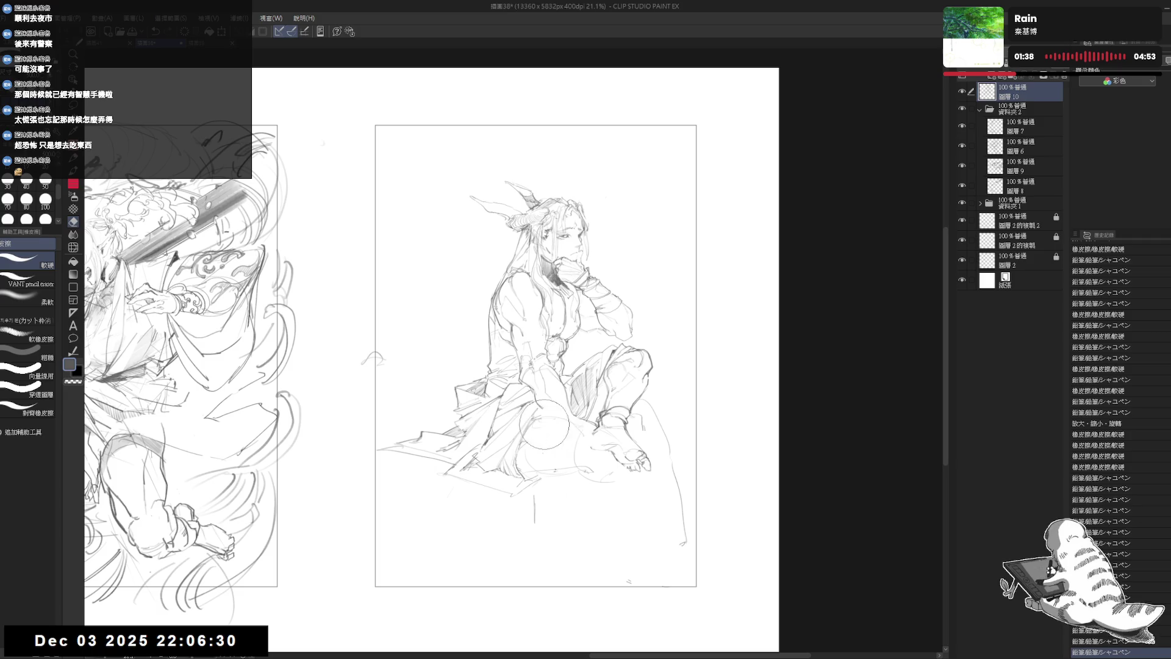
left_click(548, 437)
mouse_move(548, 437)
left_mouse_down()
mouse_move(570, 470)
mouse_move(610, 482)
left_mouse_up()
key("p")
left_click_drag(527, 473, 558, 460)
key("e")
left_click_drag(613, 390, 546, 424)
key("p")
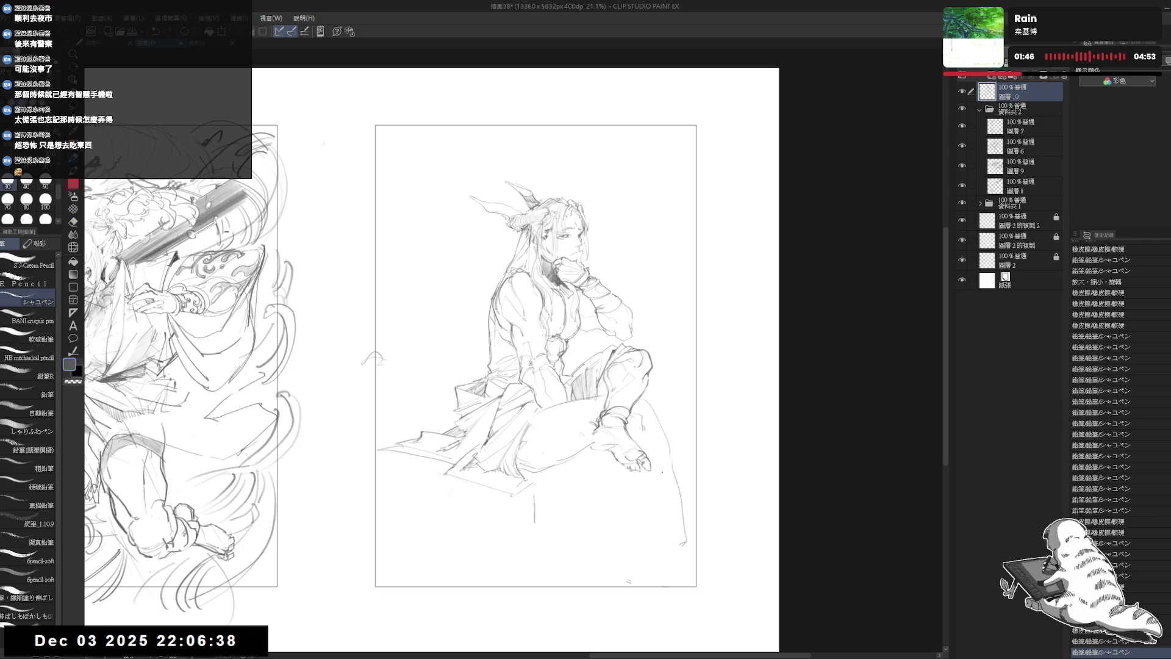
Clear lines right of and around the knee, then sketch new lines across the lap
key("e")
left_click_drag(668, 394, 619, 445)
key("p")
key("e")
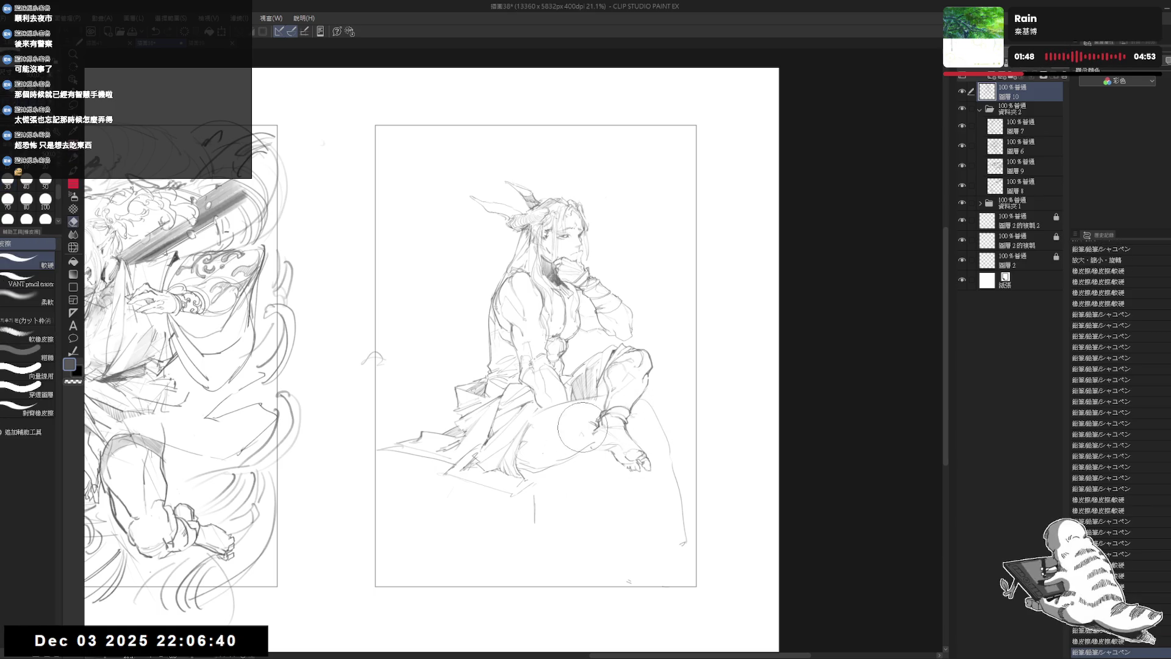
left_click_drag(601, 406, 525, 482)
key("p")
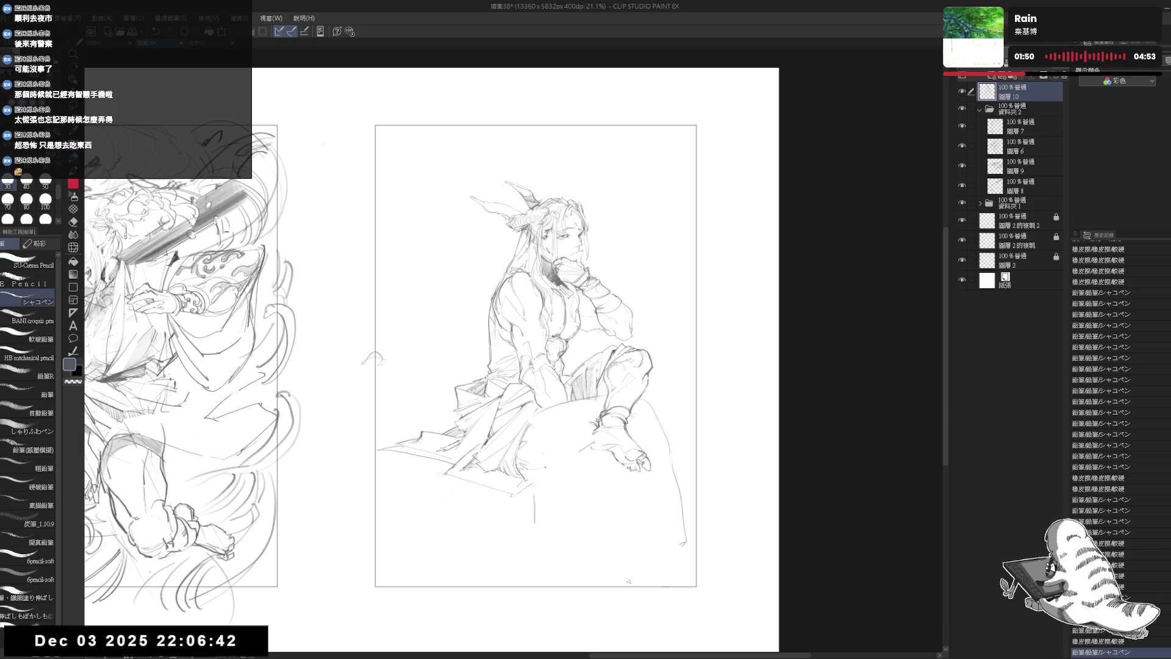
left_click_drag(567, 427, 537, 452)
mouse_move(576, 452)
left_mouse_down()
mouse_move(534, 467)
mouse_move(567, 469)
mouse_move(536, 477)
mouse_move(563, 466)
mouse_move(528, 449)
left_mouse_up()
Draw long robe folds from the knee down to the ledge, plus a short fold at the lap
key("e")
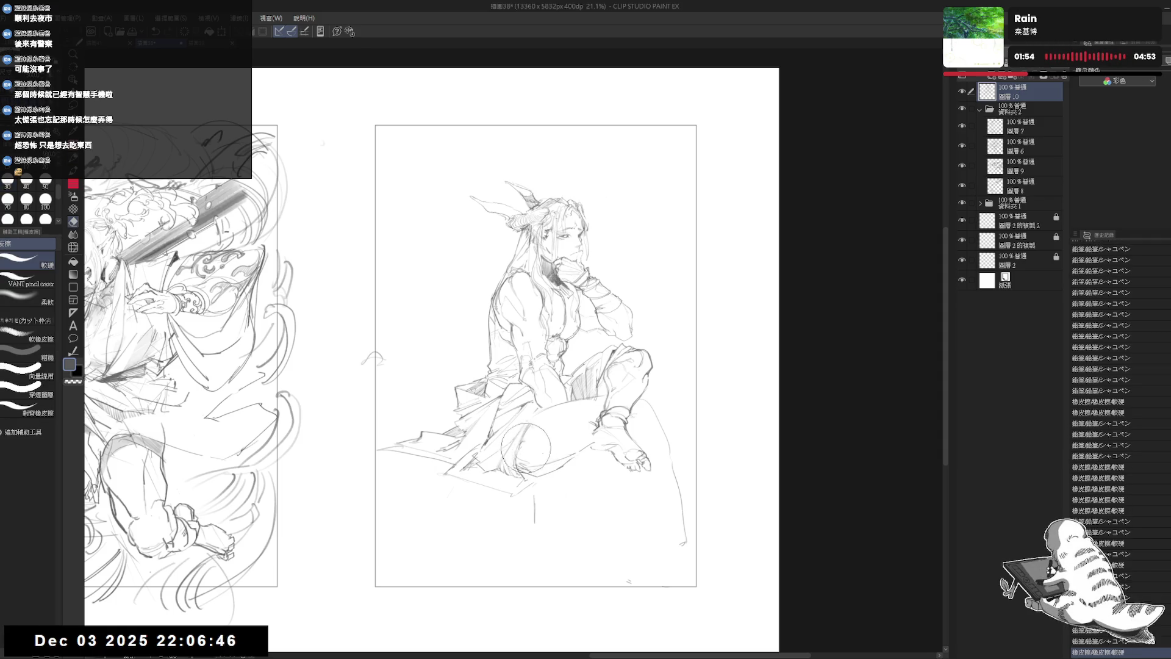
key("p")
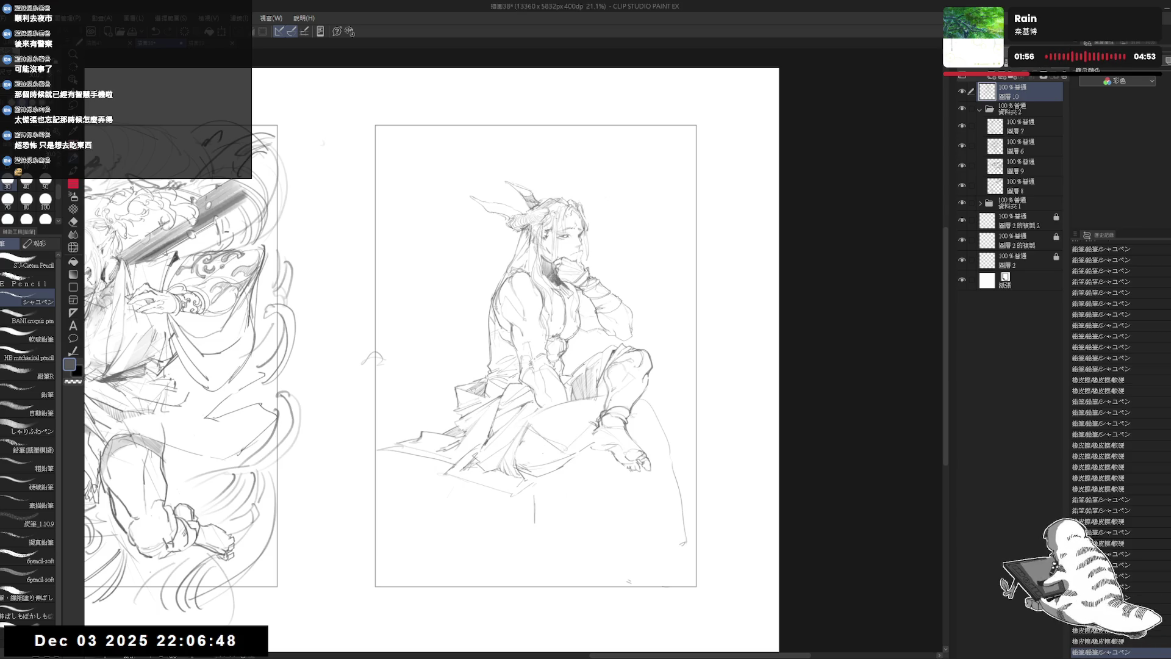
left_click_drag(617, 470, 555, 589)
left_click_drag(546, 474, 592, 500)
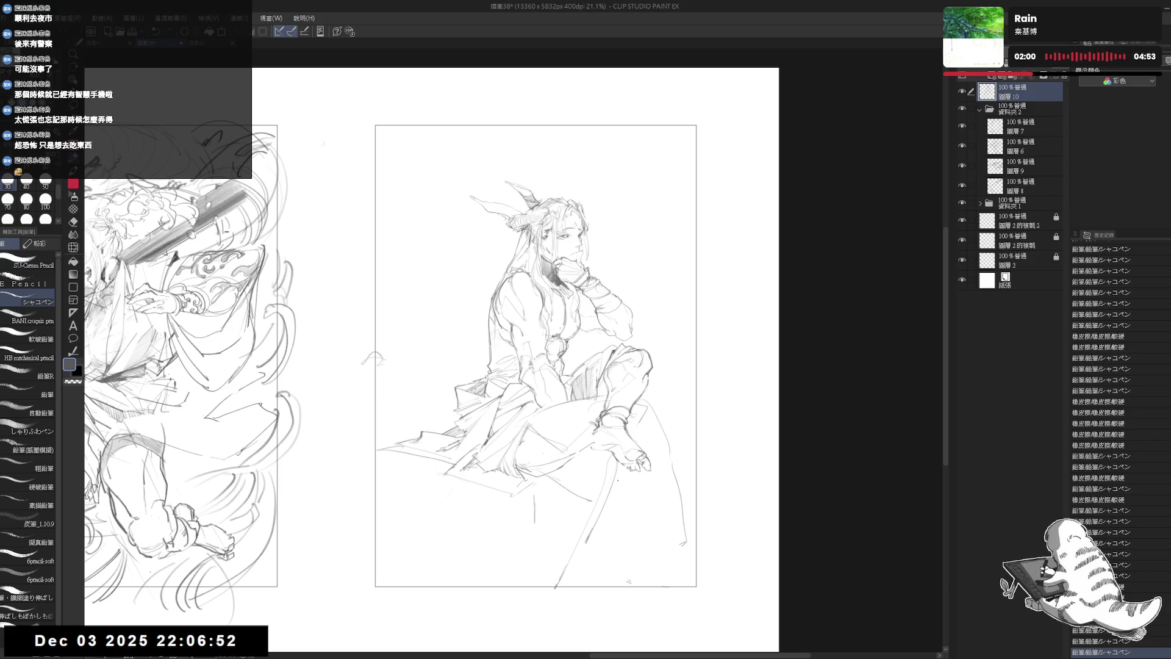
mouse_move(649, 369)
left_mouse_down()
mouse_move(610, 464)
mouse_move(643, 470)
left_mouse_up()
key("e")
key("p")
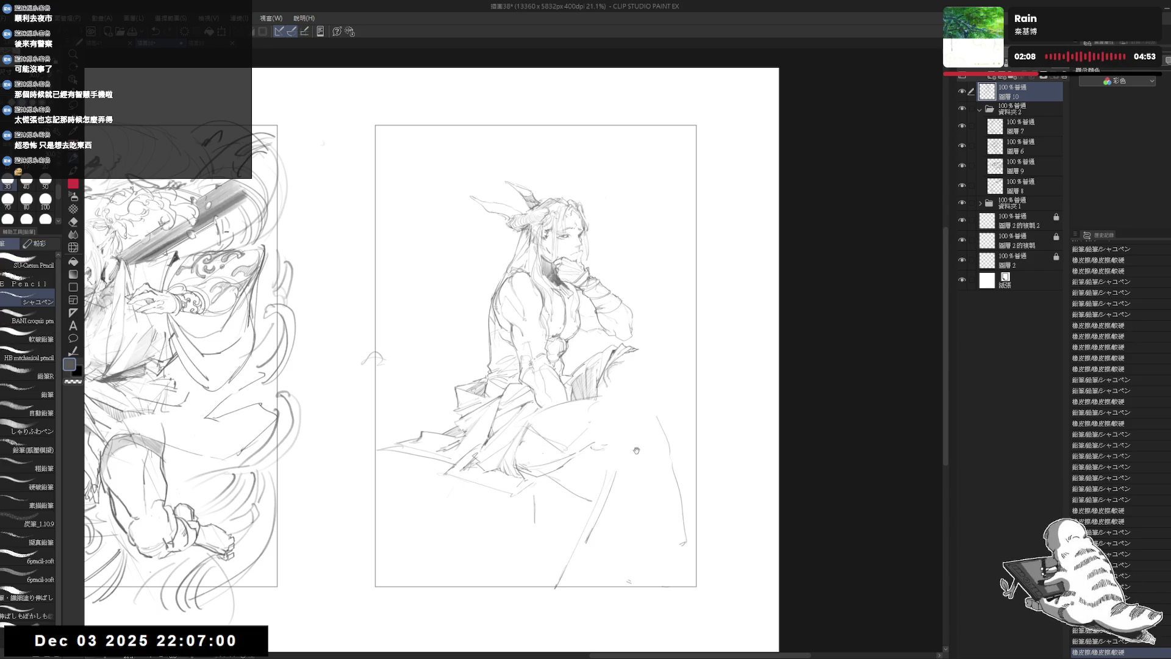
Erase the old lines near the knee and redraw the knee outline
scroll(633, 437, "up", 1)
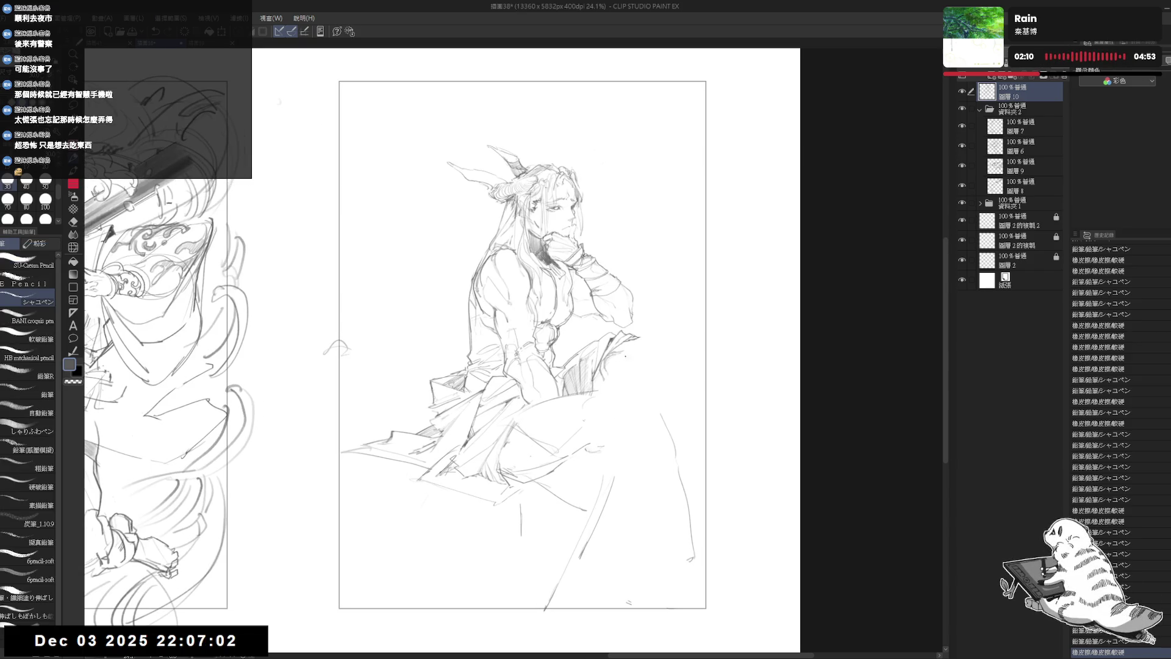
key("e")
left_click_drag(604, 341, 646, 372)
mouse_move(616, 323)
left_mouse_down()
mouse_move(665, 365)
mouse_move(631, 366)
mouse_move(536, 433)
left_mouse_up()
key("p")
key("e")
mouse_move(628, 347)
left_mouse_down()
mouse_move(586, 390)
mouse_move(561, 396)
mouse_move(604, 354)
left_mouse_up()
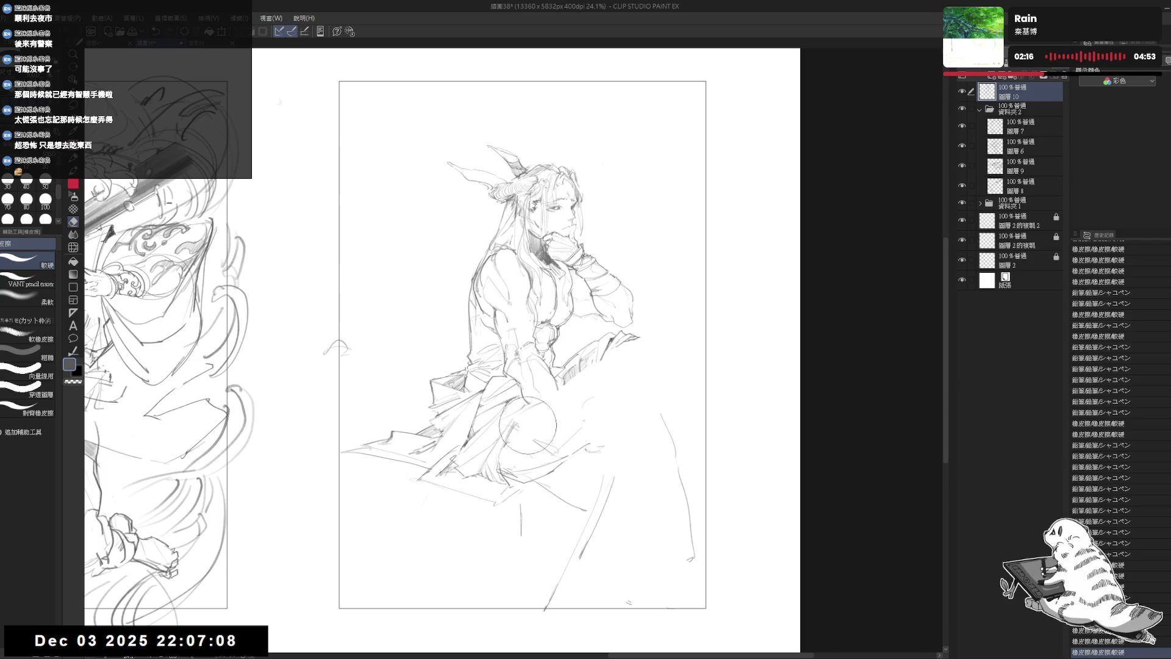
key("p")
mouse_move(549, 397)
left_mouse_down()
mouse_move(525, 433)
mouse_move(582, 363)
left_mouse_up()
Refine the knee strokes, clean up overlapping lines, and add two short downward strokes
key("e")
key("p")
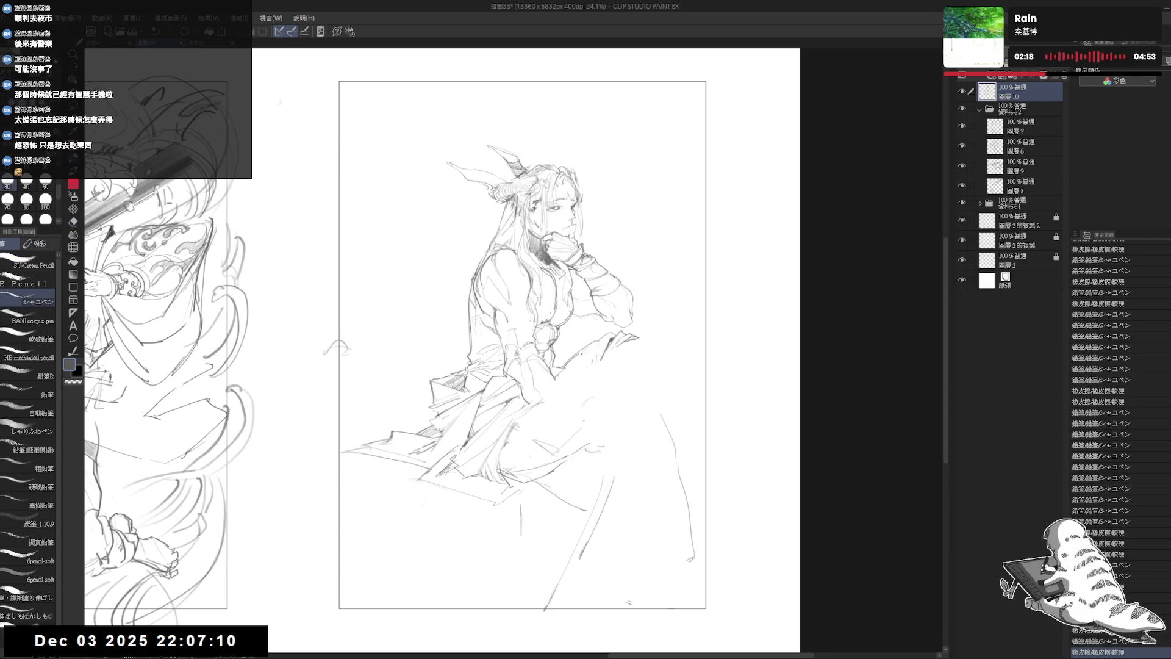
mouse_move(519, 446)
left_mouse_down()
mouse_move(603, 330)
mouse_move(573, 384)
left_mouse_up()
key("e")
key("p")
mouse_move(628, 329)
left_mouse_down()
mouse_move(573, 384)
mouse_move(591, 351)
mouse_move(625, 351)
mouse_move(628, 339)
mouse_move(554, 412)
left_mouse_up()
key("e")
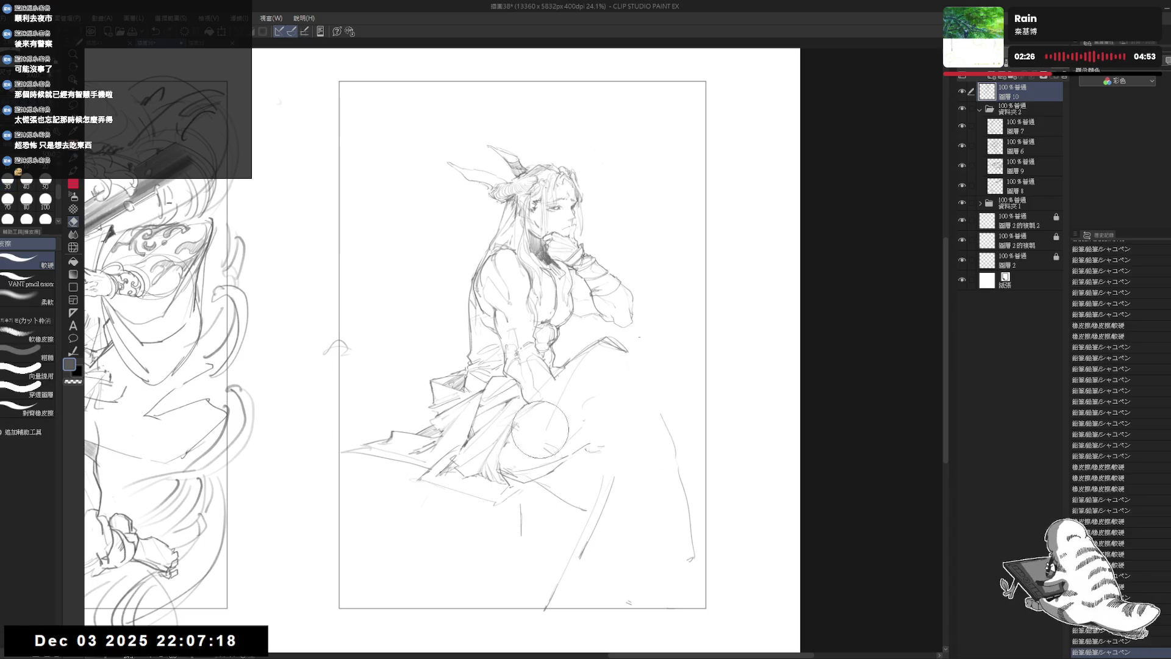
key("p")
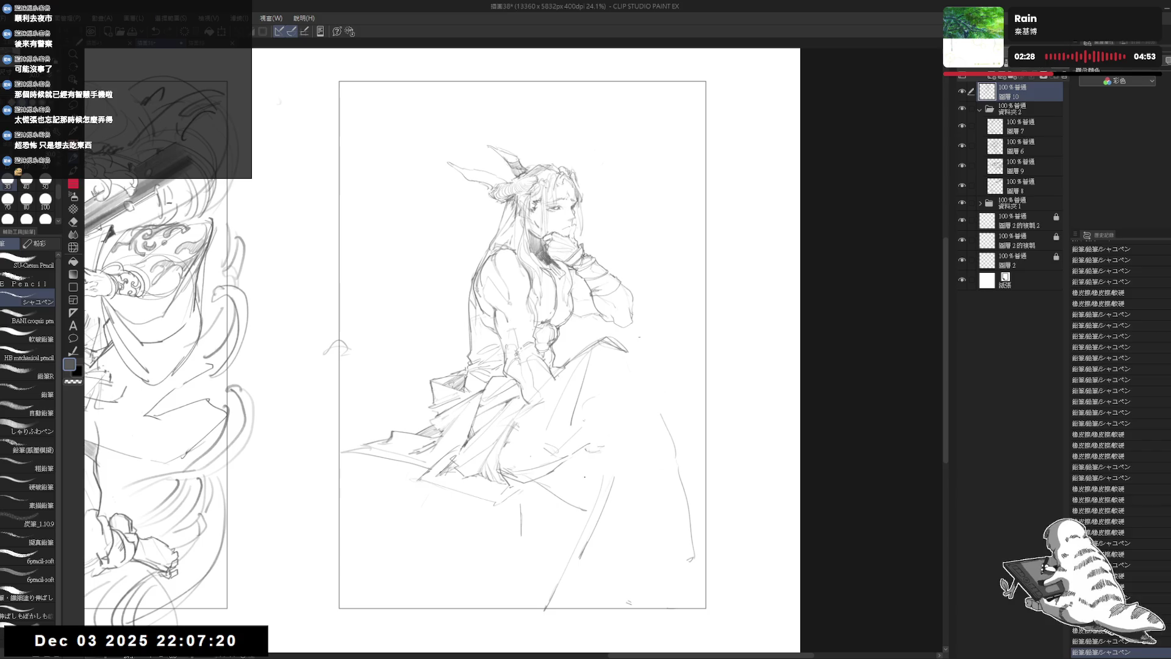
key("e")
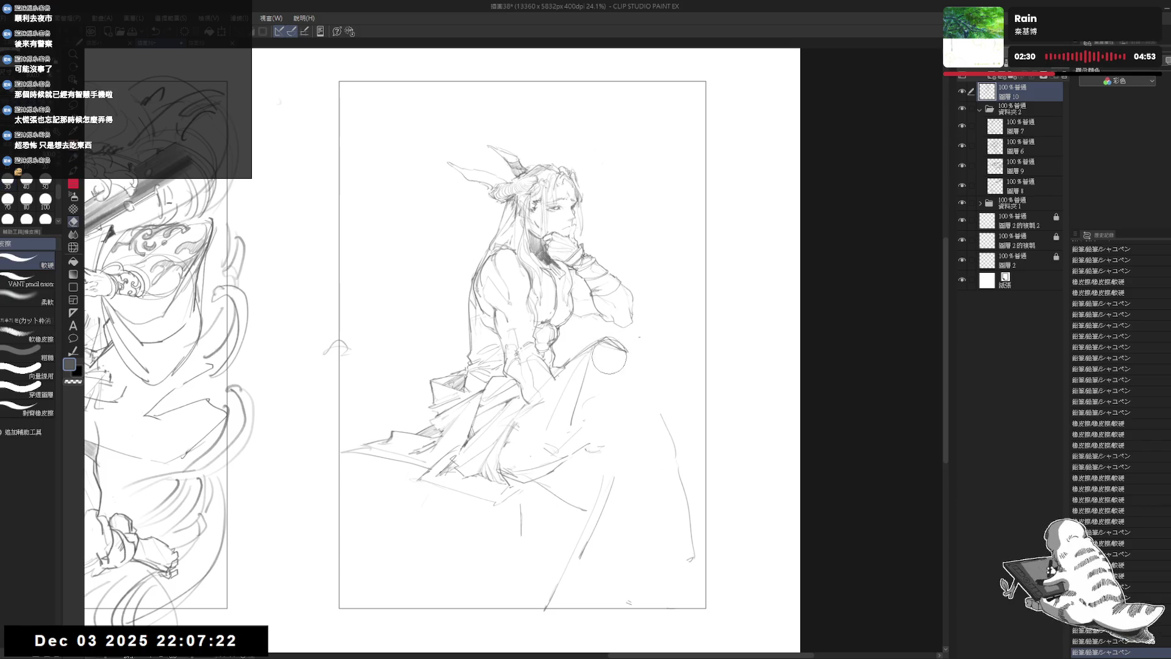
key("p")
left_click_drag(599, 344, 592, 404)
Add small pencil marks to the robe, undoing two stray marks
left_click(569, 429)
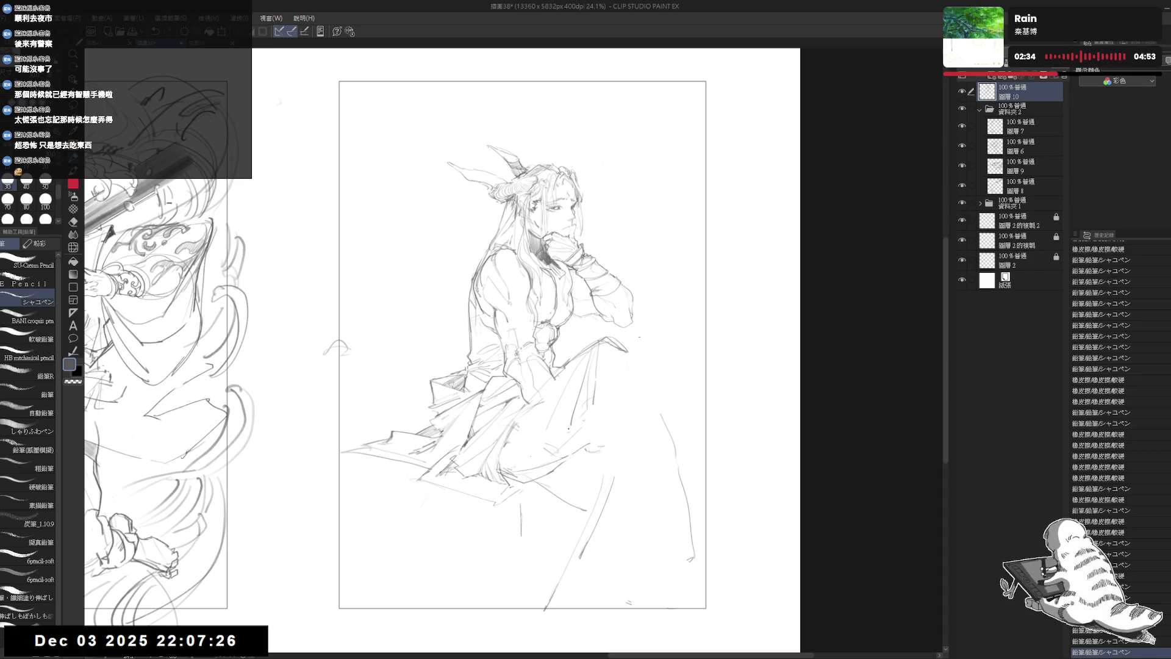
left_click_drag(517, 482, 539, 477)
left_click(633, 330)
left_click(637, 334)
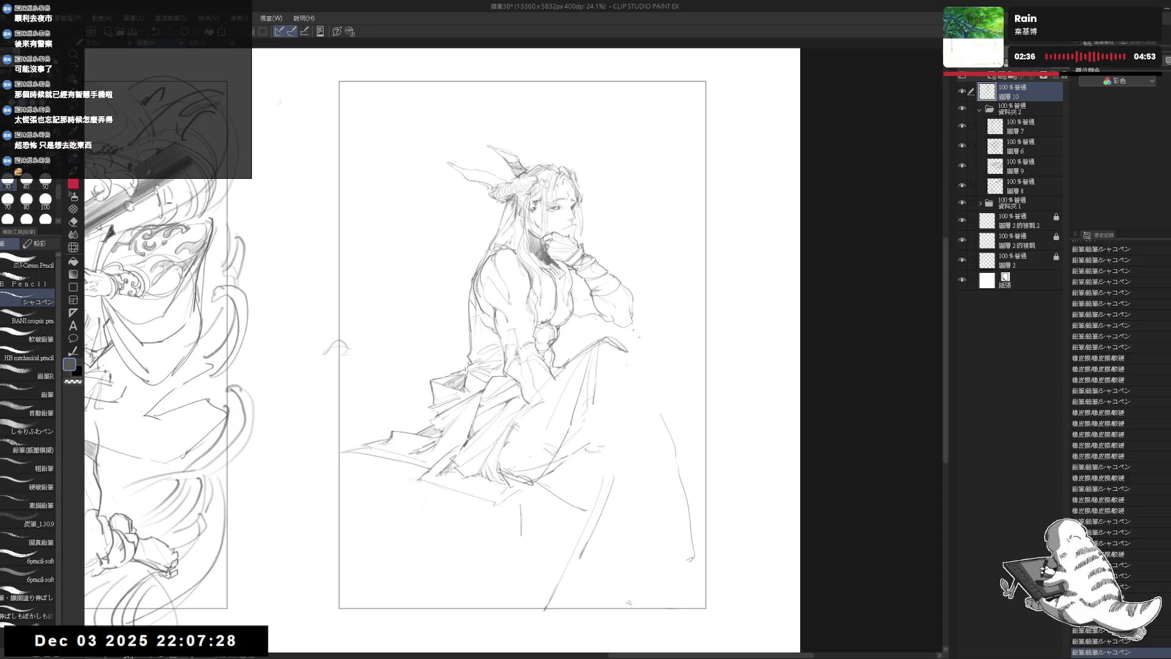
left_click(641, 328)
key("ctrl+z")
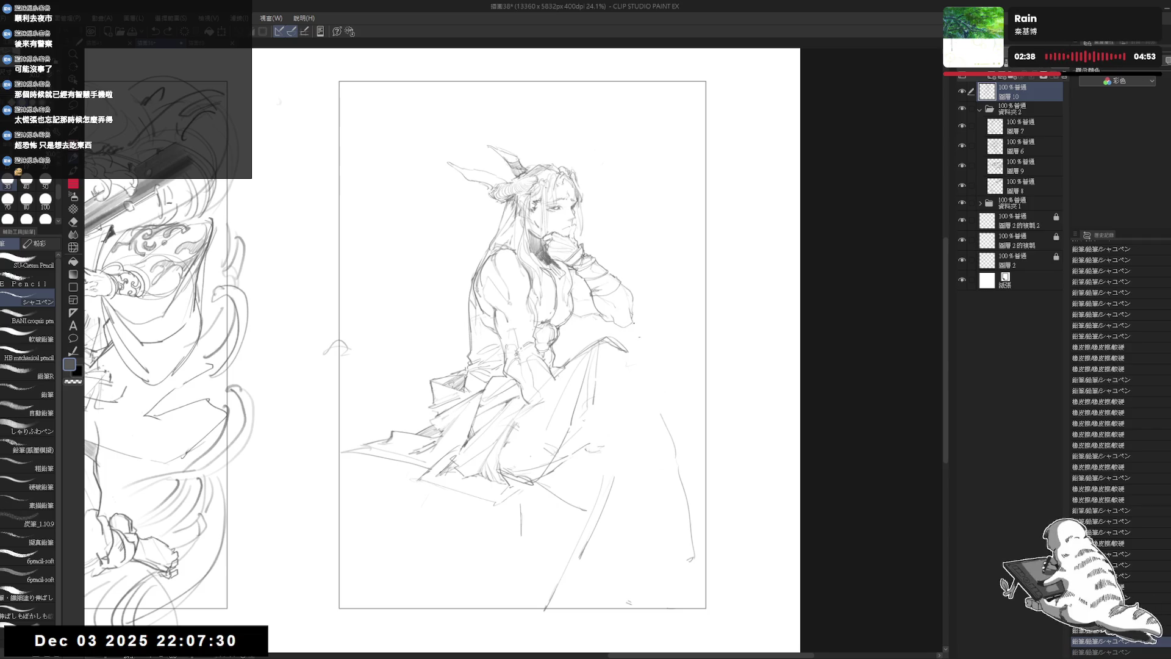
key("ctrl+z")
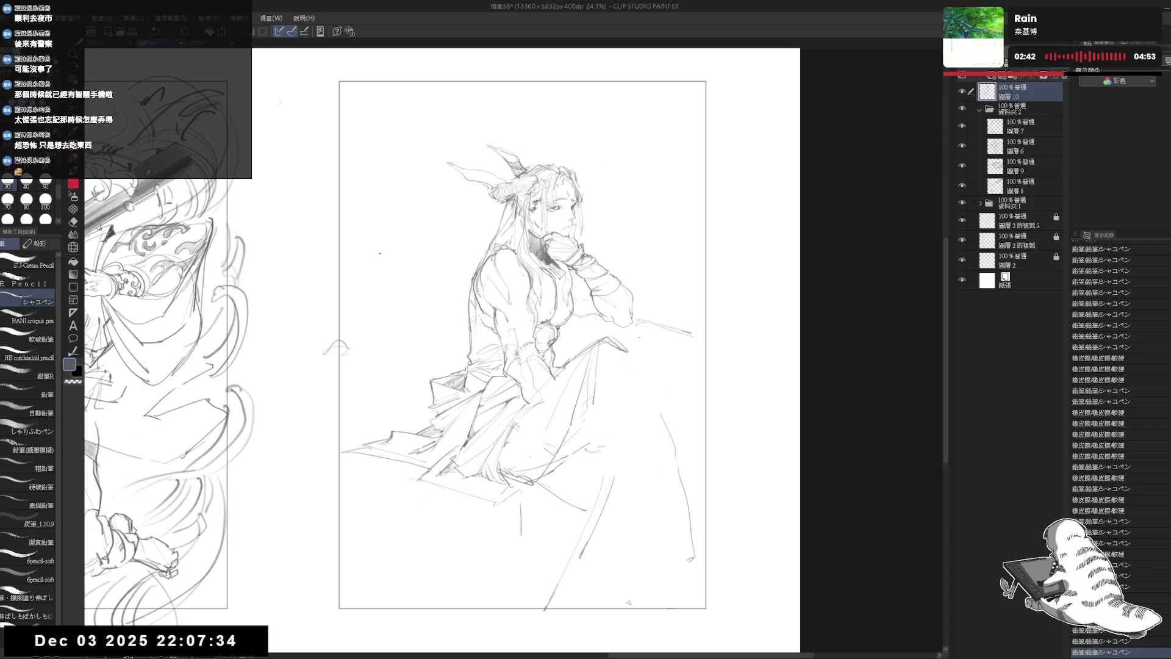
Draw a long diagonal line across the figure from the upper left, replacing a fainter attempt
left_click_drag(386, 247, 452, 272)
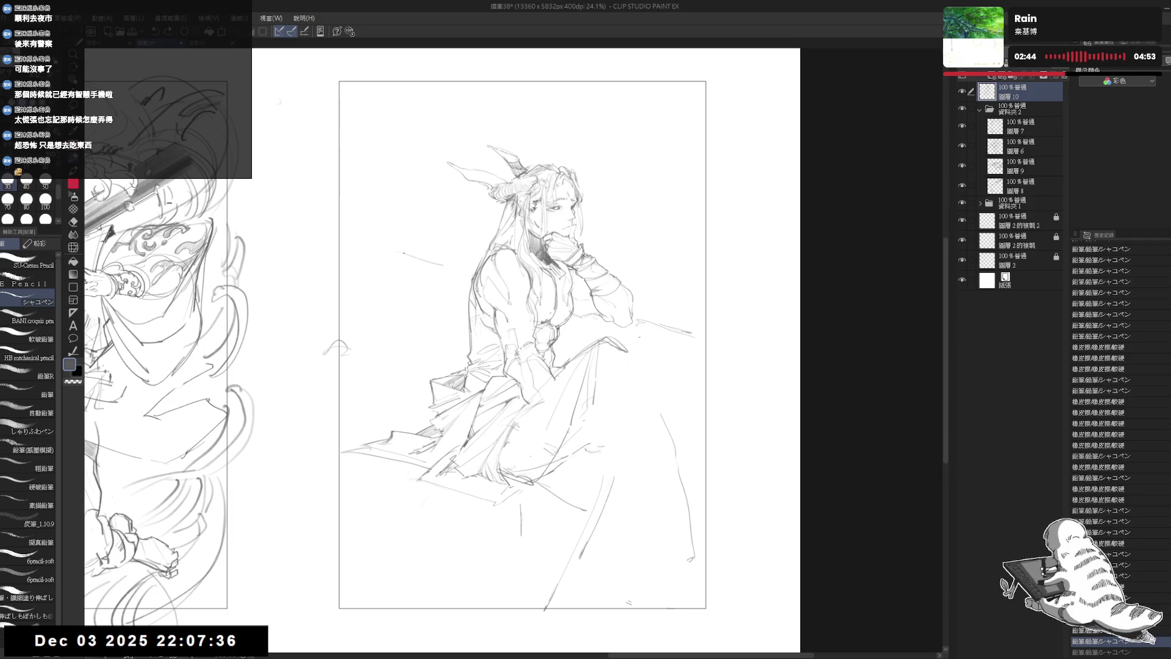
key("ctrl+z")
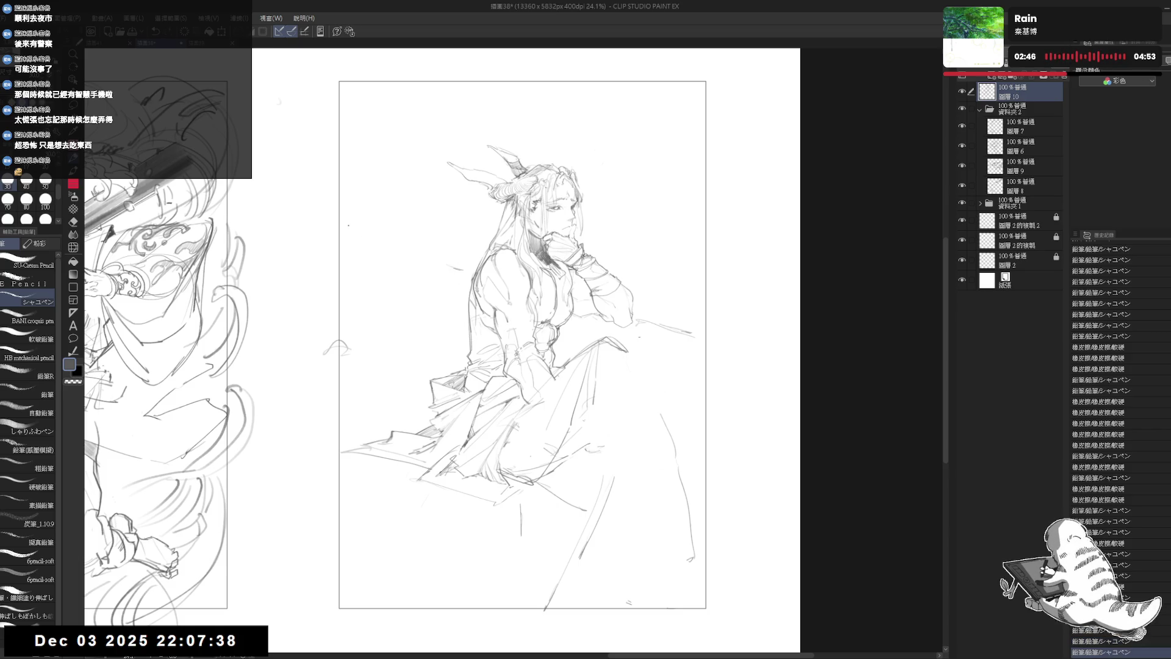
left_click_drag(366, 244, 467, 275)
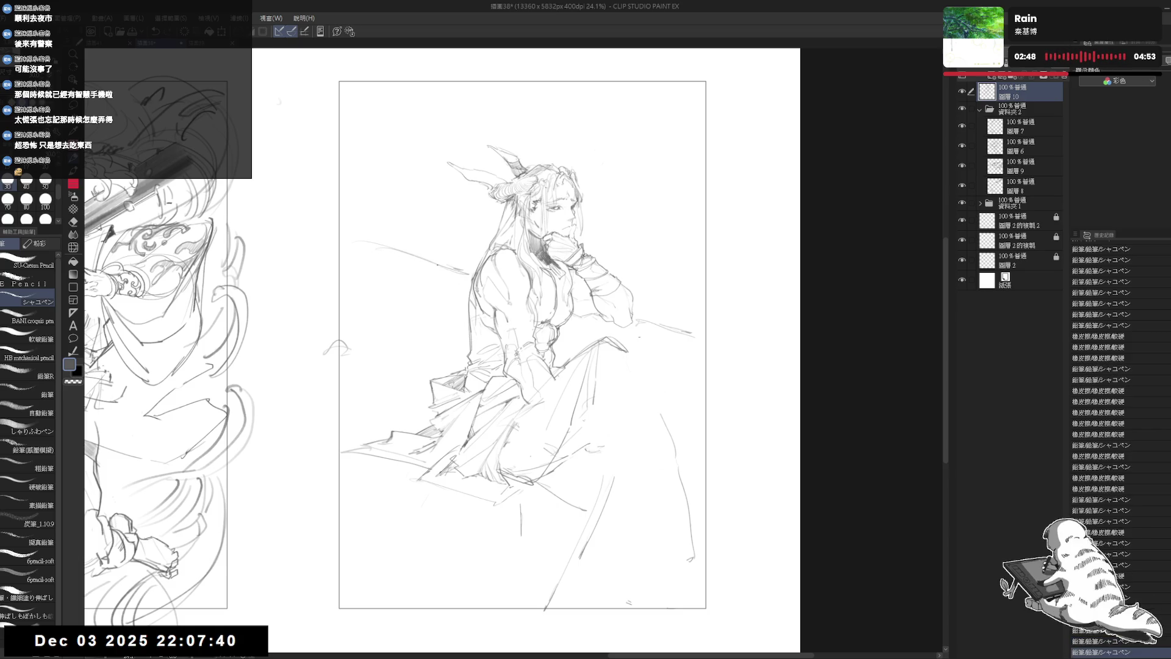
left_click(541, 456)
left_click_drag(589, 369, 612, 359)
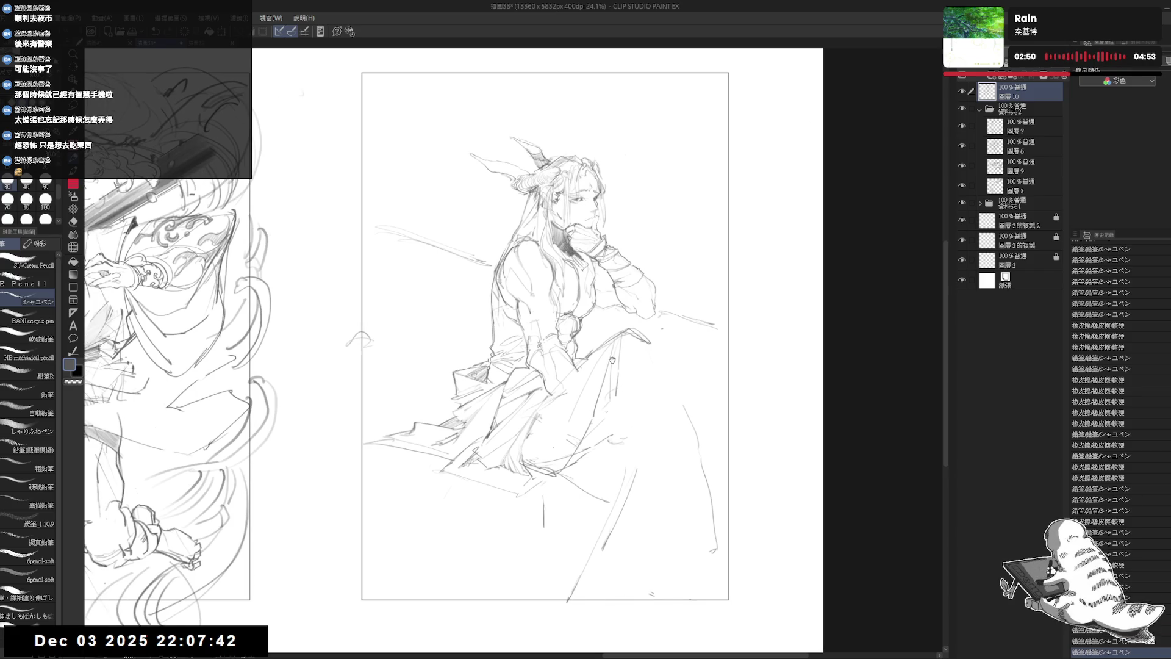
Draw a vertical pencil line left of the figure, undoing and redrawing it twice
scroll(616, 360, "down", 1)
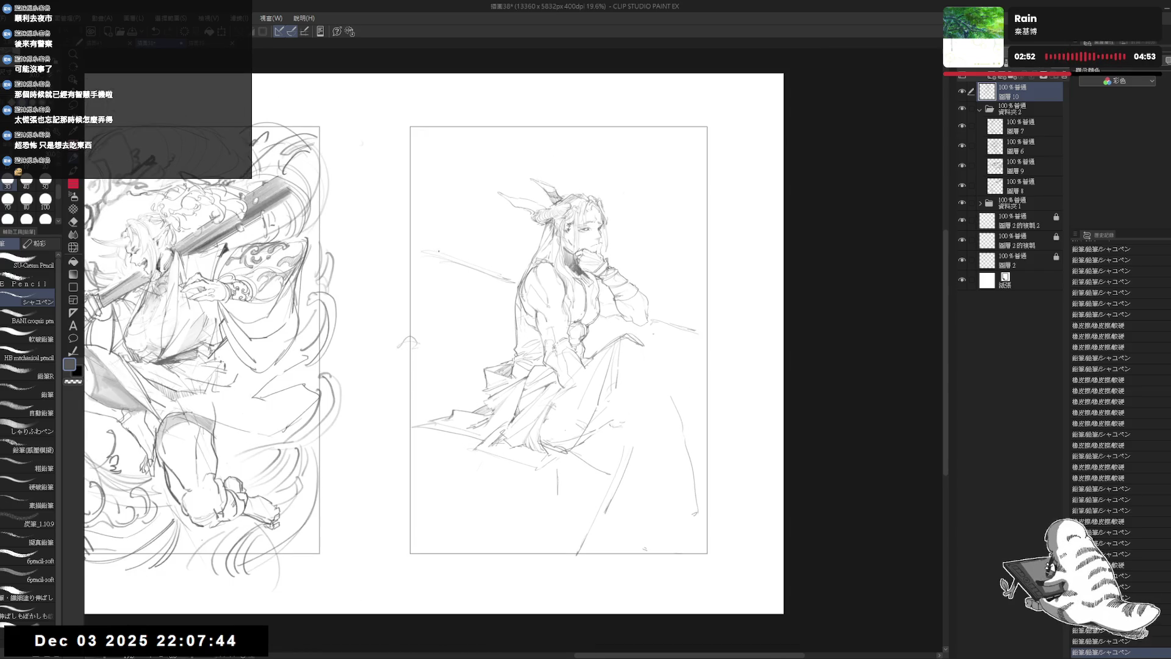
left_click_drag(419, 262, 423, 302)
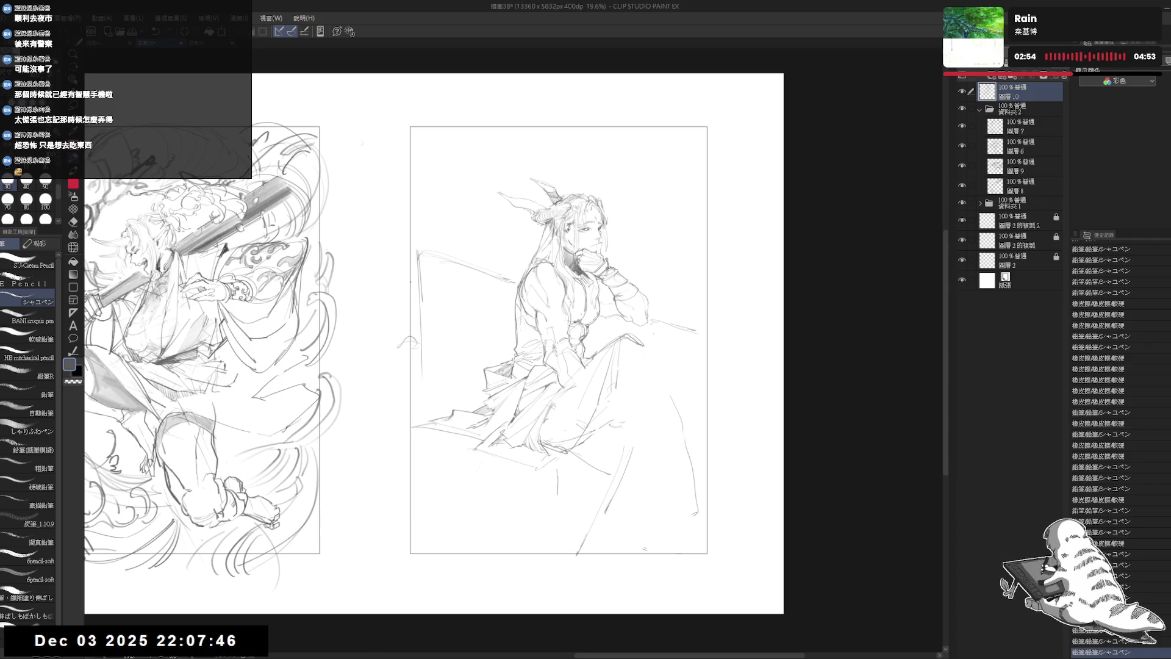
key("ctrl+z")
left_click_drag(407, 244, 404, 360)
key("ctrl+z")
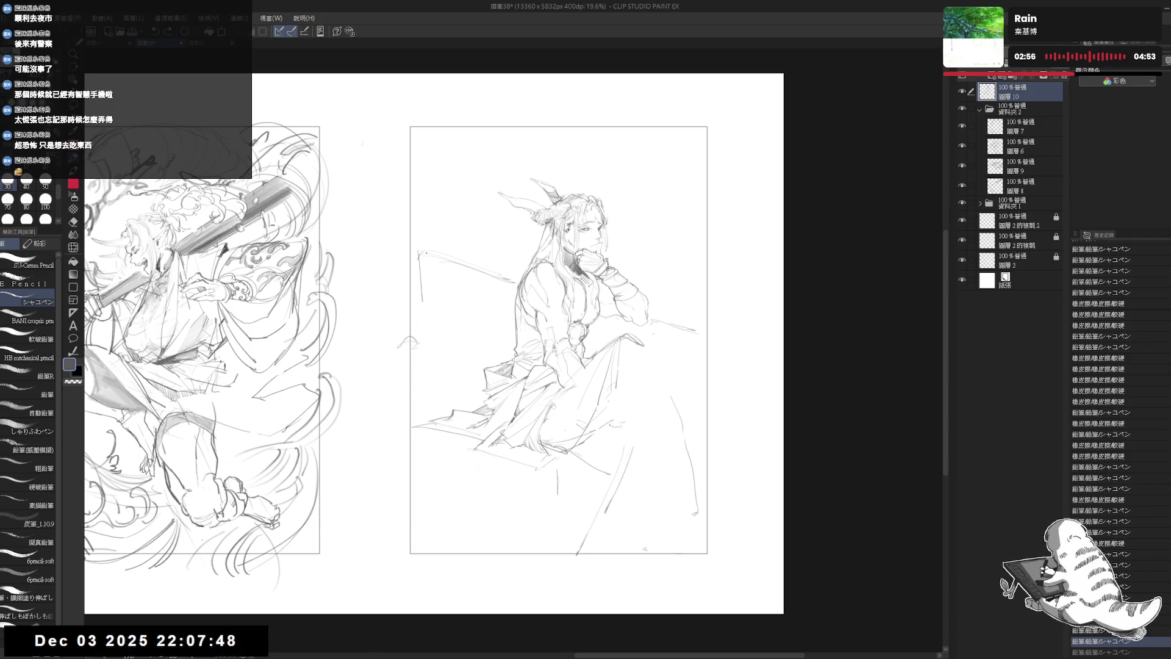
mouse_move(429, 252)
left_mouse_down()
mouse_move(432, 402)
mouse_move(427, 341)
left_mouse_up()
Erase a stray mark near the knee and draw a line down the skirt's right side
left_click_drag(633, 368, 617, 362)
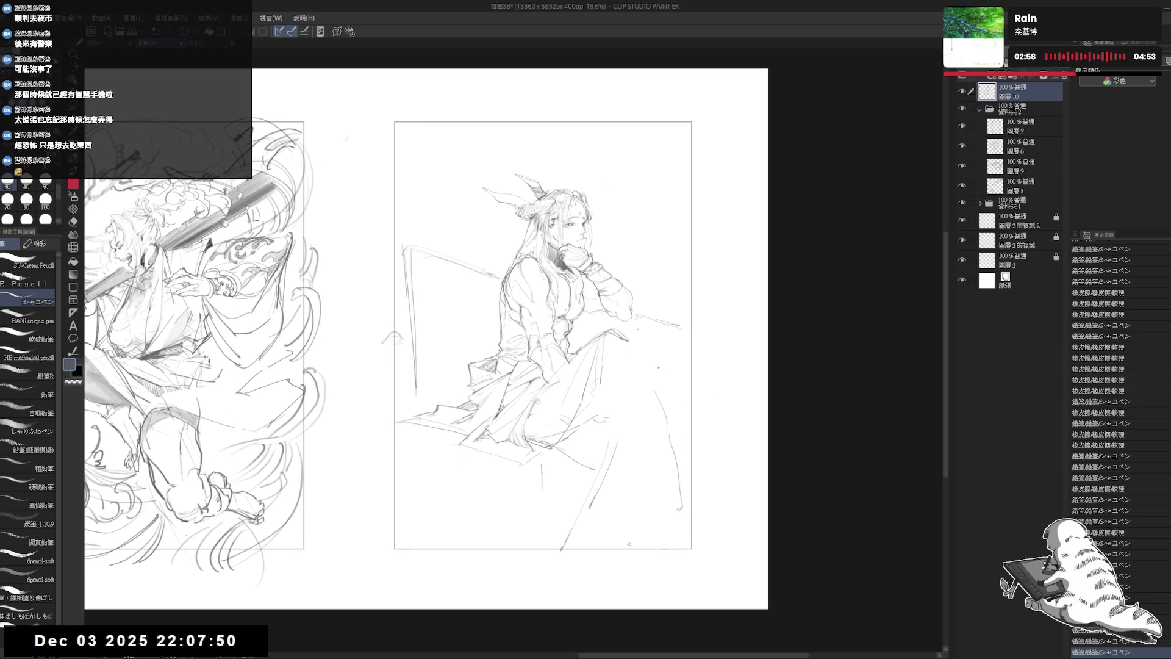
left_click_drag(640, 322, 603, 358)
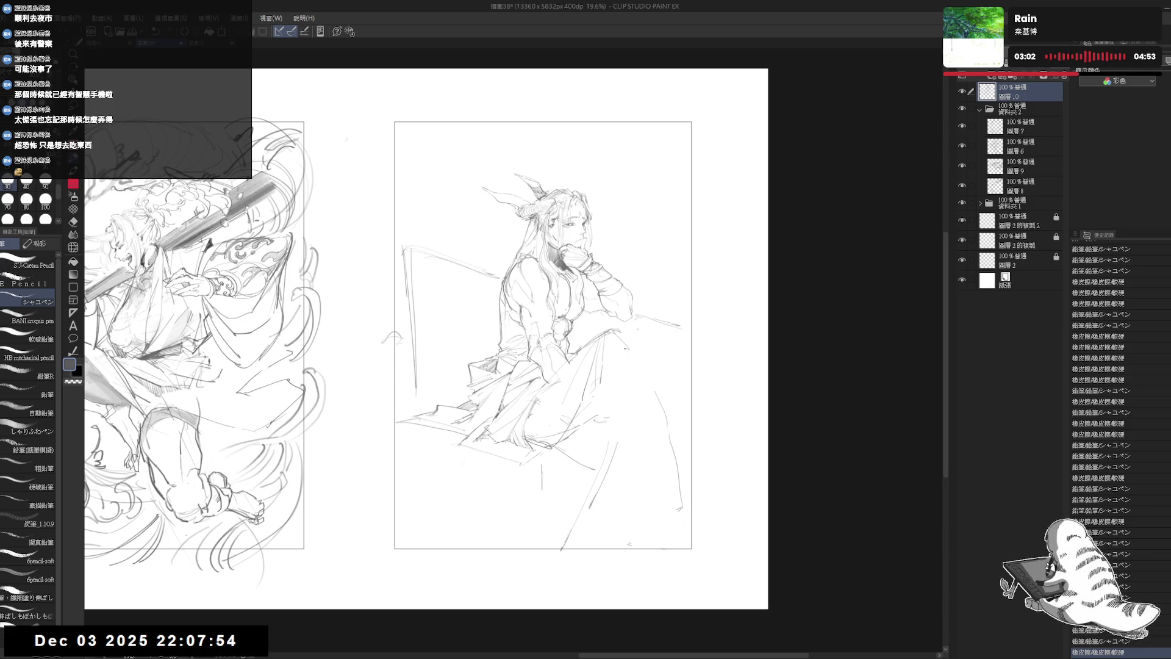
left_click_drag(635, 346, 670, 403)
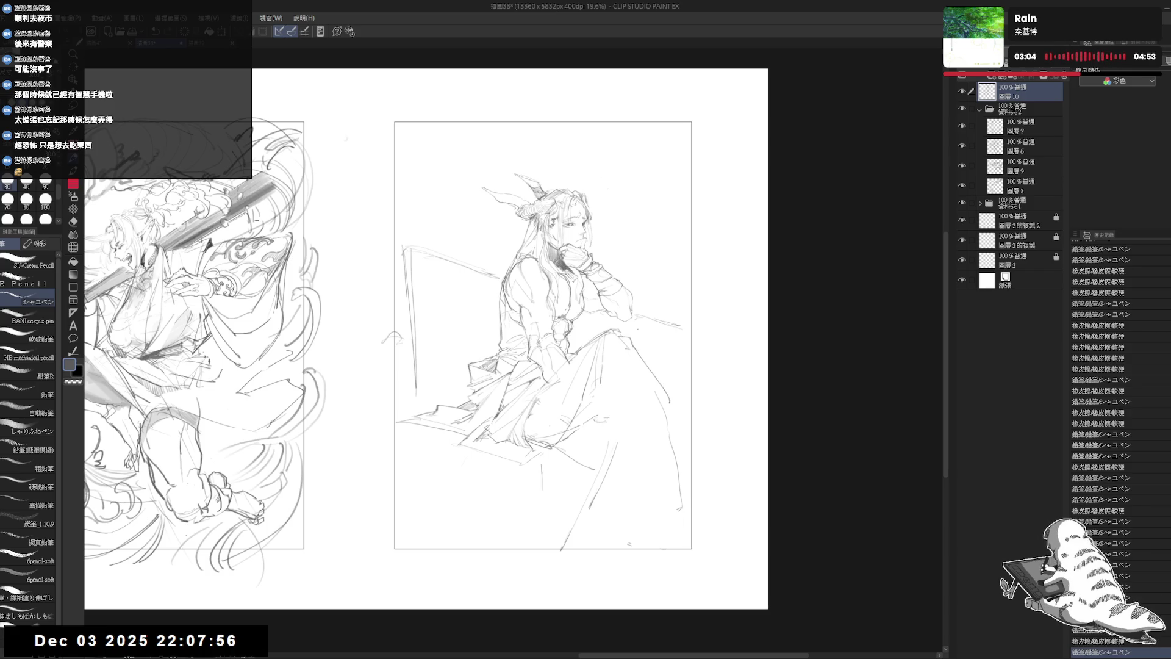
Mirror the canvas horizontally and back to check, then zoom in on the seated figure
key("h")
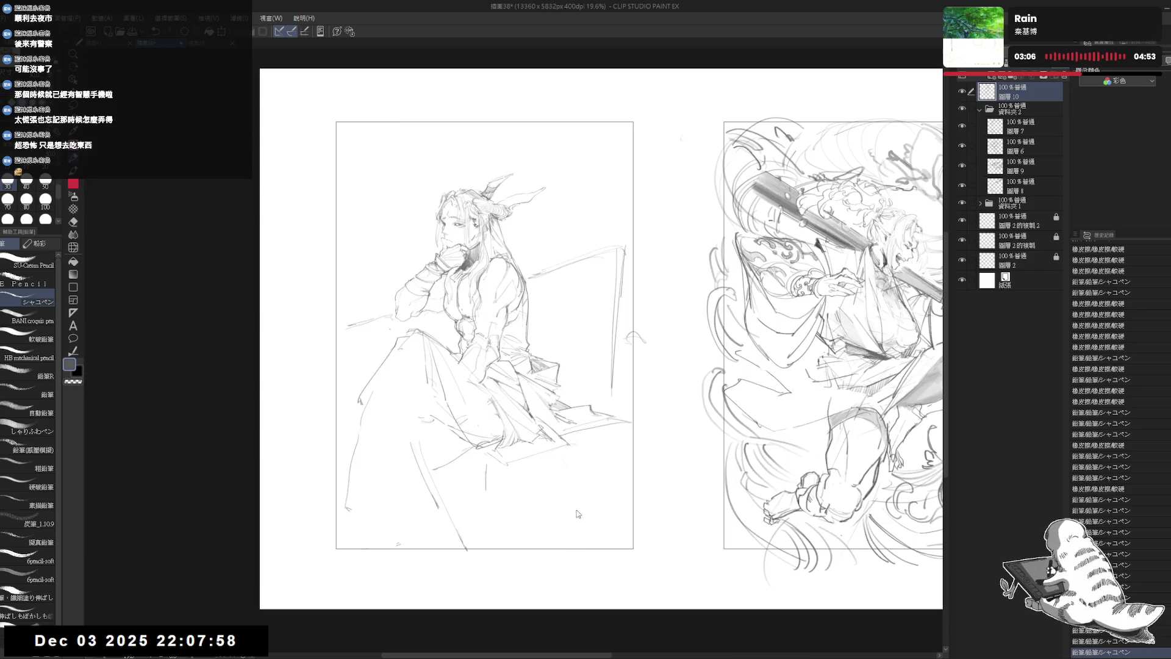
key("h")
left_click(656, 420)
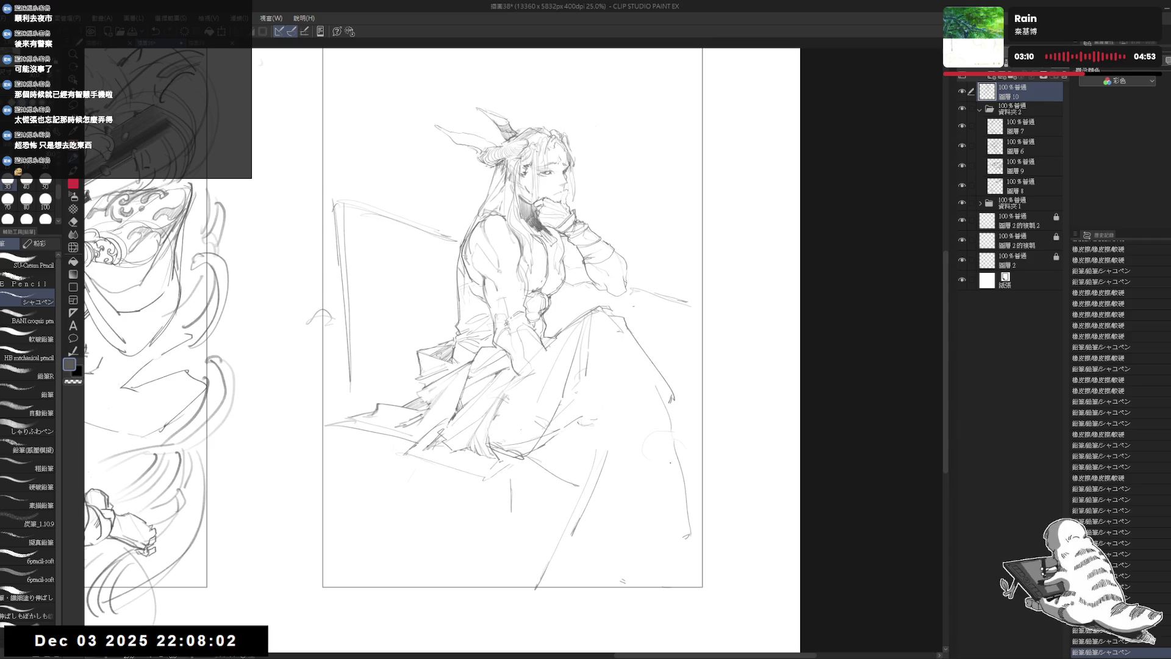
Sketch the outstretched foot's outline from its rounded start to the toe tip and underside
left_click_drag(670, 447, 687, 446)
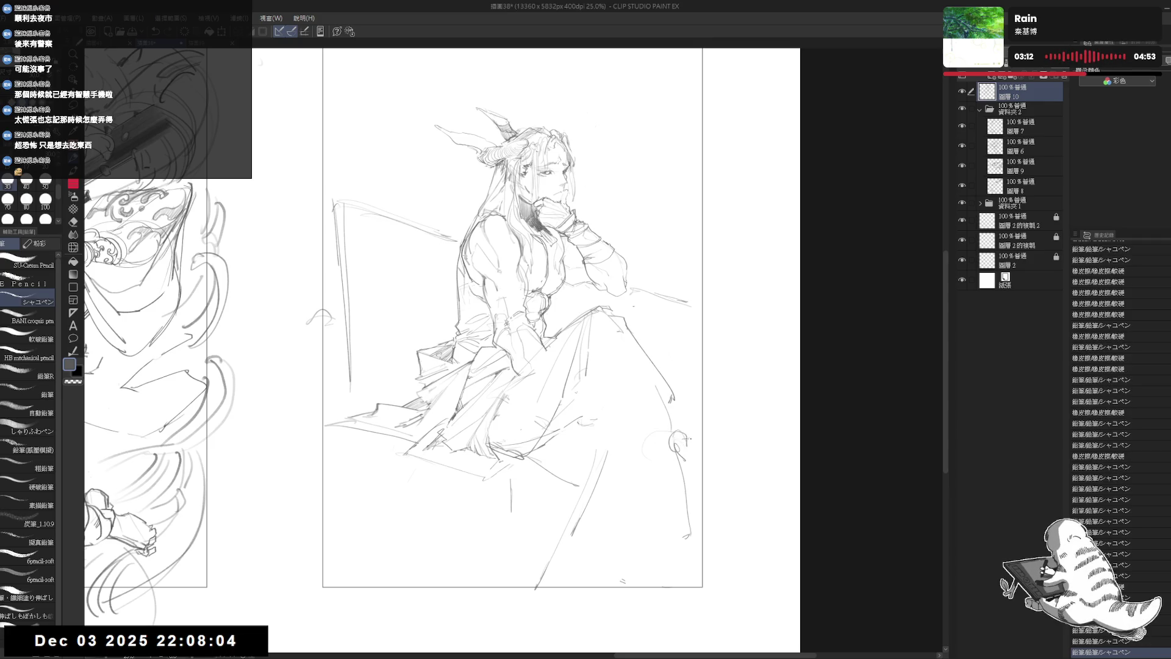
mouse_move(678, 435)
left_mouse_down()
mouse_move(755, 438)
mouse_move(744, 446)
left_mouse_up()
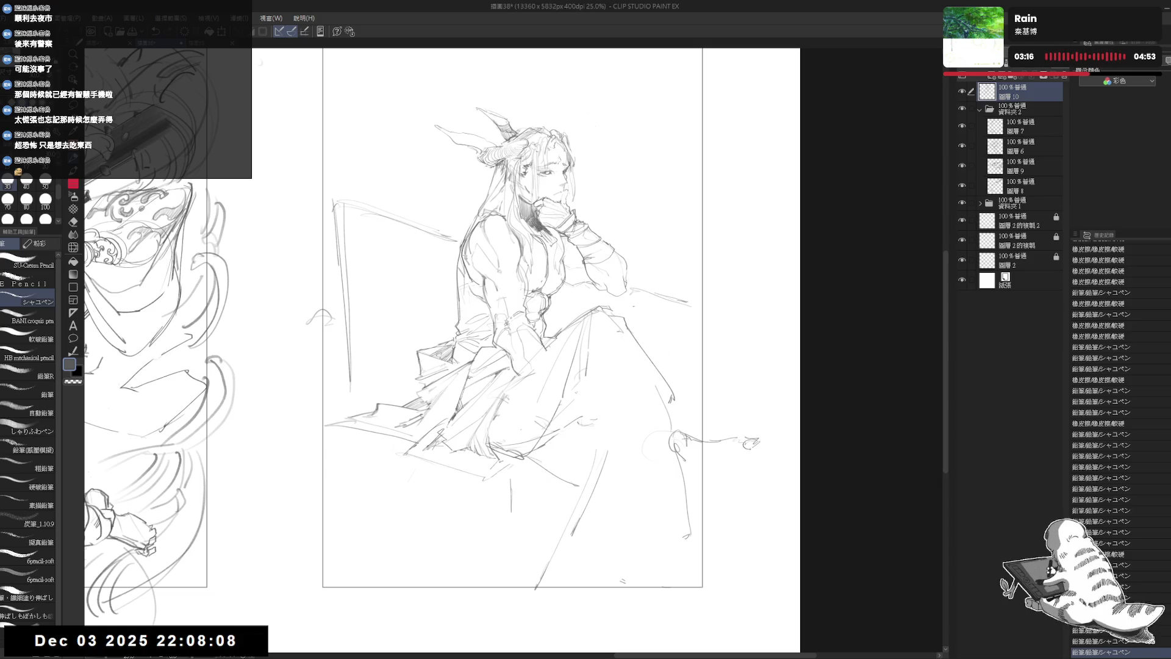
mouse_move(698, 479)
left_mouse_down()
mouse_move(747, 455)
mouse_move(678, 487)
mouse_move(688, 482)
left_mouse_up()
key("e")
key("p")
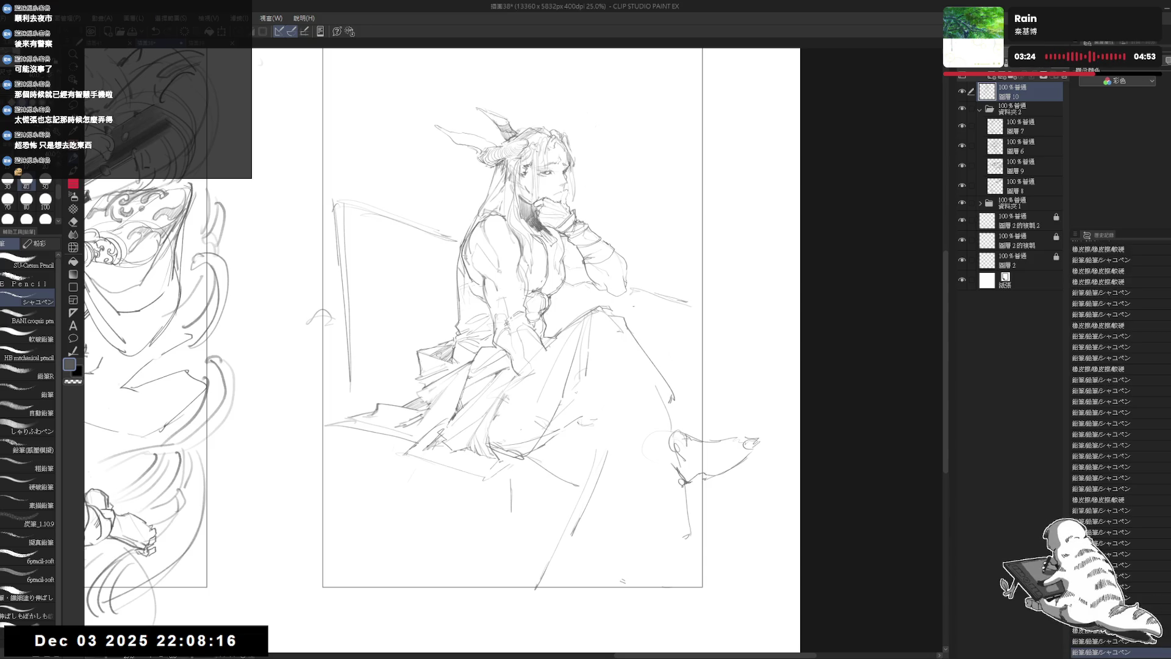
Redraw the toe at the foot's tip and erase the stray tip strokes
scroll(512, 317, "up", 2)
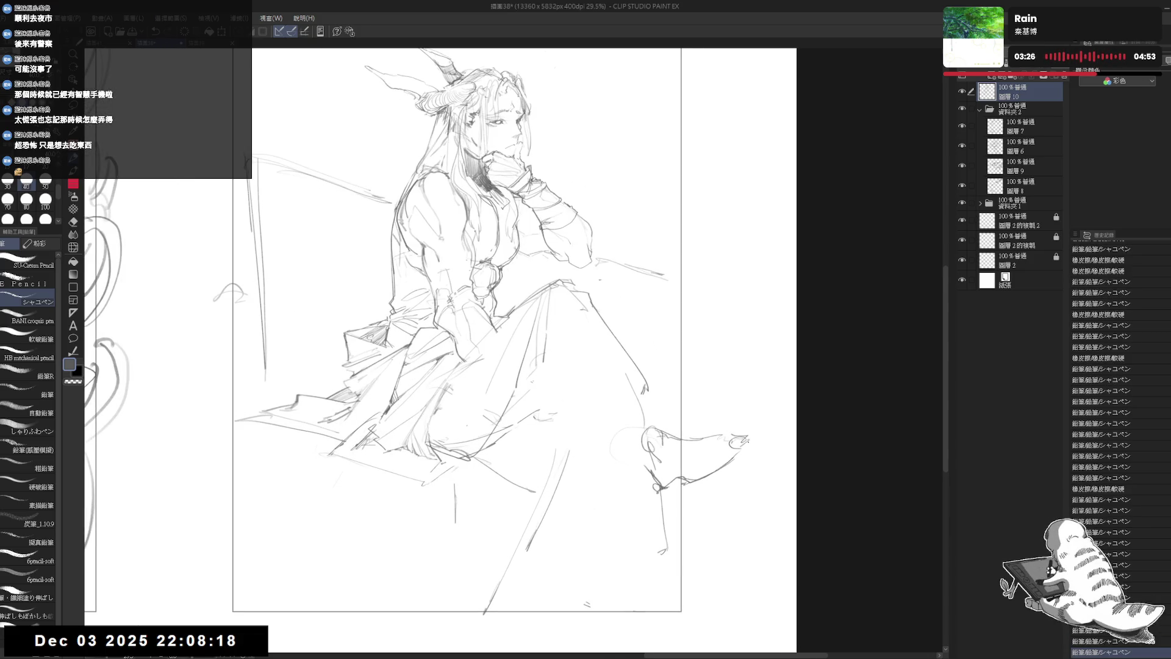
mouse_move(723, 459)
left_mouse_down()
mouse_move(749, 442)
mouse_move(730, 433)
mouse_move(749, 436)
left_mouse_up()
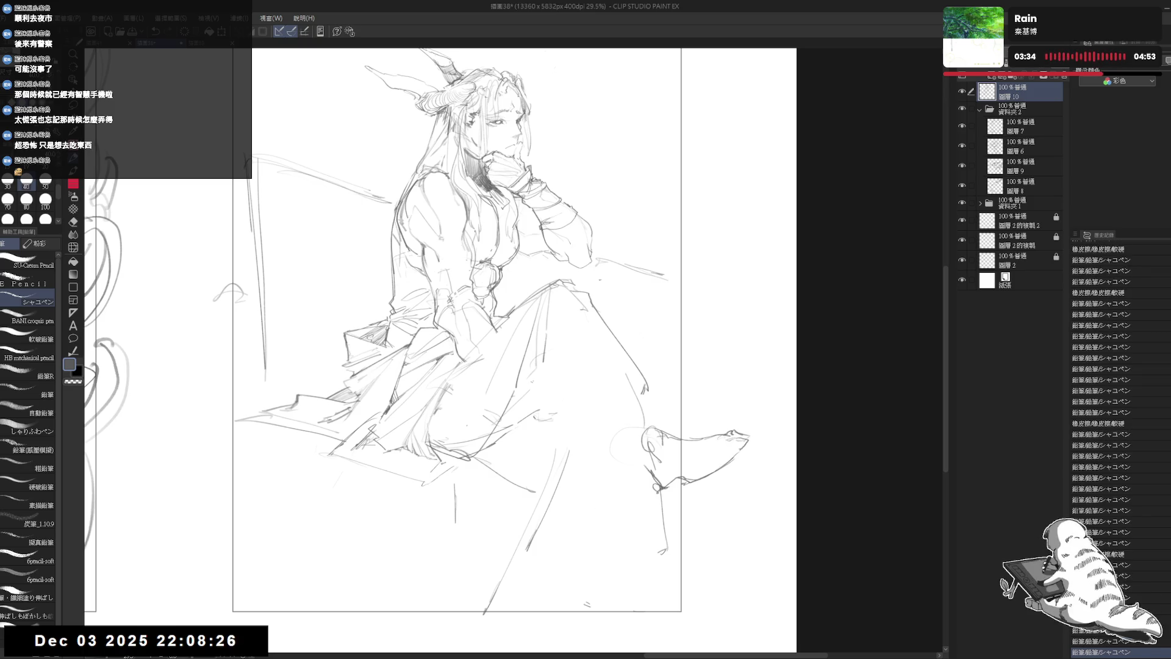
key("e")
left_click(699, 449)
key("p")
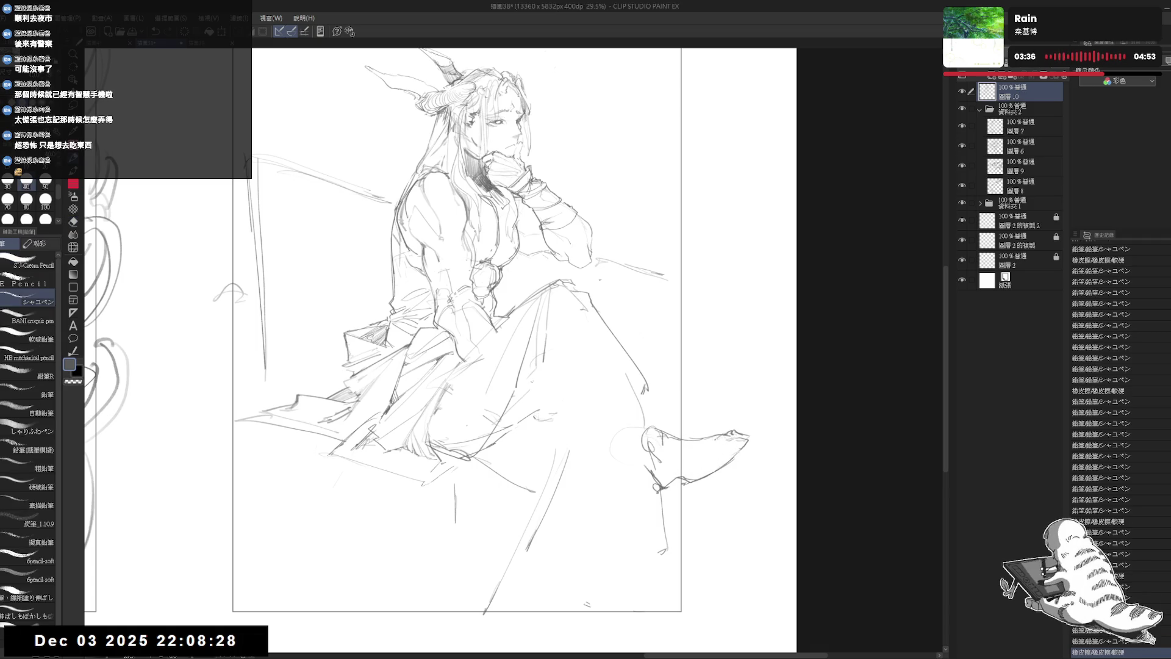
scroll(726, 430, "up", 1)
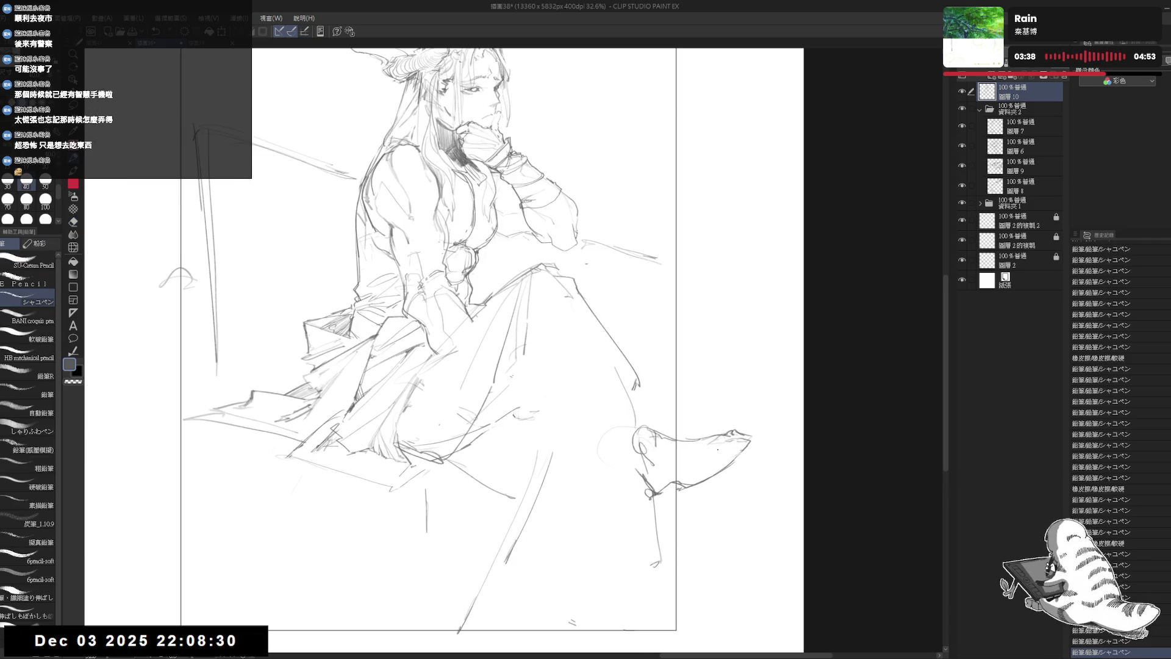
key("e")
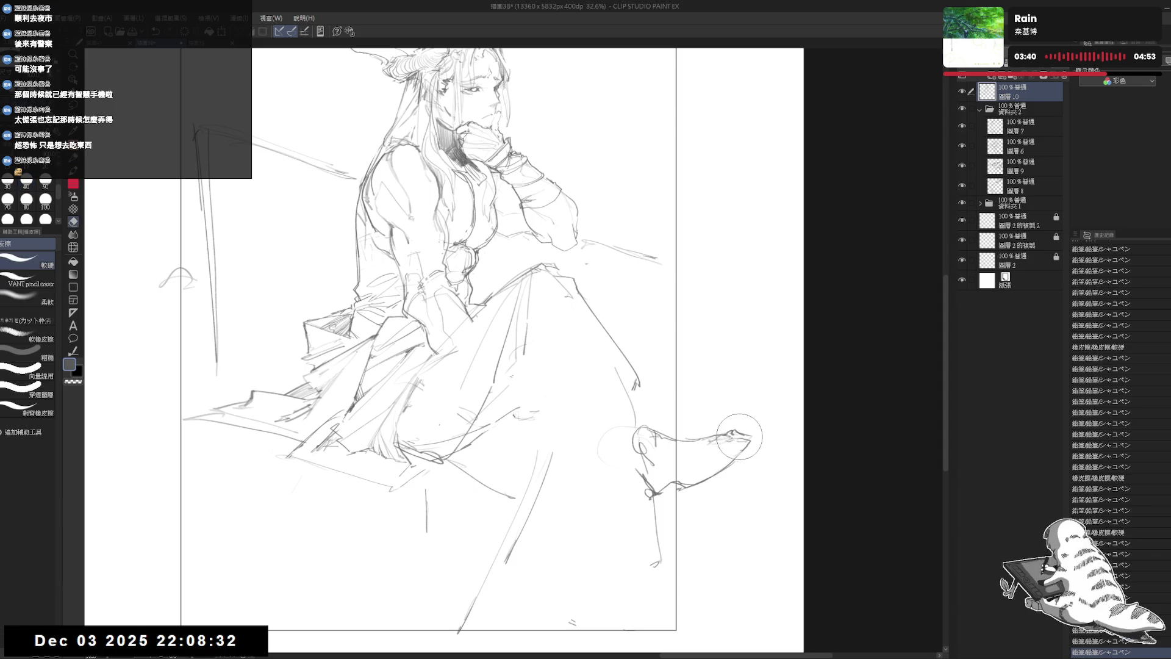
left_click_drag(756, 434, 723, 432)
key("p")
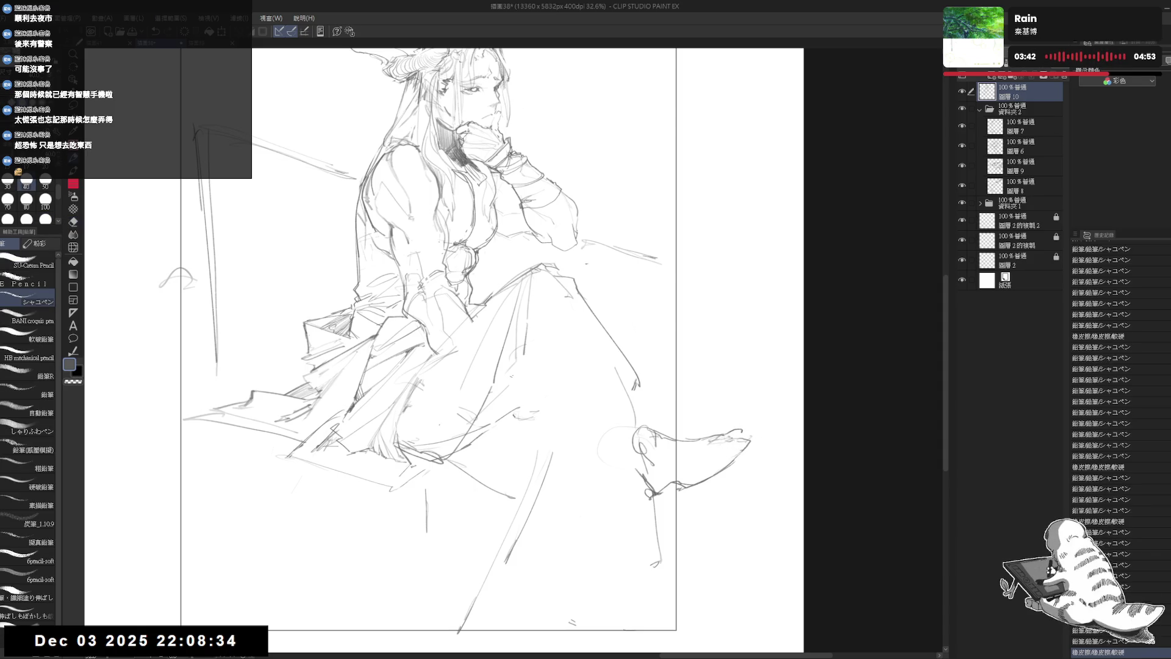
key("e")
left_click_drag(755, 435, 744, 436)
key("p")
Add the sole line and small strokes under the foot, redrawing the sole and toe
mouse_move(732, 437)
left_mouse_down()
mouse_move(744, 441)
mouse_move(681, 517)
mouse_move(662, 499)
left_mouse_up()
left_click_drag(721, 477, 677, 516)
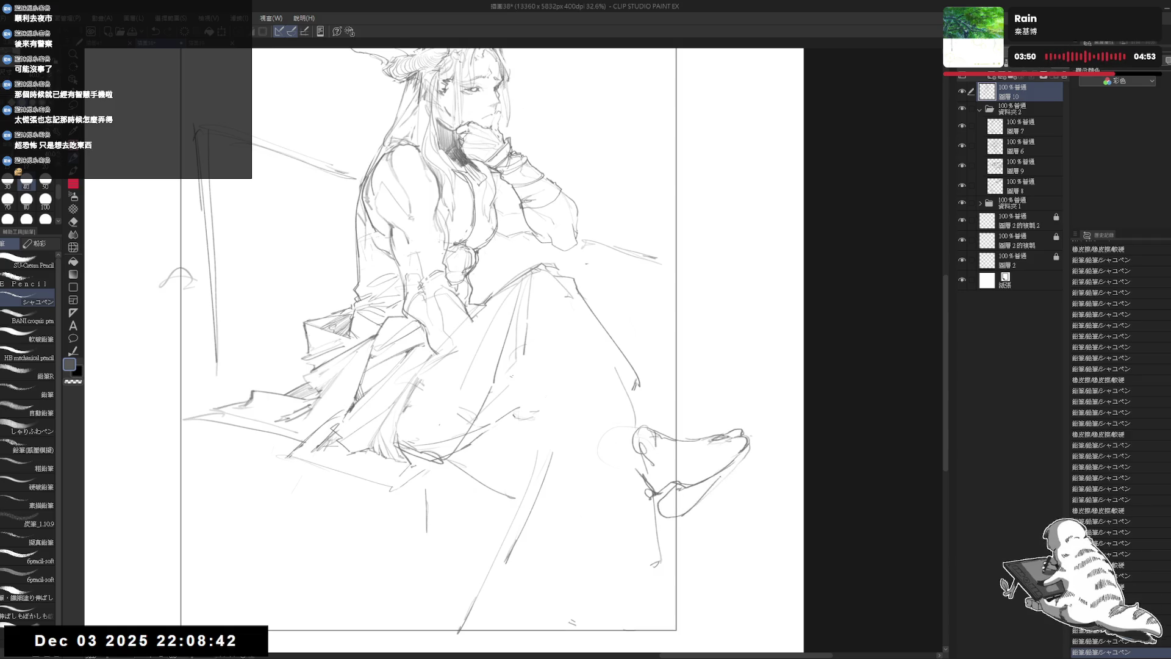
mouse_move(749, 447)
left_mouse_down()
mouse_move(698, 501)
mouse_move(662, 512)
mouse_move(656, 495)
mouse_move(699, 496)
left_mouse_up()
key("e")
key("p")
left_click_drag(739, 436, 720, 444)
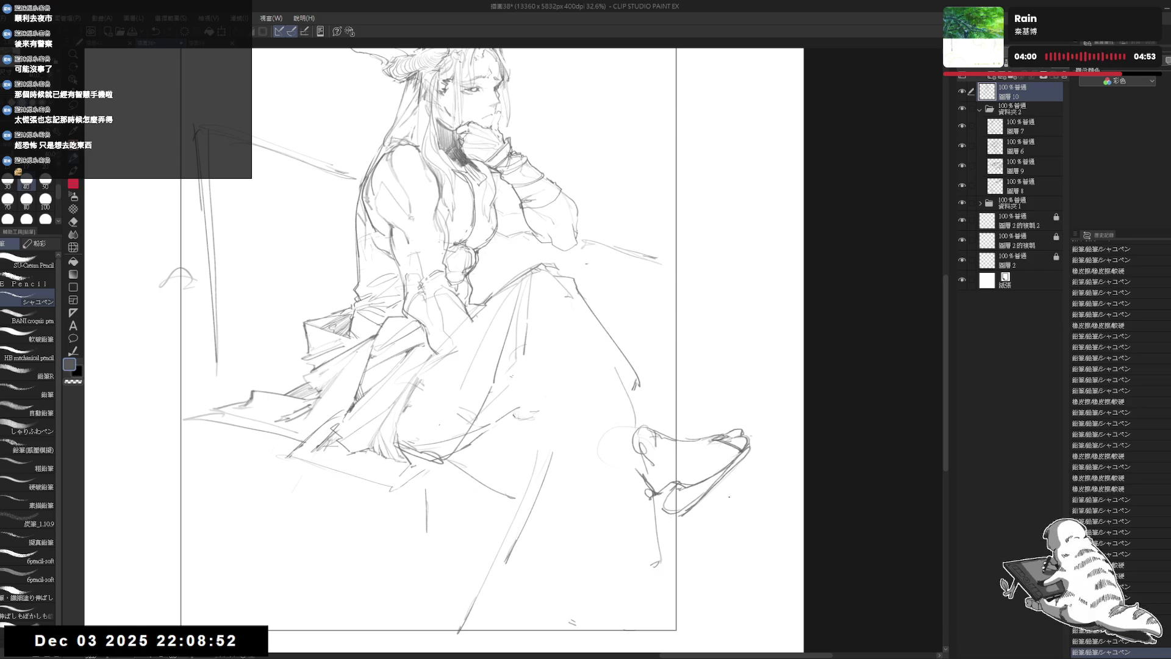
Mirror and tilt the canvas view to check the foot, then return it upright, zoomed out
key("h")
key("h")
mouse_move(704, 463)
left_mouse_down()
mouse_move(694, 454)
mouse_move(686, 470)
mouse_move(698, 469)
left_mouse_up()
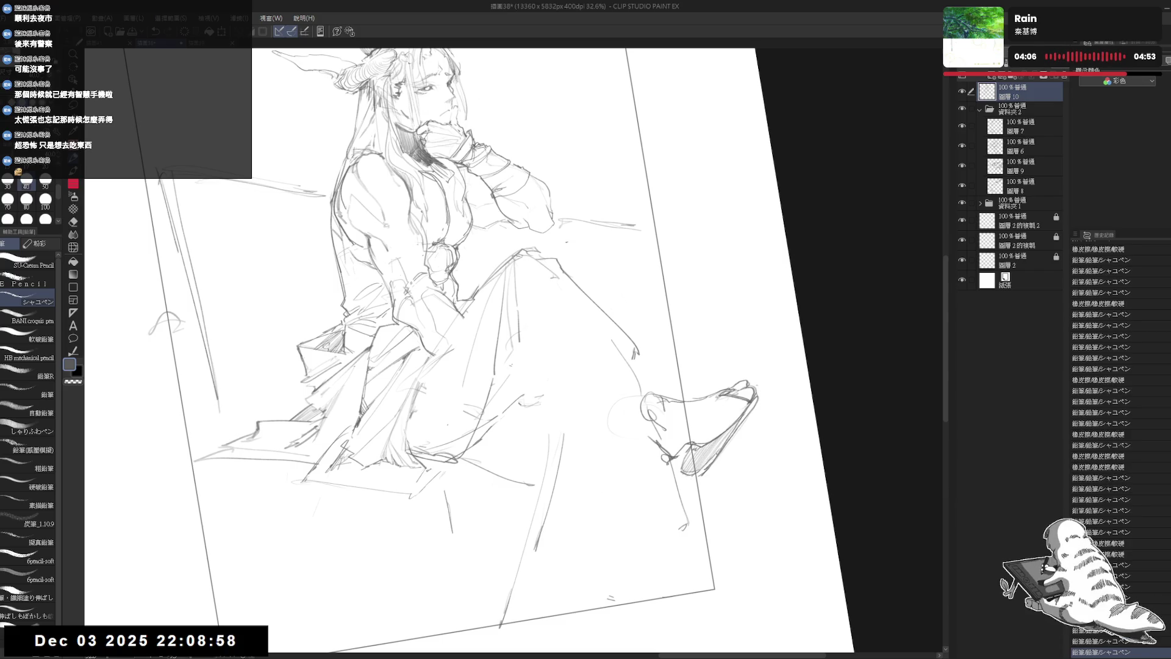
mouse_move(638, 413)
left_mouse_down()
mouse_move(784, 347)
mouse_move(740, 357)
left_mouse_up()
Sketch several curved fold lines down the skirt and fix part of one
scroll(731, 355, "down", 1)
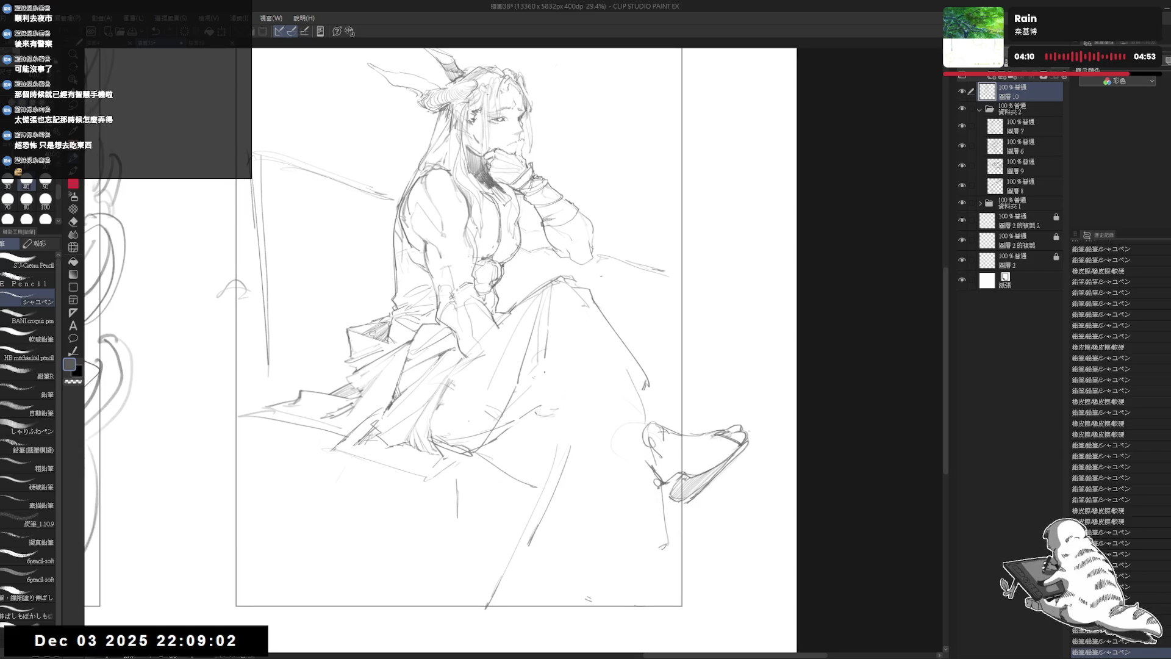
left_click_drag(556, 307, 524, 412)
mouse_move(559, 311)
left_mouse_down()
mouse_move(543, 414)
mouse_move(578, 514)
left_mouse_up()
left_click_drag(610, 366, 608, 366)
left_click_drag(565, 302, 628, 409)
key("e")
key("p")
left_click_drag(595, 311, 653, 415)
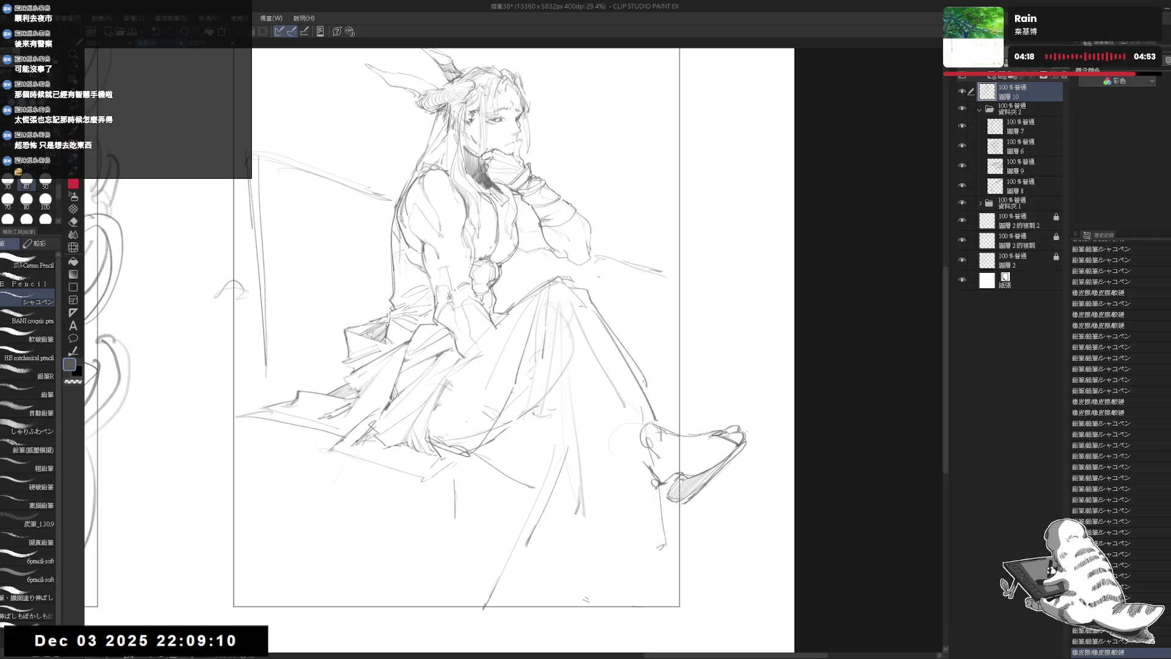
left_click_drag(182, 122, 208, 153)
Erase and redraw the skirt line, clearing lower-leg lines and strokes near the skirt edge
key("e")
mouse_move(610, 360)
left_mouse_down()
mouse_move(622, 421)
mouse_move(634, 427)
left_mouse_up()
key("p")
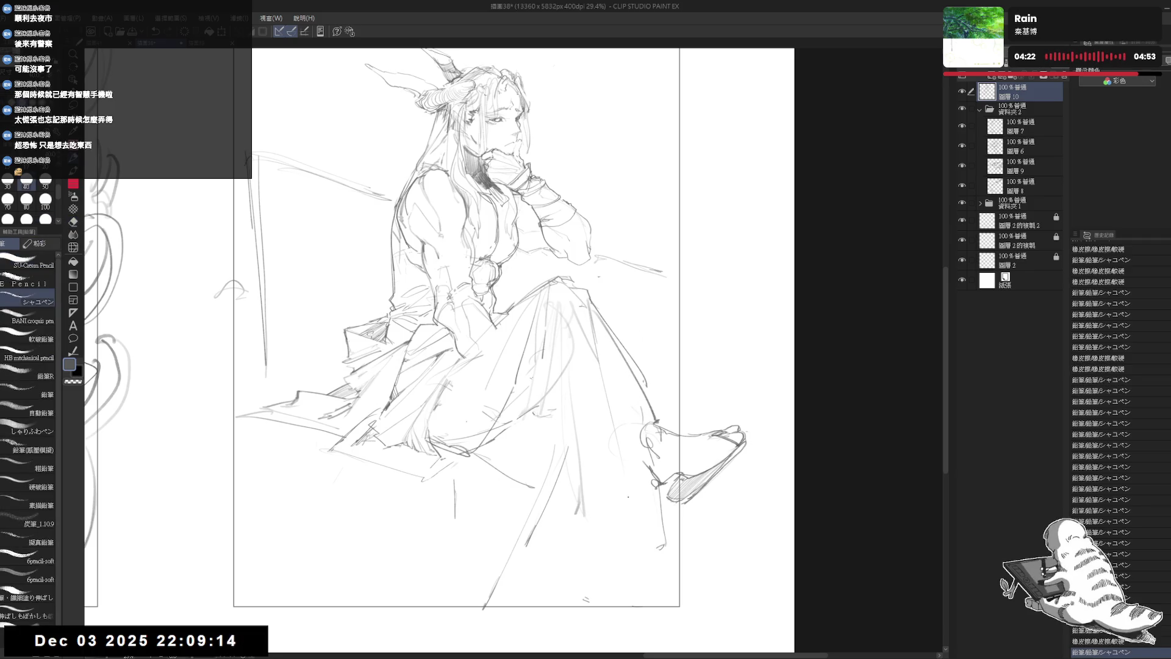
left_click_drag(613, 341, 601, 387)
key("e")
left_click_drag(631, 439, 663, 476)
key("p")
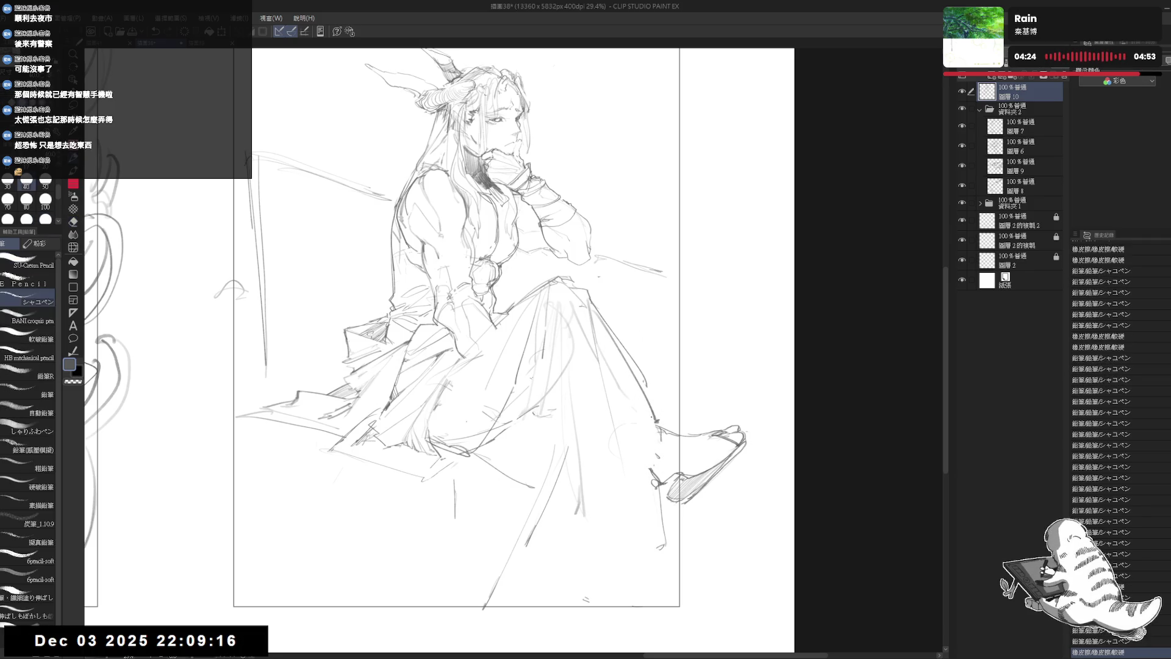
left_click_drag(657, 420, 659, 438)
left_click_drag(634, 396, 652, 431)
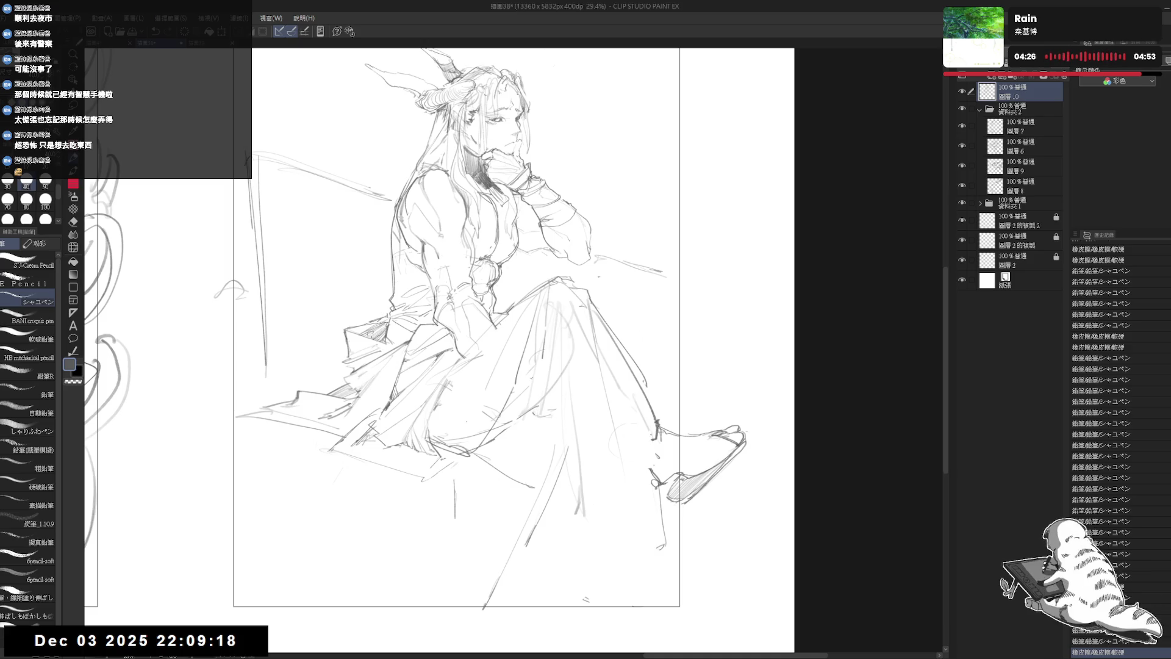
key("e")
left_click_drag(617, 378, 668, 457)
key("p")
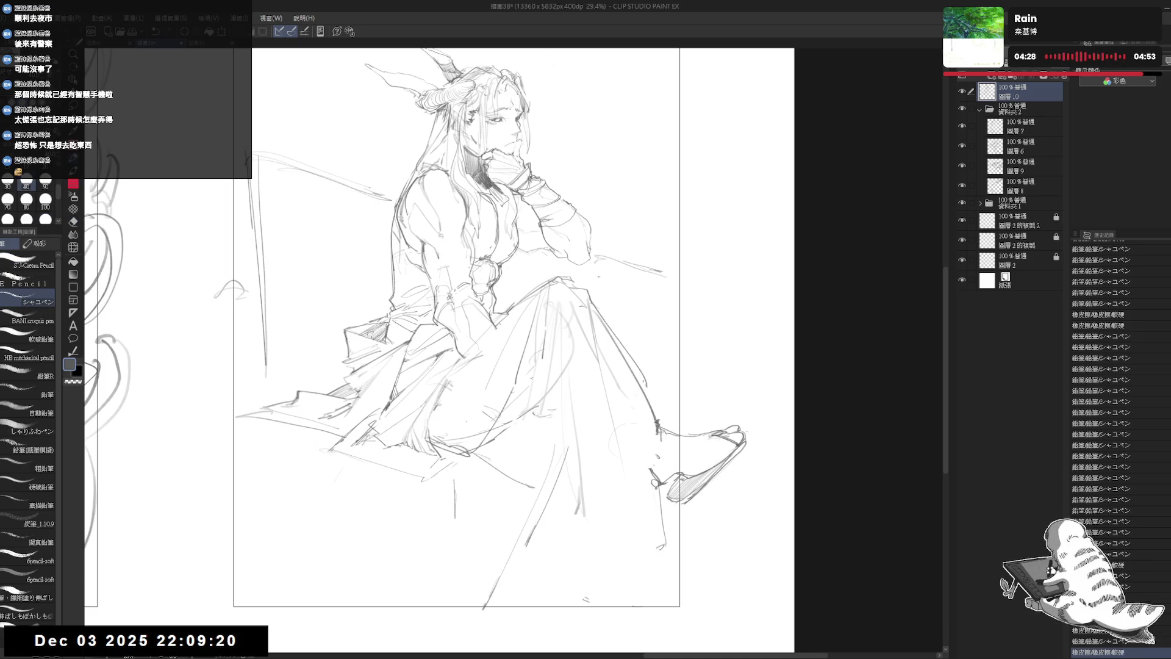
Tap small pencil marks on the lower skirt and clean up the lines around the ankle
left_click(641, 610)
left_click(641, 610)
left_click(641, 610)
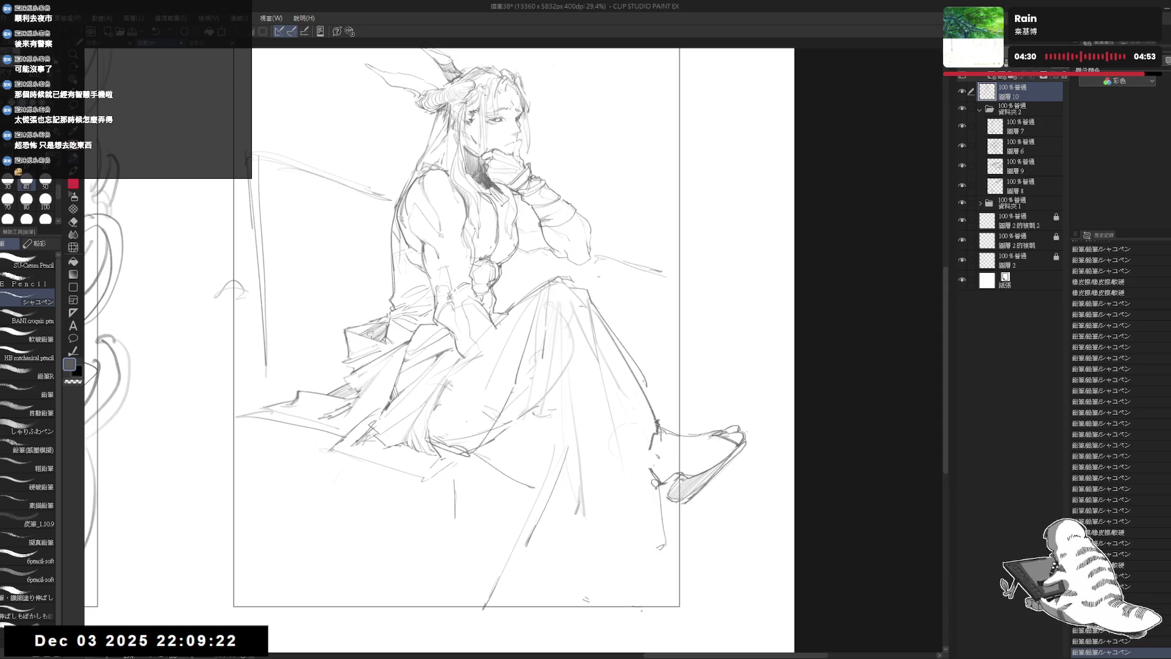
key("e")
mouse_move(646, 415)
left_mouse_down()
mouse_move(658, 430)
mouse_move(652, 441)
left_mouse_up()
key("p")
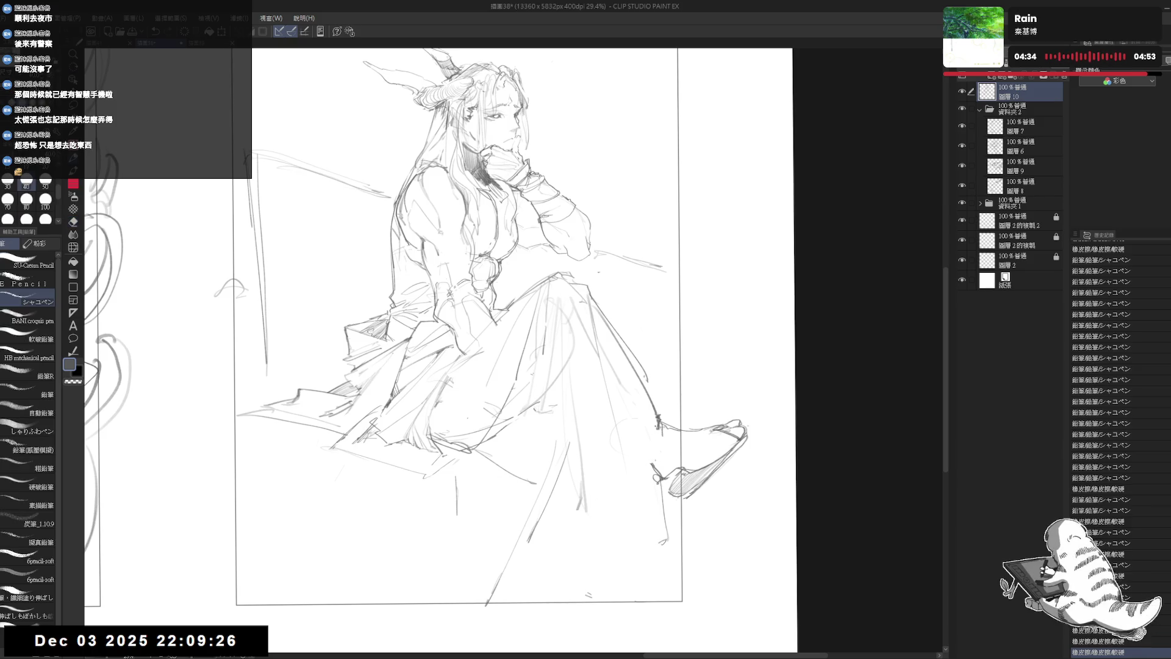
left_click(640, 411)
mouse_move(637, 408)
left_mouse_down()
mouse_move(654, 452)
mouse_move(636, 398)
left_mouse_up()
key("ctrl+z")
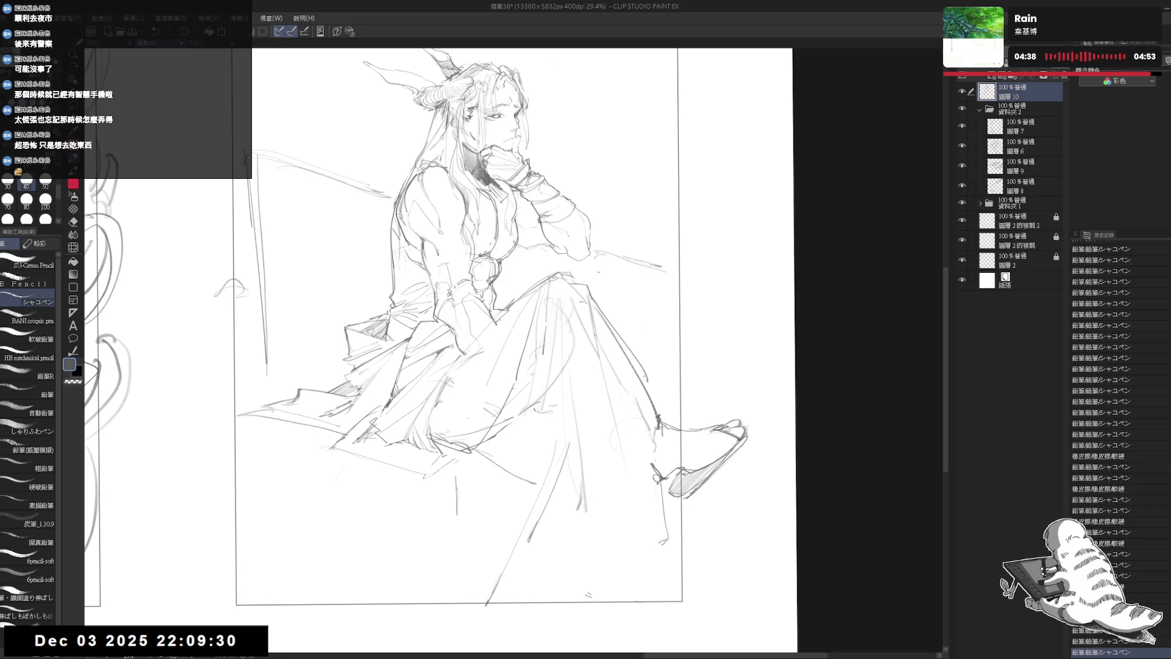
mouse_move(599, 345)
left_mouse_down()
mouse_move(636, 513)
mouse_move(629, 563)
left_mouse_up()
Draw long lines along the lower leg and a long fold line down the skirt
left_click_drag(607, 418, 583, 567)
left_click_drag(613, 452, 613, 575)
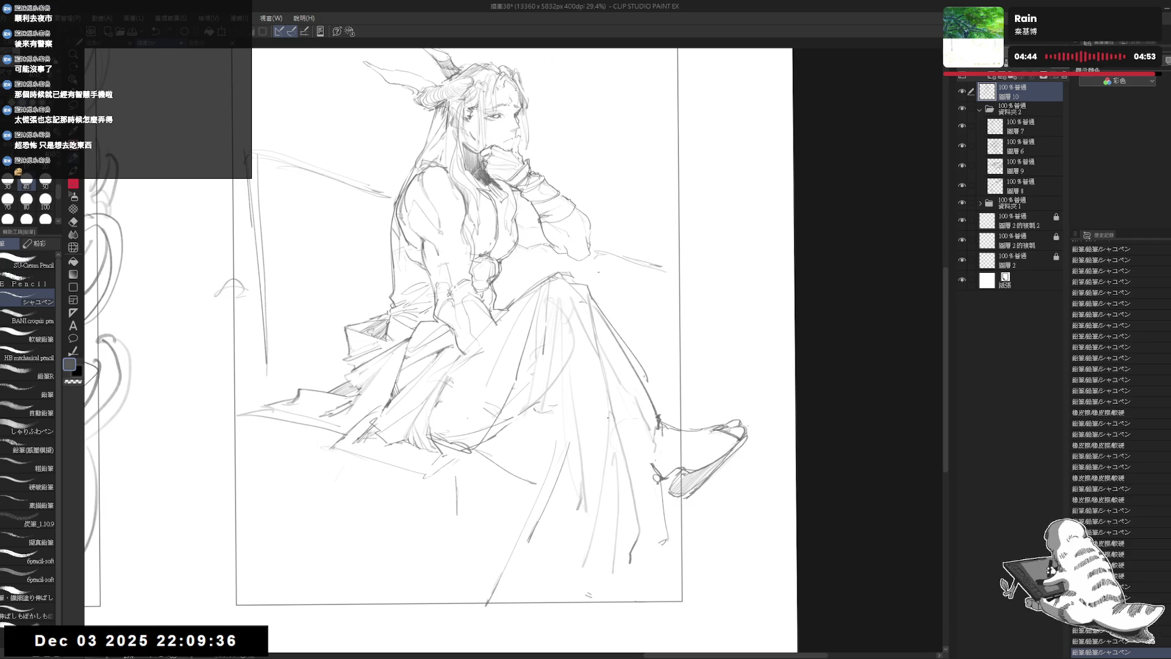
left_click_drag(604, 419, 541, 587)
mouse_move(655, 480)
left_mouse_down()
mouse_move(651, 556)
mouse_move(628, 572)
mouse_move(536, 570)
mouse_move(530, 582)
mouse_move(518, 556)
left_mouse_up()
key("e")
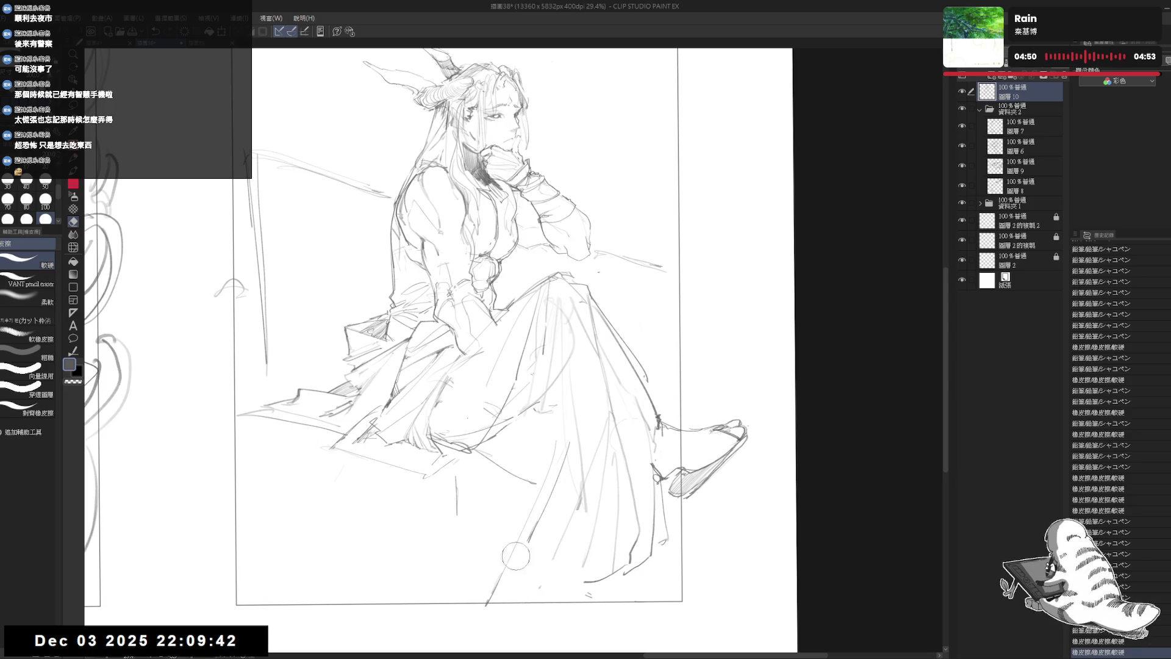
key("p")
left_click_drag(492, 462, 507, 466)
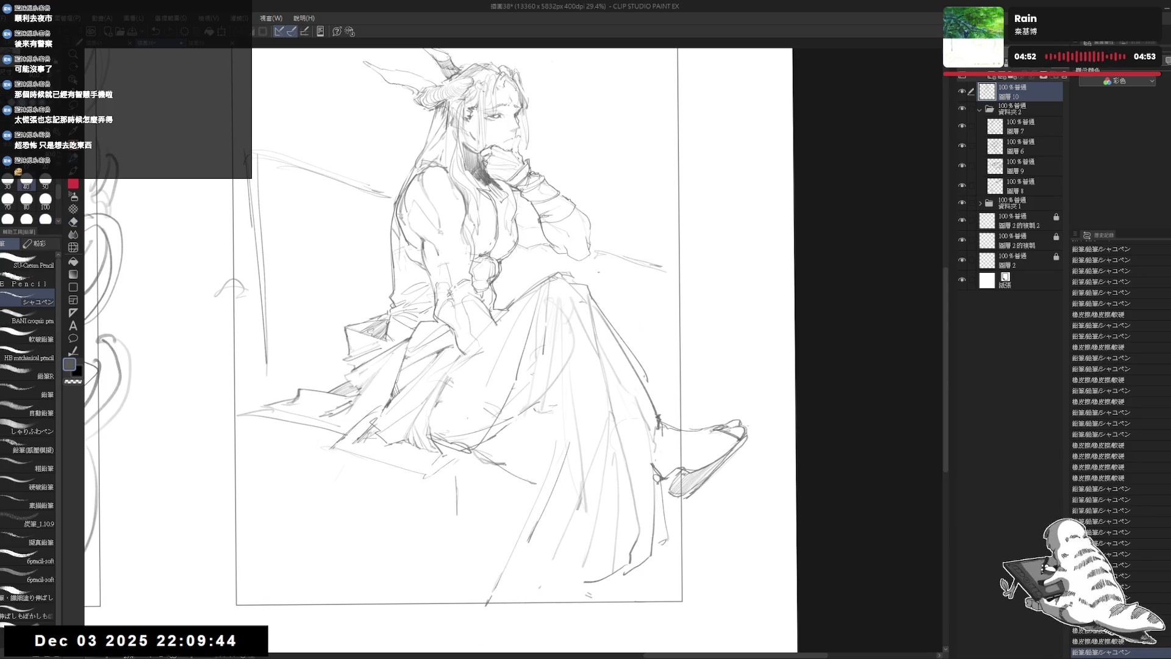
Erase stray lines and small spots on the skirt, then add a short stroke
key("e")
left_click_drag(554, 421, 574, 530)
key("p")
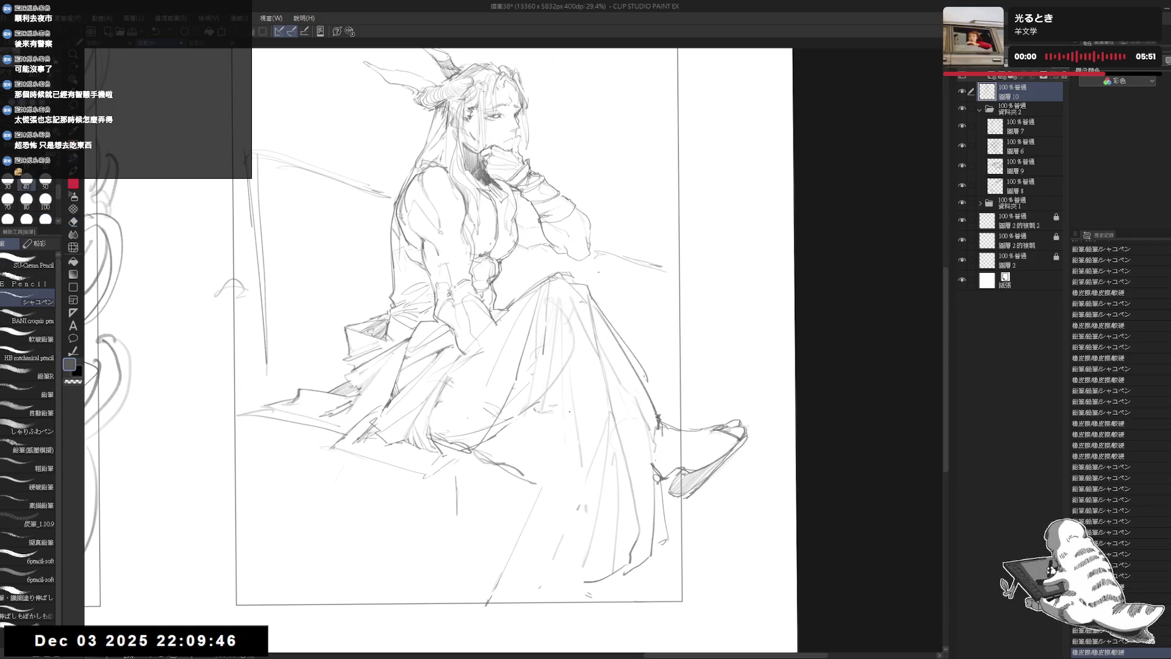
key("e")
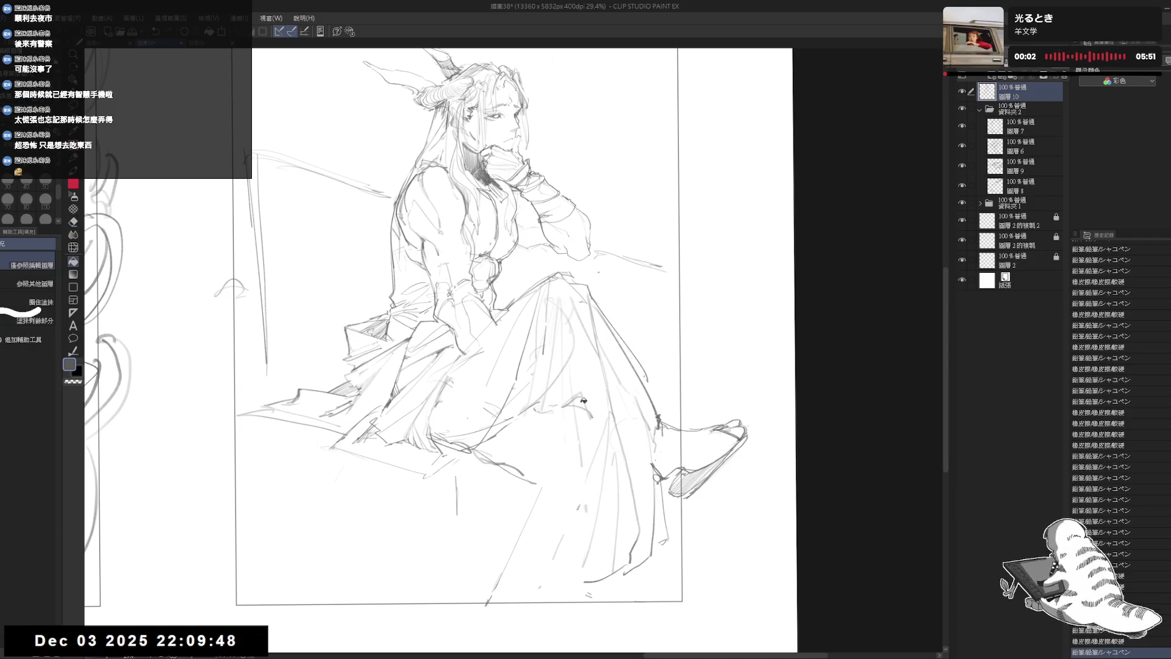
left_click(579, 400)
left_click(578, 400)
left_click_drag(582, 394, 576, 451)
key("p")
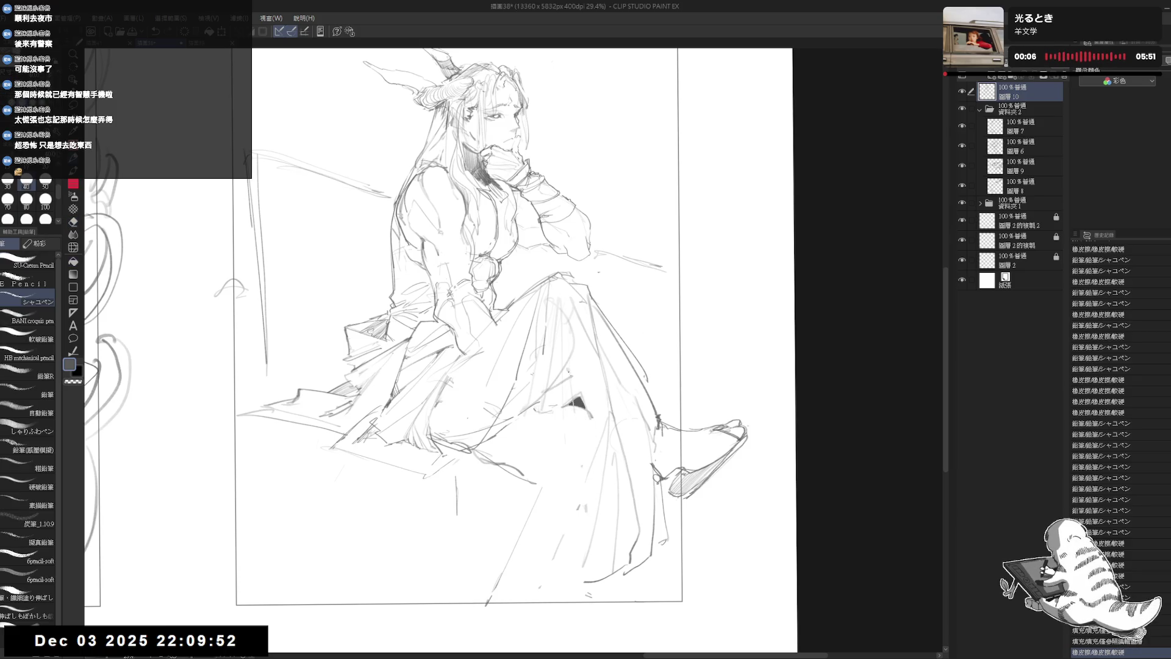
mouse_move(570, 374)
left_mouse_down()
mouse_move(593, 366)
mouse_move(580, 389)
left_mouse_up()
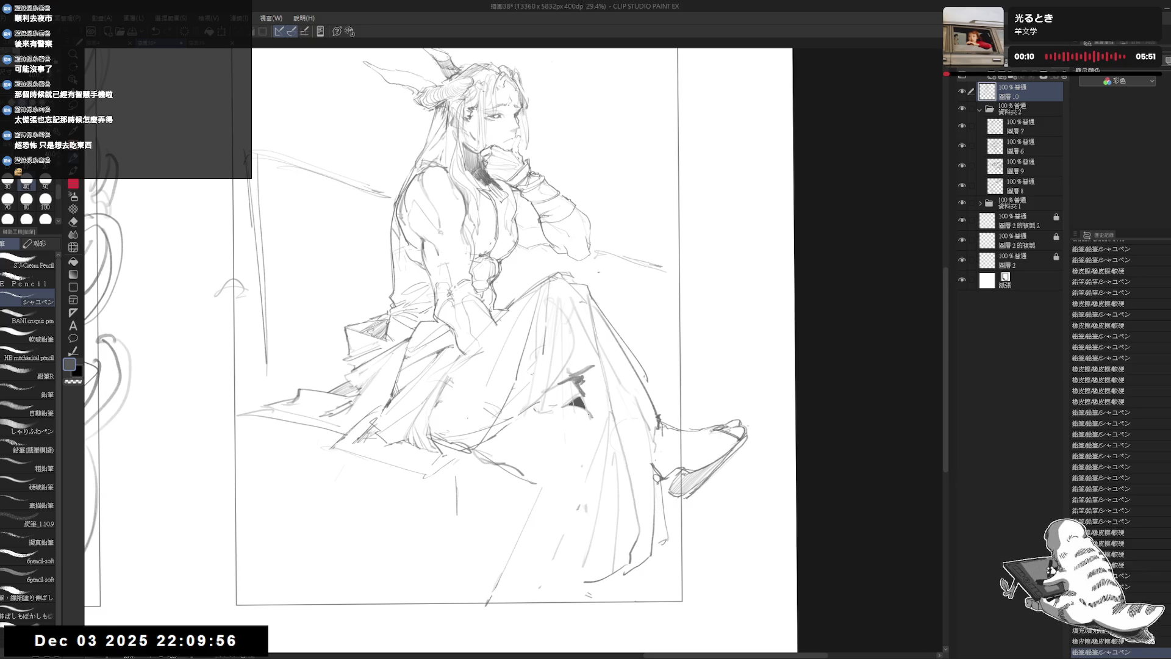
Erase the remaining stray lines and small marks on the skirt
key("e")
left_click_drag(580, 478, 569, 406)
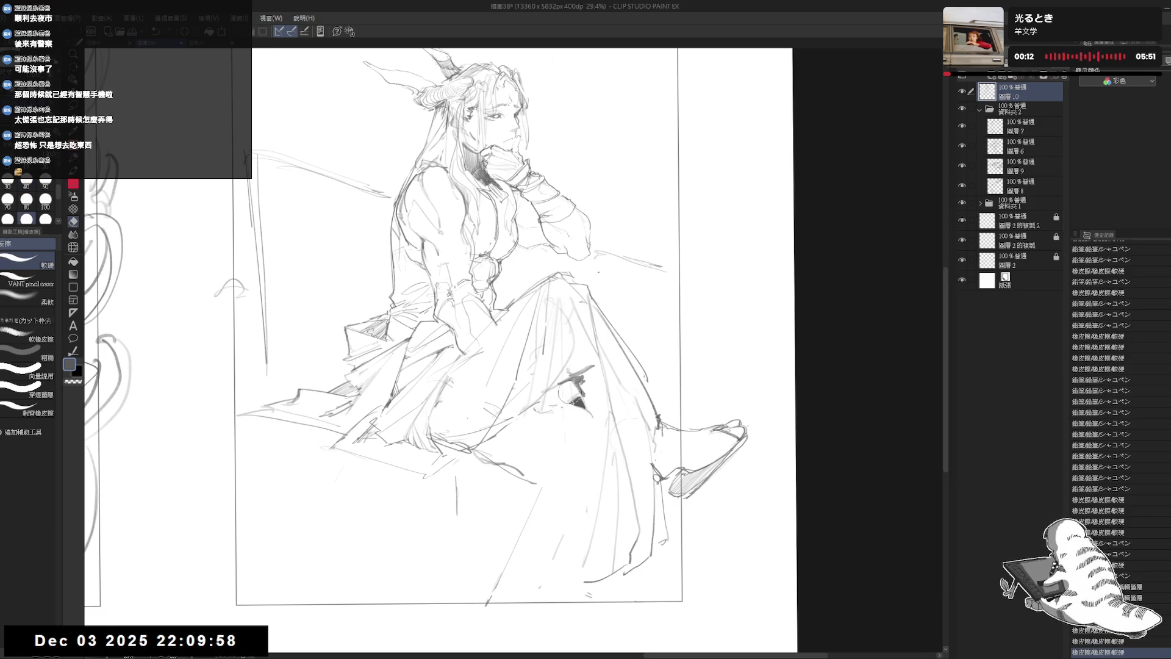
key("p")
key("e")
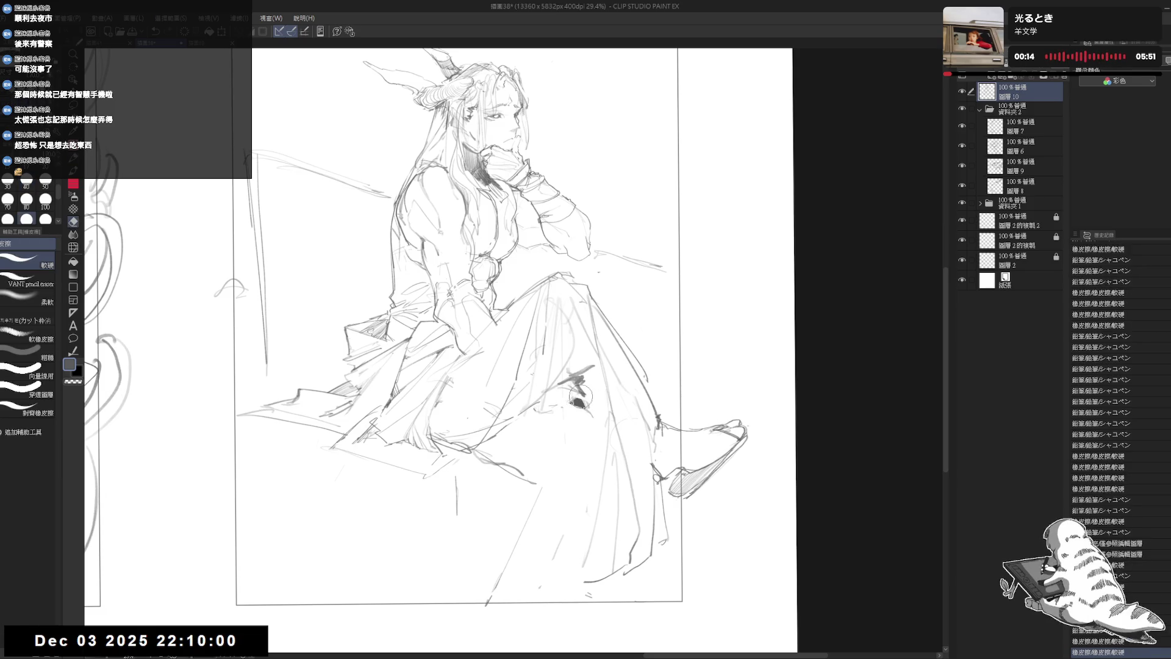
mouse_move(558, 409)
left_mouse_down()
mouse_move(604, 437)
mouse_move(605, 491)
left_mouse_up()
key("p")
key("e")
key("p")
key("e")
Draw vertical fold lines down the skirt, extending them toward the hem
left_click_drag(596, 536, 596, 500)
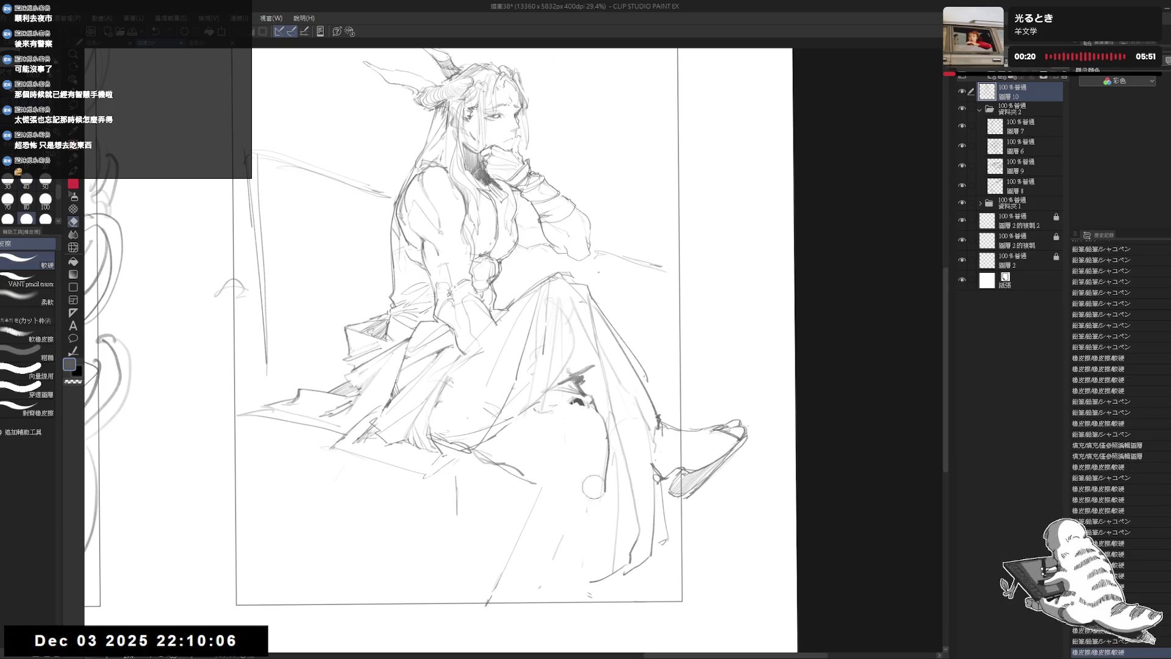
left_click_drag(584, 616, 575, 465)
key("p")
left_click_drag(602, 428, 604, 557)
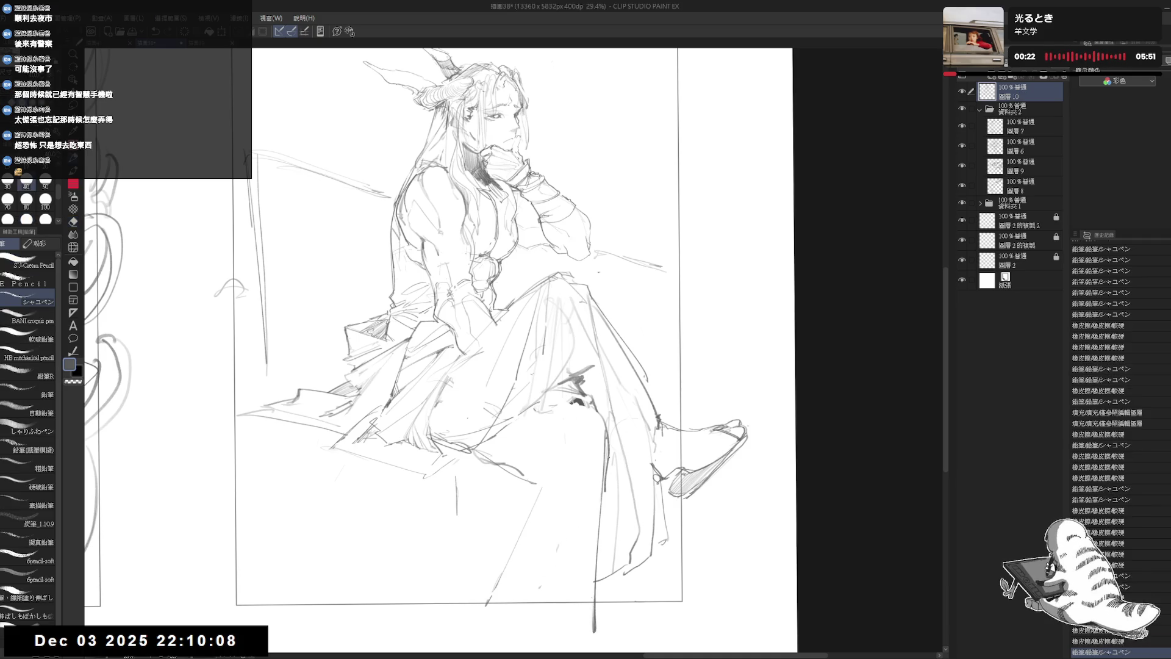
key("ctrl+z")
left_click_drag(605, 422, 605, 474)
left_click_drag(607, 480, 607, 608)
left_click_drag(602, 460, 602, 595)
Add short fold strokes on the skirt, then reset the canvas view upright
key("e")
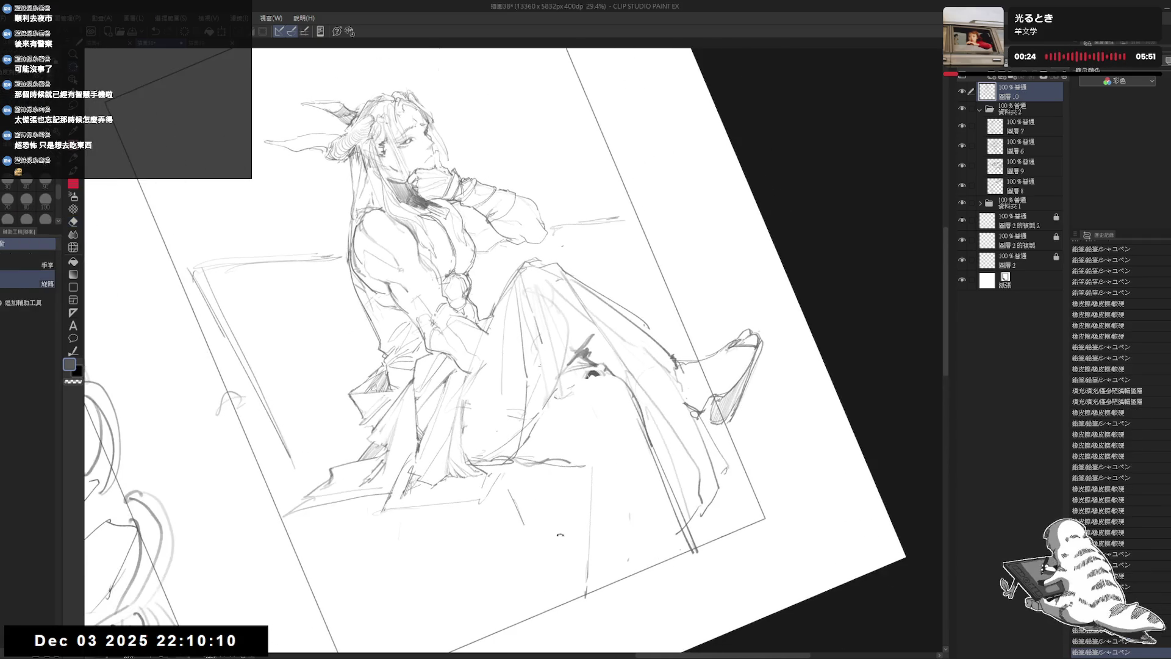
key("p")
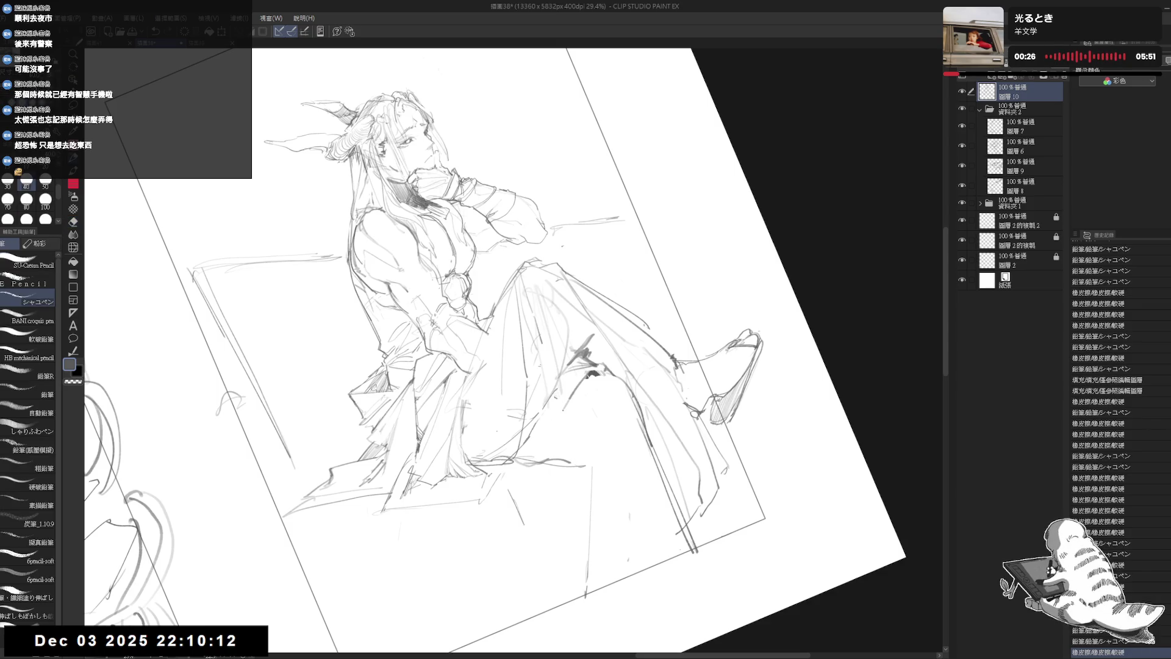
left_click_drag(552, 444, 553, 459)
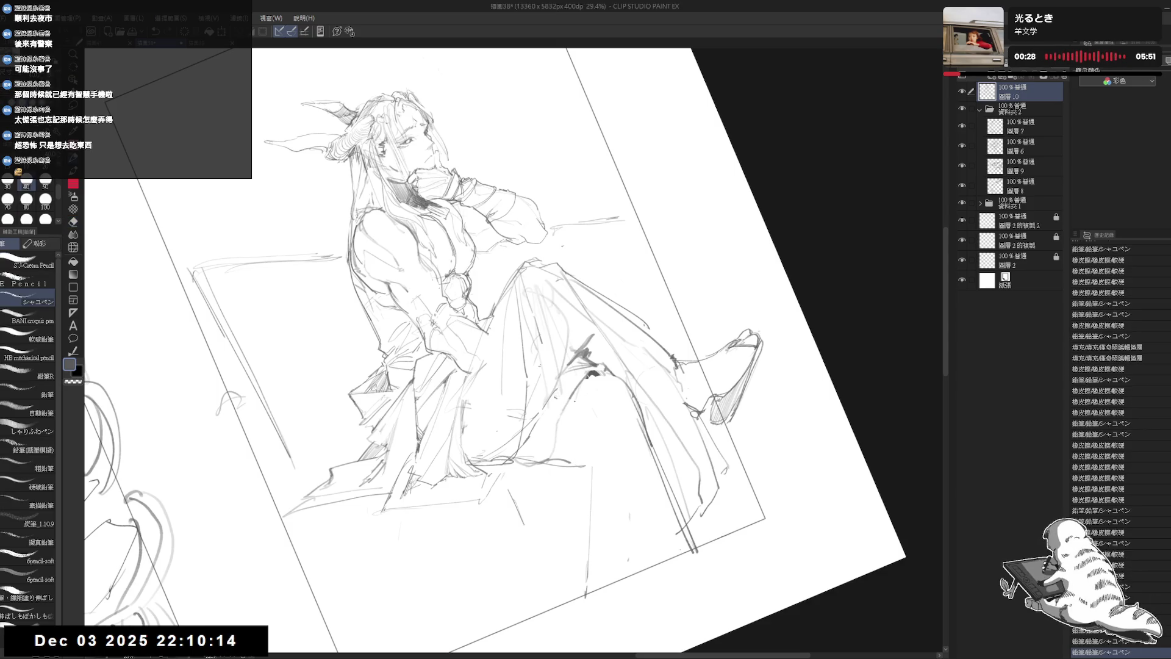
left_click_drag(573, 402, 572, 444)
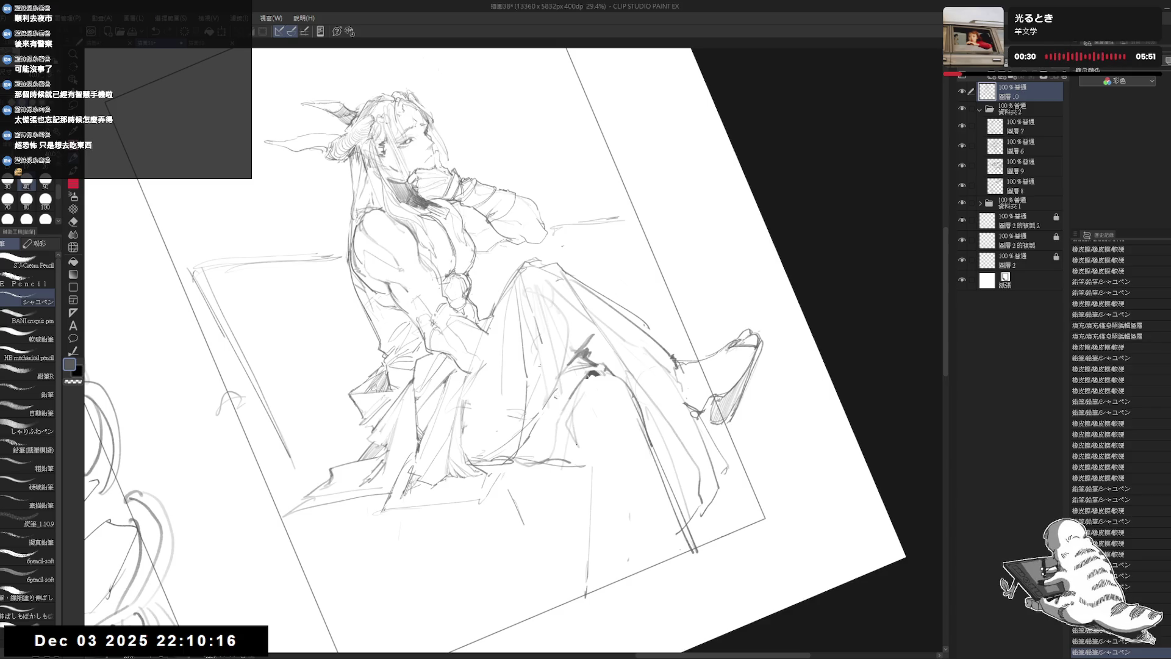
mouse_move(587, 393)
left_mouse_down()
mouse_move(583, 446)
mouse_move(579, 420)
mouse_move(542, 474)
mouse_move(529, 461)
mouse_move(528, 410)
mouse_move(517, 430)
left_mouse_up()
key("ctrl+0")
Mirror the view to check proportions, add short marks near the knee, and straighten the view
key("h")
key("e")
key("p")
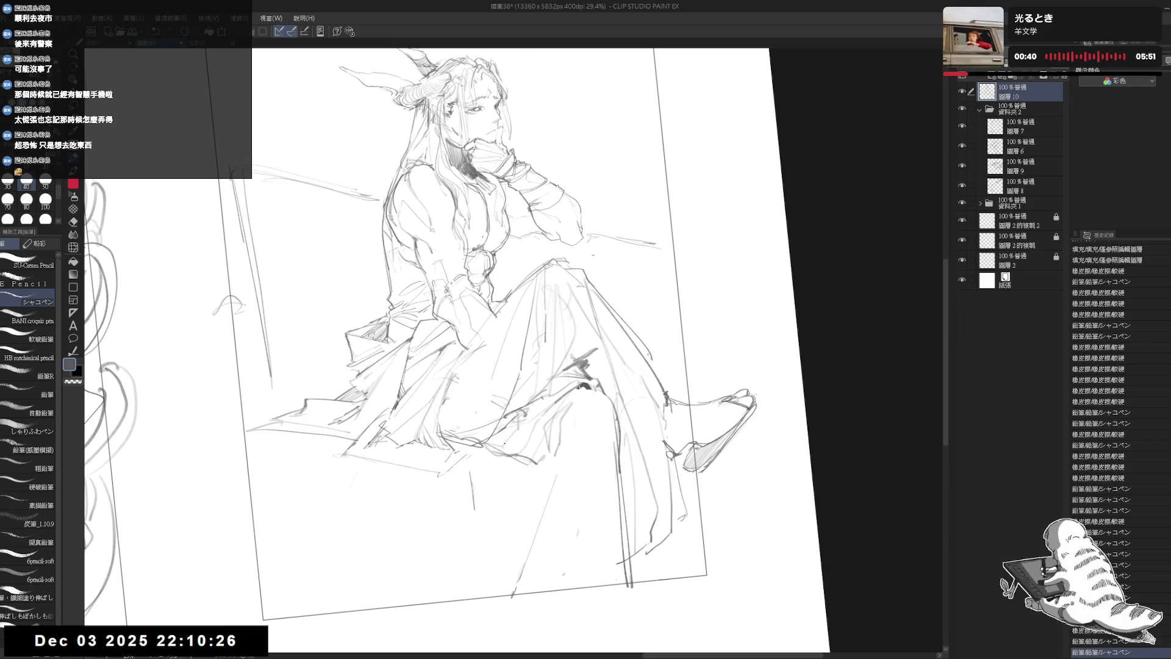
left_click_drag(572, 400, 583, 387)
key("ctrl+@")
Add two more small pencil strokes on the skirt
scroll(577, 393, "down", 2)
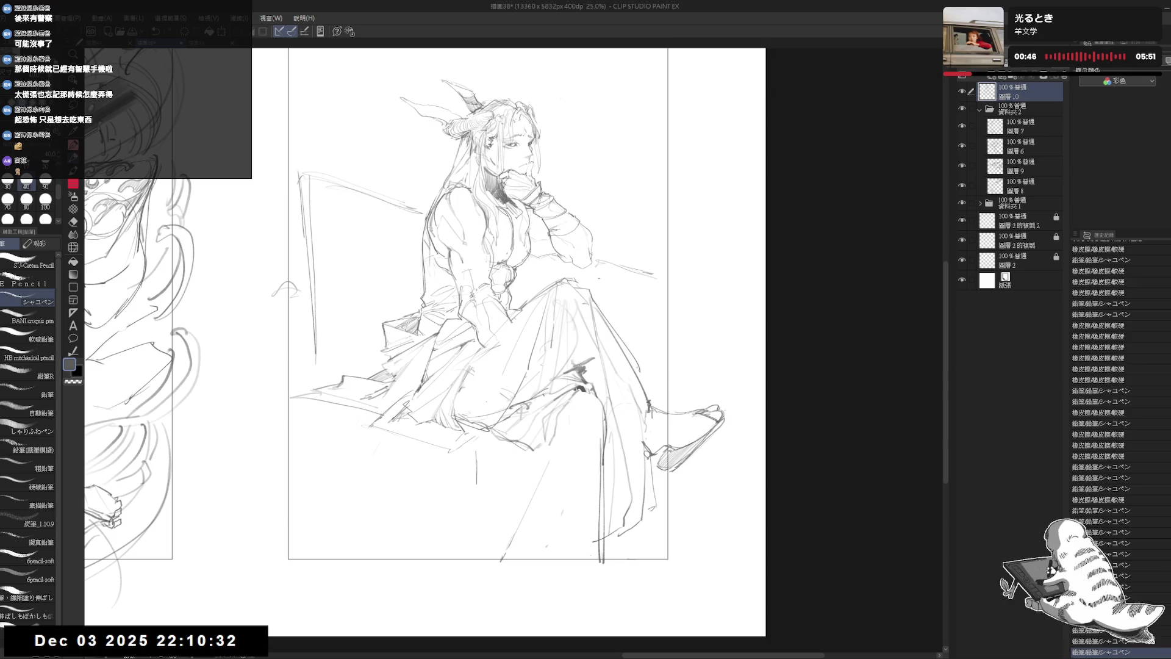
scroll(575, 369, "up", 1)
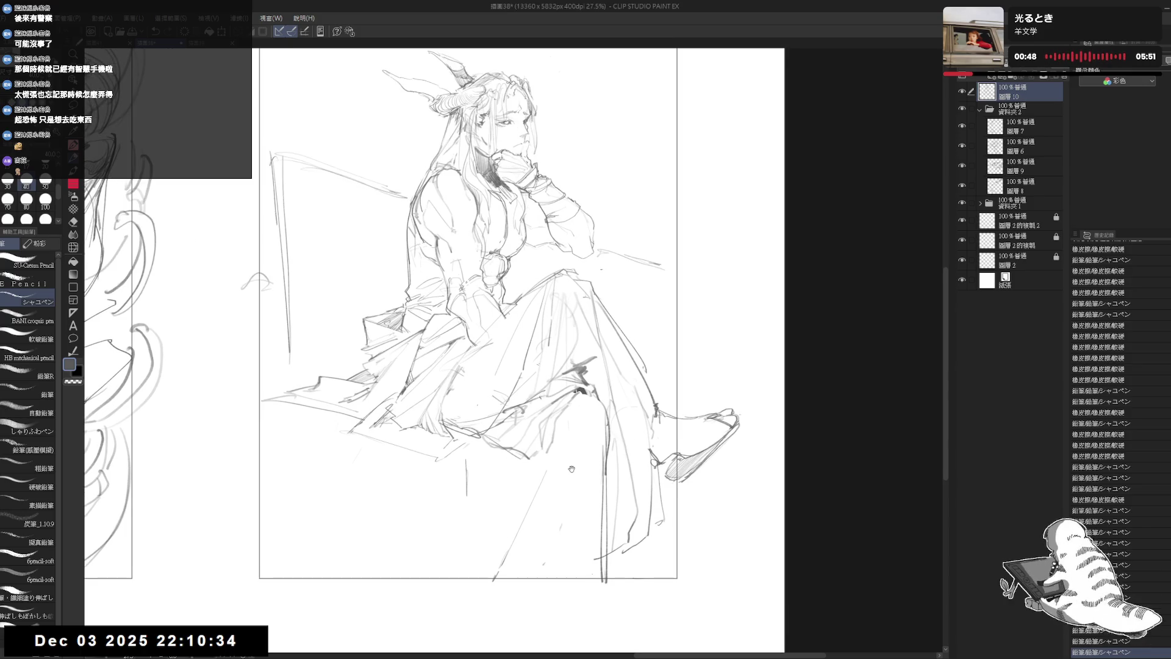
scroll(469, 317, "up", 1)
left_click_drag(581, 392, 575, 486)
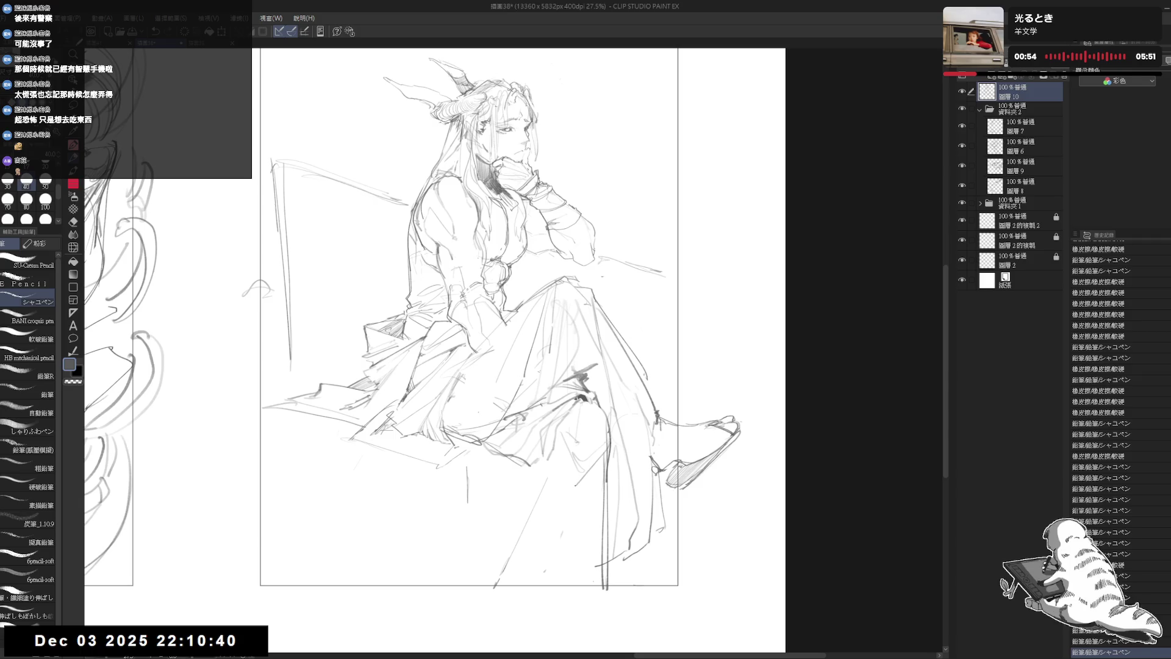
left_click_drag(576, 440, 580, 444)
scroll(589, 288, "down", 2)
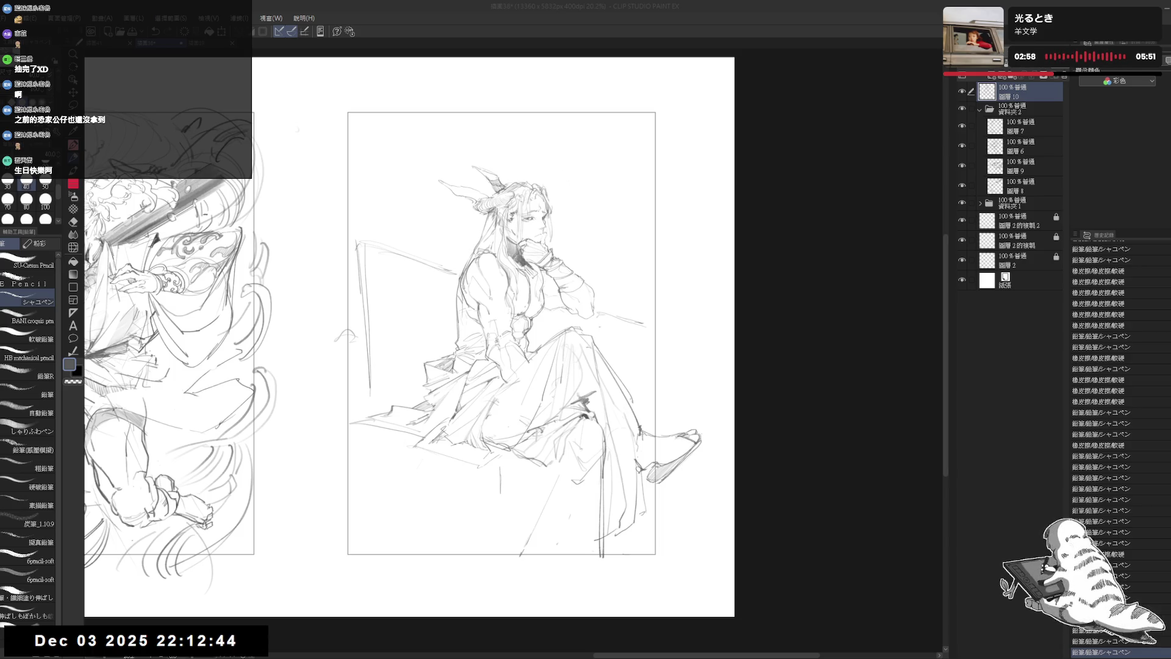
Undo the last stroke, erase the lower skirt lines and redraw a line near the knee
scroll(532, 333, "up", 1)
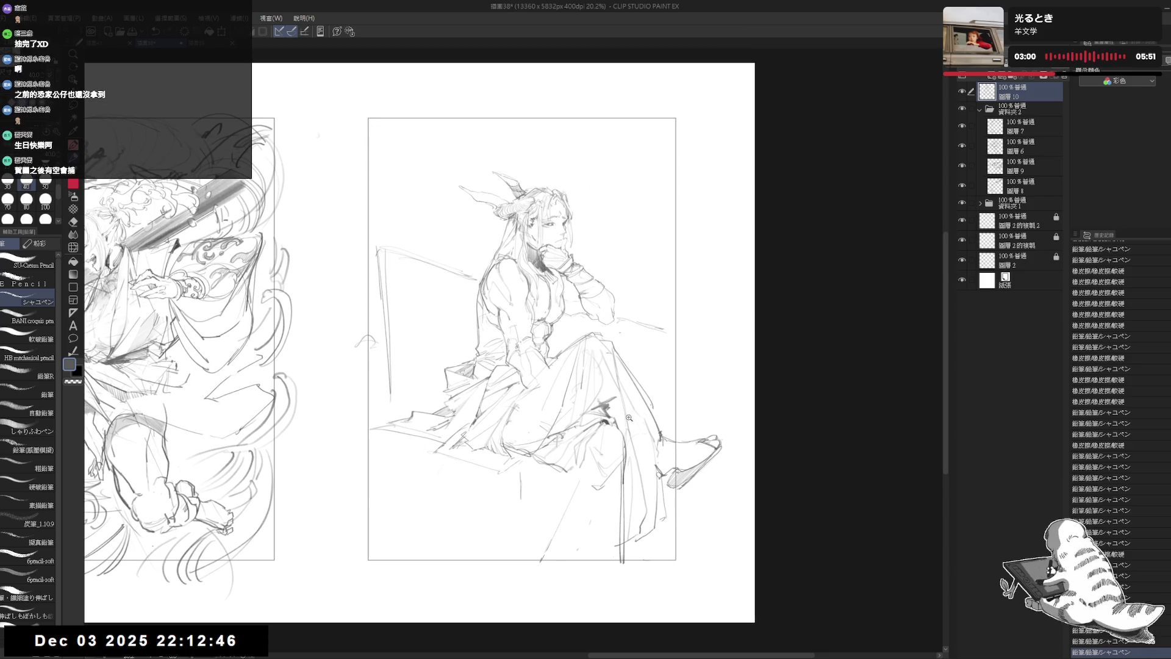
scroll(635, 484, "up", 1)
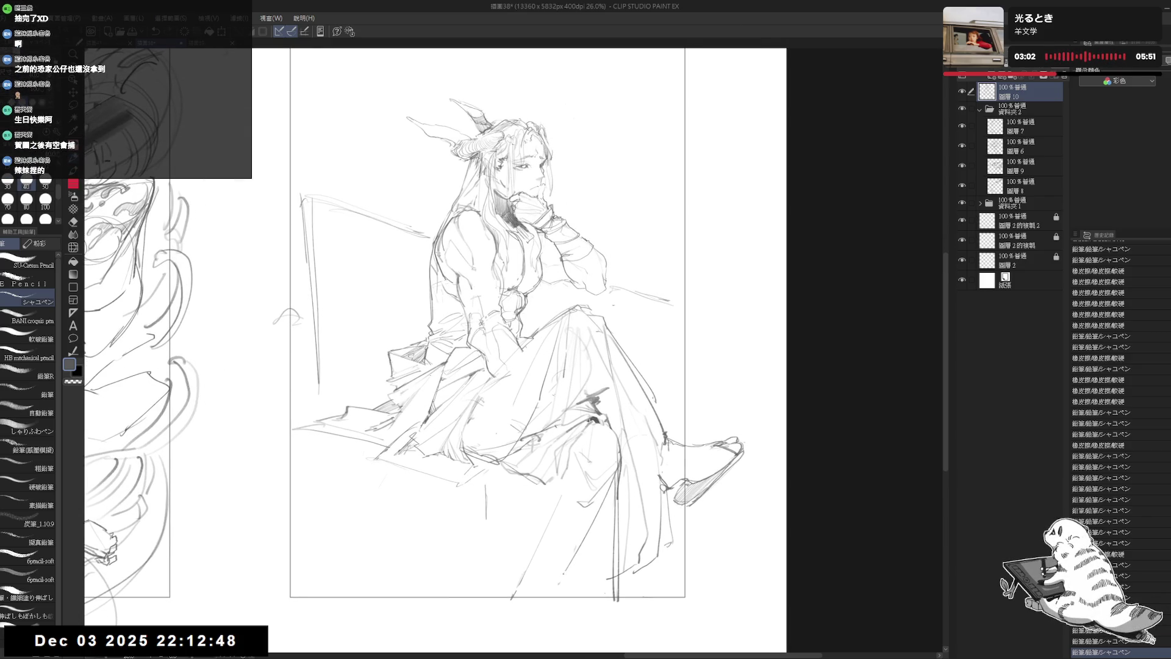
key("ctrl+z")
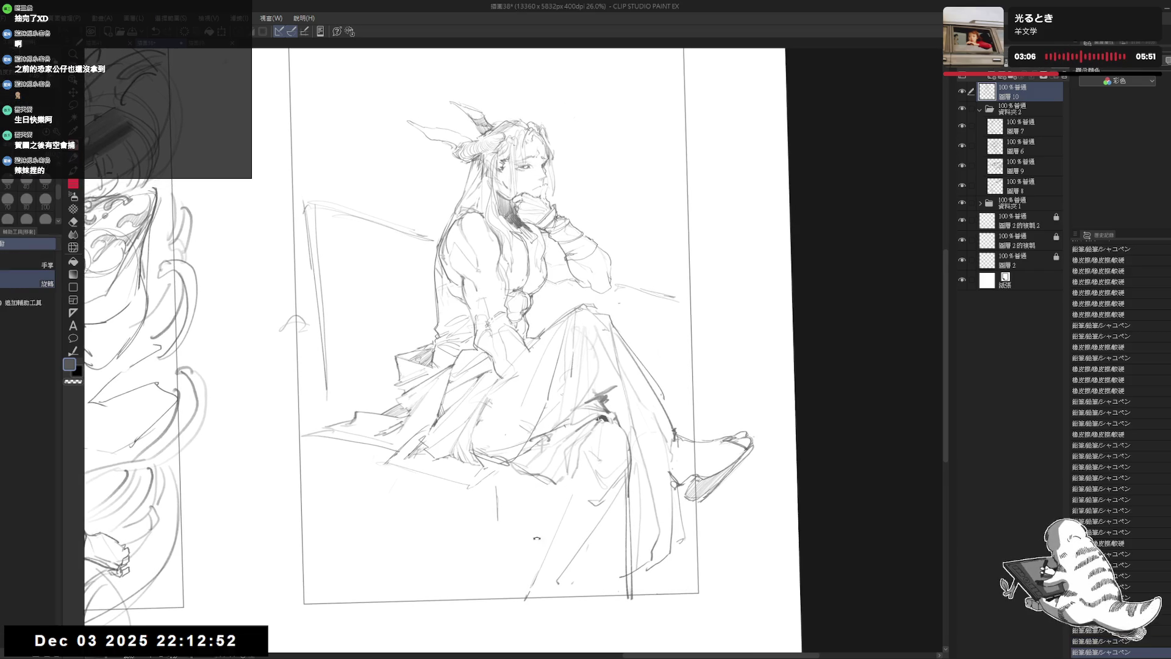
key("e")
left_click_drag(570, 494, 531, 609)
key("p")
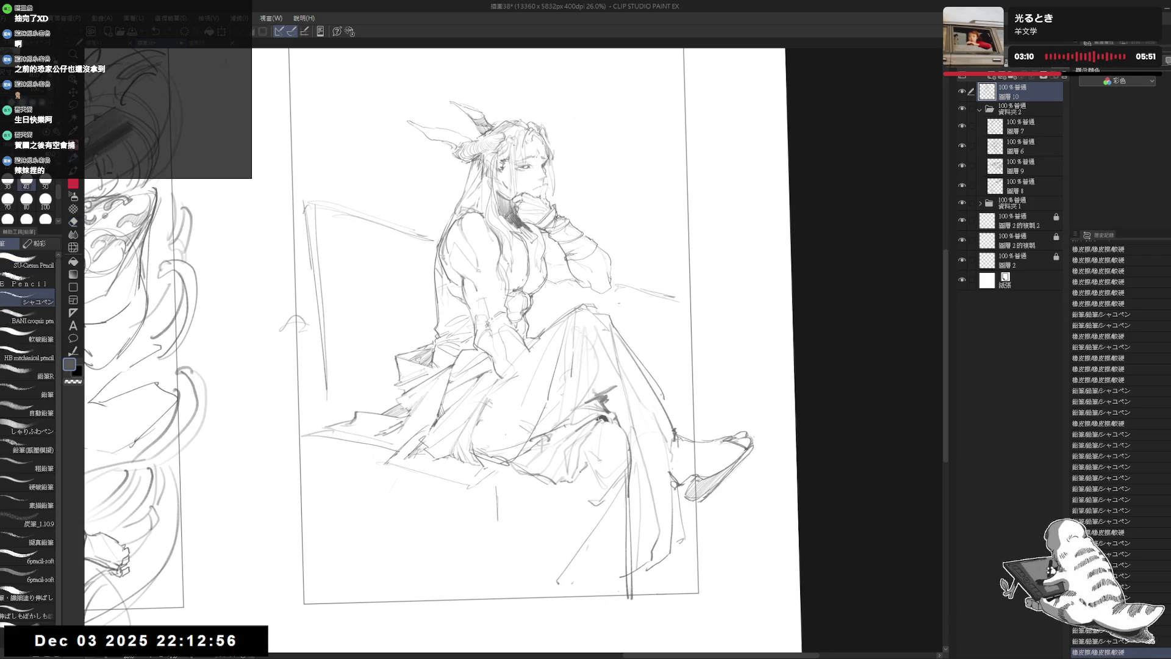
left_click_drag(571, 482, 585, 488)
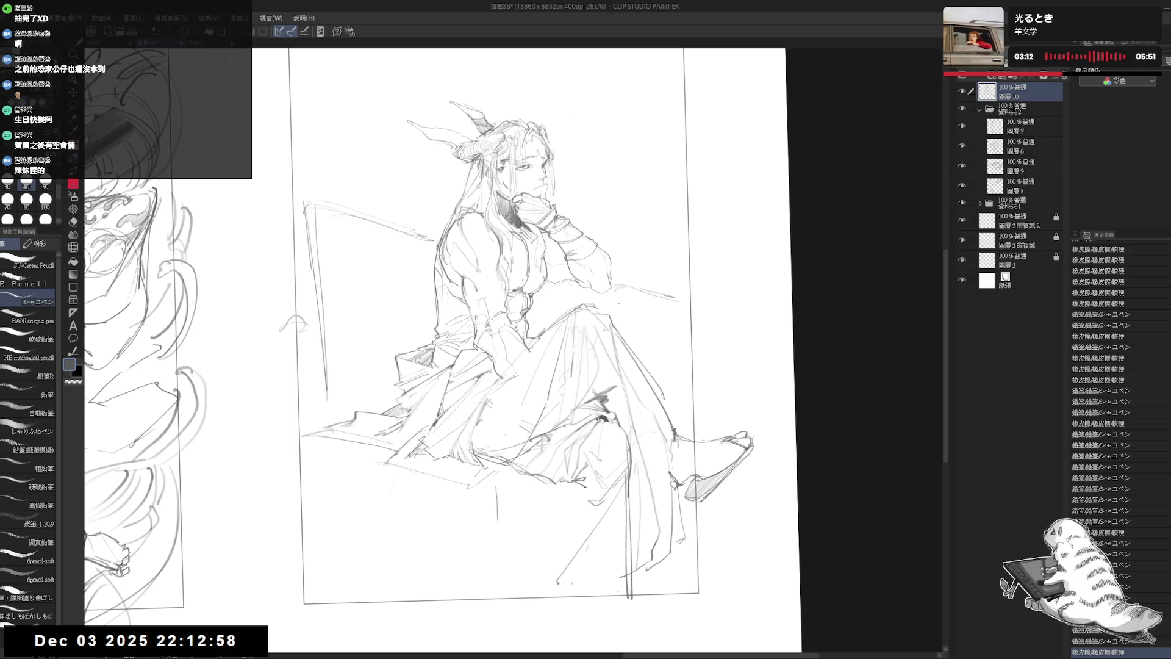
Mirror-check the drawing, then add a short stroke and tiny marks on the lower skirt
key("ctrl+@")
key("h")
key("h")
left_click_drag(512, 324, 592, 341)
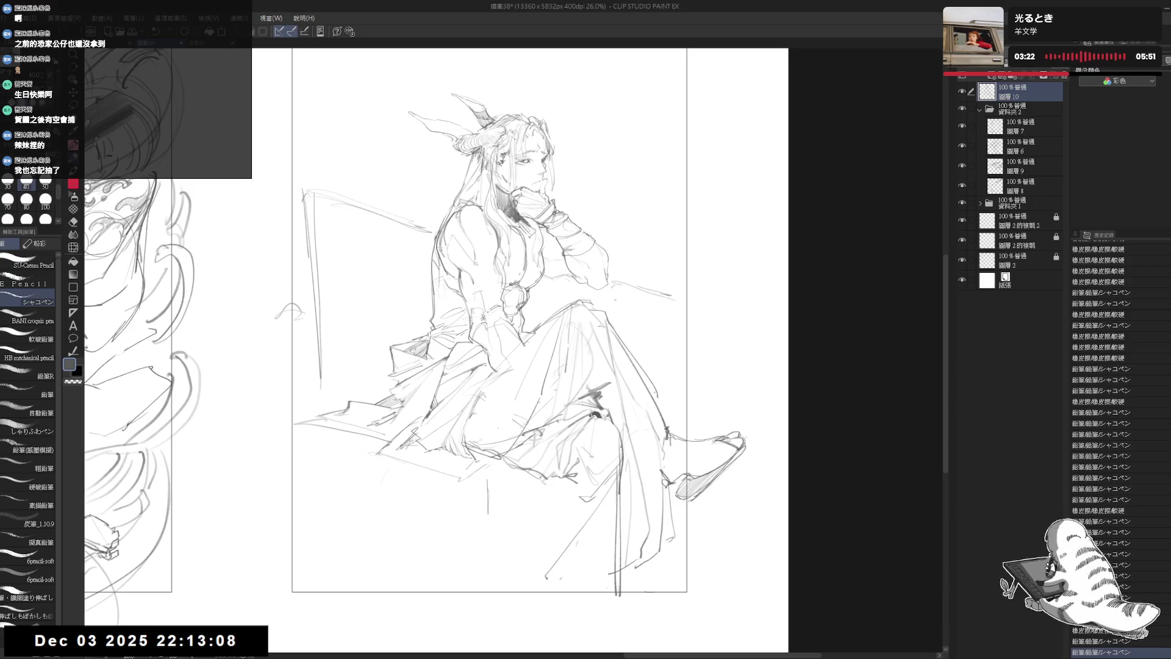
left_click_drag(550, 479, 570, 510)
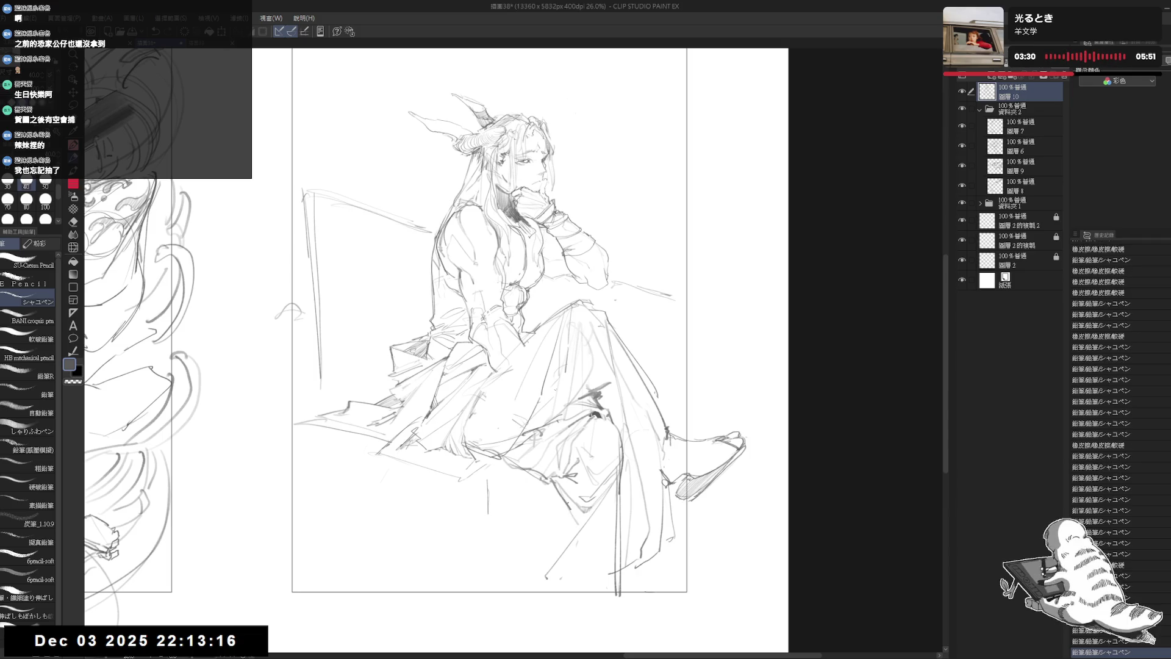
left_click_drag(574, 511, 582, 526)
left_click(558, 526)
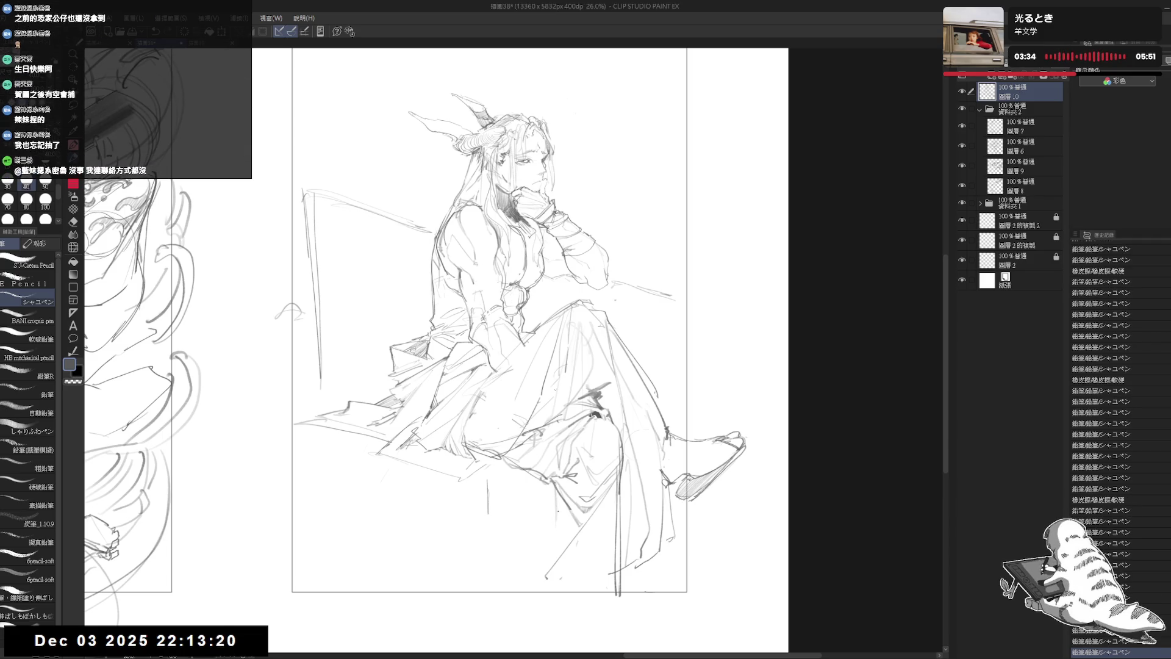
Erase stray lines on the skirt below the knee, returning the view upright
key("e")
left_click_drag(549, 535, 557, 656)
key("shift+space")
key("p")
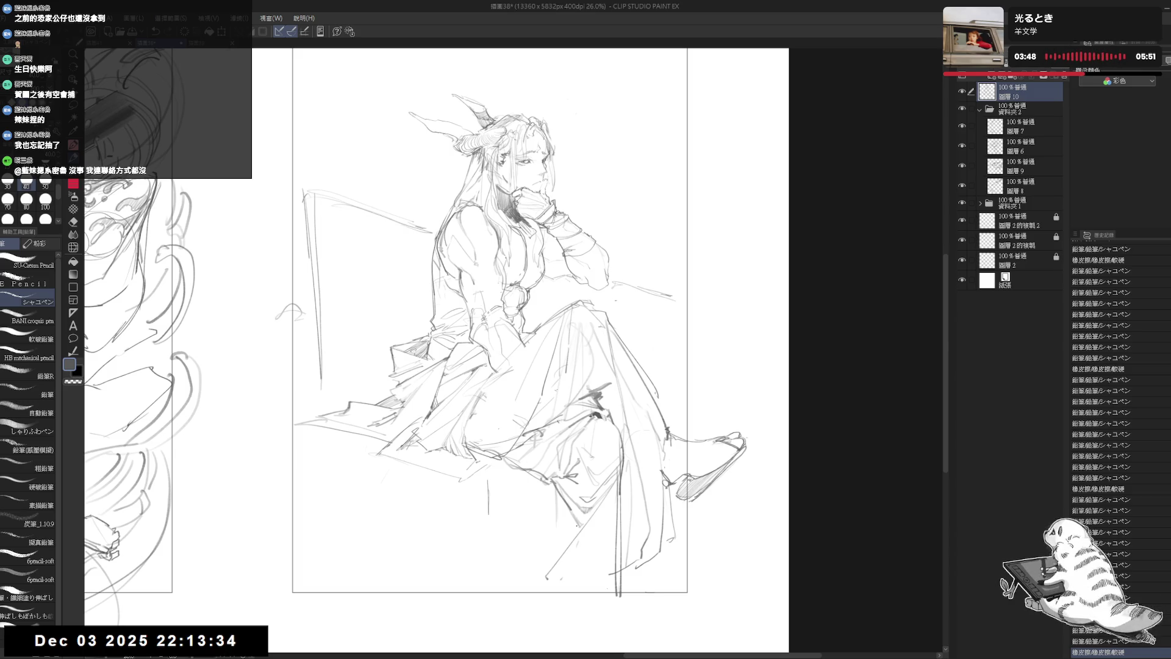
key("e")
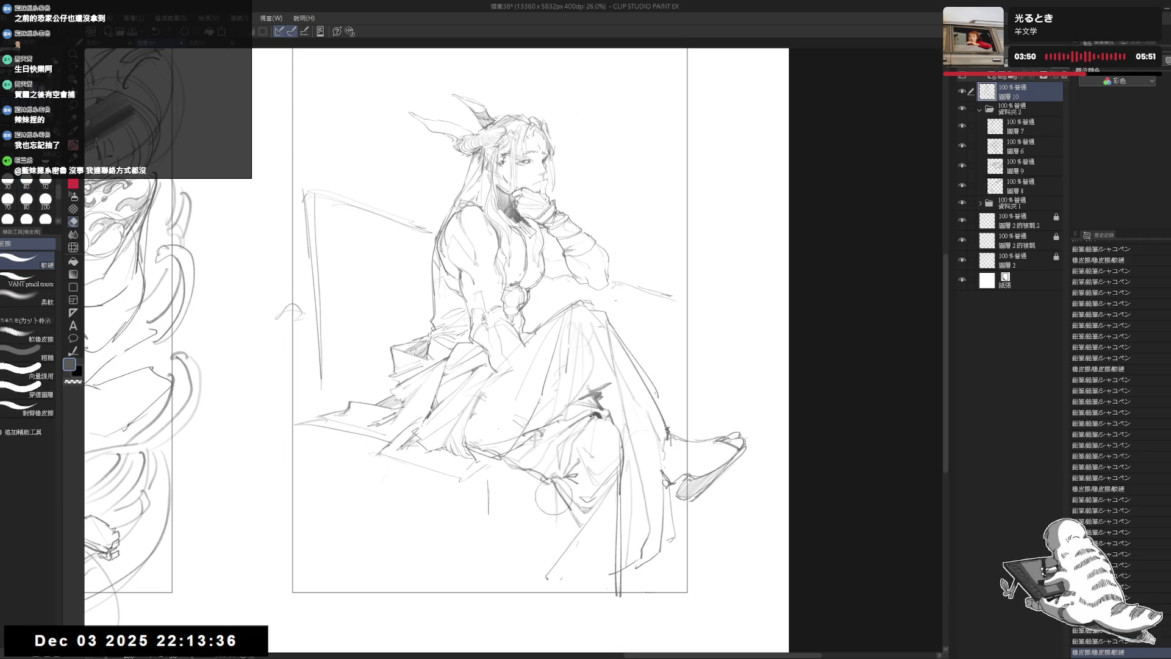
mouse_move(564, 488)
left_mouse_down()
mouse_move(557, 541)
mouse_move(556, 529)
left_mouse_up()
key("p")
Try and undo a short skirt stroke, mirror-check the sketch, and zoom out to the page
key("ctrl+z")
left_click_drag(558, 486, 558, 536)
key("ctrl+z")
key("ctrl+z")
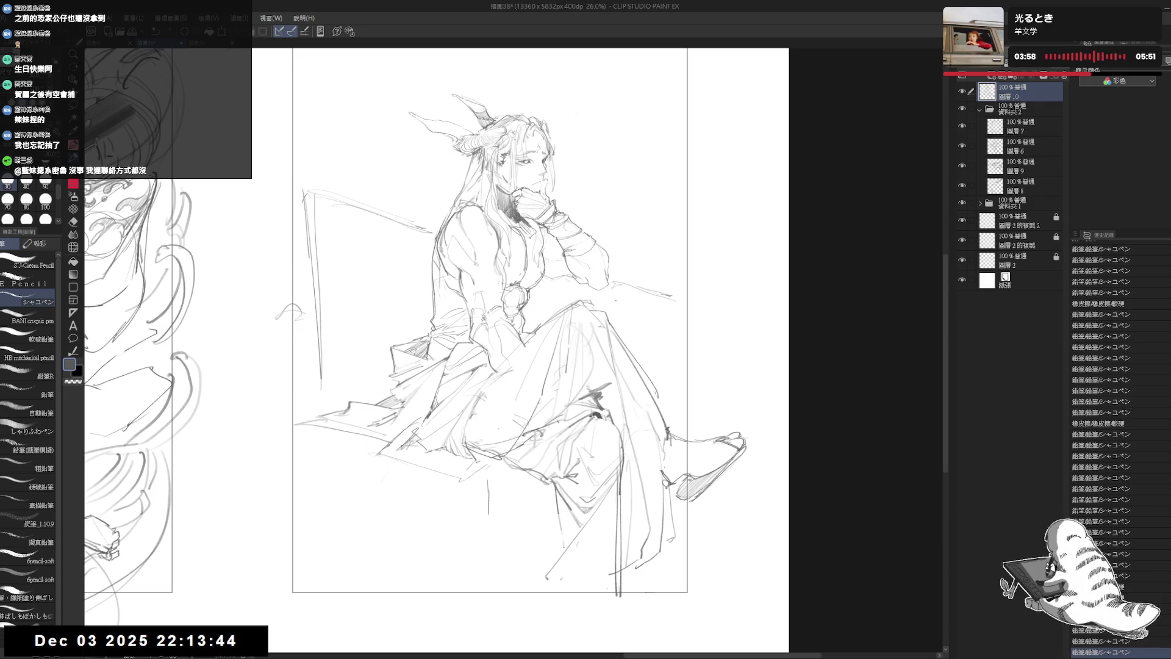
left_click_drag(574, 595, 575, 597)
key("h")
key("h")
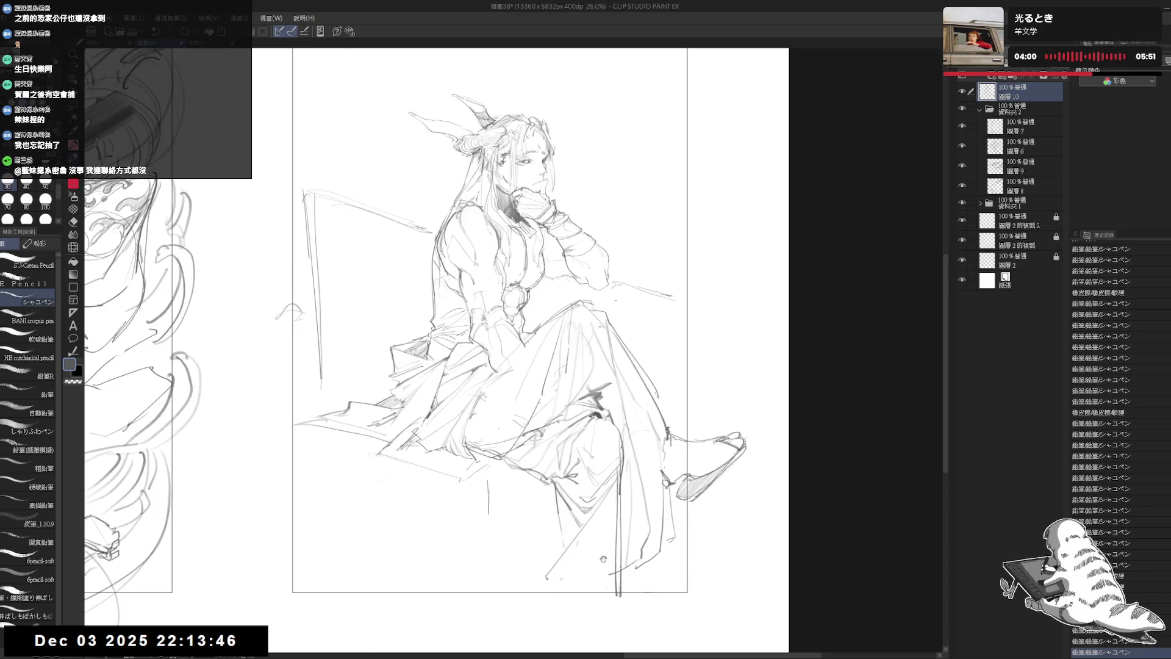
key("ctrl+minus")
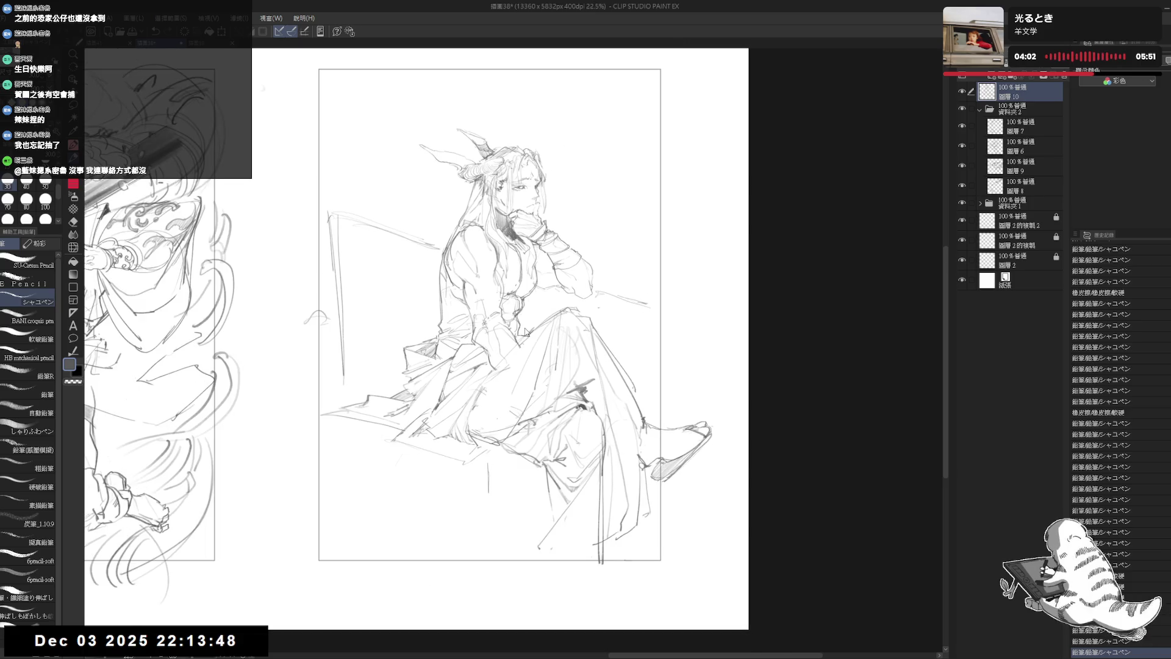
Scale the whole figure sketch down a little, nudge it left, and commit the transform
key("ctrl+t")
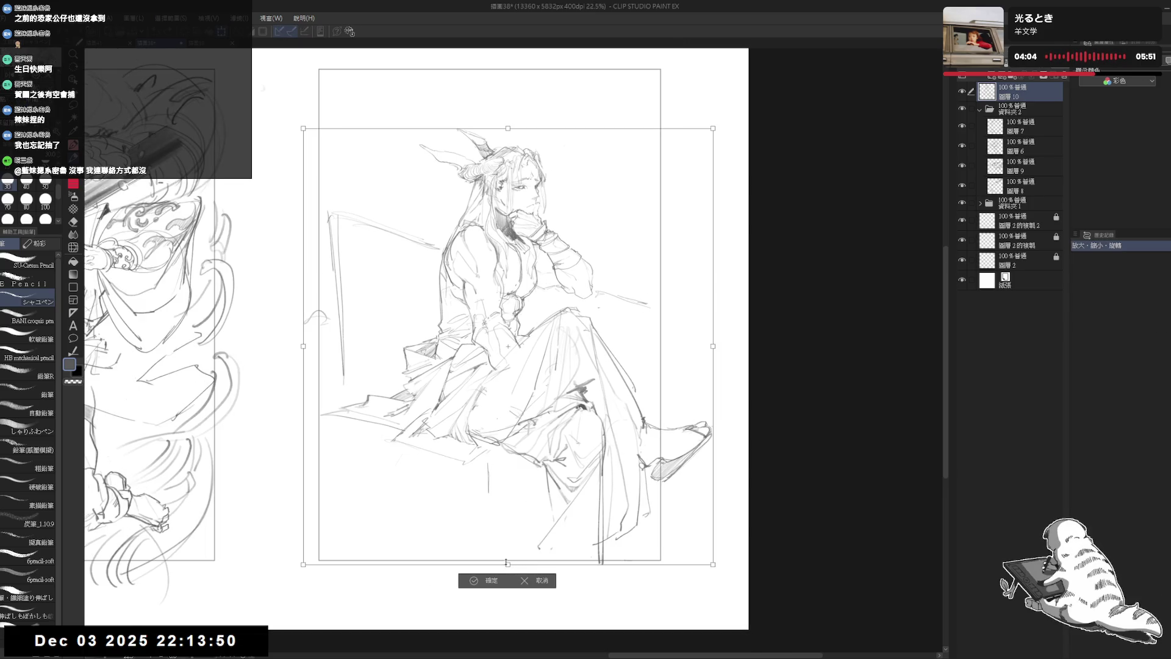
left_click_drag(506, 562, 509, 554)
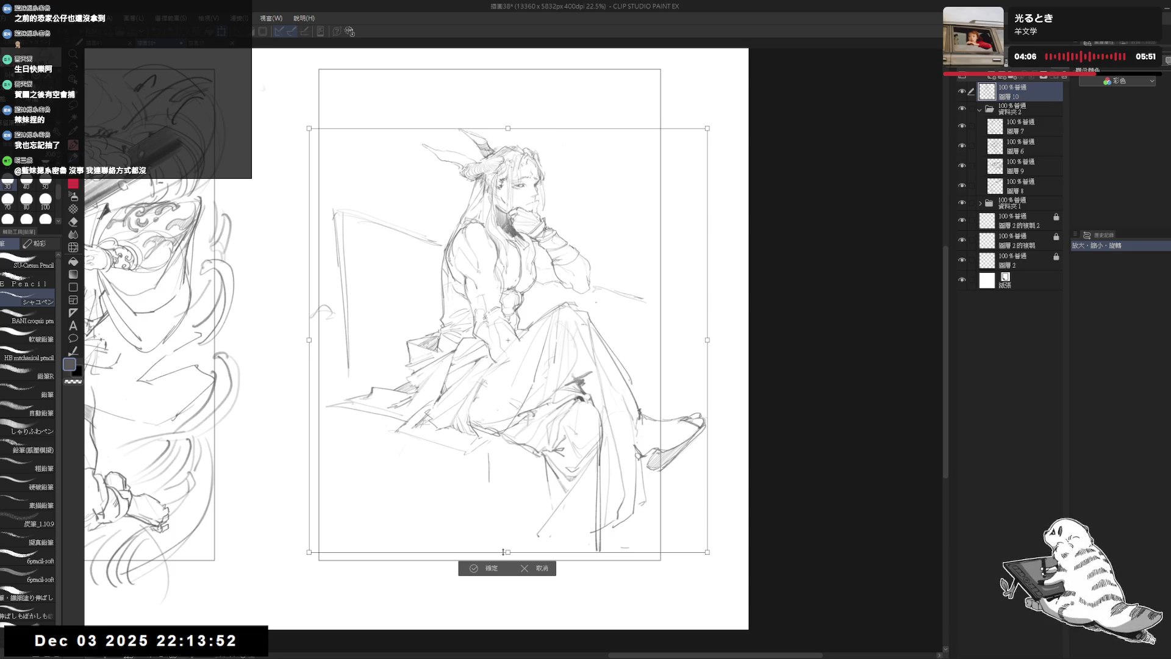
key("ctrl+z")
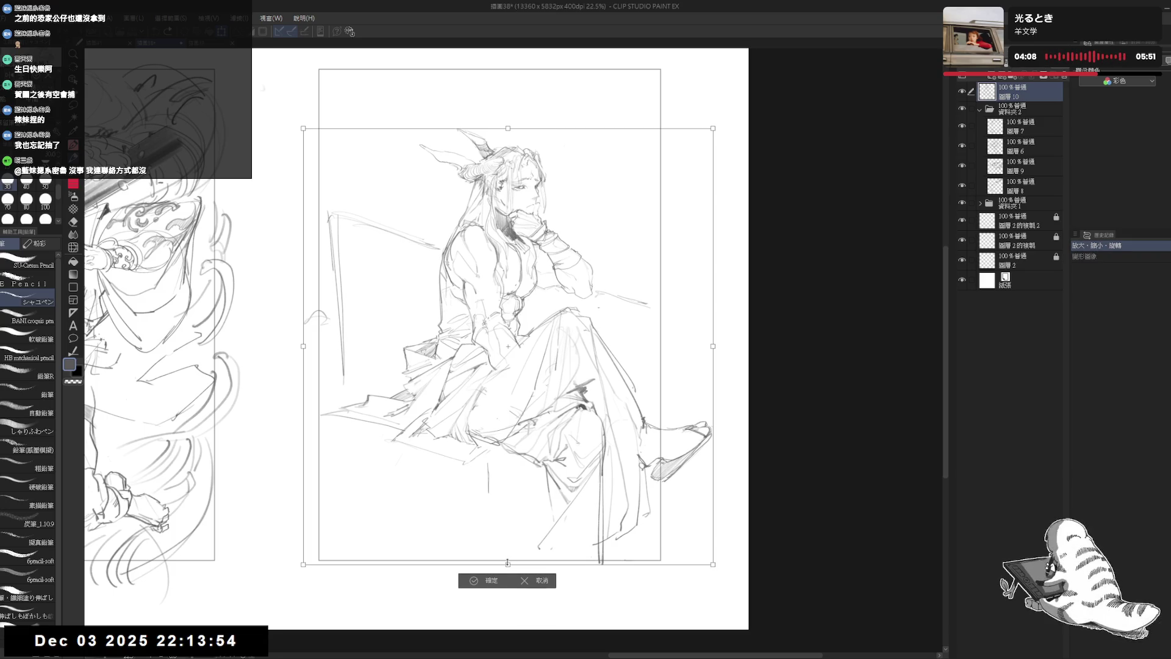
left_click_drag(510, 562, 507, 525)
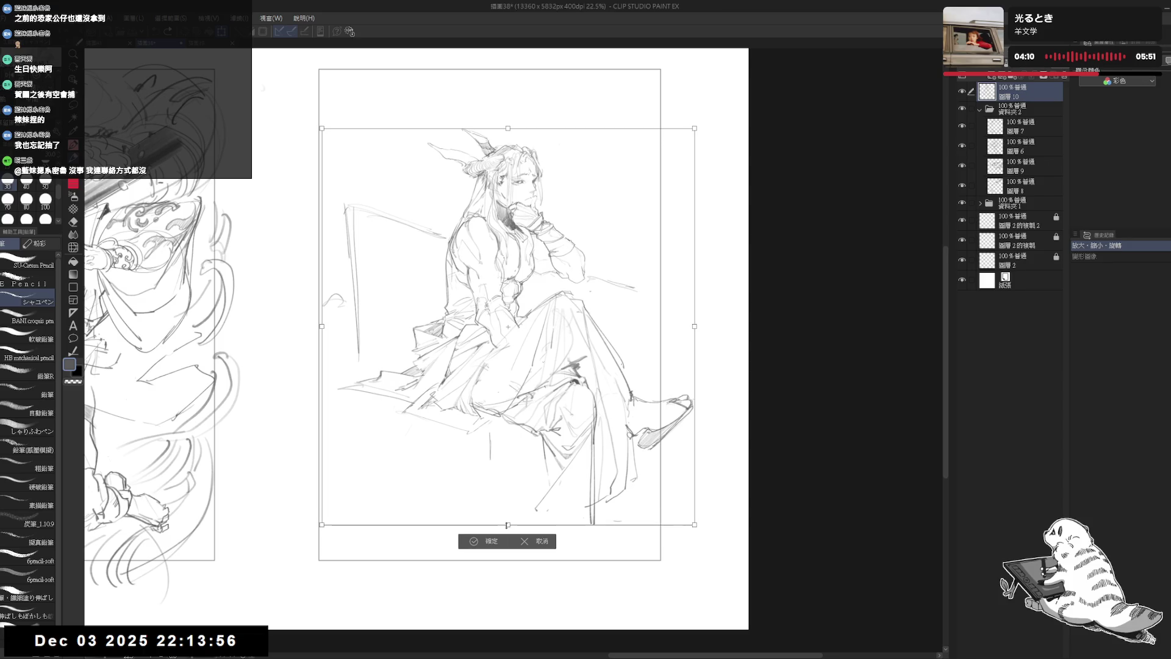
left_click_drag(597, 443, 570, 452)
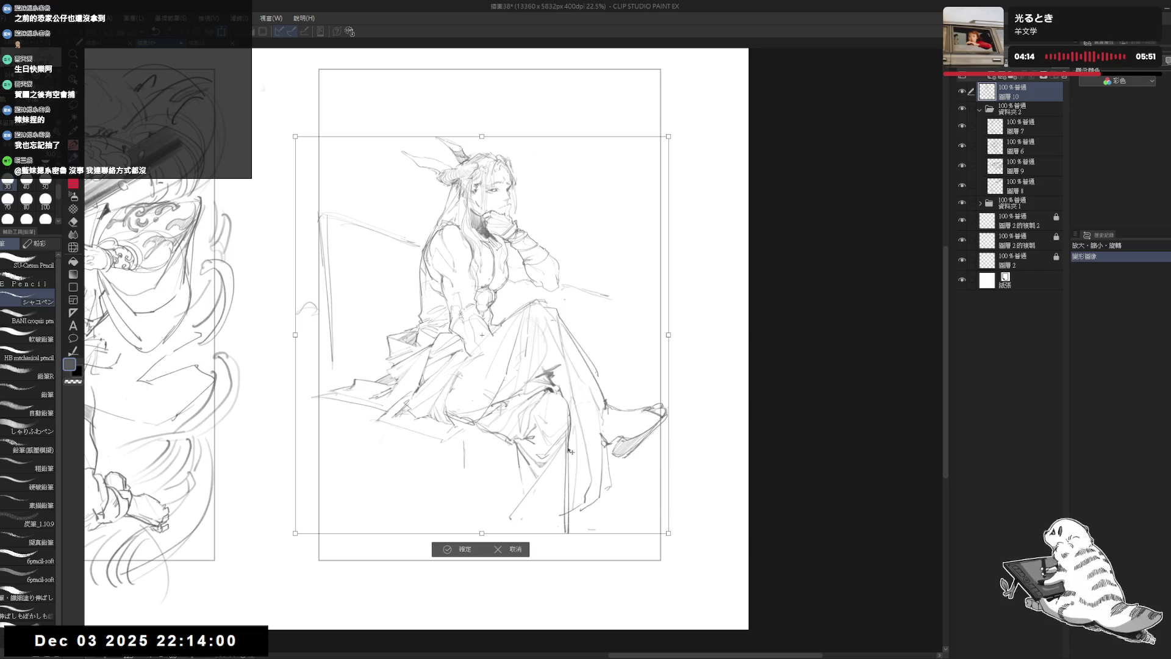
left_click(462, 550)
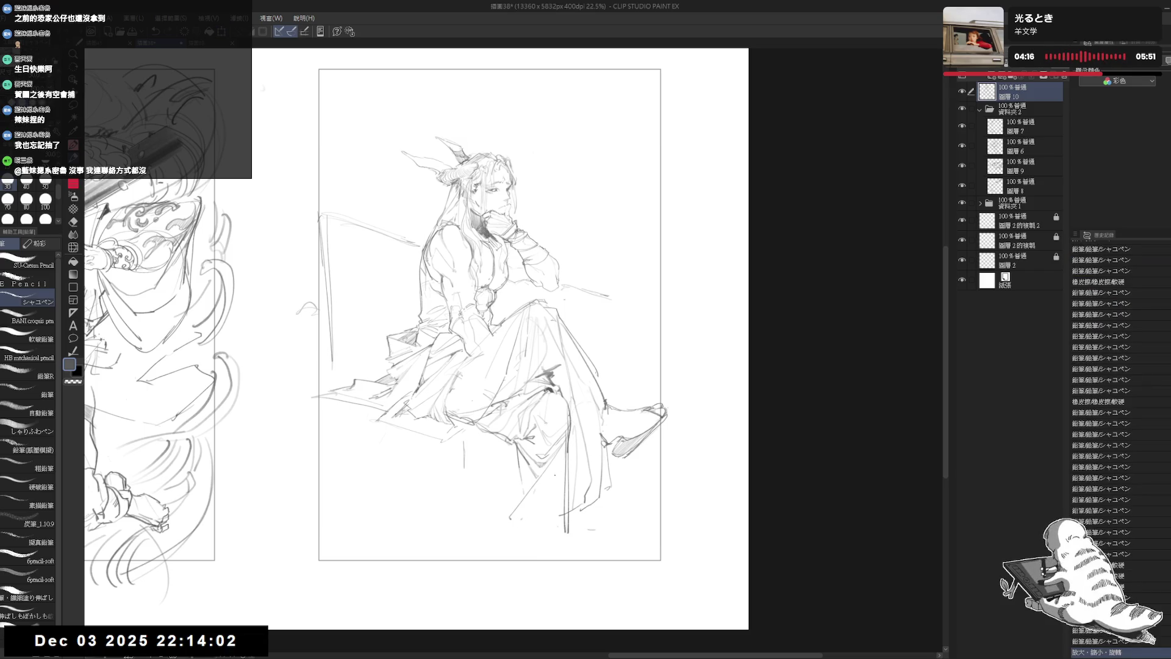
Erase marks and add a short pencil stroke on the lower robe, testing it with undo/redo
left_click_drag(537, 488, 521, 507)
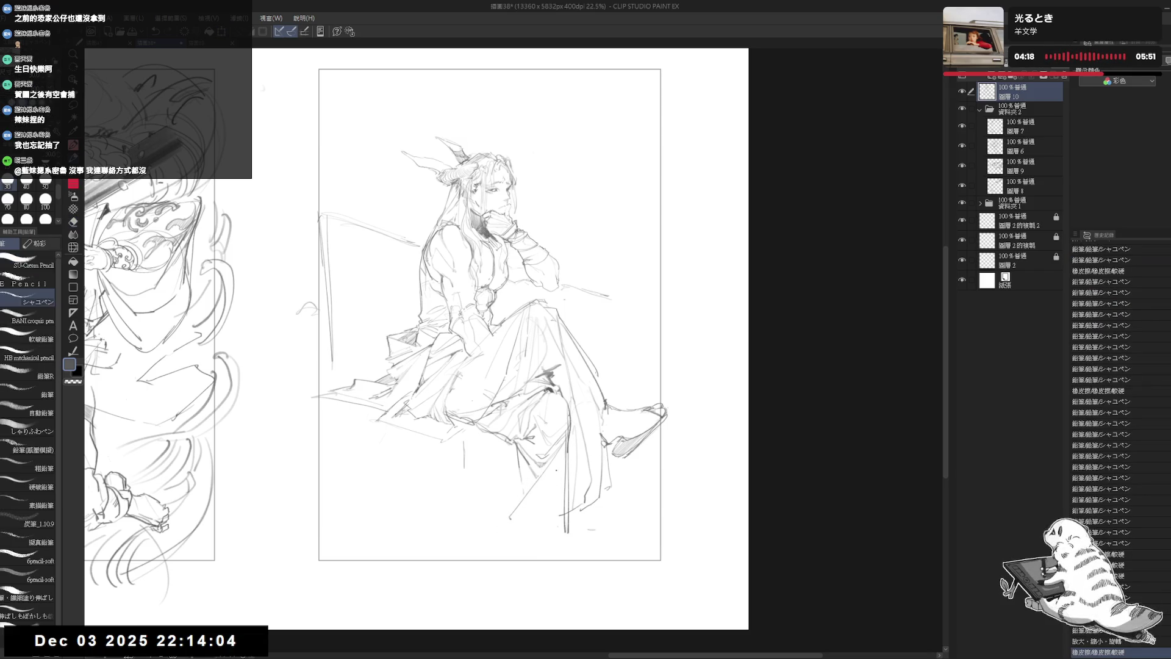
left_click_drag(558, 471, 548, 509)
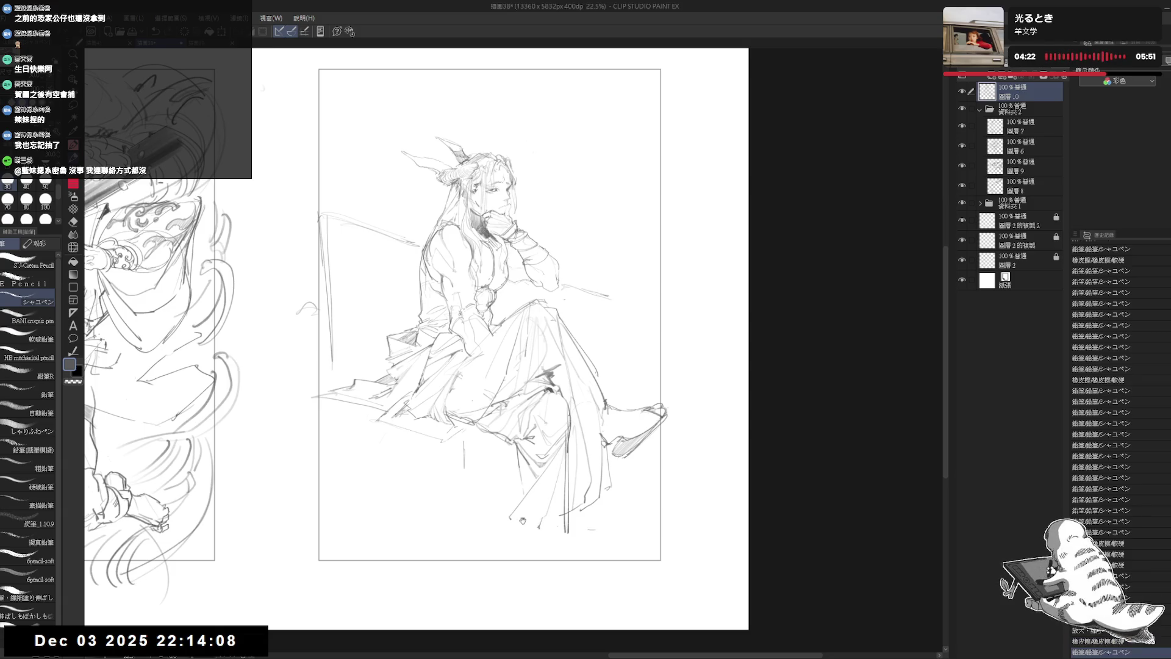
key("e")
left_click_drag(509, 515, 535, 485)
key("p")
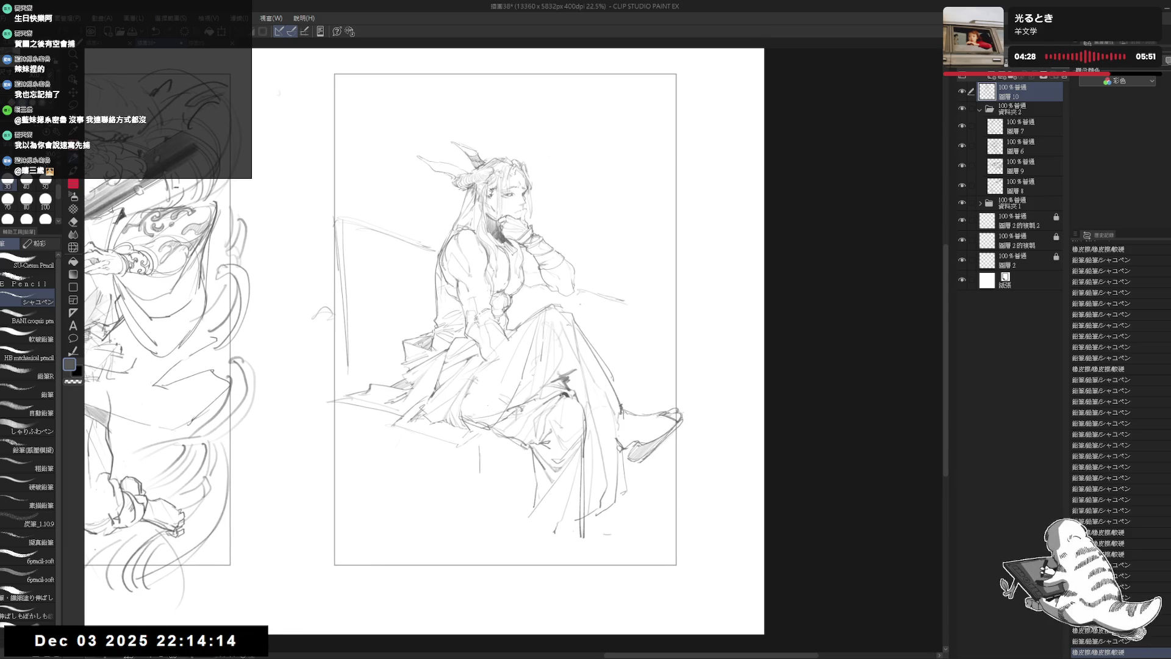
key("ctrl+z")
key("ctrl+y")
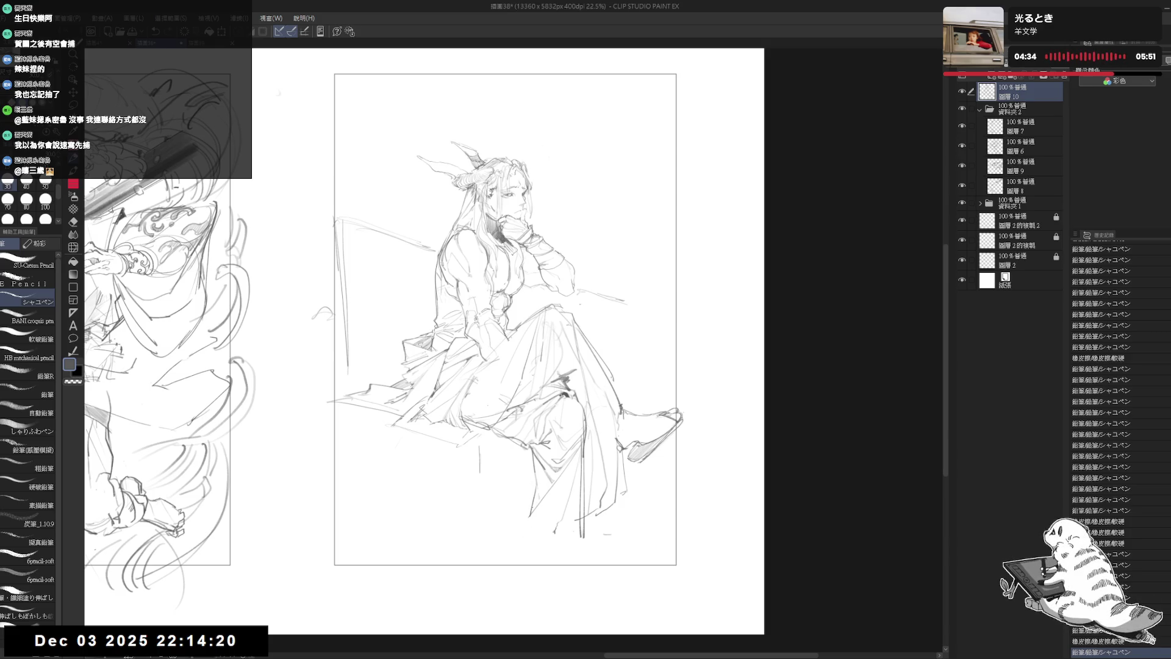
key("ctrl+z")
key("ctrl+y")
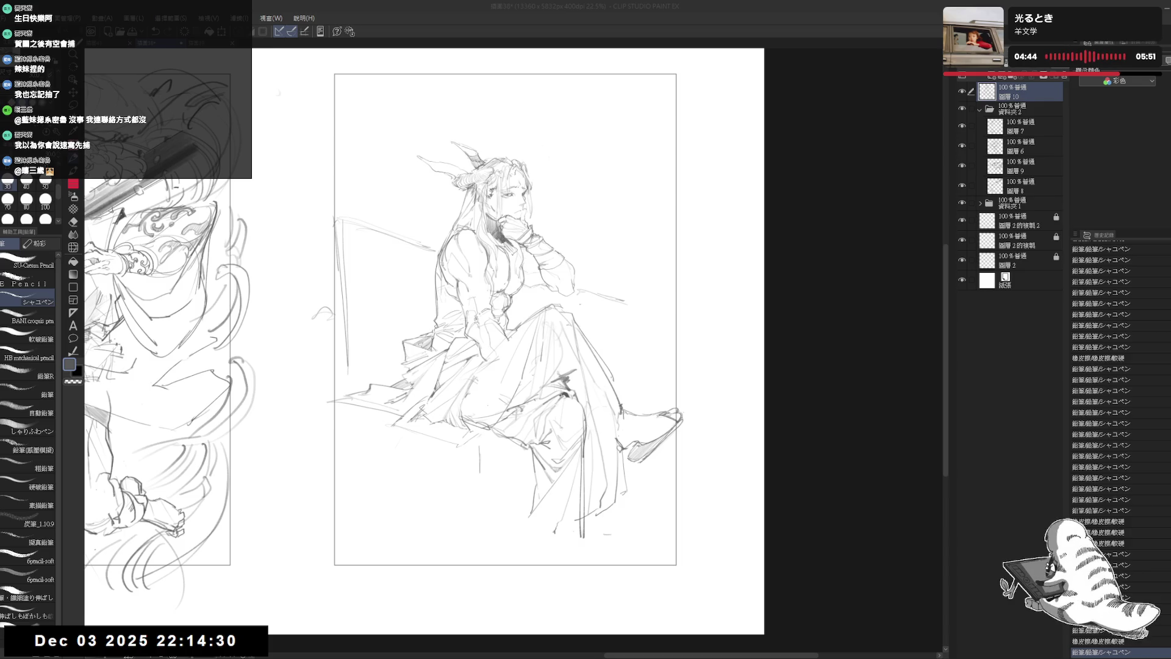
Erase a small mark and redraw a short line on the lower robe
key("e")
left_click(555, 530)
key("p")
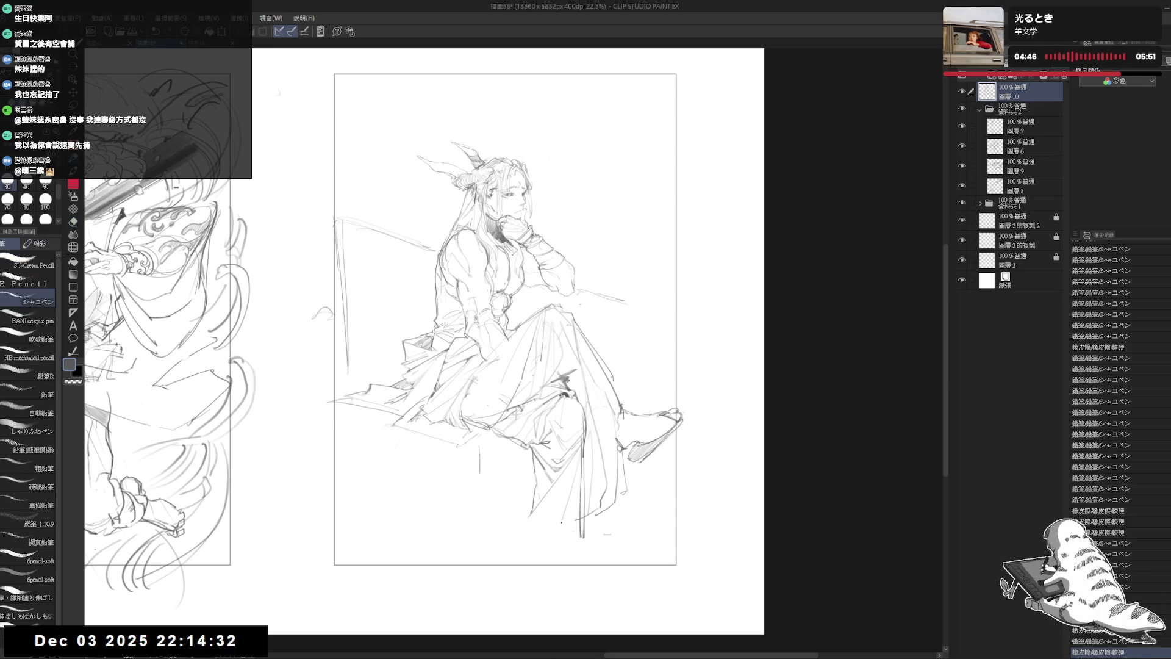
left_click_drag(522, 518, 538, 510)
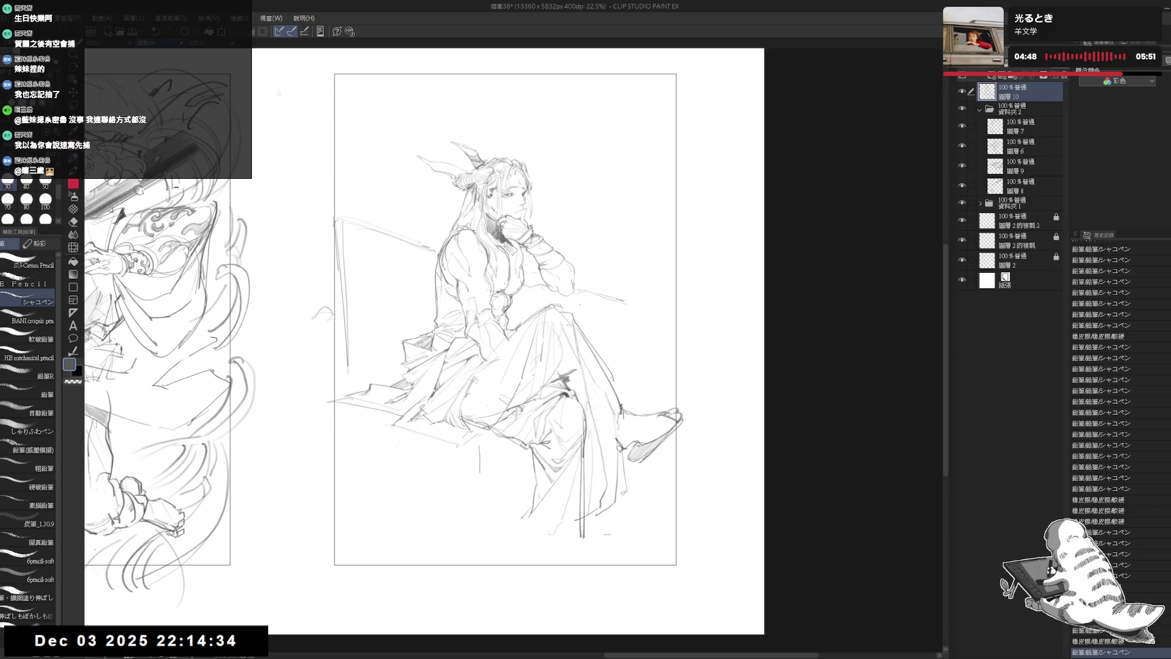
key("ctrl+z")
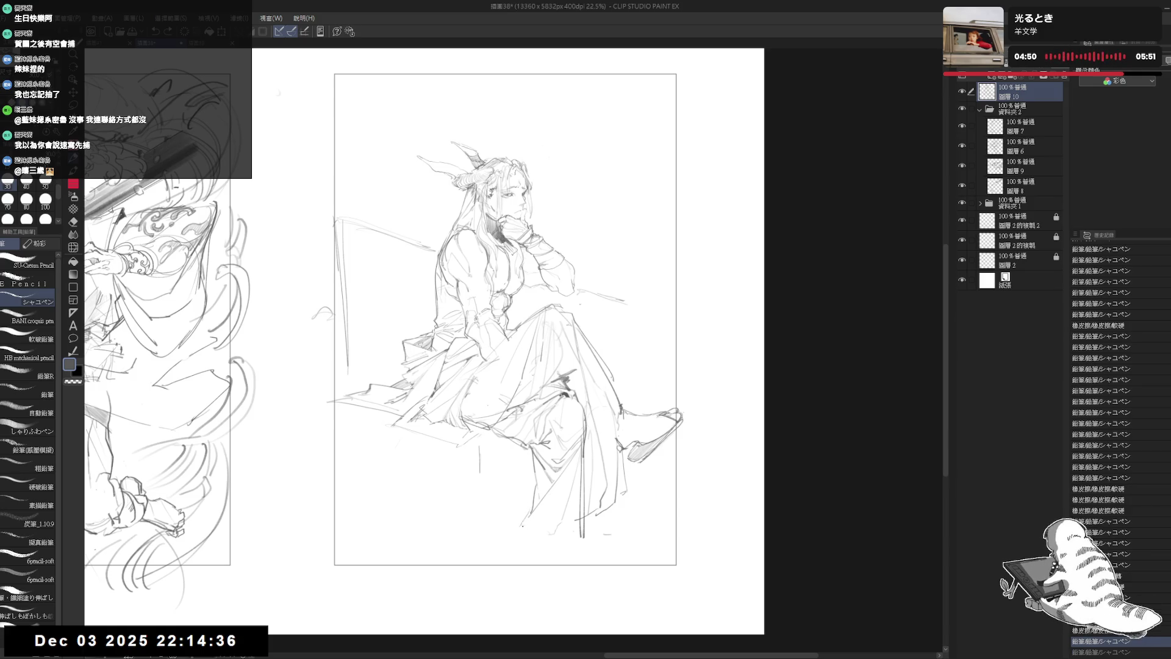
left_click_drag(530, 508, 520, 529)
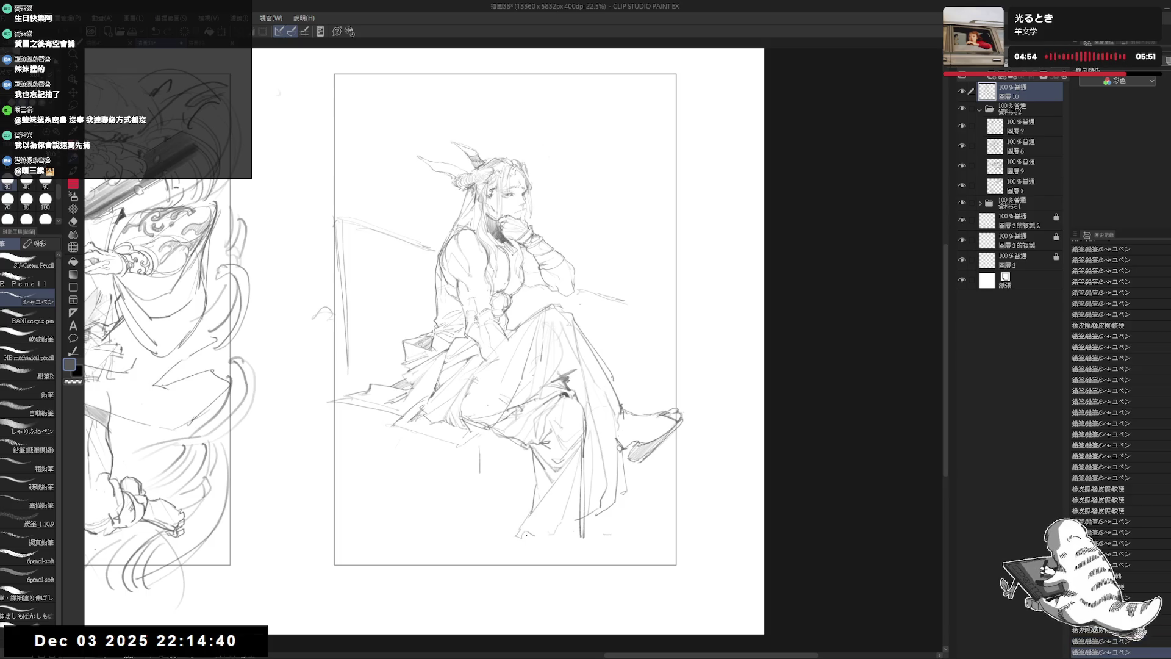
Erase stray line ends below the robe and add short strokes near the hem and feet
key("e")
key("p")
key("e")
left_click_drag(583, 535, 578, 530)
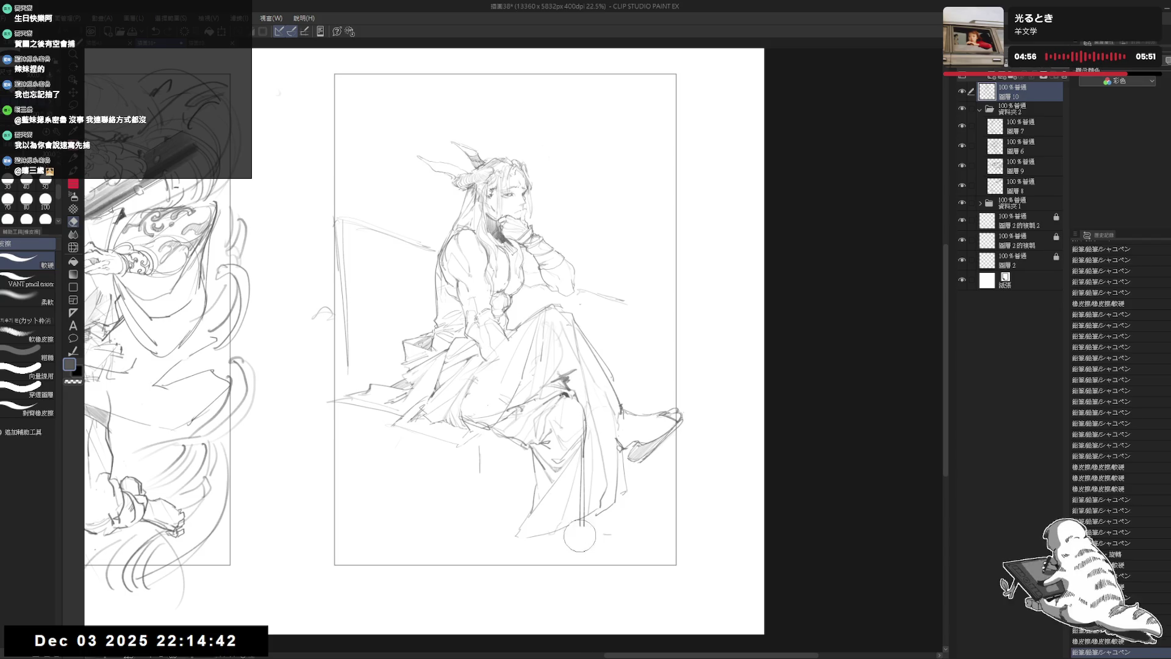
key("p")
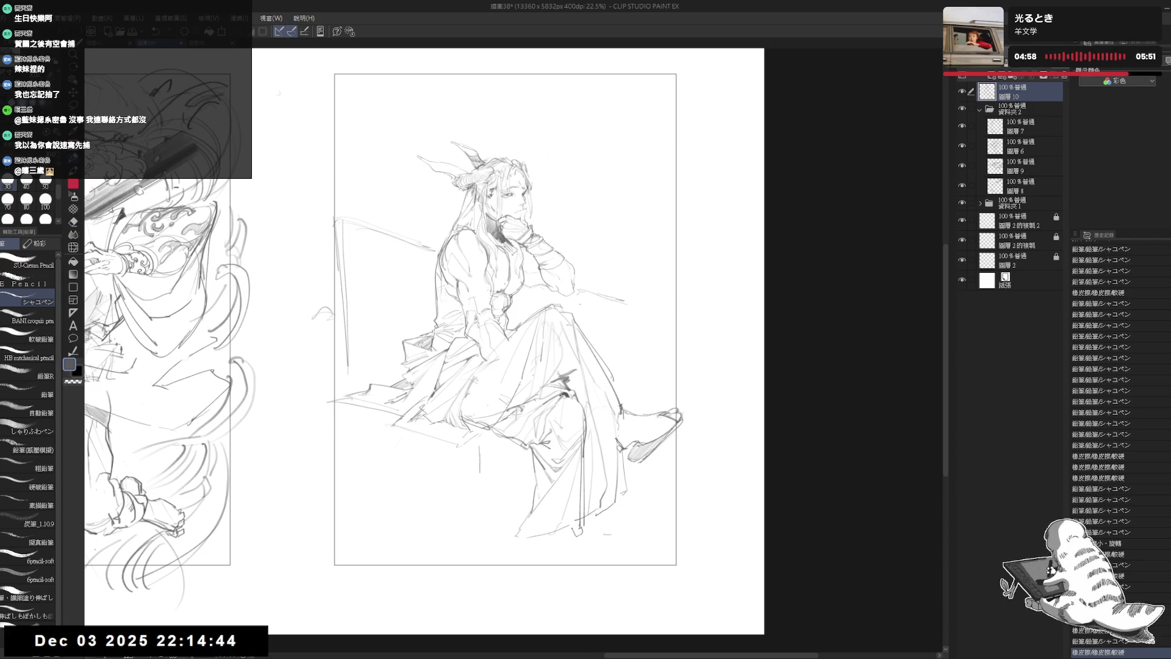
left_click_drag(551, 525, 569, 531)
scroll(560, 528, "up", 1)
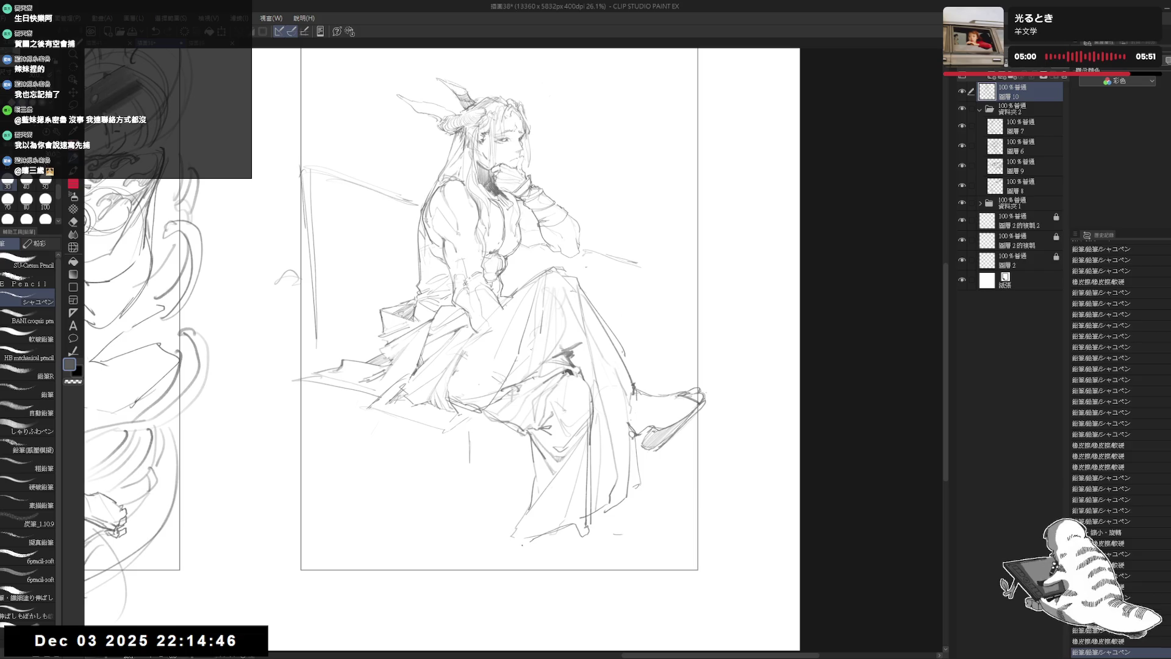
mouse_move(549, 525)
left_mouse_down()
mouse_move(568, 532)
mouse_move(543, 537)
mouse_move(573, 555)
left_mouse_up()
Sketch lines along the right leg, alternating pencil and eraser
key("e")
mouse_move(568, 509)
left_mouse_down()
mouse_move(580, 543)
mouse_move(589, 525)
mouse_move(589, 537)
mouse_move(510, 537)
mouse_move(507, 552)
mouse_move(492, 553)
left_mouse_up()
key("p")
key("e")
key("p")
key("e")
scroll(499, 472, "down", 1)
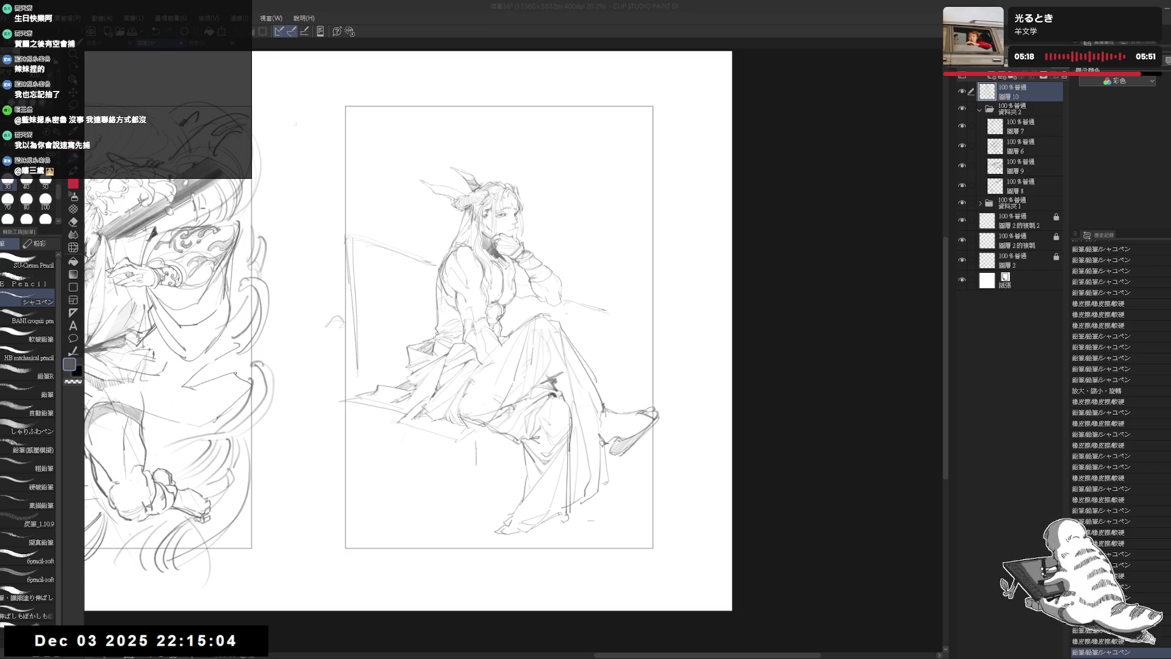
scroll(500, 428, "up", 1)
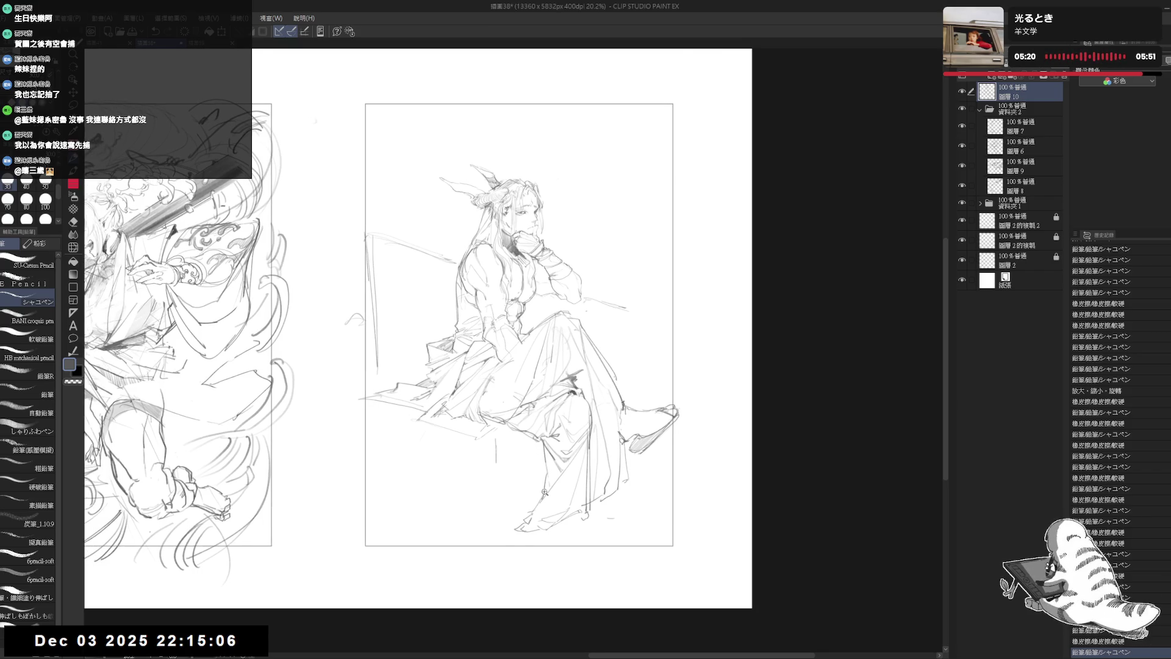
Erase stray strokes along the robe's hem
key("e")
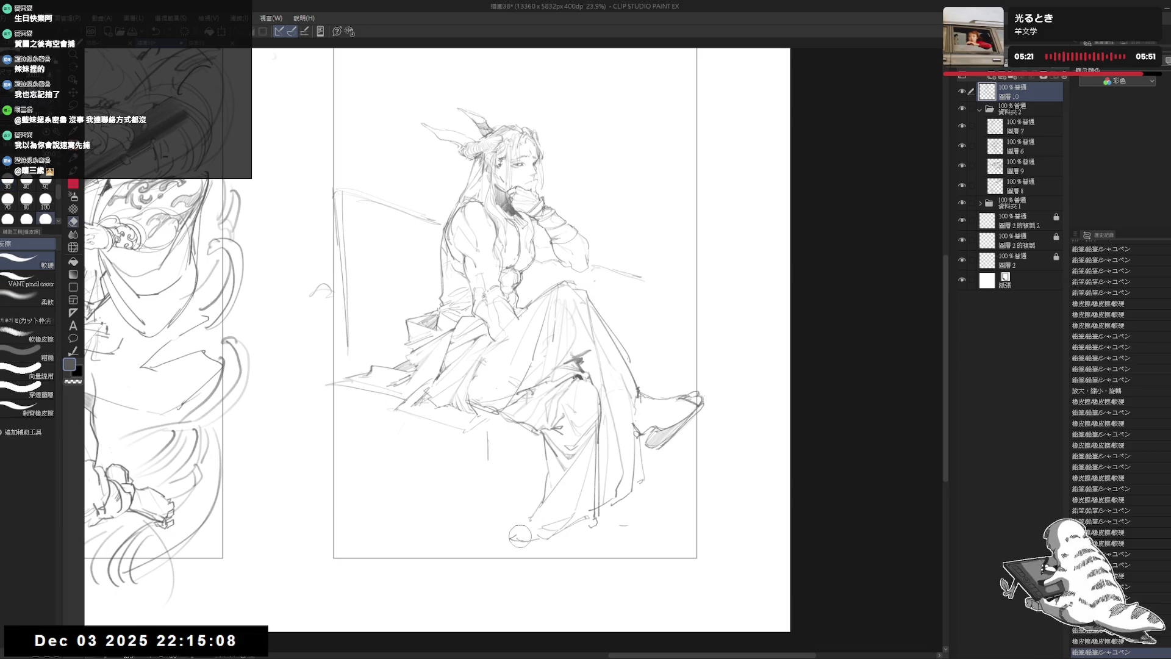
mouse_move(504, 536)
left_mouse_down()
mouse_move(536, 519)
mouse_move(516, 538)
mouse_move(540, 540)
mouse_move(533, 551)
mouse_move(518, 542)
mouse_move(540, 539)
left_mouse_up()
key("p")
key("e")
key("p")
scroll(539, 392, "down", 2)
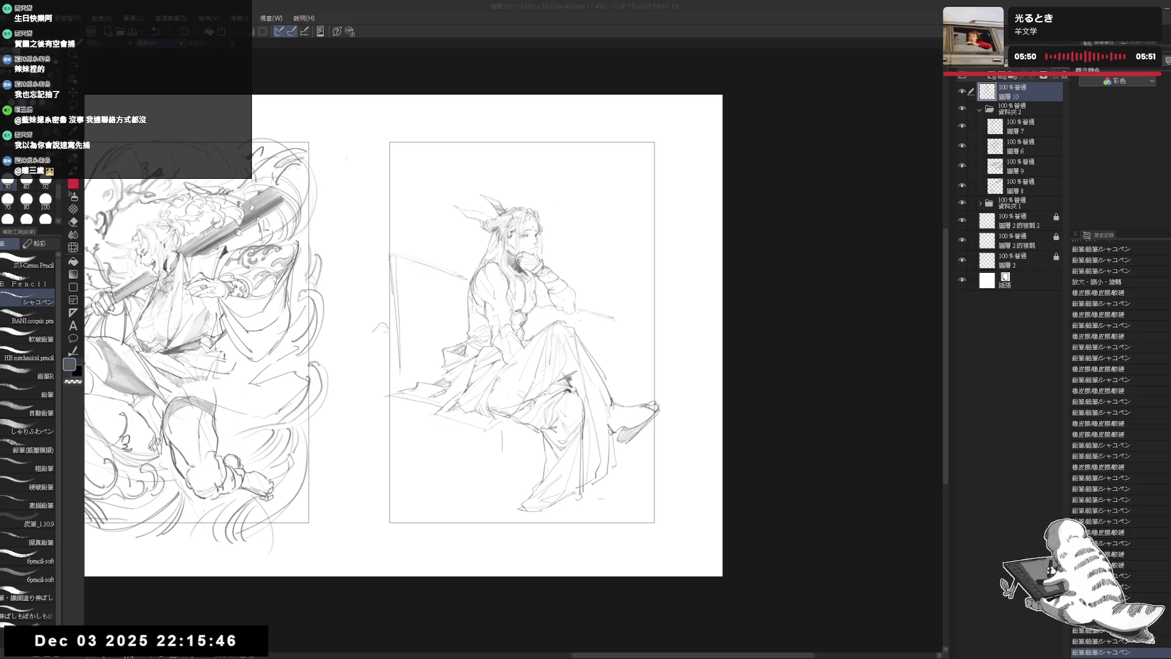
key("alt+Tab")
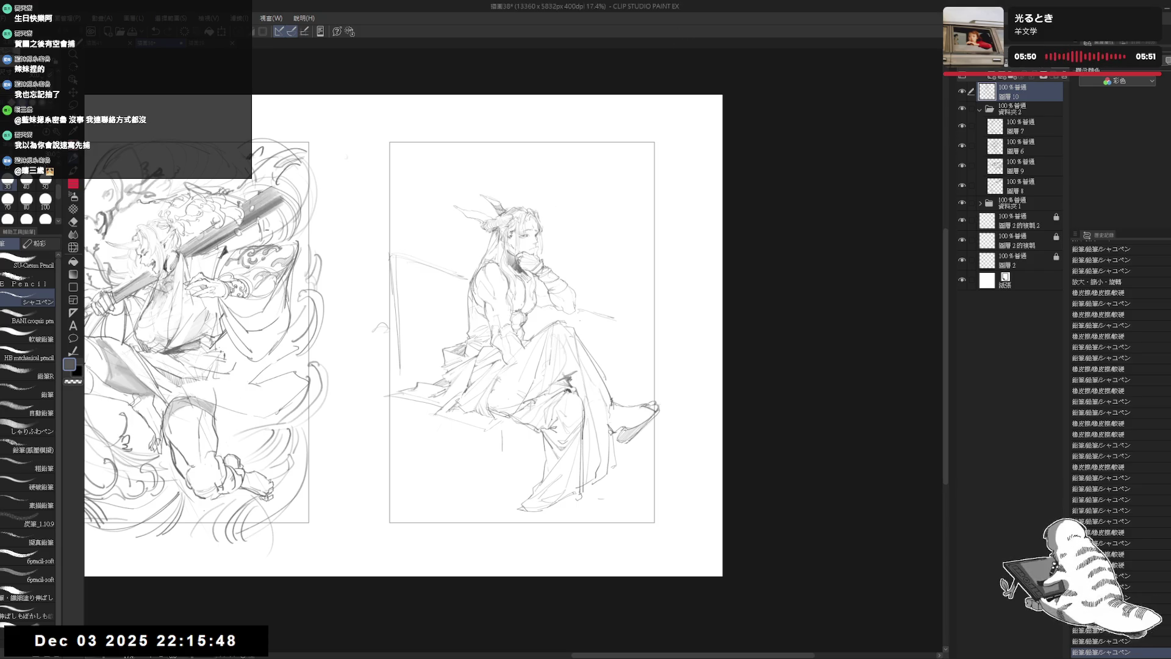
Erase a small dot and stray lines near the robe hem
key("e")
left_click(575, 508)
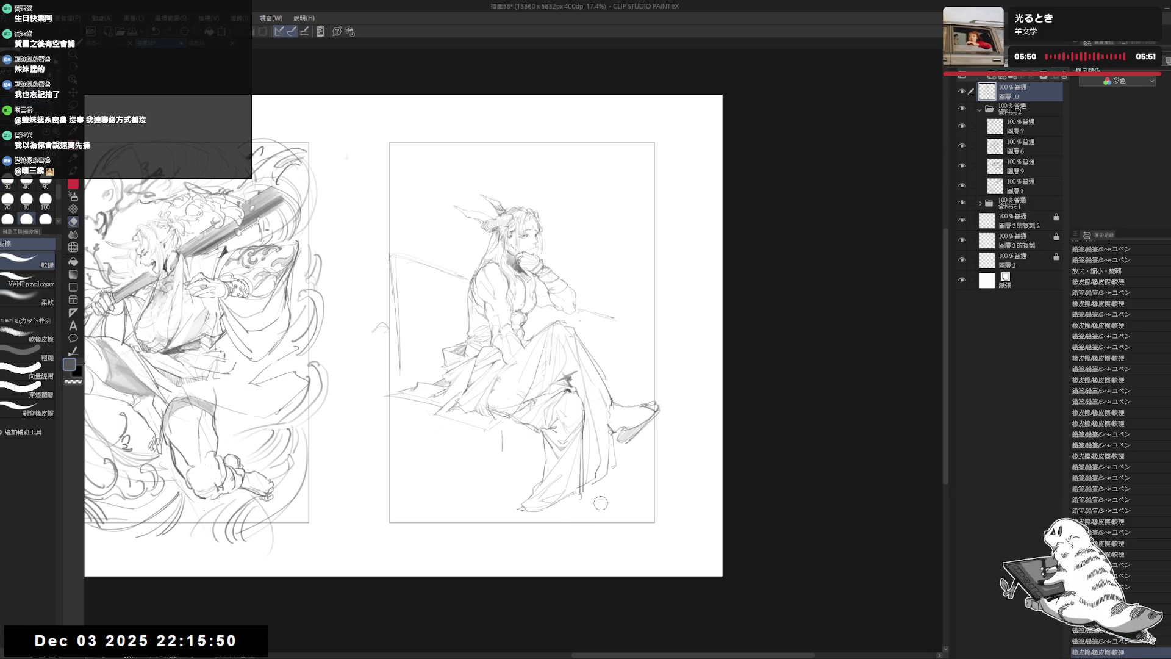
key("p")
scroll(525, 487, "up", 2)
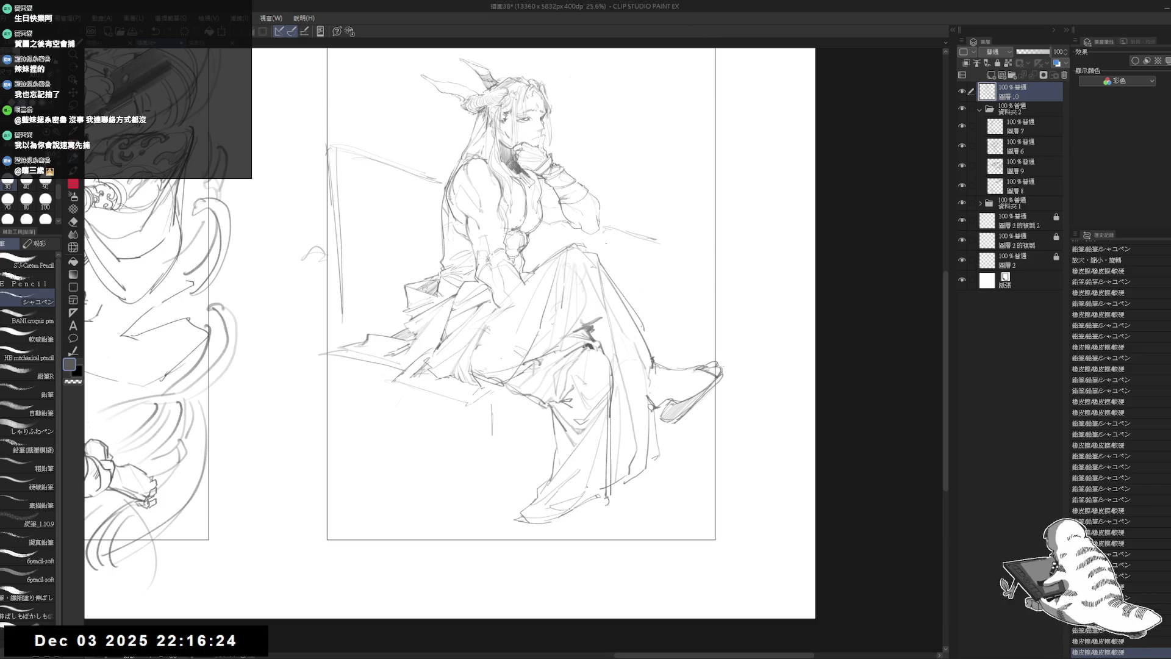
key("e")
left_click_drag(588, 509, 586, 495)
key("p")
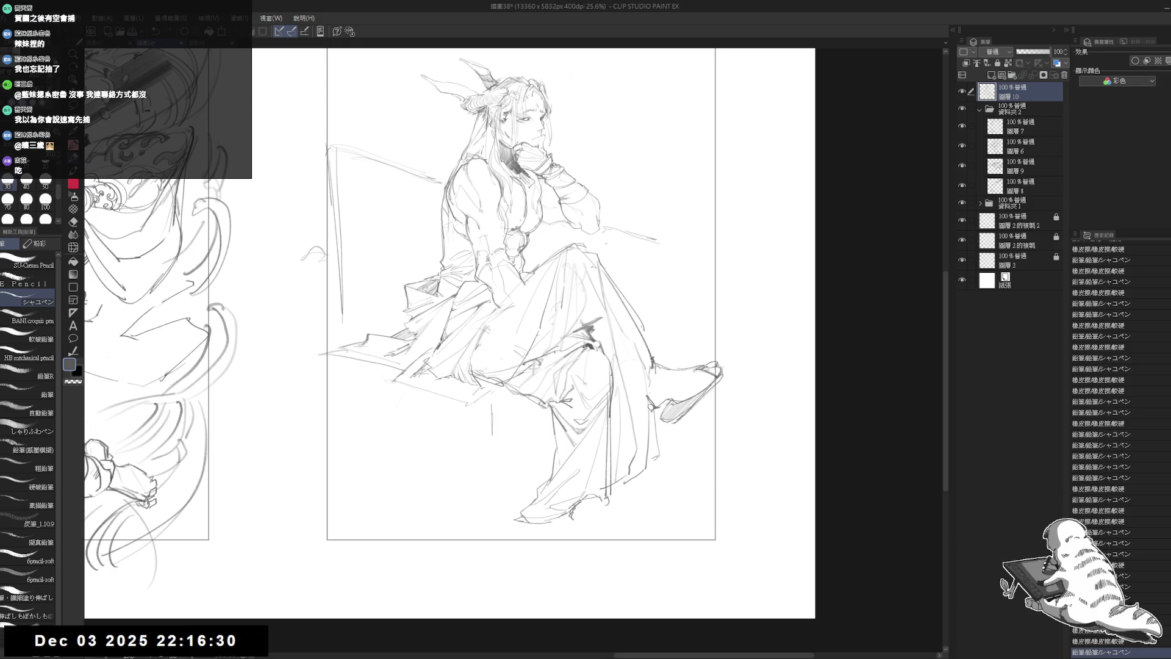
Add small pencil strokes near the hem and shift the view toward the feet
left_click_drag(580, 511, 575, 505)
scroll(582, 509, "up", 1)
key("e")
key("p")
left_click_drag(618, 467, 622, 461)
mouse_move(605, 513)
left_mouse_down()
mouse_move(592, 553)
mouse_move(598, 517)
mouse_move(619, 542)
left_mouse_up()
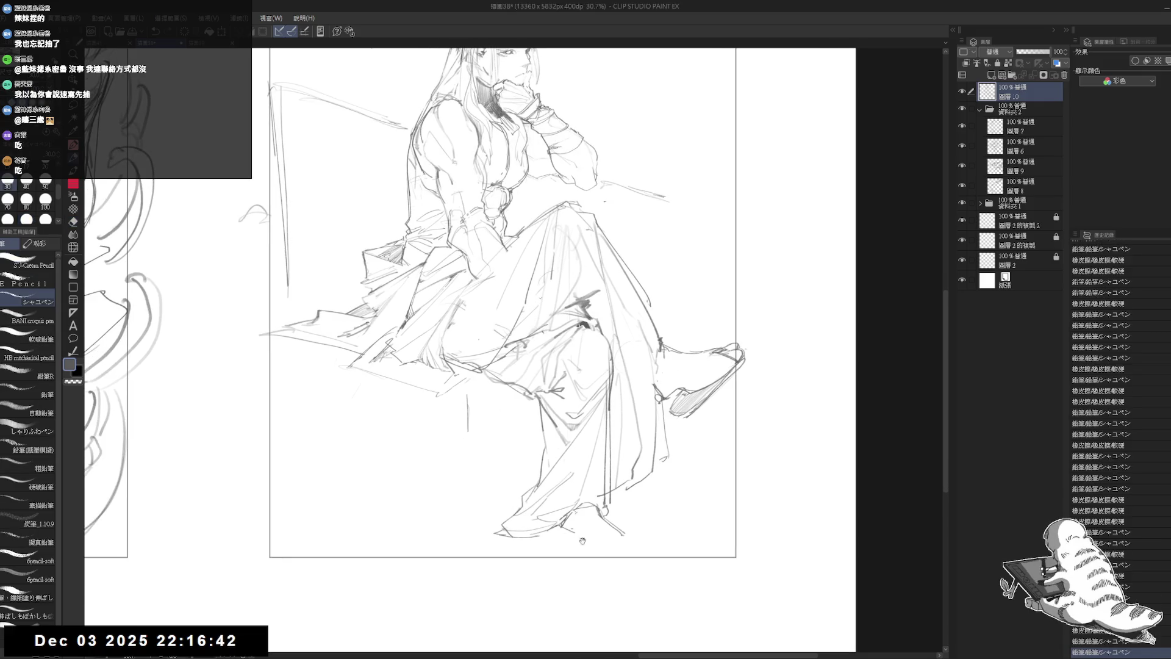
Rework the hem lines near the feet and erase lines around the feet
key("e")
mouse_move(574, 531)
left_mouse_down()
mouse_move(565, 511)
mouse_move(556, 520)
mouse_move(586, 548)
left_mouse_up()
key("p")
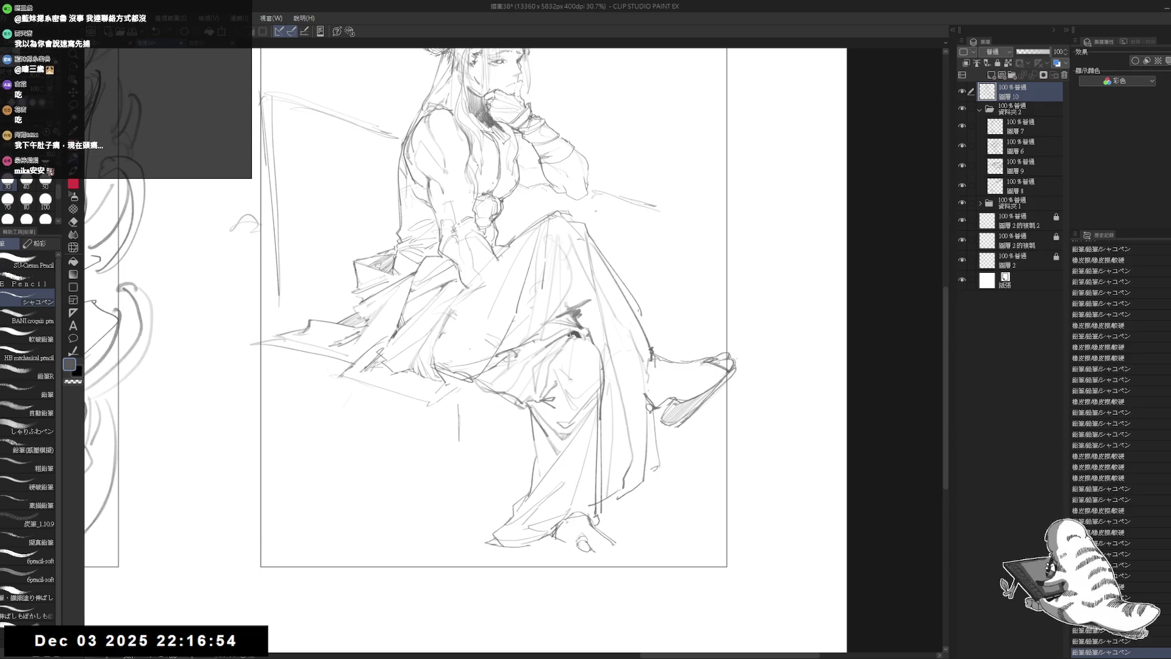
key("e")
mouse_move(595, 552)
left_mouse_down()
mouse_move(585, 546)
mouse_move(622, 530)
mouse_move(592, 542)
mouse_move(612, 548)
left_mouse_up()
key("p")
Undo and redo the last strokes beside the feet
key("e")
key("p")
key("e")
key("p")
key("ctrl+z")
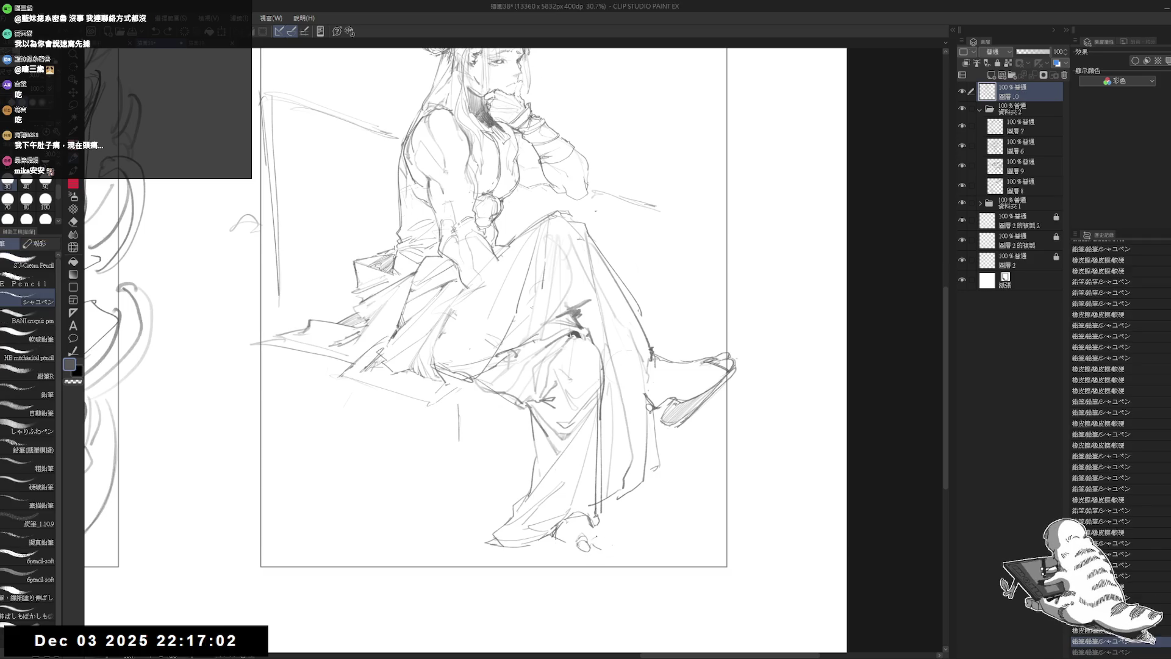
key("ctrl+y")
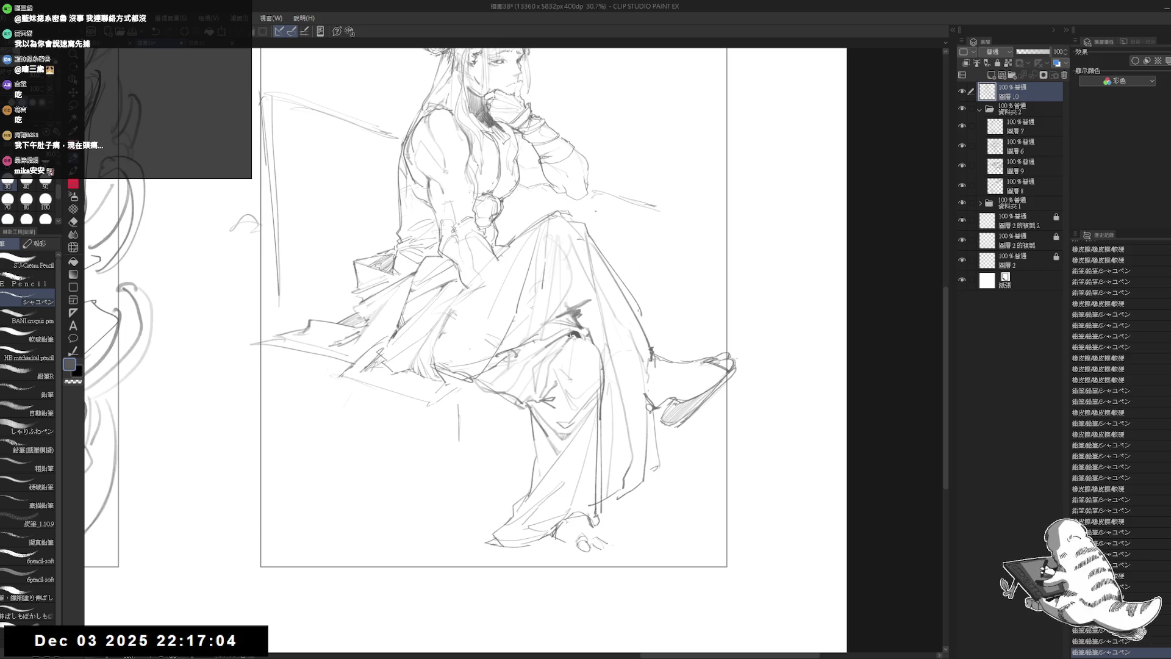
scroll(576, 533, "up", 3)
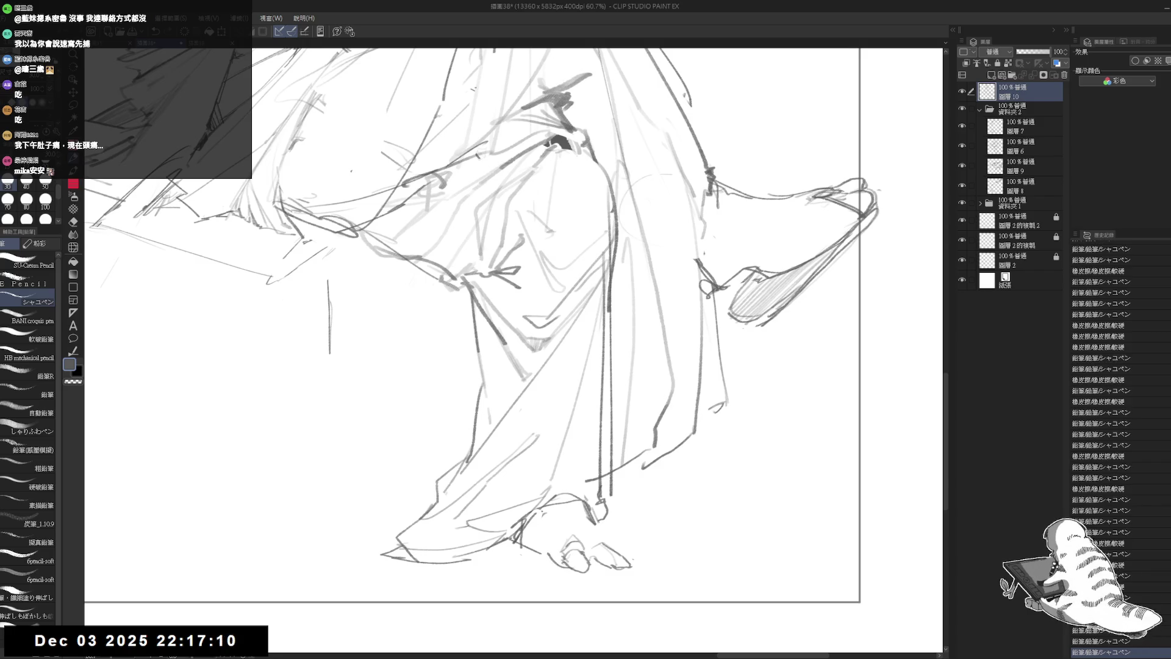
Sketch short strokes around the foot and toes, undoing the misplaced ankle and toe strokes
left_click_drag(518, 512, 552, 571)
left_click_drag(530, 523, 524, 542)
mouse_move(576, 504)
left_mouse_down()
mouse_move(543, 515)
mouse_move(597, 537)
left_mouse_up()
key("ctrl+z")
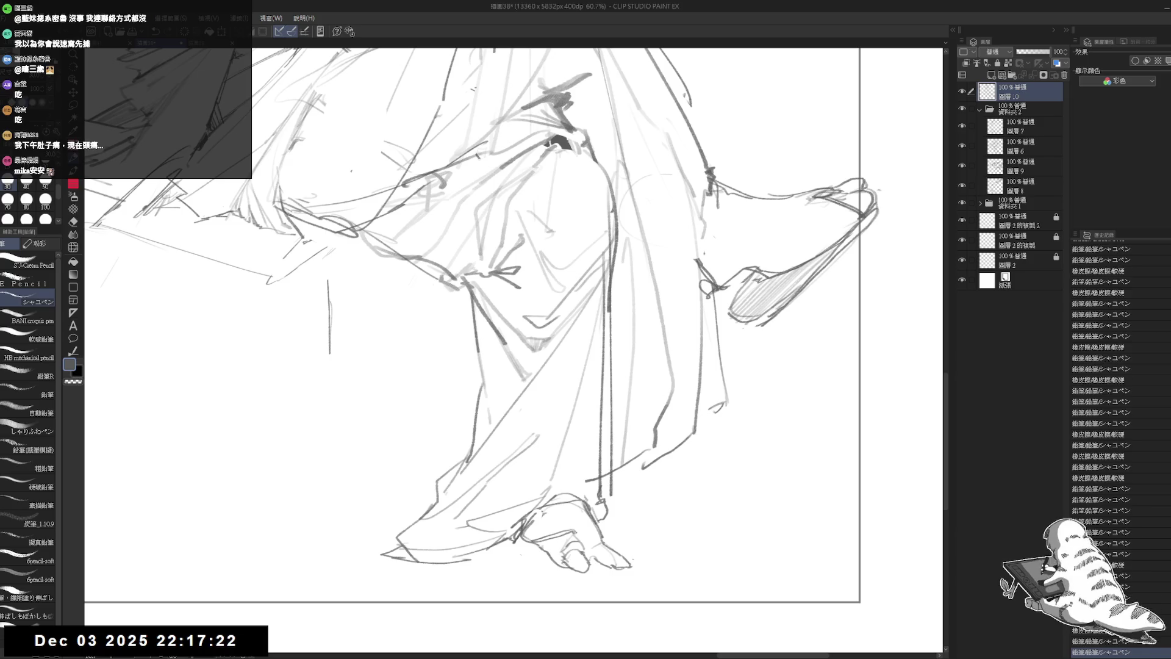
left_click_drag(576, 532, 588, 556)
mouse_move(534, 531)
left_mouse_down()
mouse_move(578, 543)
mouse_move(546, 562)
mouse_move(602, 570)
mouse_move(575, 572)
left_mouse_up()
key("ctrl+z")
Draw the underside of the toes, then zoom out to see the whole figure
left_click_drag(575, 570, 609, 577)
left_click_drag(578, 536, 594, 554)
key("ctrl+z")
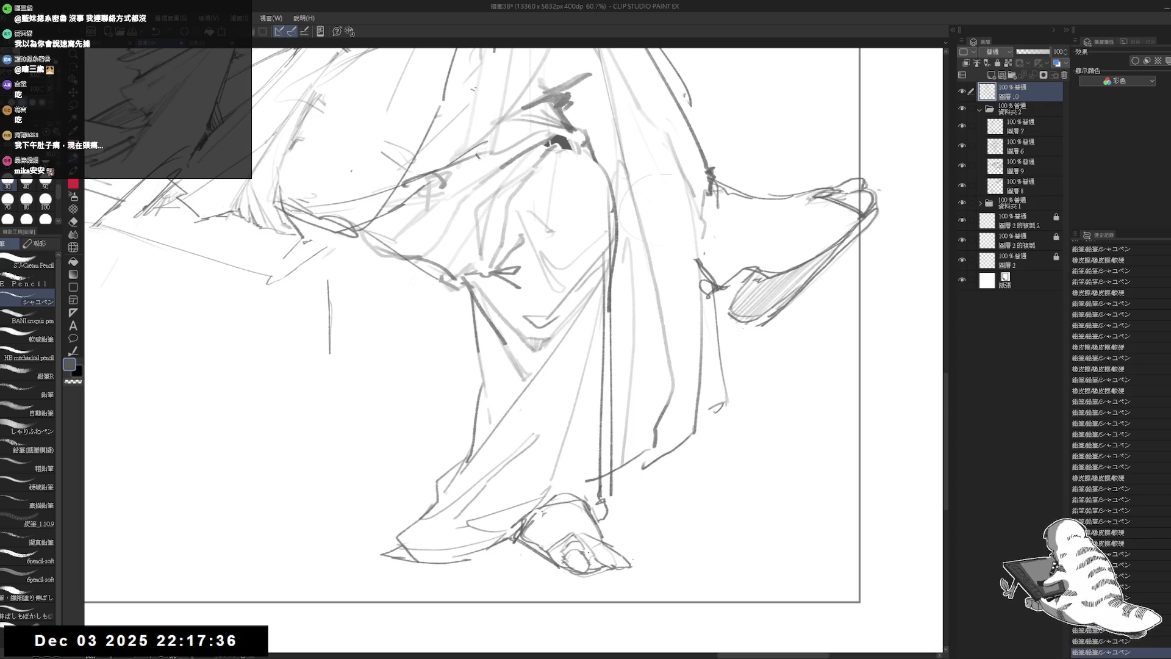
key("ctrl+minus")
key("ctrl+minus")
key("ctrl+minus")
mouse_move(453, 466)
left_mouse_down()
mouse_move(467, 486)
mouse_move(551, 486)
left_mouse_up()
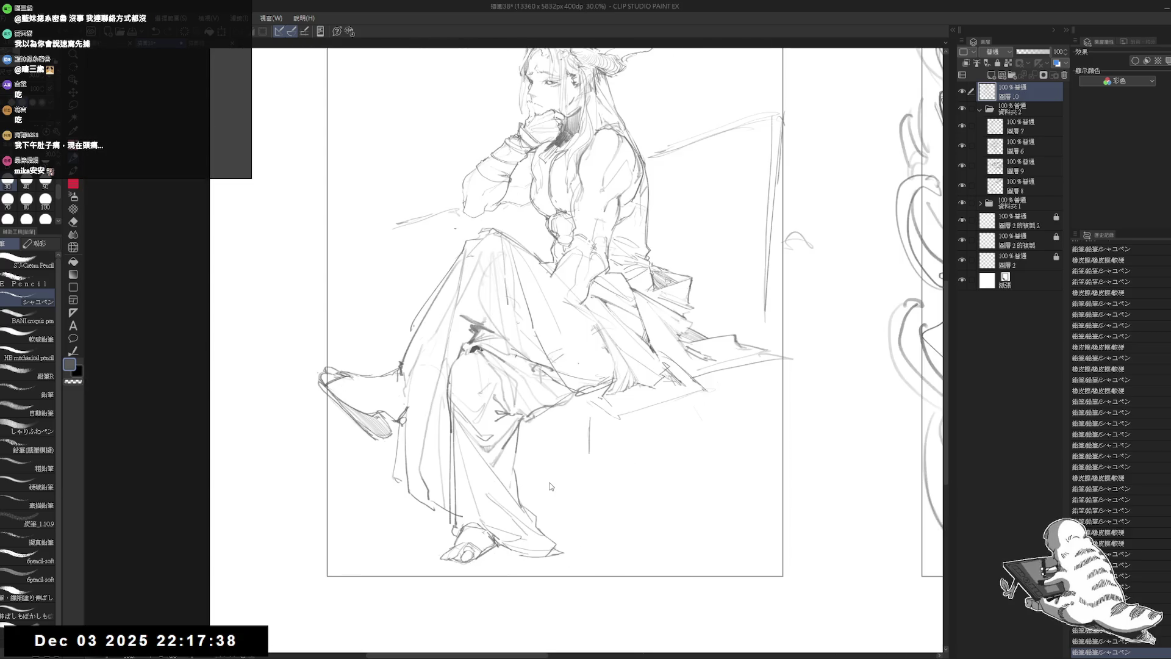
Mirror the view to check proportions and undo a trial stroke at the shoe
key("h")
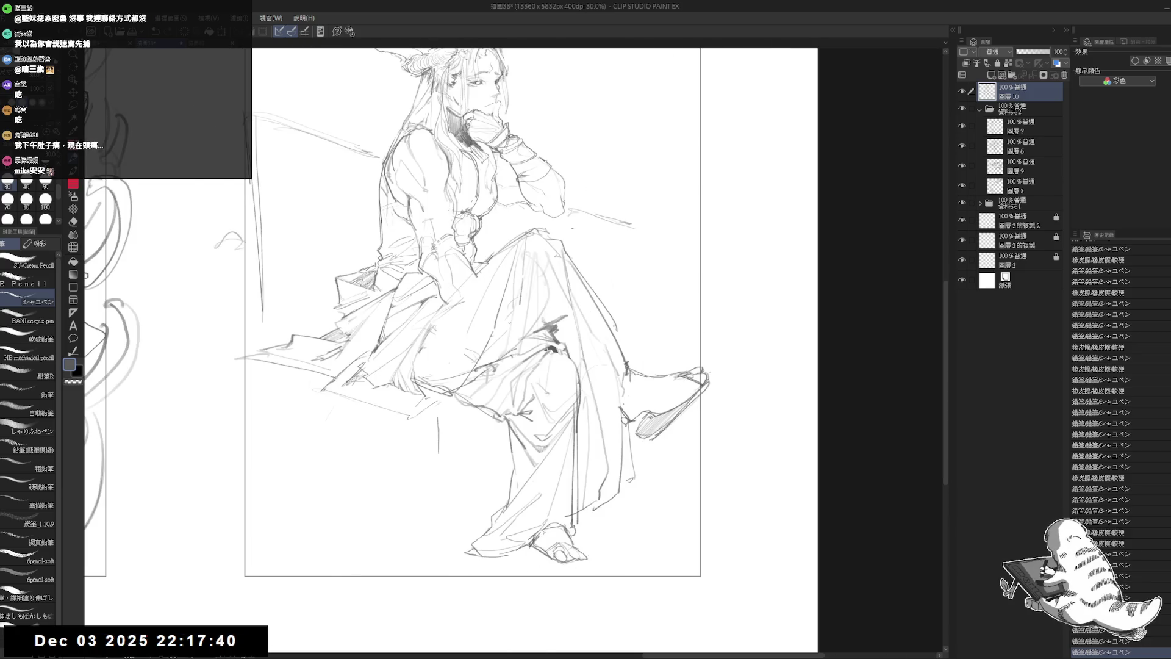
left_click_drag(527, 546, 571, 566)
key("ctrl+z")
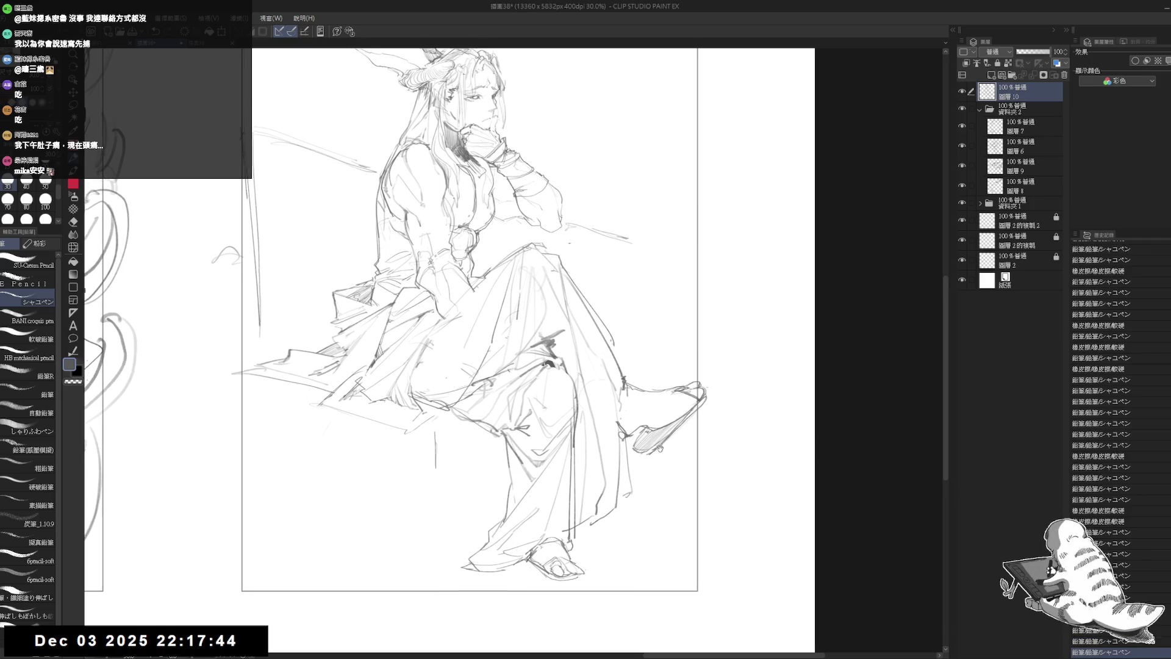
scroll(473, 311, "down", 3)
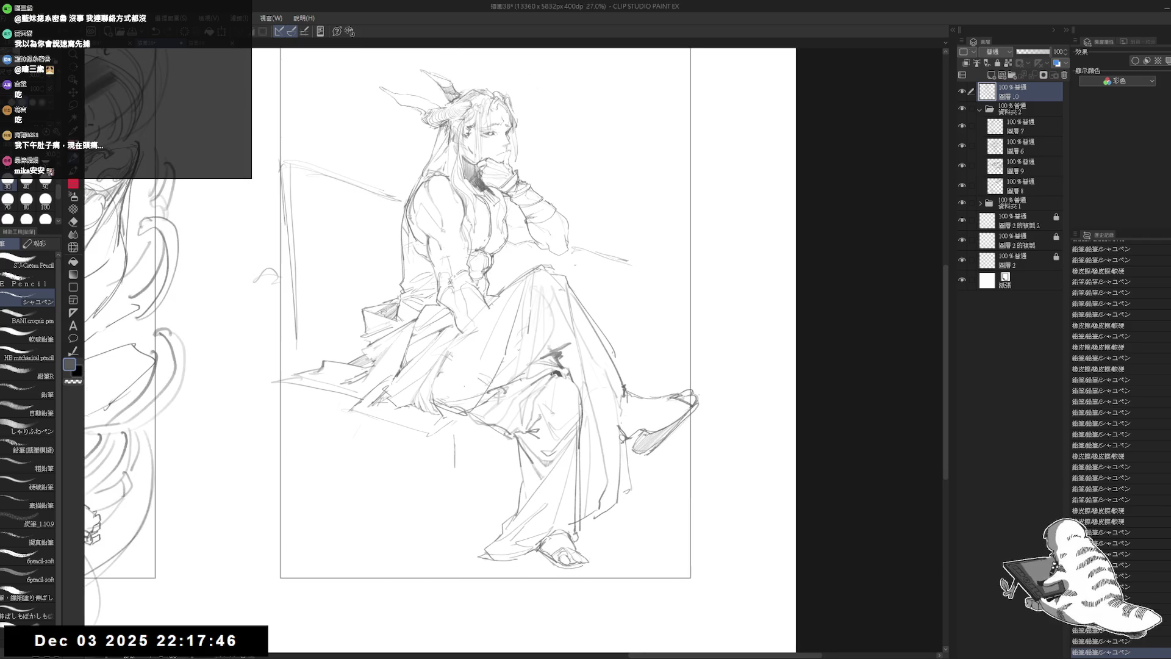
scroll(597, 437, "down", 1)
left_click_drag(597, 437, 599, 449)
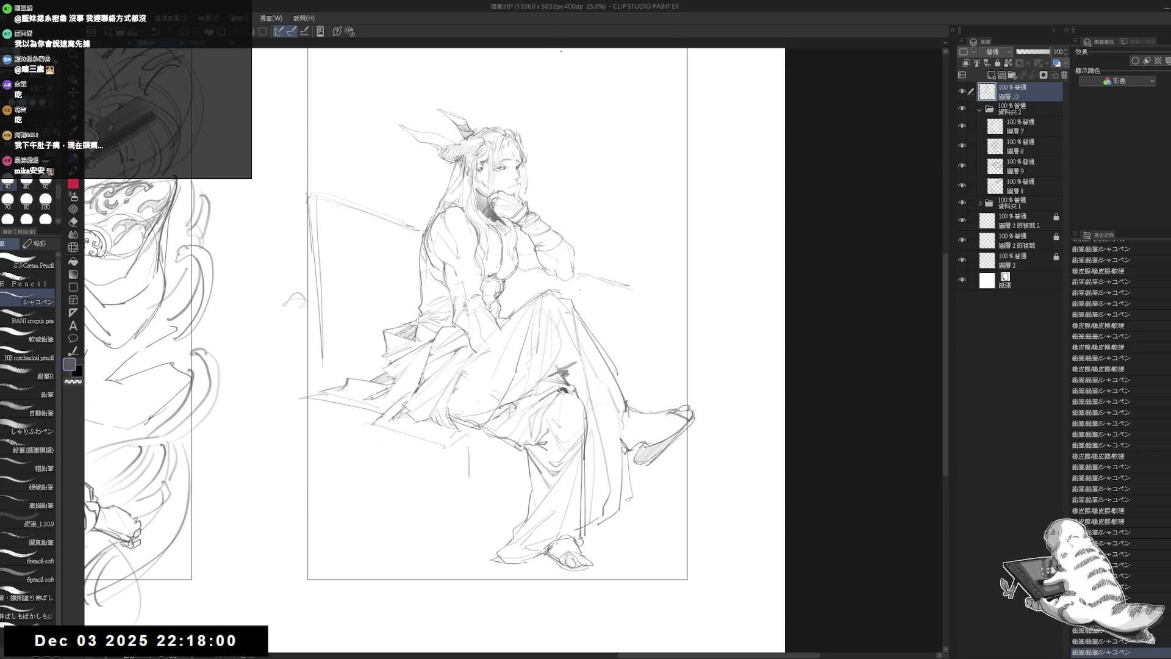
scroll(500, 338, "up", 2)
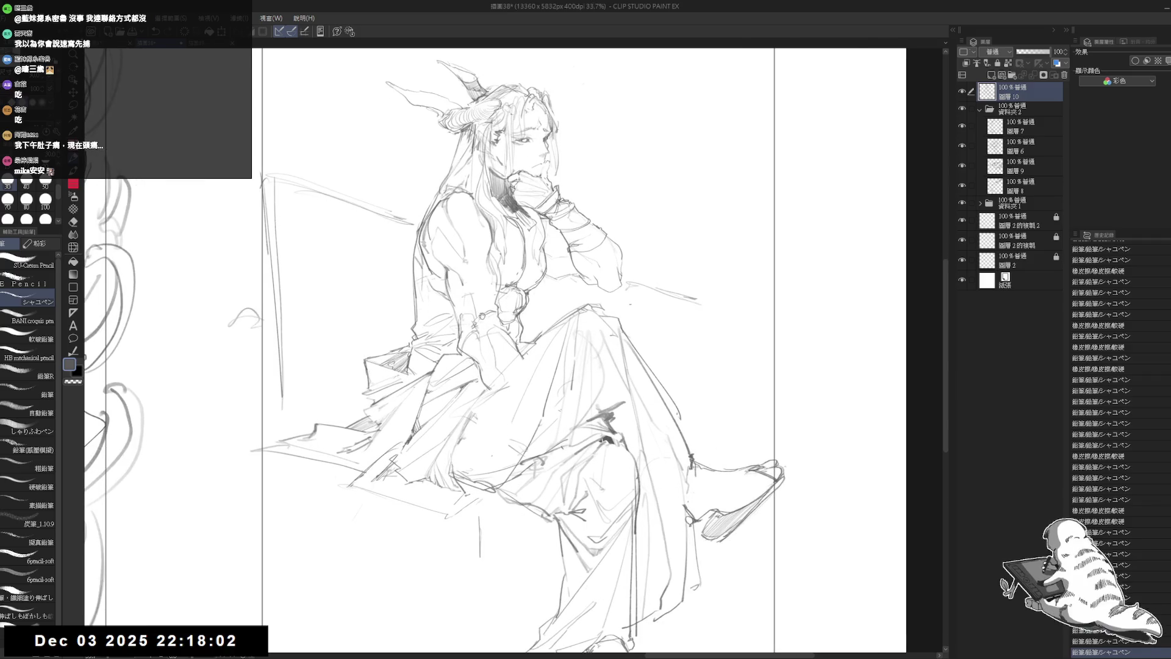
Erase a stray line near the shoulder and add small pencil marks below it
key("e")
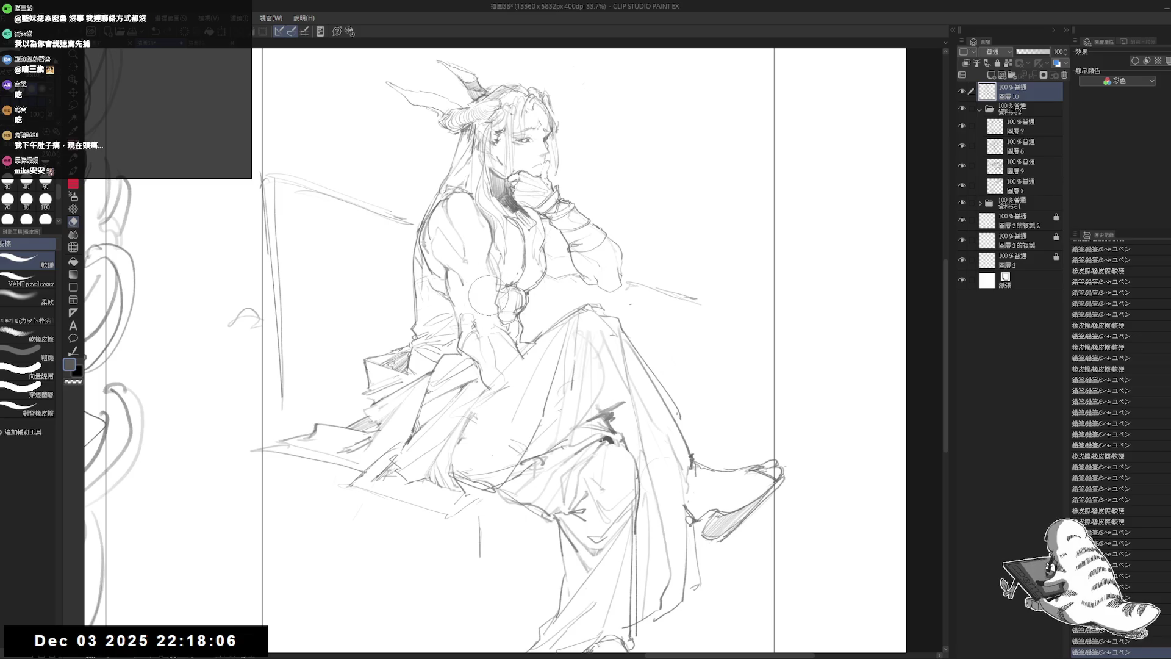
key("p")
left_click_drag(484, 301, 461, 295)
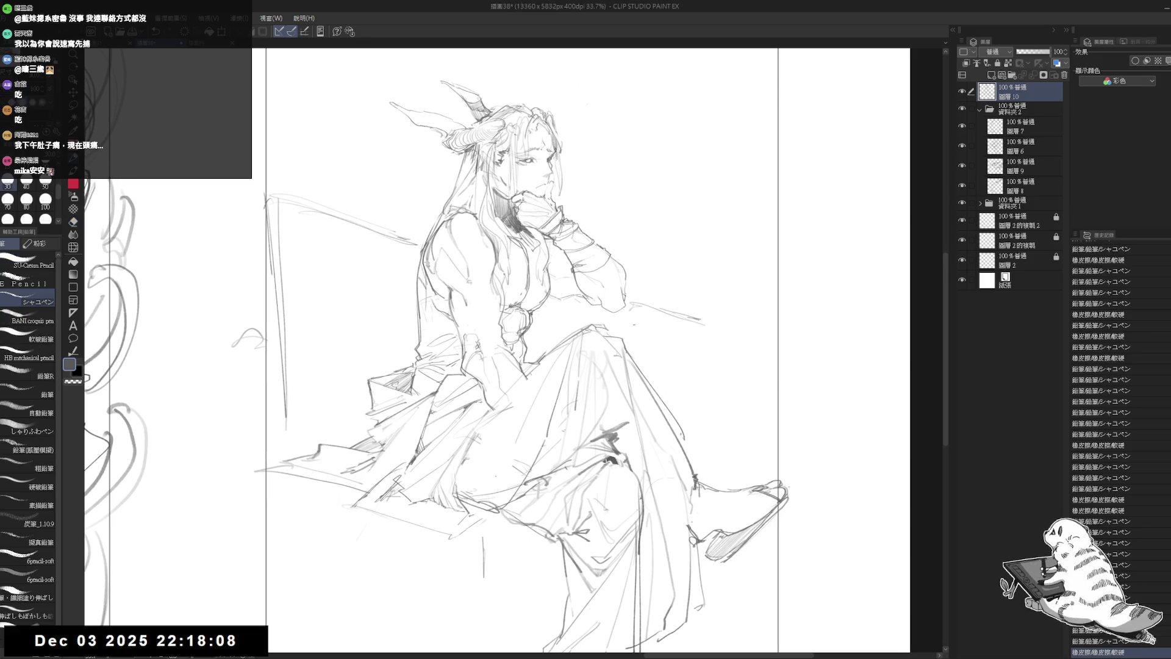
left_click(493, 346)
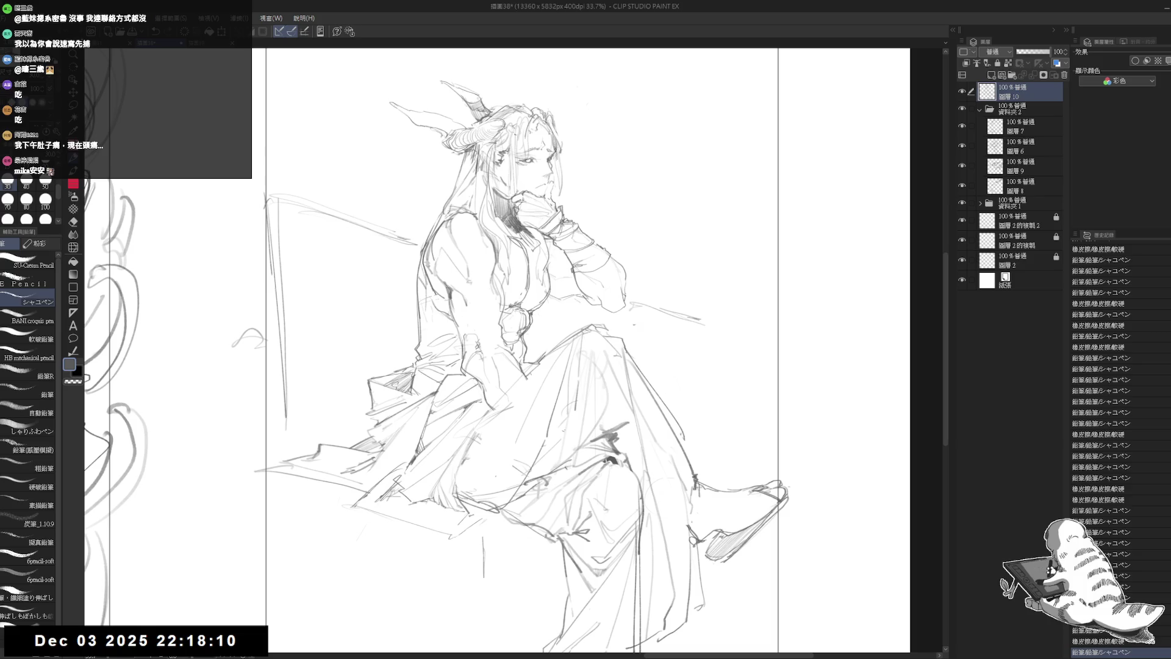
left_click(493, 346)
left_click(493, 346)
left_click(493, 346)
Erase the messy lines at the waist and add short pencil marks near the shoulder
key("e")
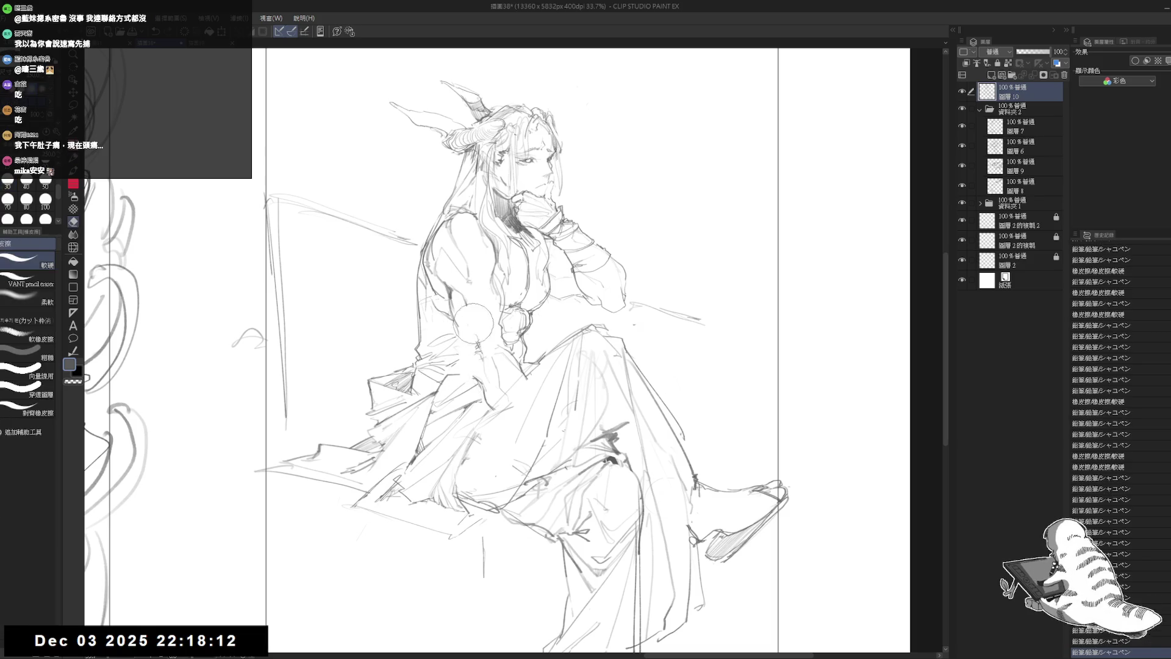
left_click_drag(514, 365, 494, 390)
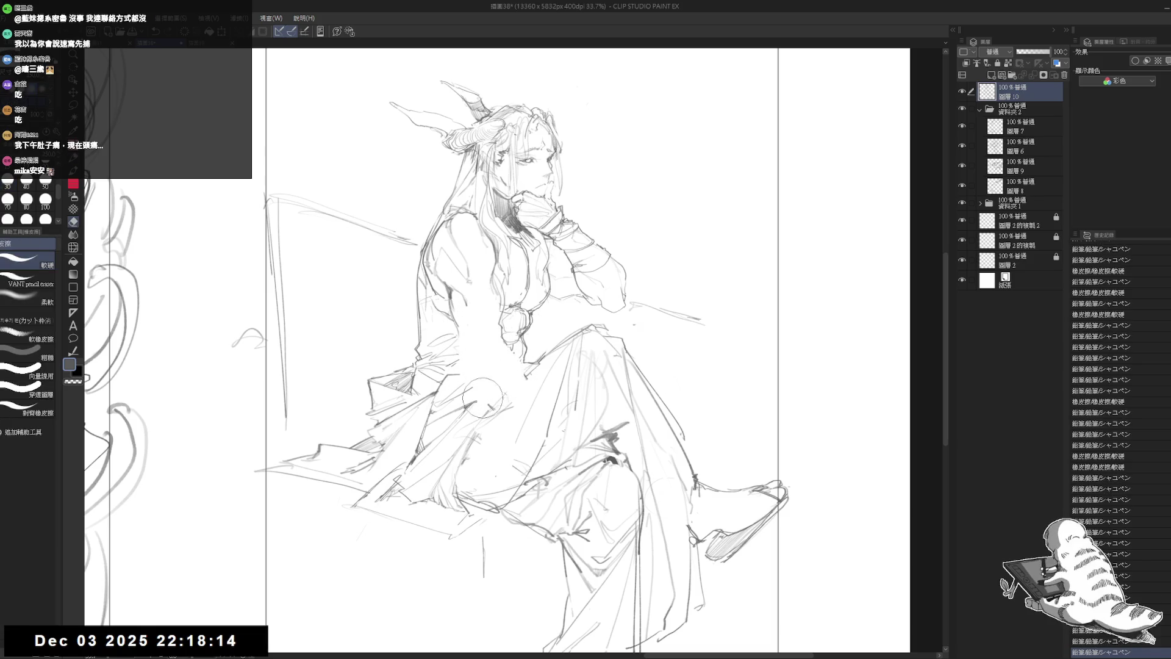
left_click_drag(497, 329, 506, 369)
key("p")
left_click(461, 257)
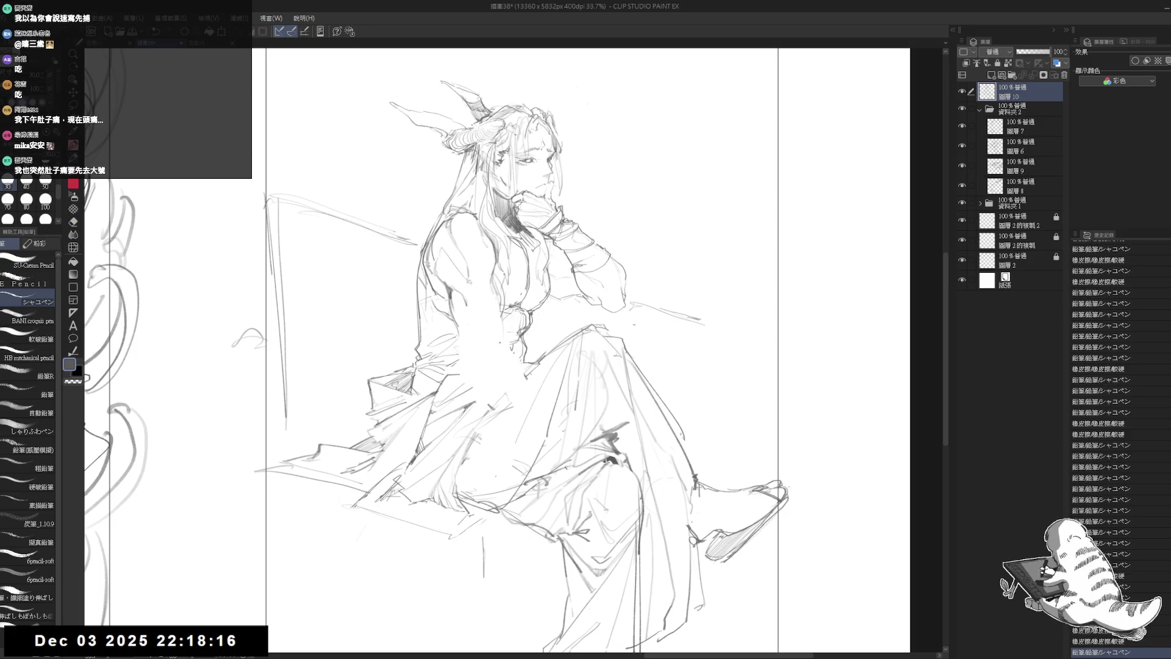
left_click(461, 257)
Clean up the shoulder and arm lines with the eraser
key("e")
left_click_drag(461, 258, 466, 365)
key("p")
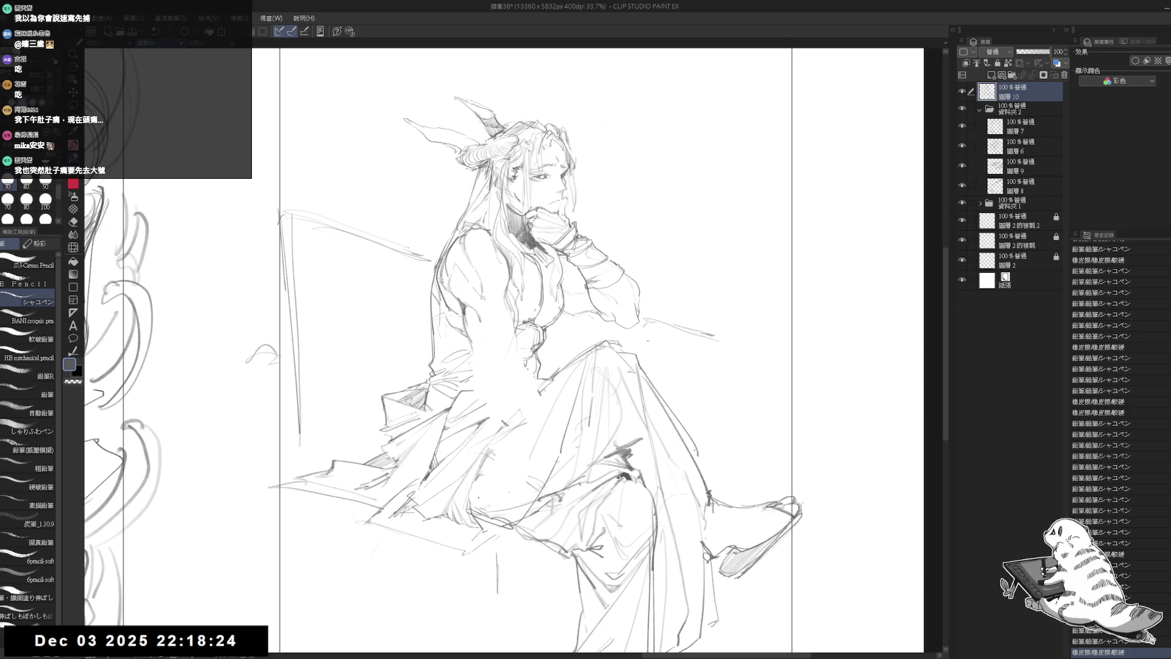
mouse_move(458, 387)
left_mouse_down()
mouse_move(415, 398)
mouse_move(419, 423)
left_mouse_up()
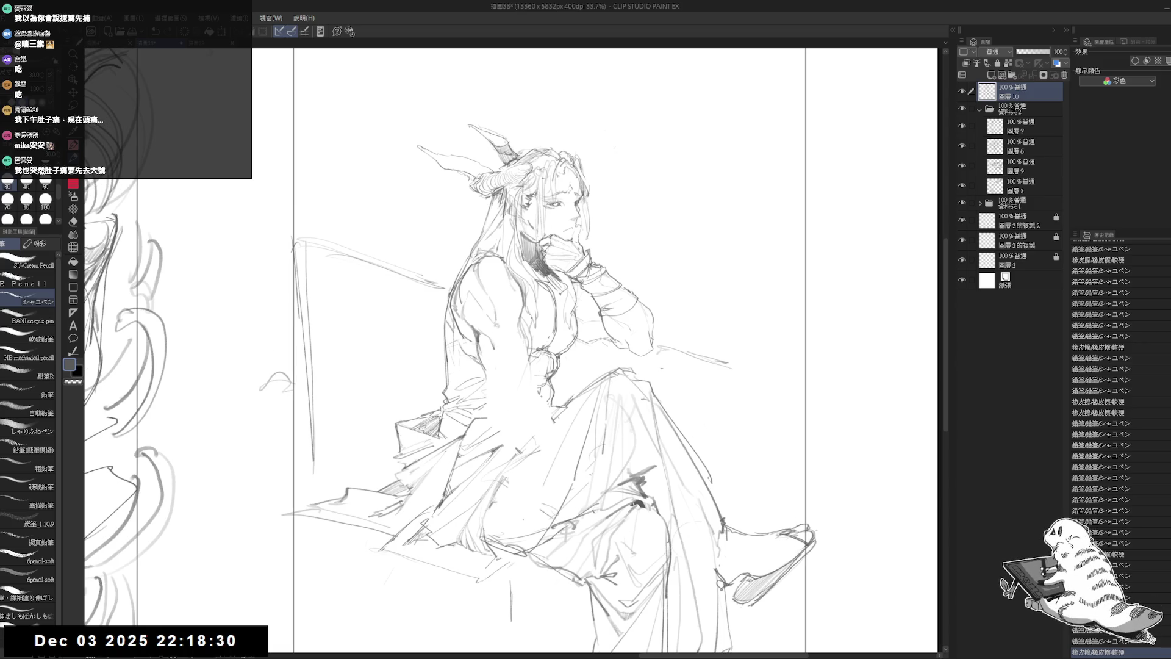
key("e")
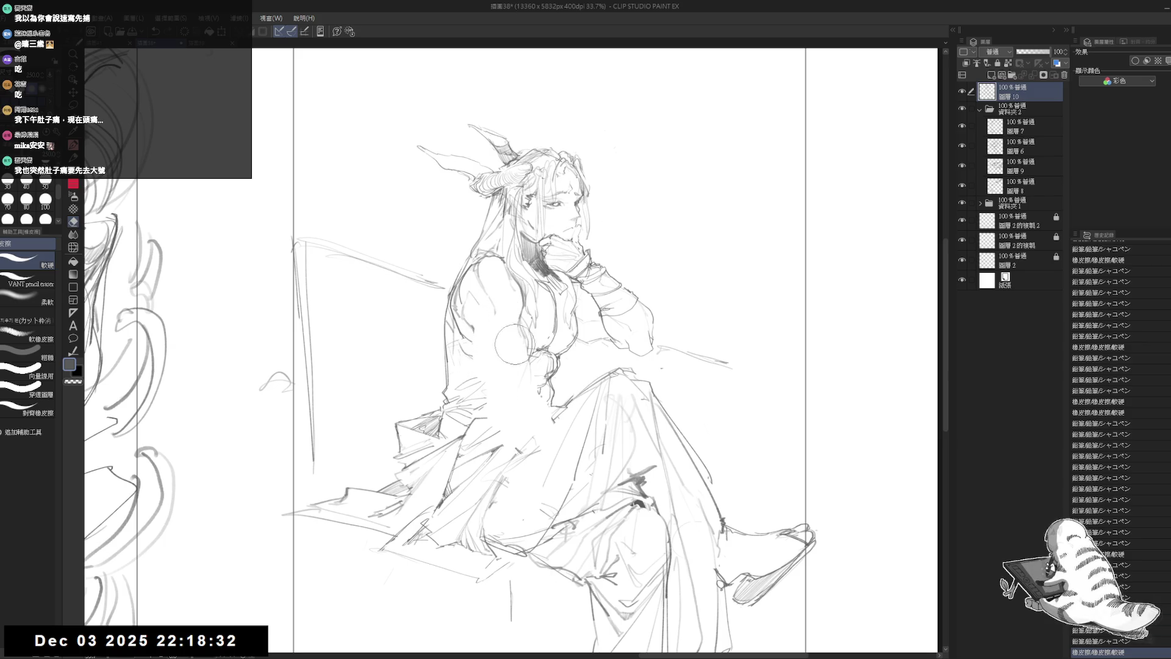
mouse_move(515, 335)
left_mouse_down()
mouse_move(501, 318)
mouse_move(479, 338)
mouse_move(480, 303)
mouse_move(505, 282)
left_mouse_up()
key("p")
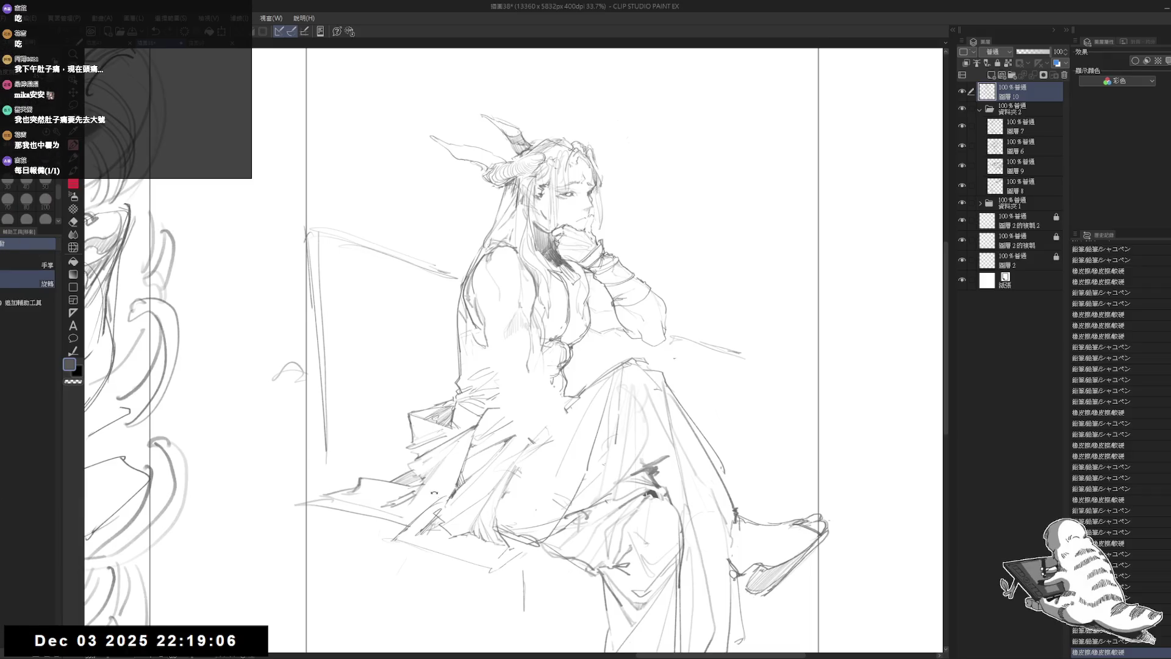
Redraw short strokes at the sash and rotate the canvas view slightly
key("e")
left_click_drag(494, 348, 512, 325)
key("p")
left_click_drag(502, 340, 513, 323)
left_click_drag(502, 342, 513, 323)
left_click_drag(501, 341, 513, 323)
key("e")
mouse_move(502, 340)
left_mouse_down()
mouse_move(513, 322)
mouse_move(586, 305)
mouse_move(512, 324)
mouse_move(482, 350)
mouse_move(491, 343)
left_mouse_up()
key("h")
key("e")
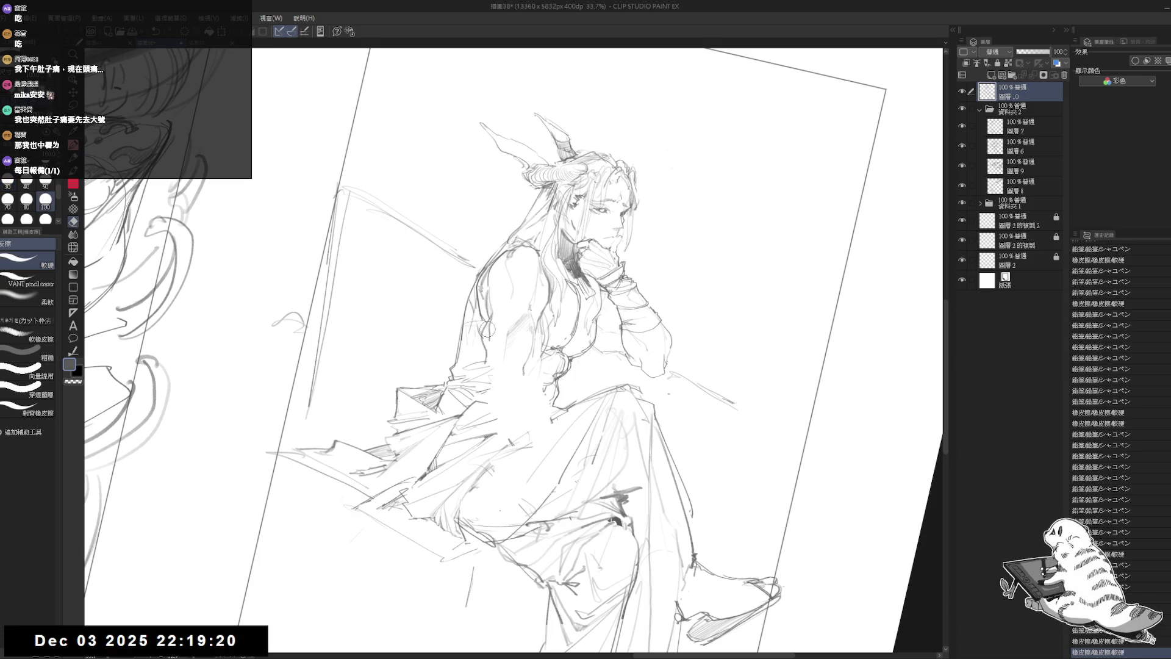
With the view mirrored, redraw a waist line and hatch the leg lightly, then flip back
key("p")
key("h")
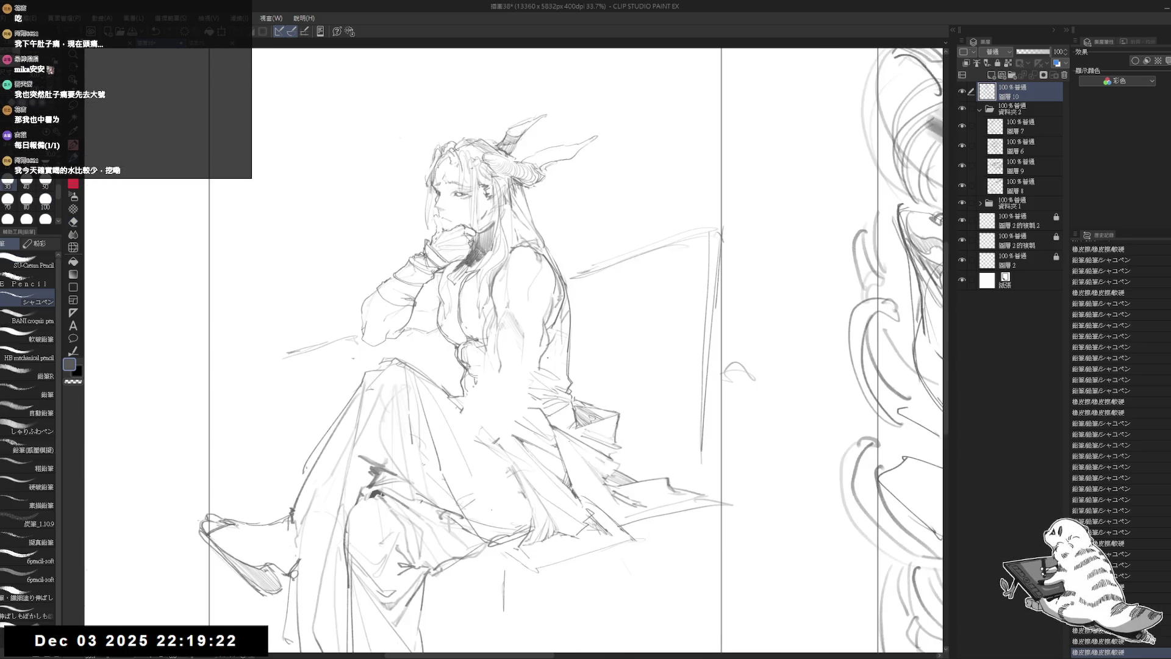
key("e")
left_click_drag(521, 324, 512, 348)
key("p")
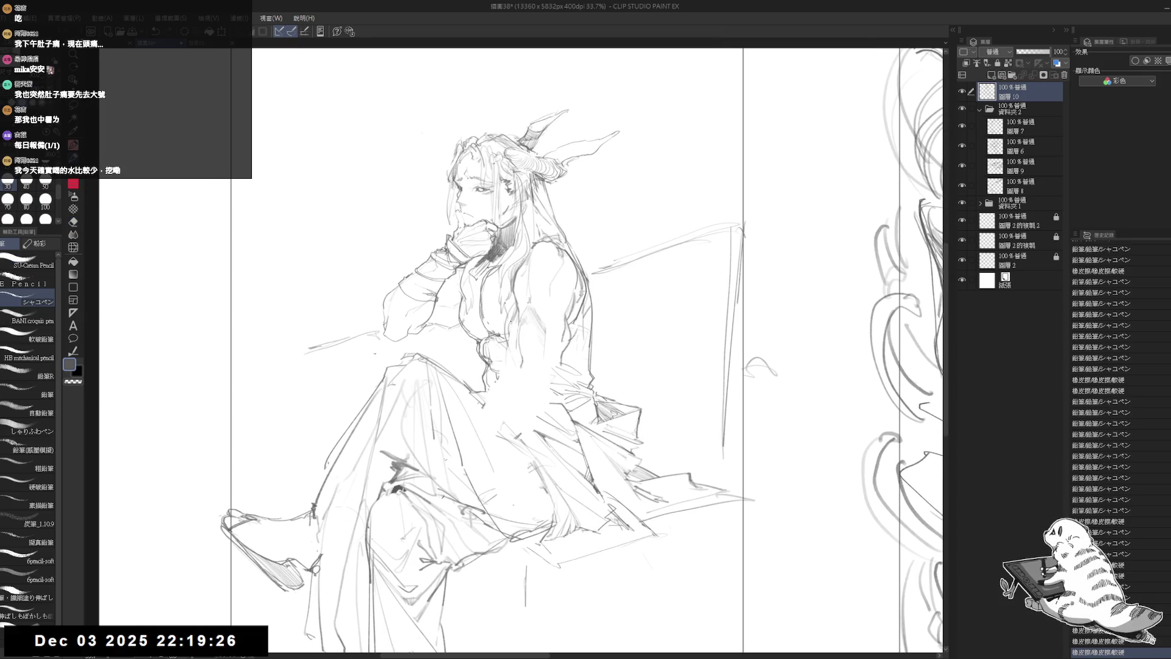
left_click_drag(512, 308, 515, 350)
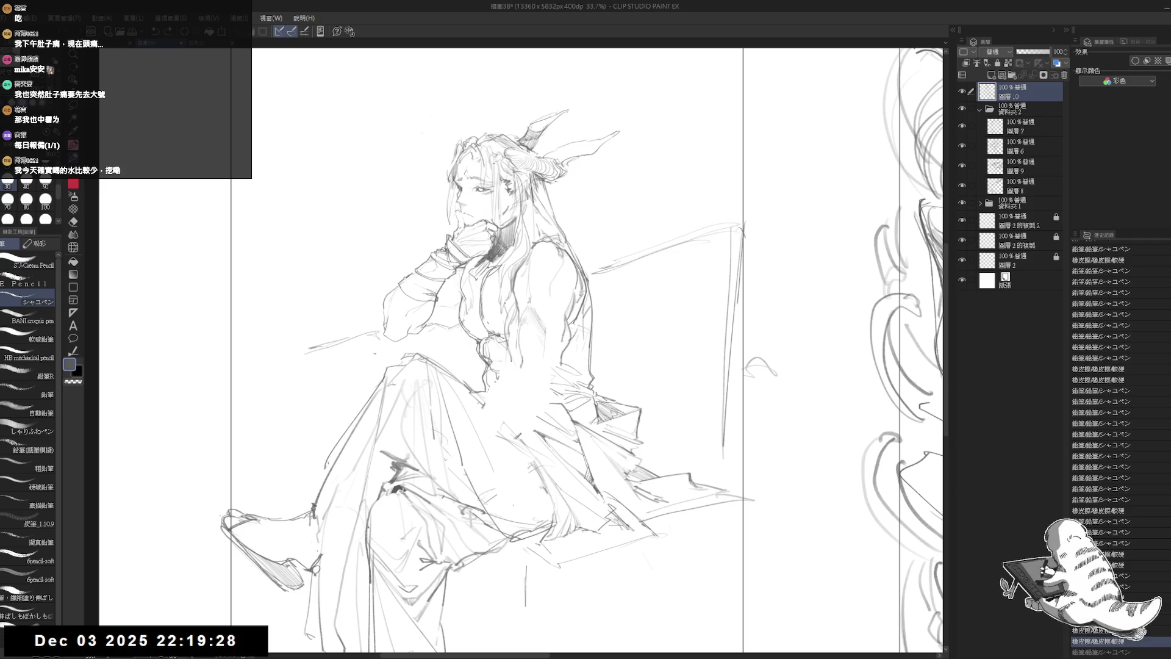
left_click_drag(637, 467, 644, 478)
left_click_drag(642, 466, 646, 479)
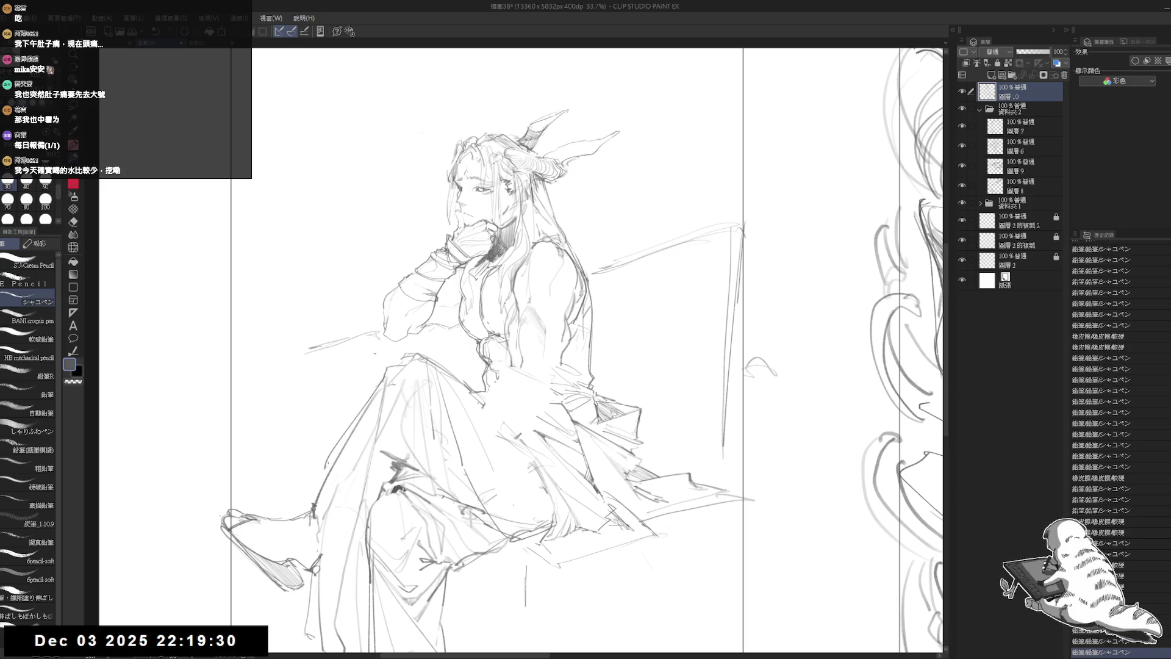
key("h")
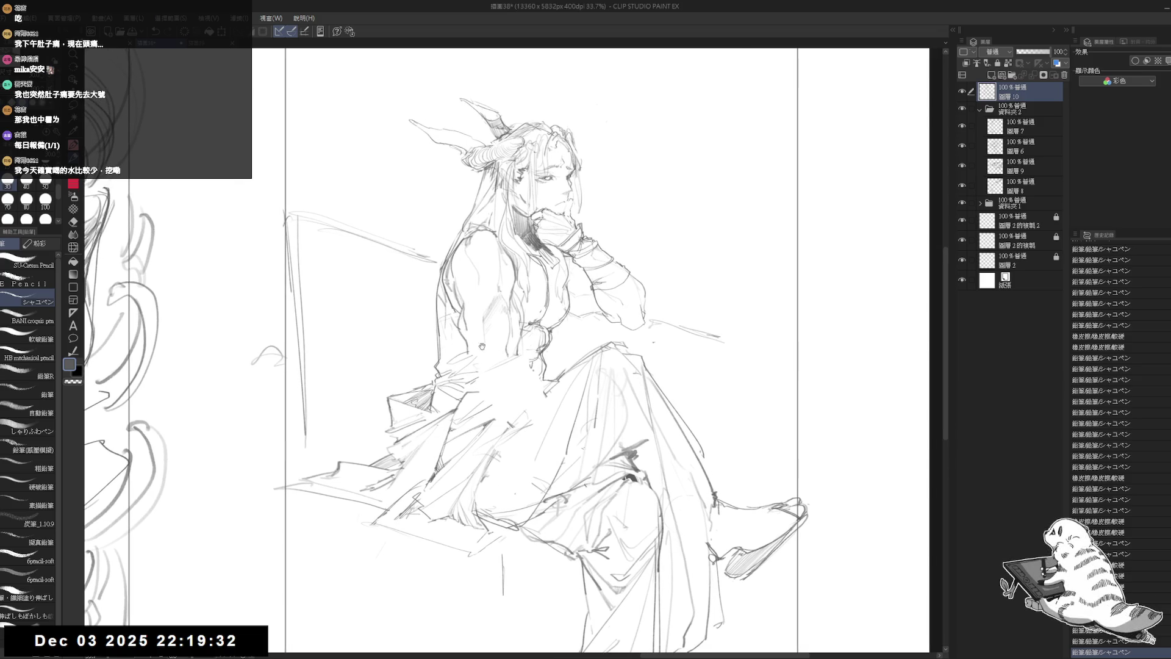
Erase a stray line at the hip and add small strokes low on the robe
key("e")
left_click_drag(464, 351, 494, 384)
key("p")
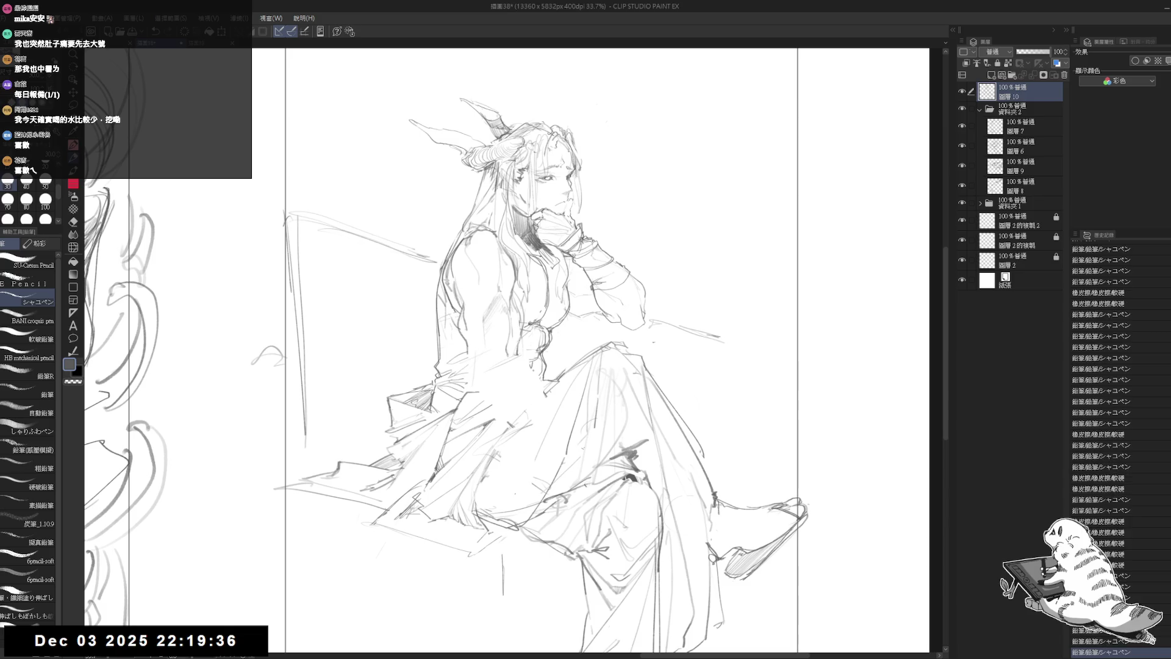
mouse_move(503, 552)
left_mouse_down()
mouse_move(504, 590)
mouse_move(490, 533)
left_mouse_up()
scroll(488, 488, "down", 1)
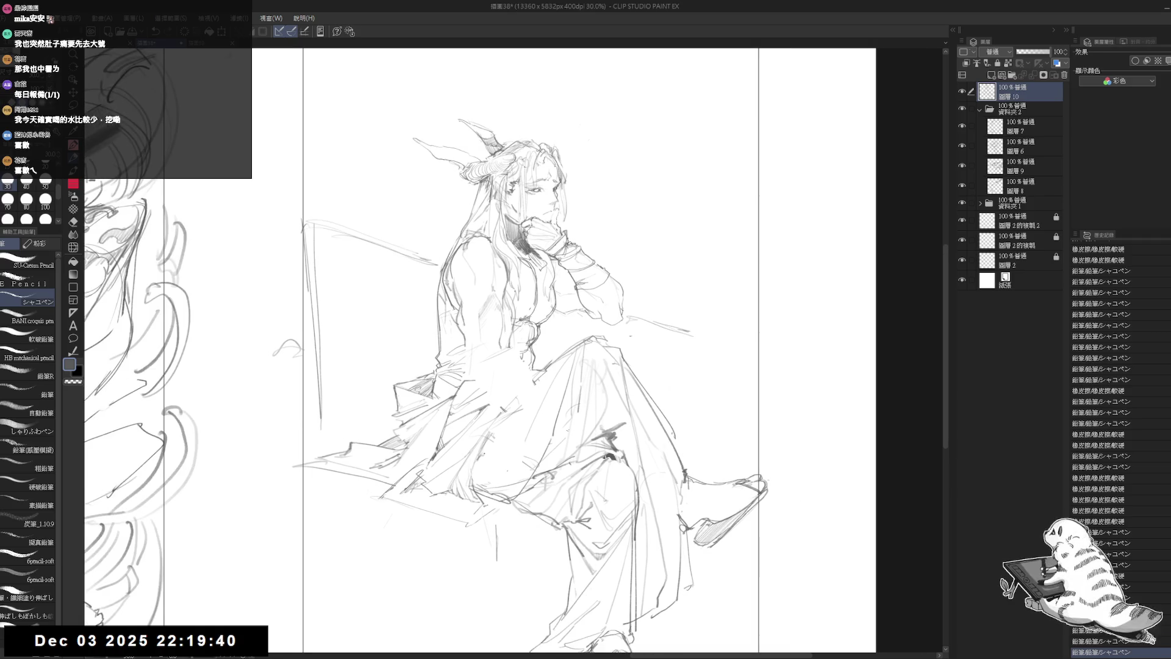
mouse_move(510, 395)
left_mouse_down()
mouse_move(485, 411)
mouse_move(476, 512)
left_mouse_up()
Switch to a softer eraser and clean up the lines across the lap
key("e")
left_click(30, 297)
left_click_drag(481, 446, 479, 479)
key("p")
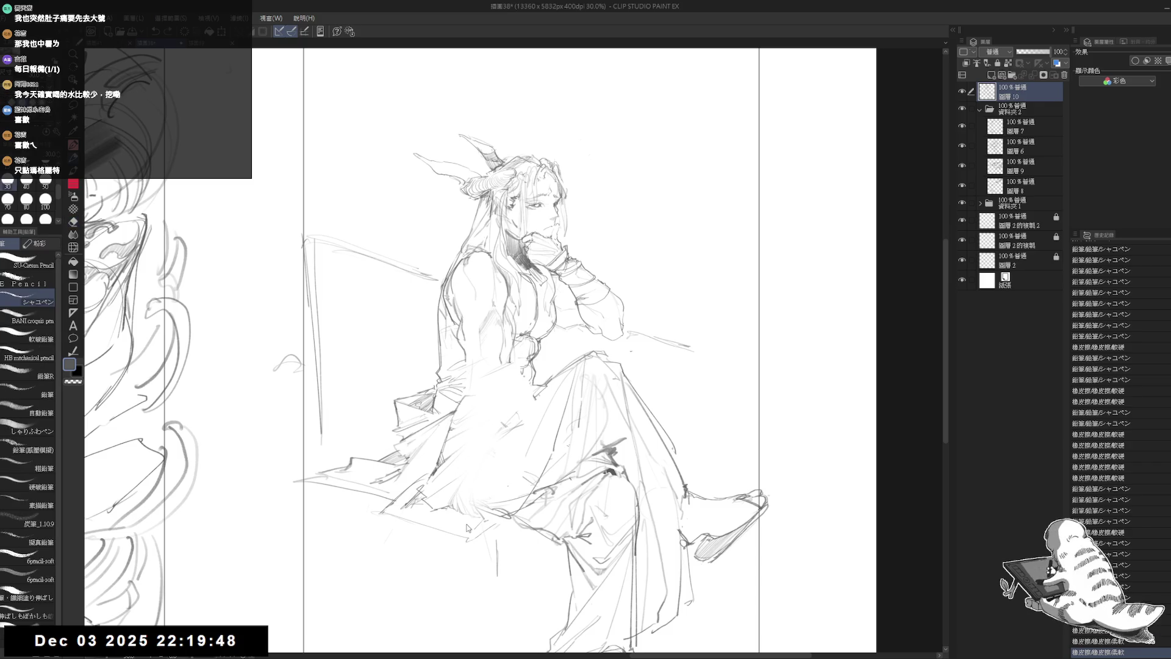
key("e")
mouse_move(497, 405)
left_mouse_down()
mouse_move(463, 433)
mouse_move(465, 352)
mouse_move(480, 394)
left_mouse_up()
key("p")
left_click_drag(479, 435, 483, 438)
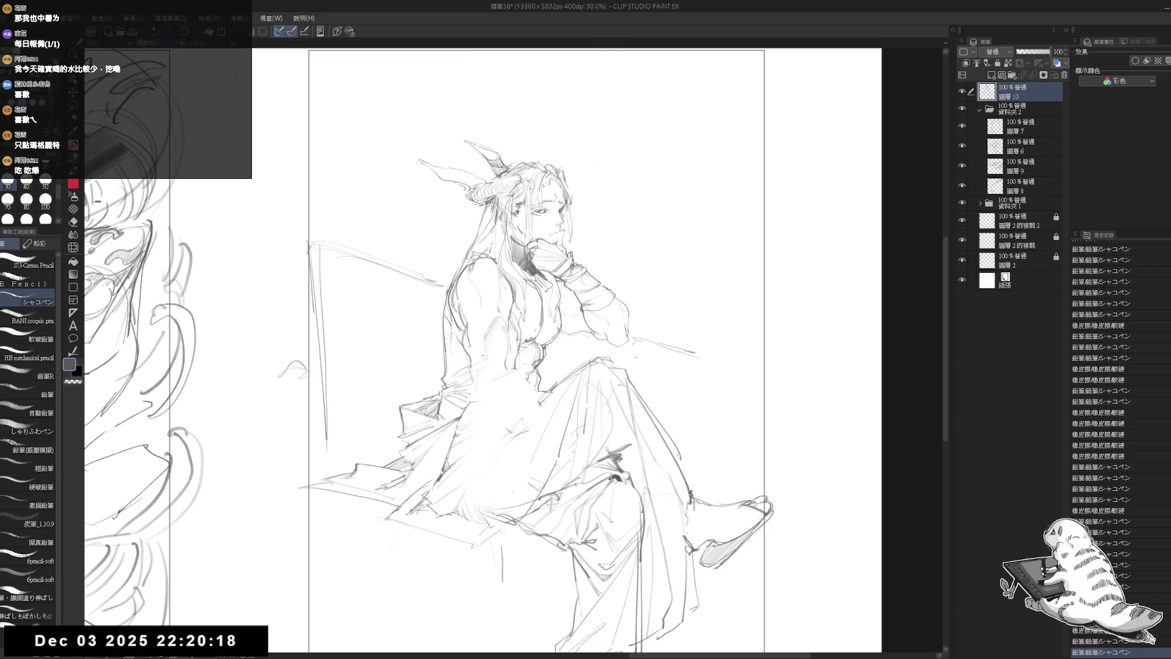
Erase a stray line and redraw a short stroke on the upper sleeve
key("e")
mouse_move(512, 371)
left_mouse_down()
mouse_move(477, 377)
mouse_move(504, 376)
left_mouse_up()
key("p")
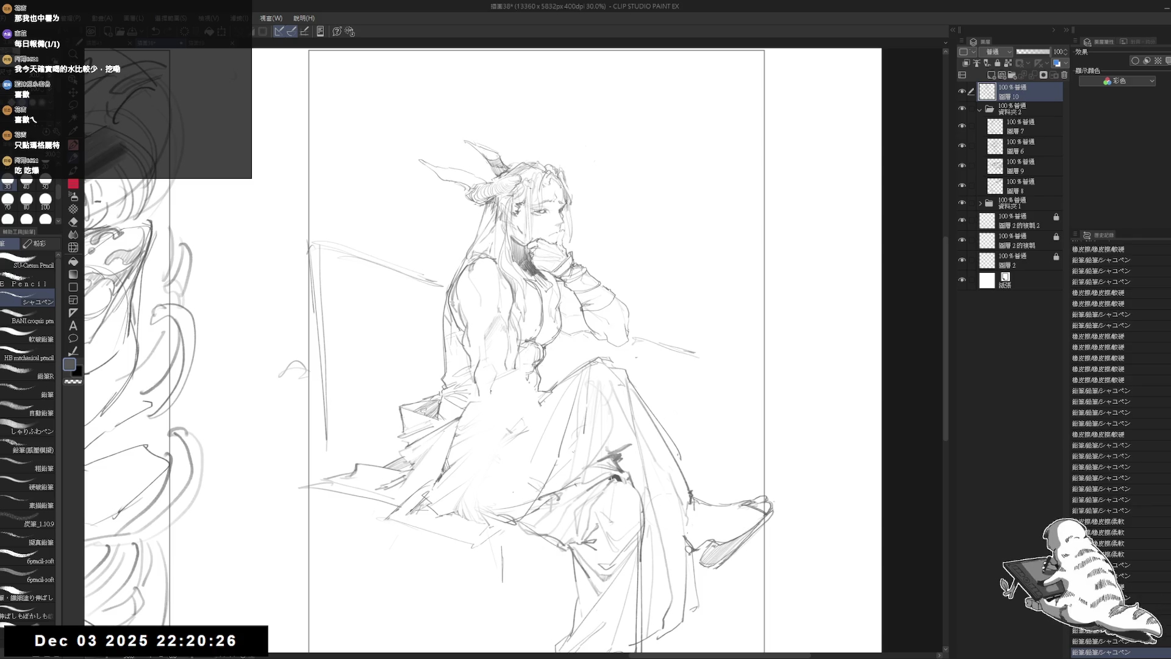
scroll(497, 488, "up", 1)
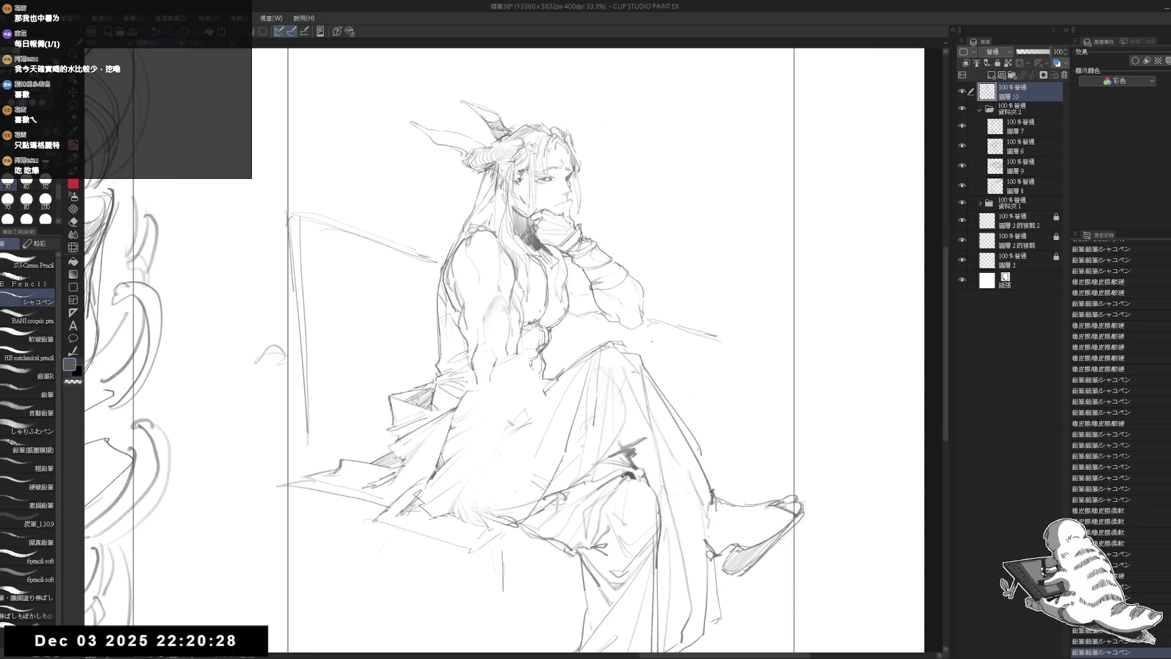
mouse_move(498, 370)
left_mouse_down()
mouse_move(458, 389)
mouse_move(476, 390)
left_mouse_up()
key("e")
key("p")
scroll(505, 350, "down", 1)
key("e")
key("p")
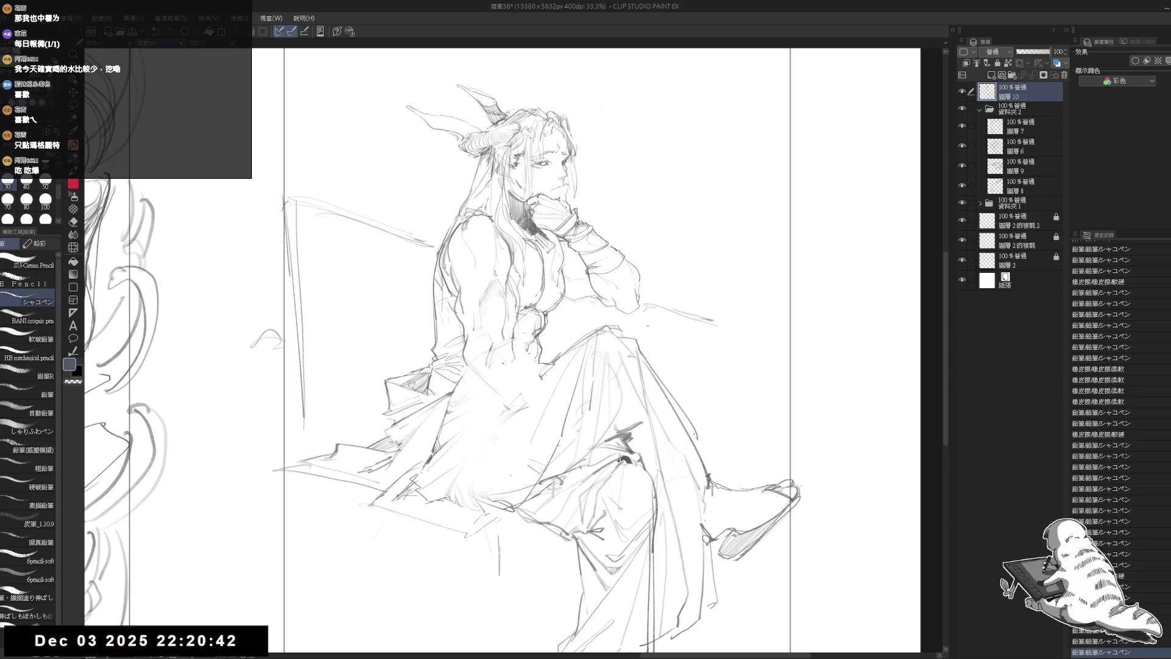
Sketch strokes down the lowered arm, erasing the scribbles over the lap
left_click_drag(496, 439, 505, 469)
left_click_drag(498, 451, 509, 525)
key("e")
mouse_move(510, 448)
left_mouse_down()
mouse_move(524, 518)
mouse_move(536, 503)
left_mouse_up()
key("p")
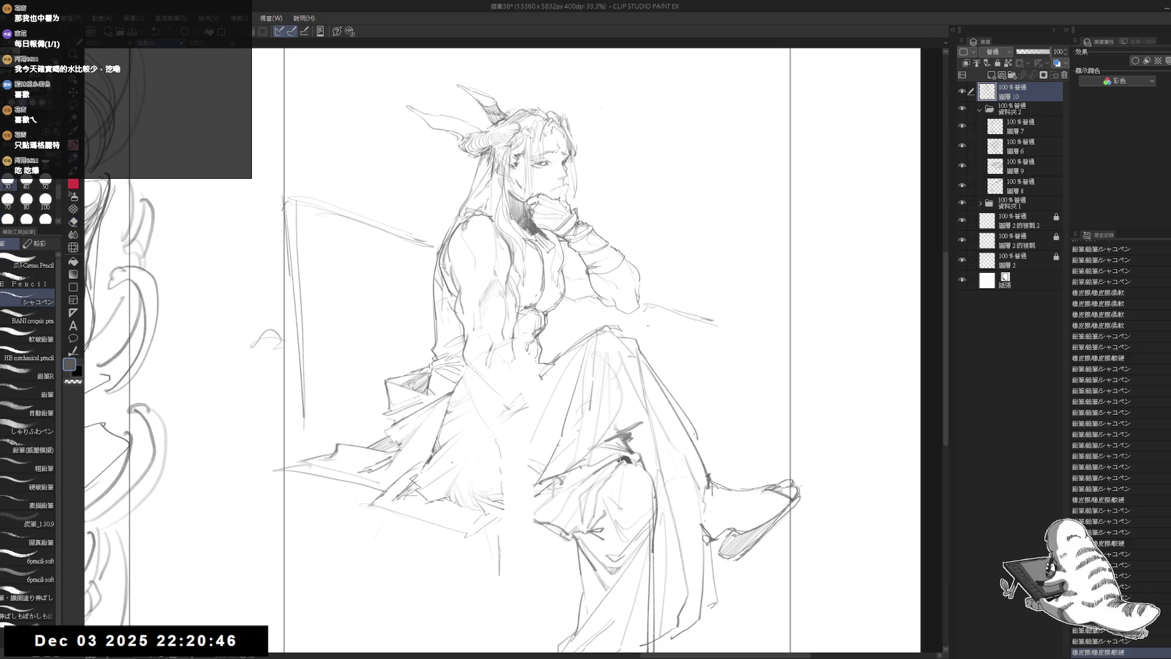
mouse_move(444, 479)
left_mouse_down()
mouse_move(493, 433)
mouse_move(521, 431)
left_mouse_up()
key("ctrl+z")
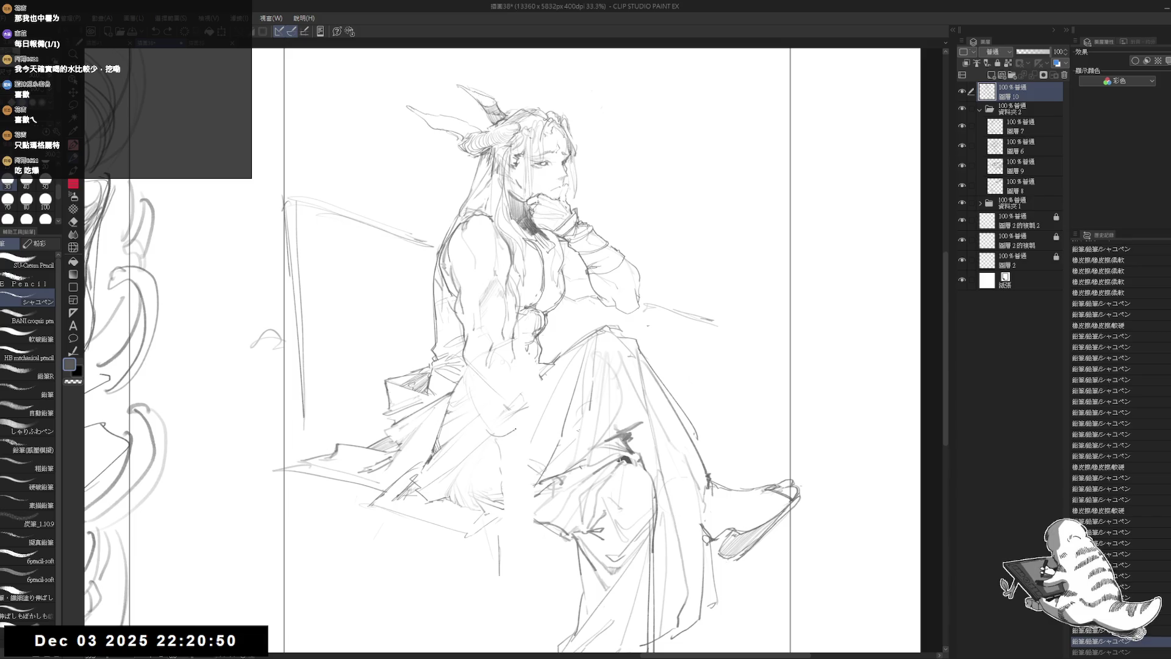
key("ctrl+y")
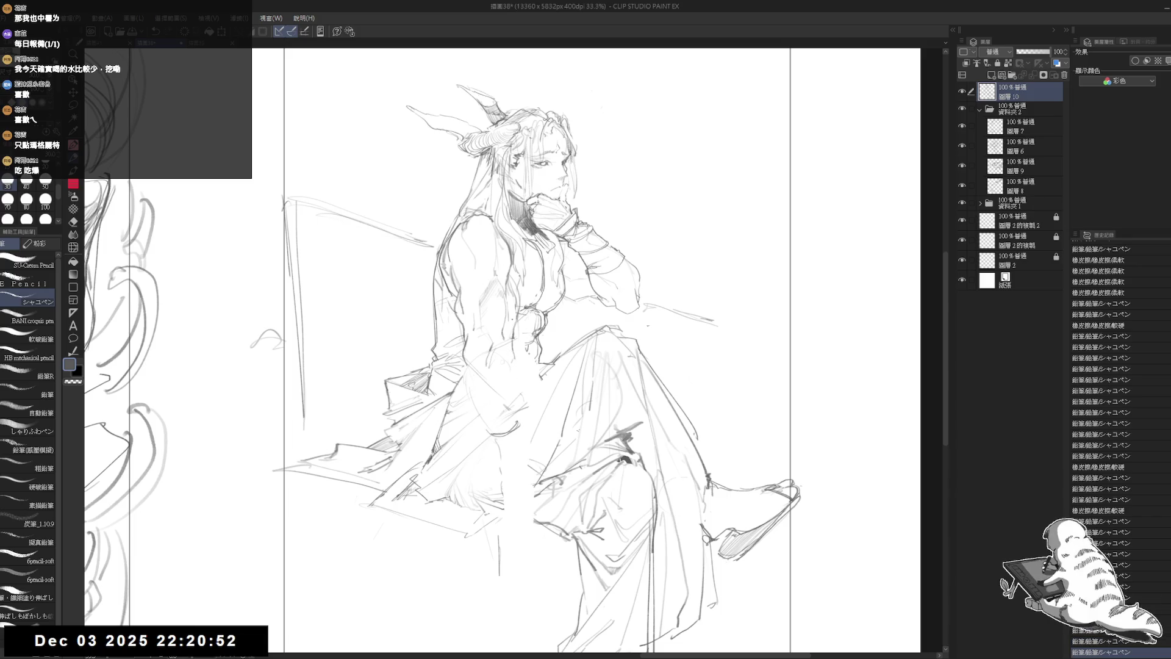
Touch up the lines at the waist and hip, erasing and redrawing short strokes
left_click_drag(491, 435, 516, 428)
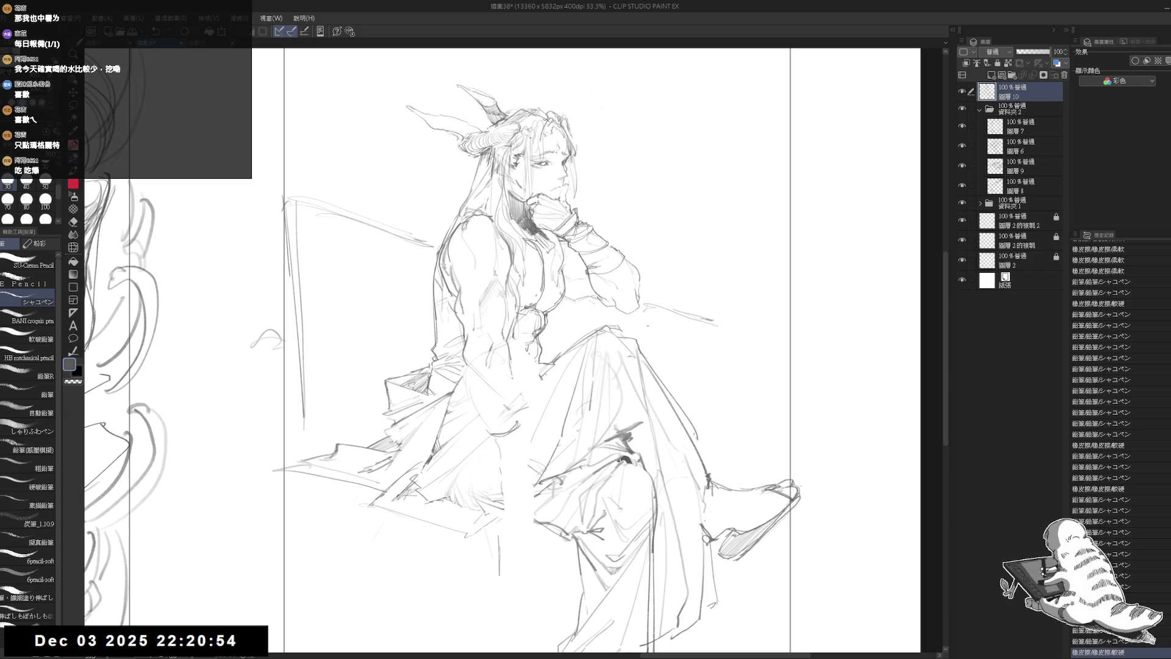
left_click_drag(512, 356, 520, 424)
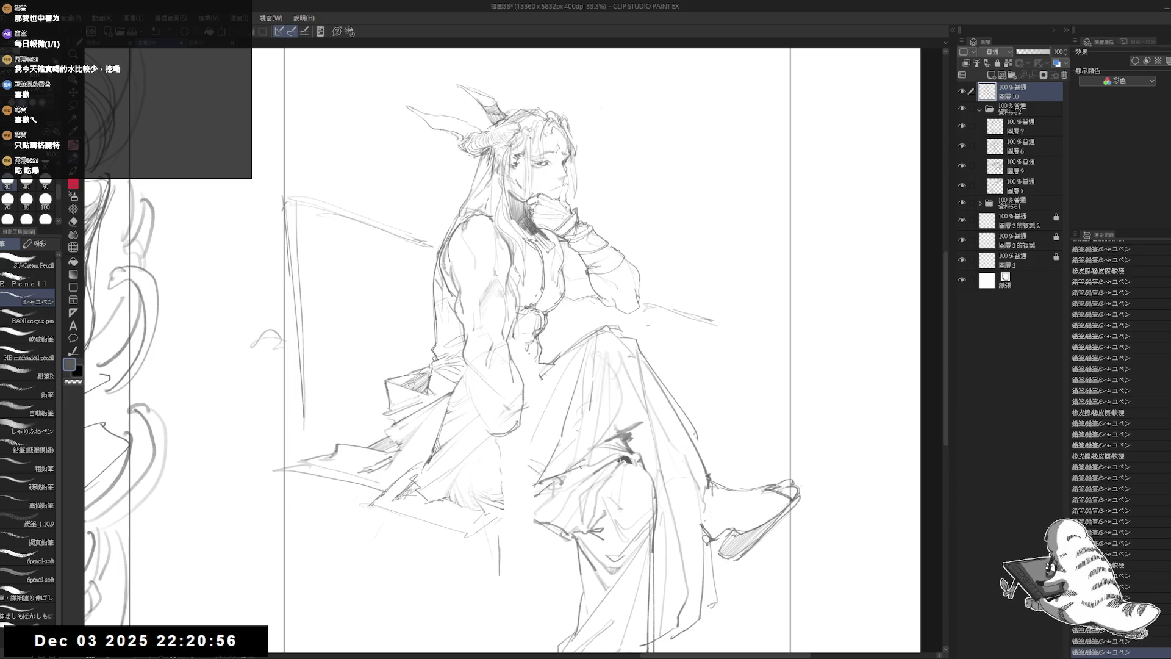
key("e")
left_click_drag(517, 353, 526, 415)
key("p")
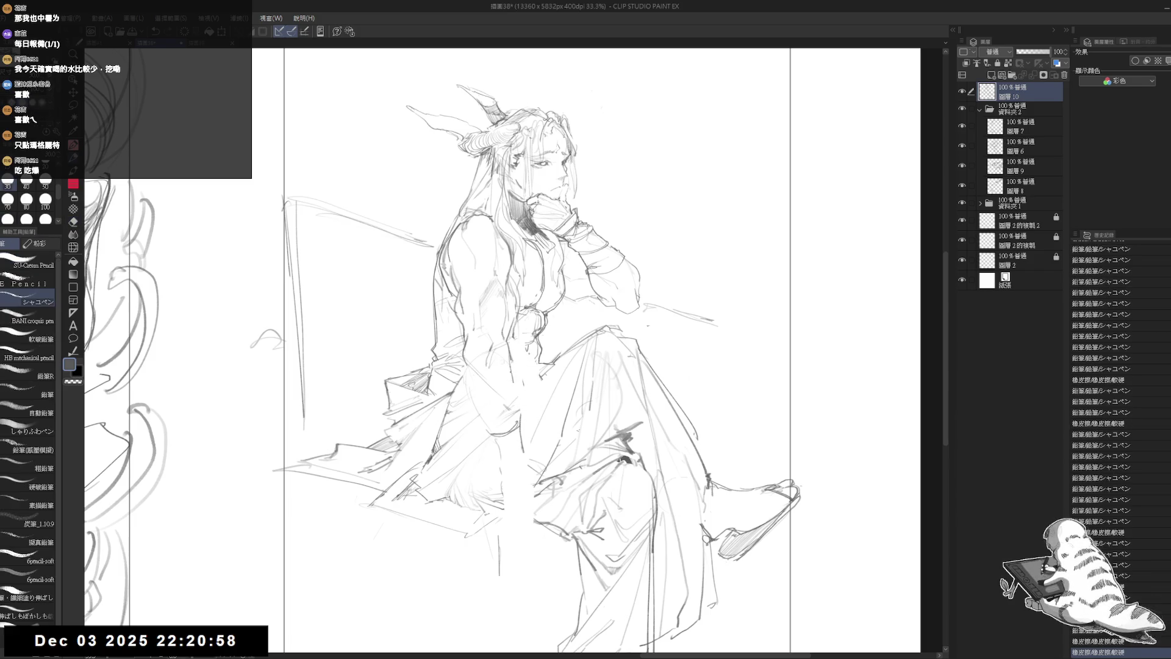
key("e")
mouse_move(499, 350)
left_mouse_down()
mouse_move(474, 405)
mouse_move(475, 395)
left_mouse_up()
key("p")
key("e")
key("p")
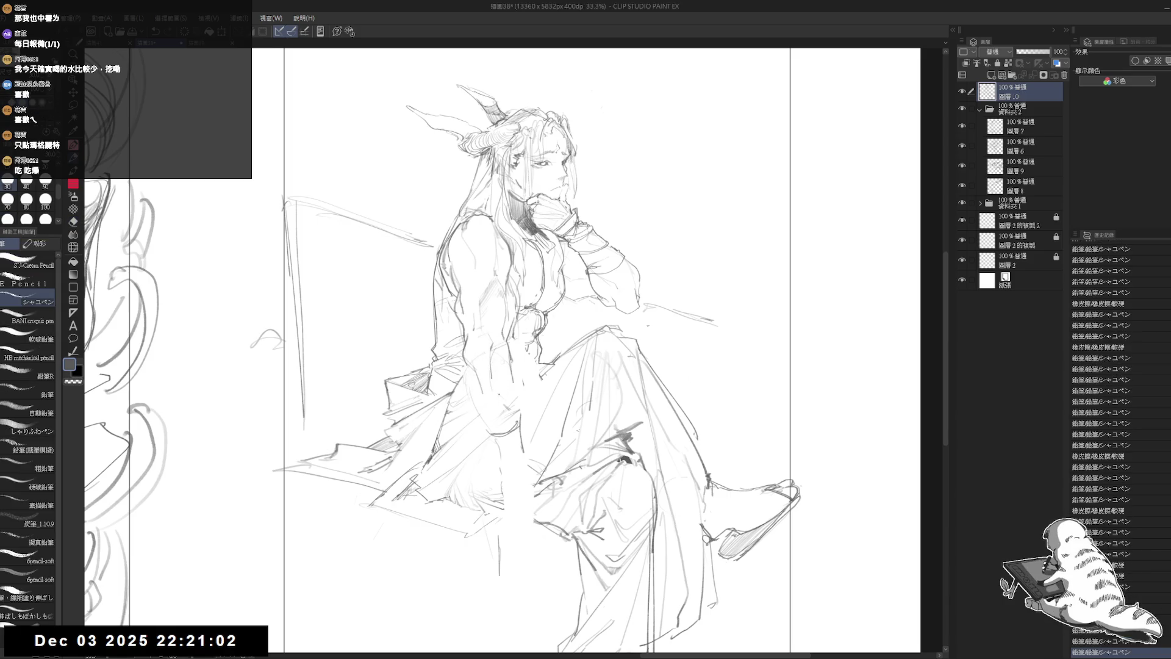
left_click_drag(480, 373, 472, 419)
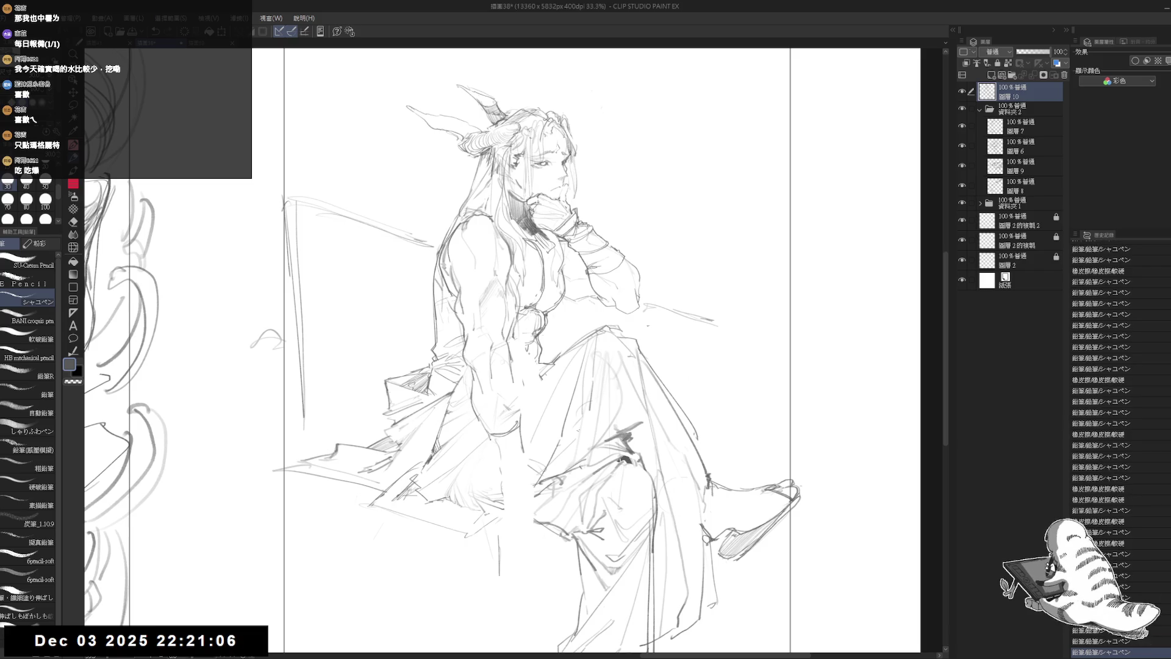
left_click_drag(479, 375, 473, 405)
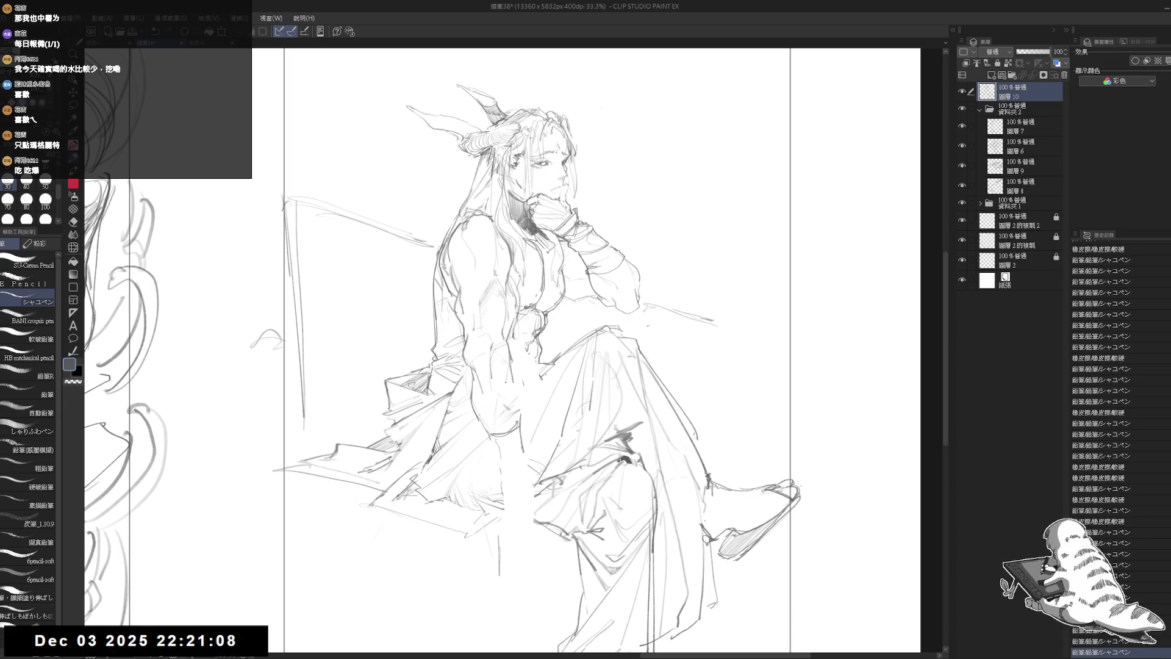
Erase stray marks on the arm and redraw its sleeve contour in pencil
key("e")
mouse_move(523, 354)
left_mouse_down()
mouse_move(503, 386)
mouse_move(525, 455)
mouse_move(519, 431)
left_mouse_up()
key("p")
key("e")
key("p")
key("e")
left_click_drag(497, 394, 522, 421)
key("p")
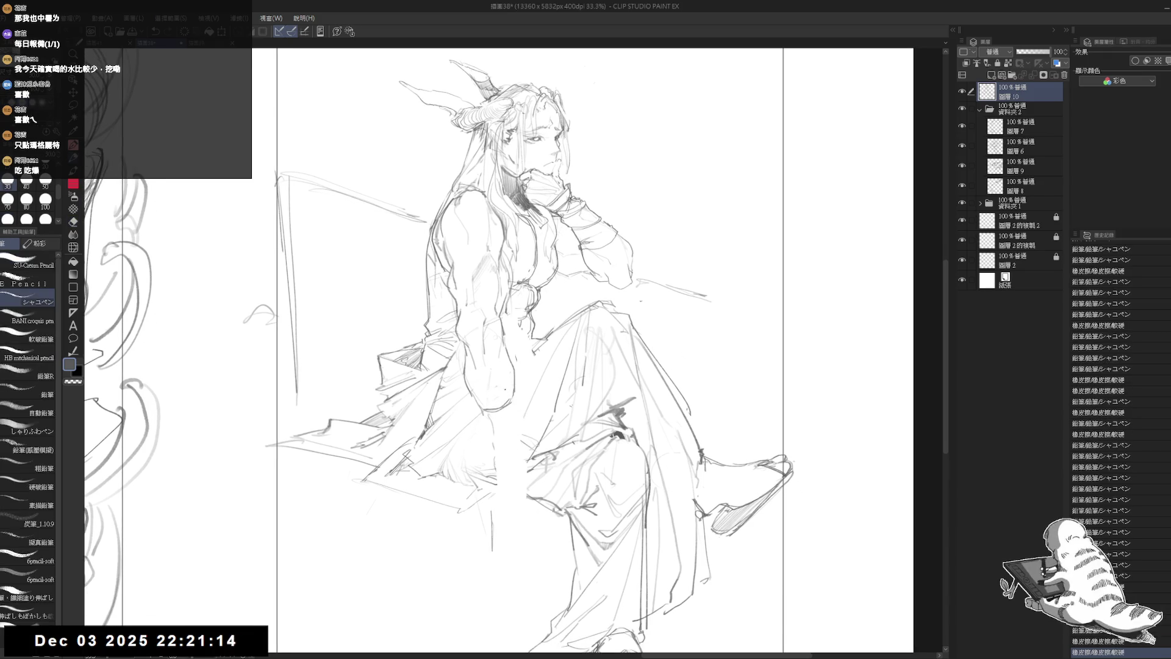
key("e")
left_click_drag(497, 347, 530, 384)
key("p")
mouse_move(503, 351)
left_mouse_down()
mouse_move(535, 355)
mouse_move(488, 447)
mouse_move(504, 466)
left_mouse_up()
Add a short forearm stroke and sketch the band around the wrist
key("e")
key("p")
scroll(500, 351, "down", 1)
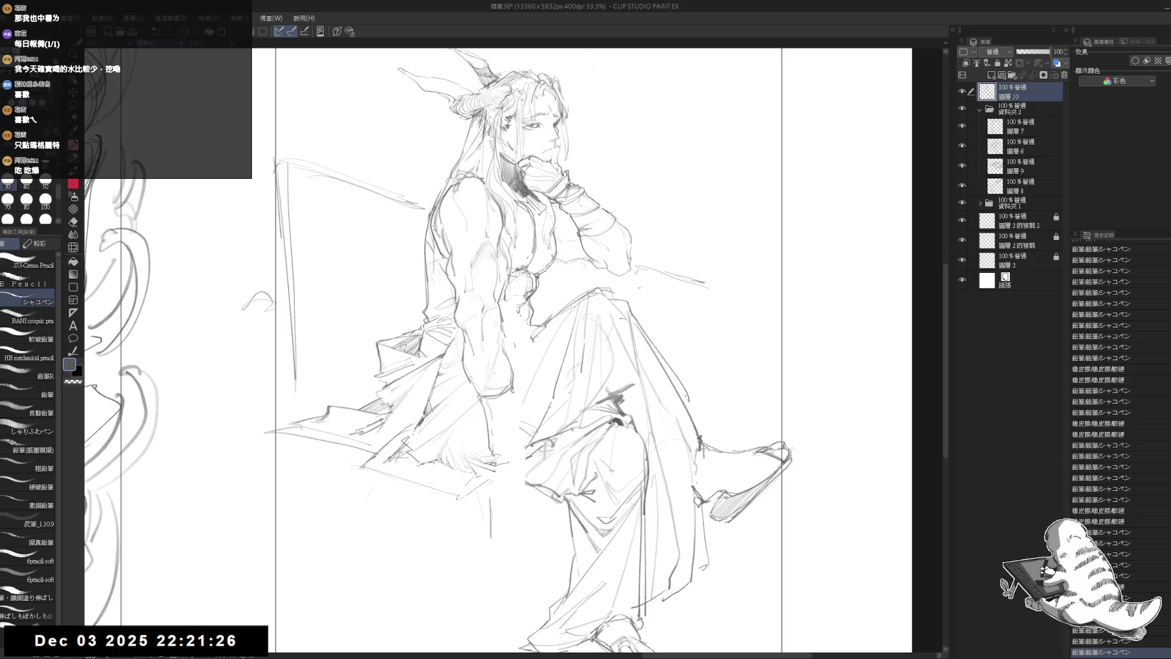
left_click_drag(520, 419, 515, 439)
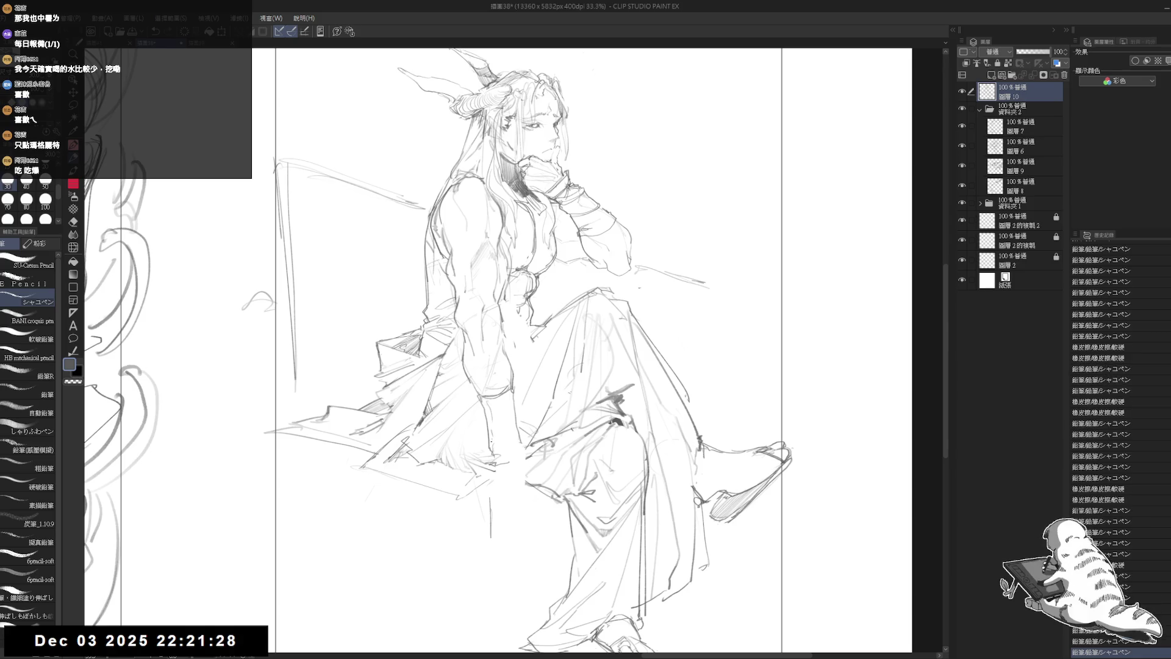
mouse_move(484, 396)
left_mouse_down()
mouse_move(497, 427)
mouse_move(515, 402)
mouse_move(495, 403)
mouse_move(511, 390)
left_mouse_up()
mouse_move(493, 393)
left_mouse_down()
mouse_move(509, 391)
mouse_move(513, 407)
mouse_move(509, 394)
mouse_move(485, 417)
mouse_move(503, 402)
mouse_move(513, 442)
mouse_move(512, 432)
left_mouse_up()
Hatch dense vertical lines across the wrist cuff
key("e")
key("p")
key("e")
key("p")
mouse_move(489, 440)
left_mouse_down()
mouse_move(518, 431)
mouse_move(490, 430)
left_mouse_up()
mouse_move(491, 411)
left_mouse_down()
mouse_move(493, 430)
mouse_move(502, 427)
left_mouse_up()
left_click_drag(506, 410, 506, 421)
mouse_move(509, 402)
left_mouse_down()
mouse_move(508, 430)
mouse_move(490, 426)
mouse_move(502, 433)
mouse_move(383, 486)
left_mouse_up()
Tilt the view, reset it upright, and draw a short vertical line below the wrist
key("r")
key("ctrl+@")
key("e")
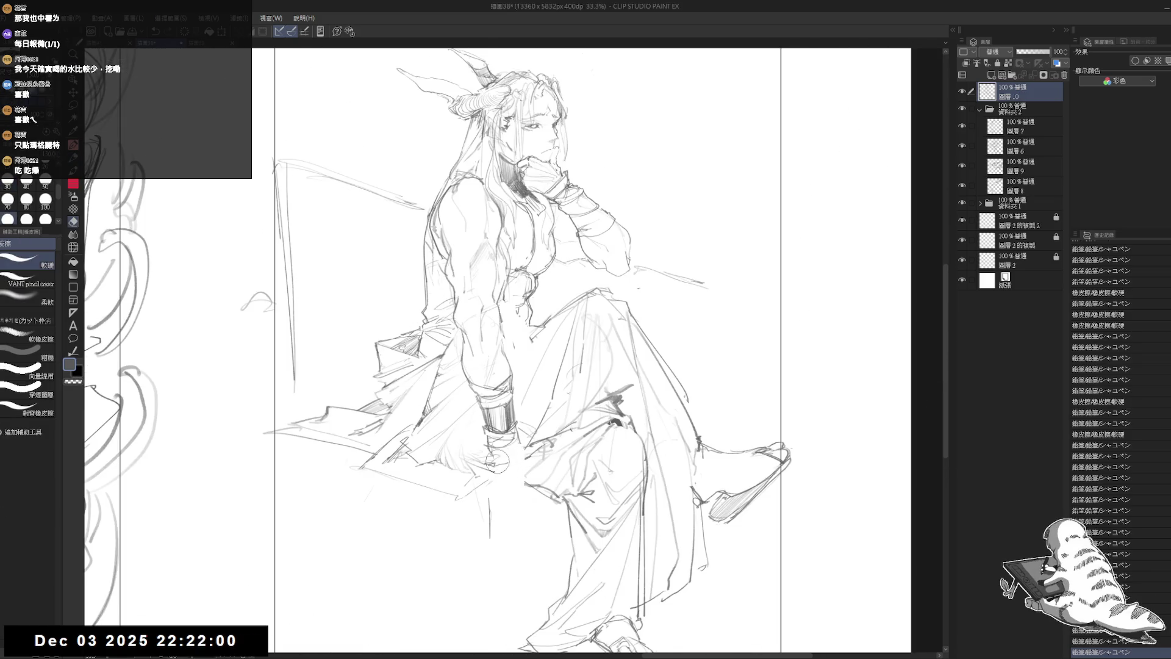
key("p")
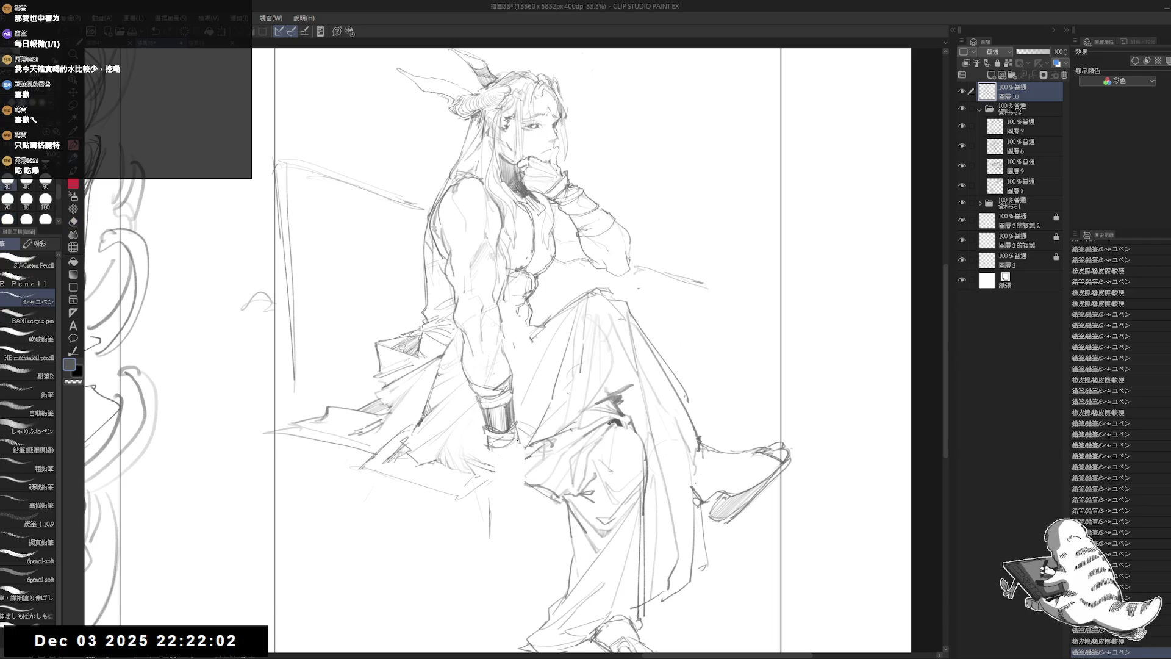
left_click_drag(516, 443, 516, 487)
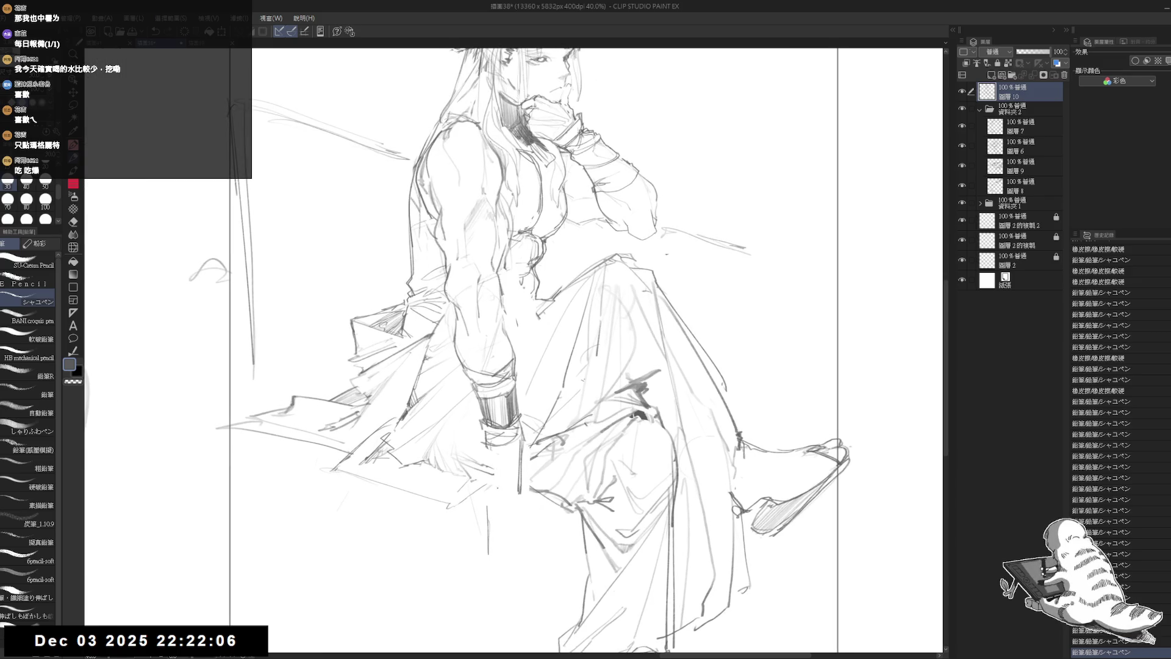
scroll(494, 465, "up", 1)
Erase stray lines around the cuff and add faint strokes below the wrist
key("e")
key("p")
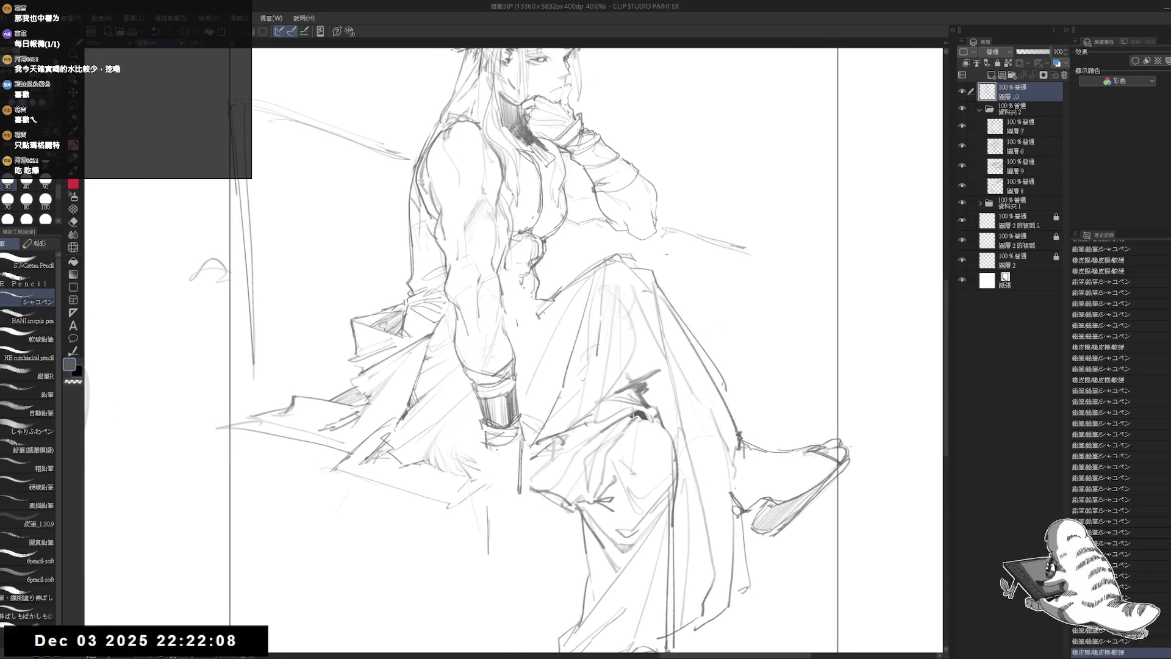
key("e")
left_click_drag(491, 455, 477, 437)
key("p")
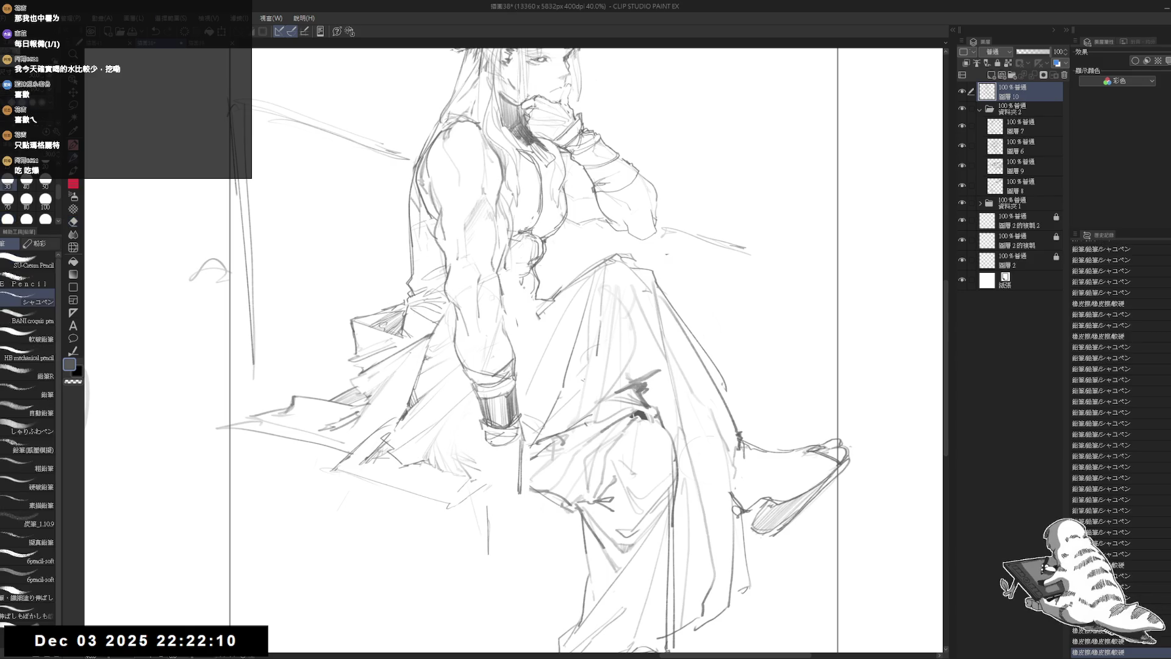
left_click_drag(585, 354, 610, 345)
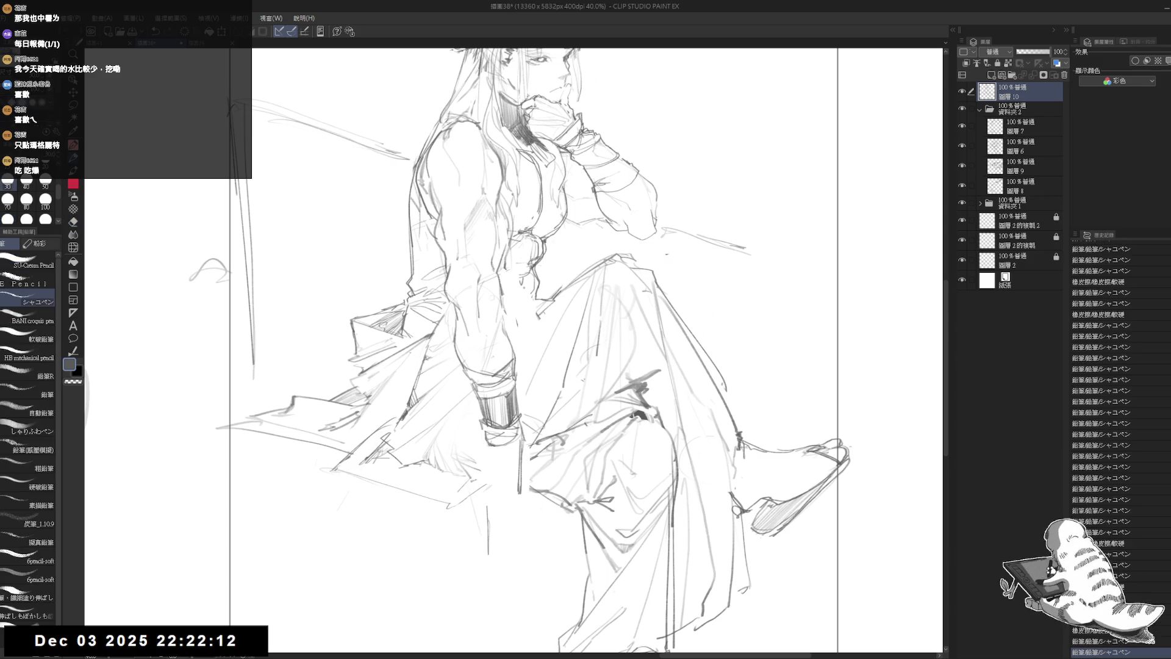
left_click_drag(485, 452, 491, 496)
key("e")
key("p")
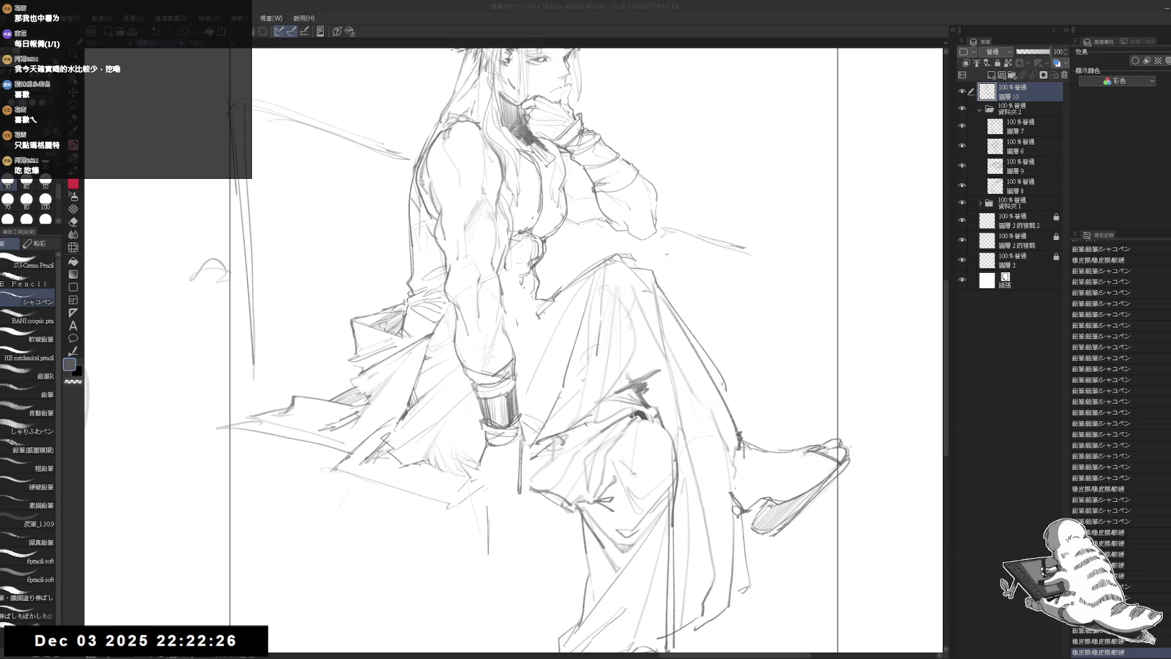
Draw a vertical line beside the wrist, erase stray strokes, and add small strokes to the hand
left_click_drag(624, 329, 633, 339)
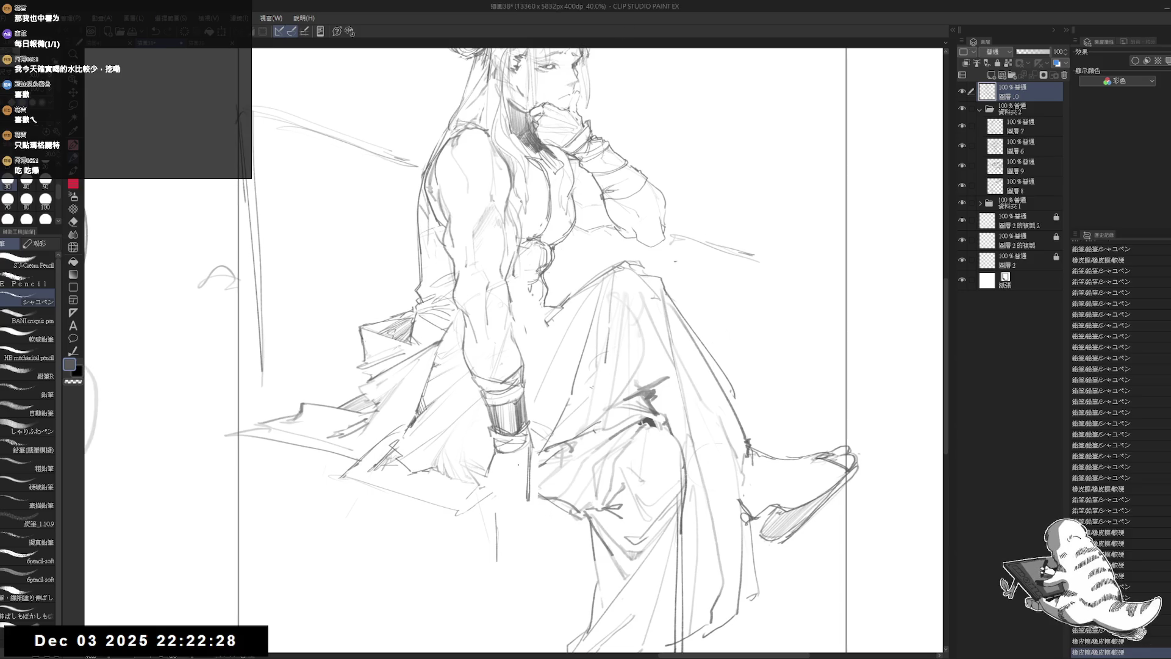
left_click_drag(516, 459, 514, 490)
key("e")
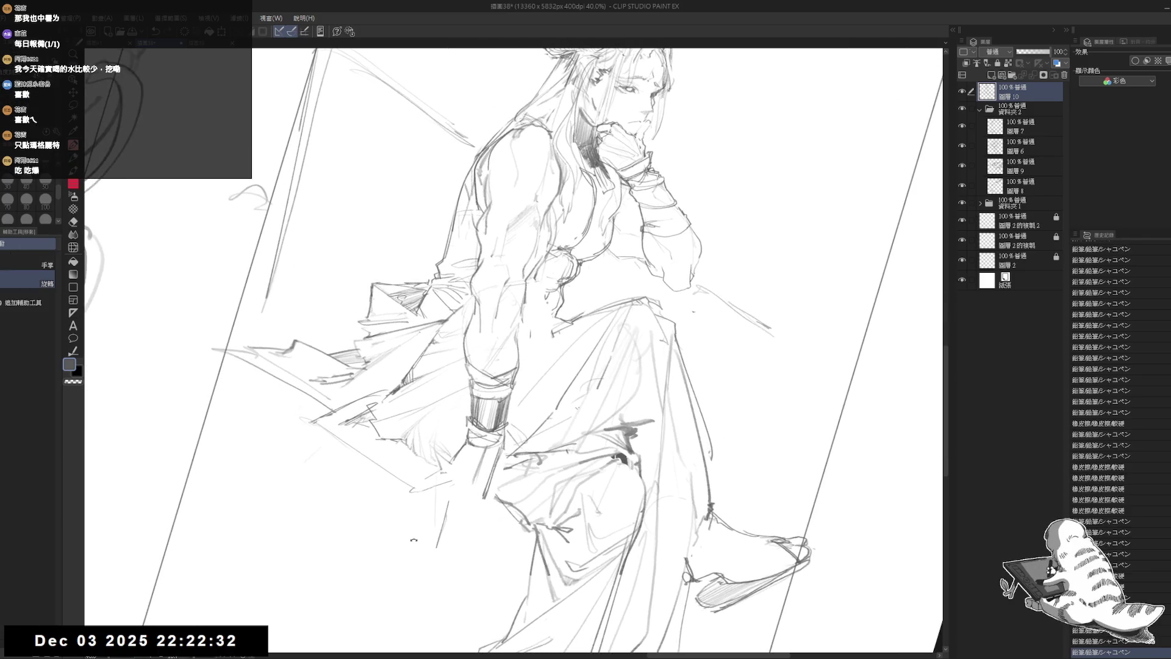
left_click_drag(497, 482, 491, 510)
key("p")
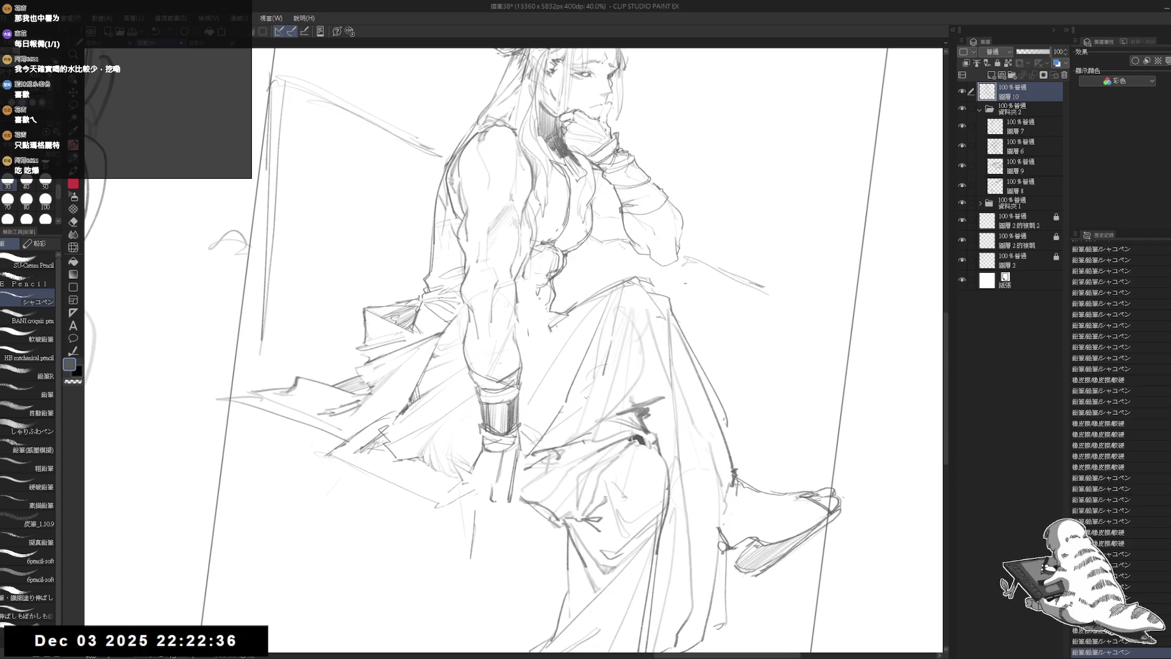
left_click_drag(513, 463, 509, 499)
left_click_drag(514, 466, 510, 497)
Straighten the canvas view and erase leftover lines around the hand
key("asciicircum")
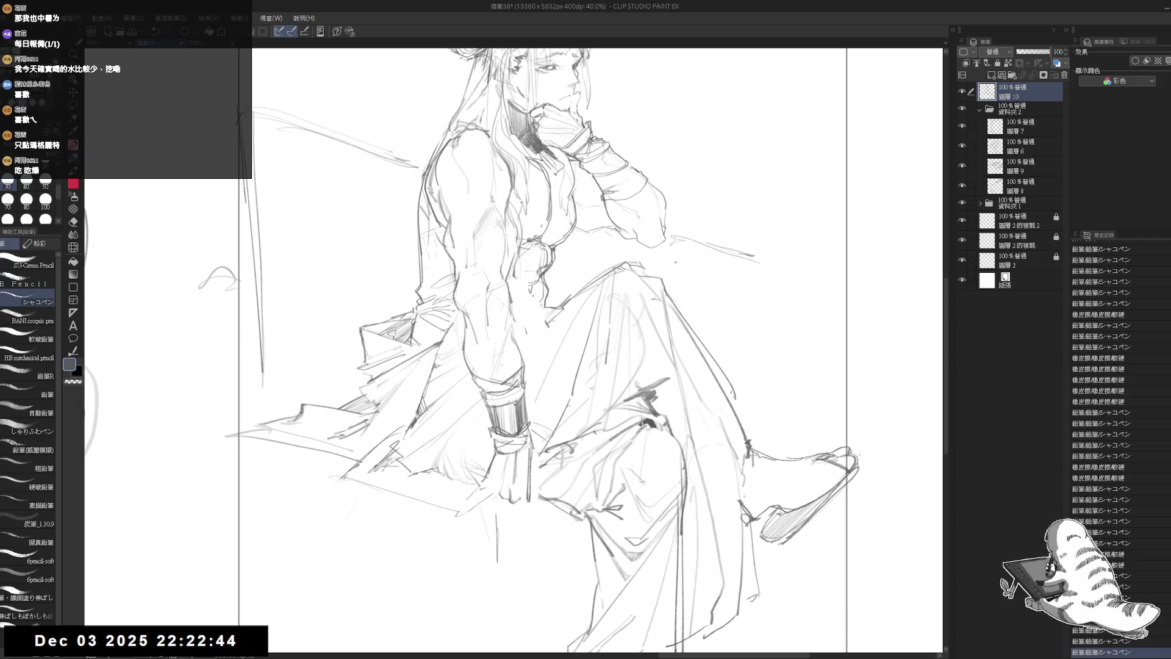
key("e")
left_click_drag(491, 467, 488, 491)
key("p")
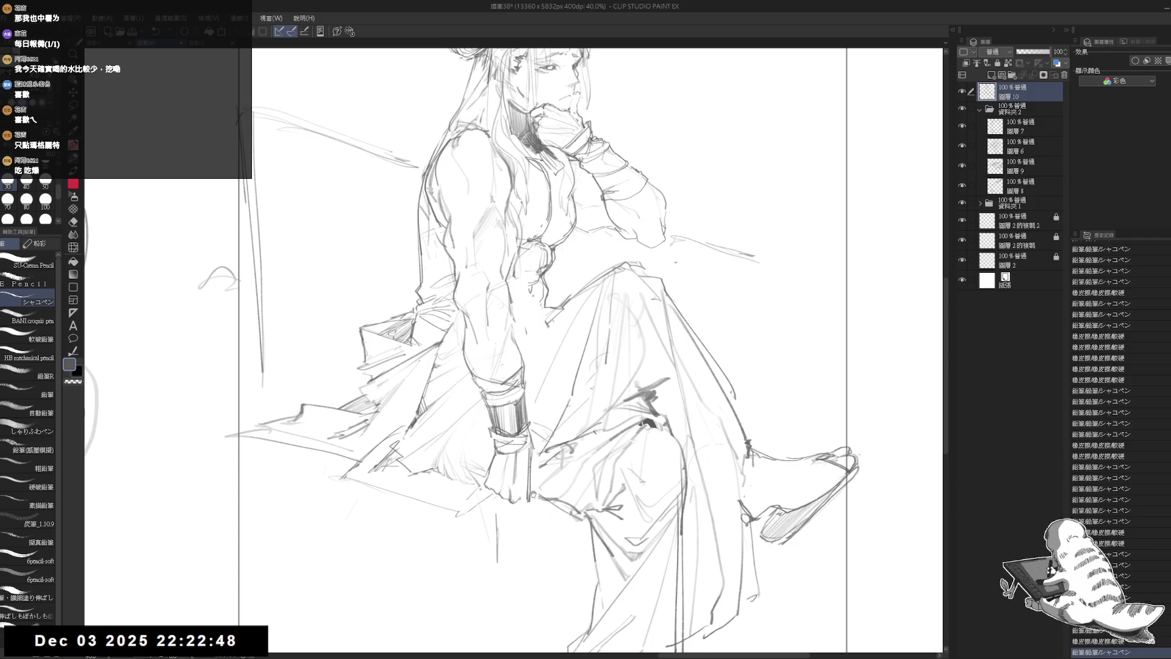
scroll(586, 505, "up", 2)
key("e")
left_click_drag(507, 495, 514, 479)
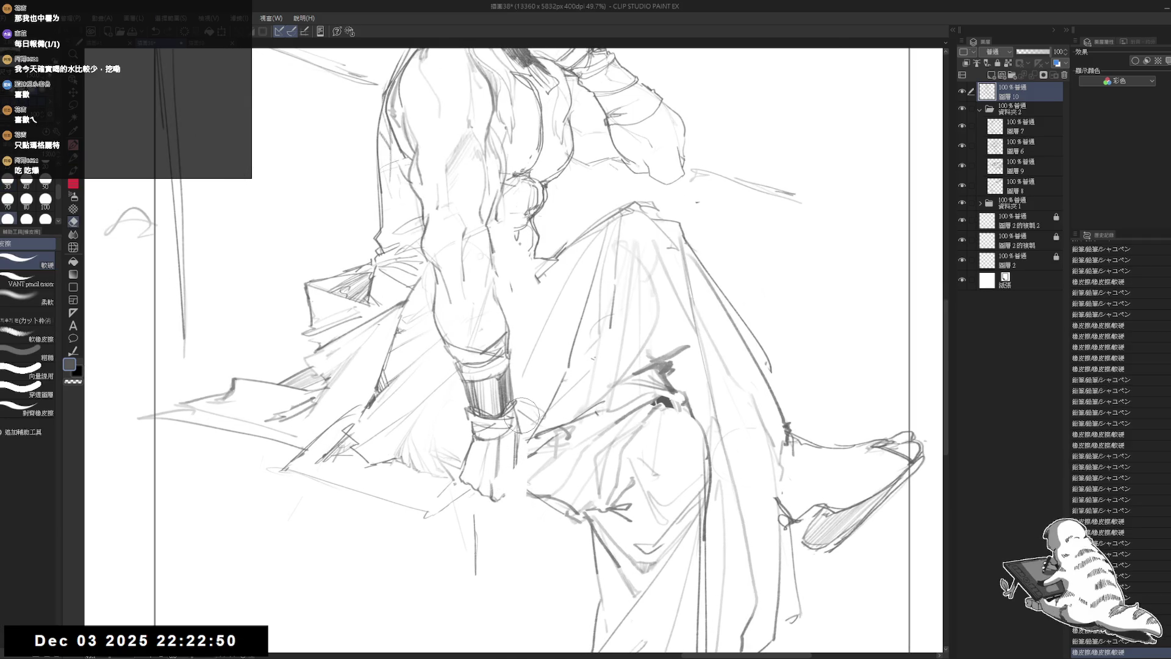
Lasso the hand and sleeve cuff, then nudge and slightly rotate them into place
key("p")
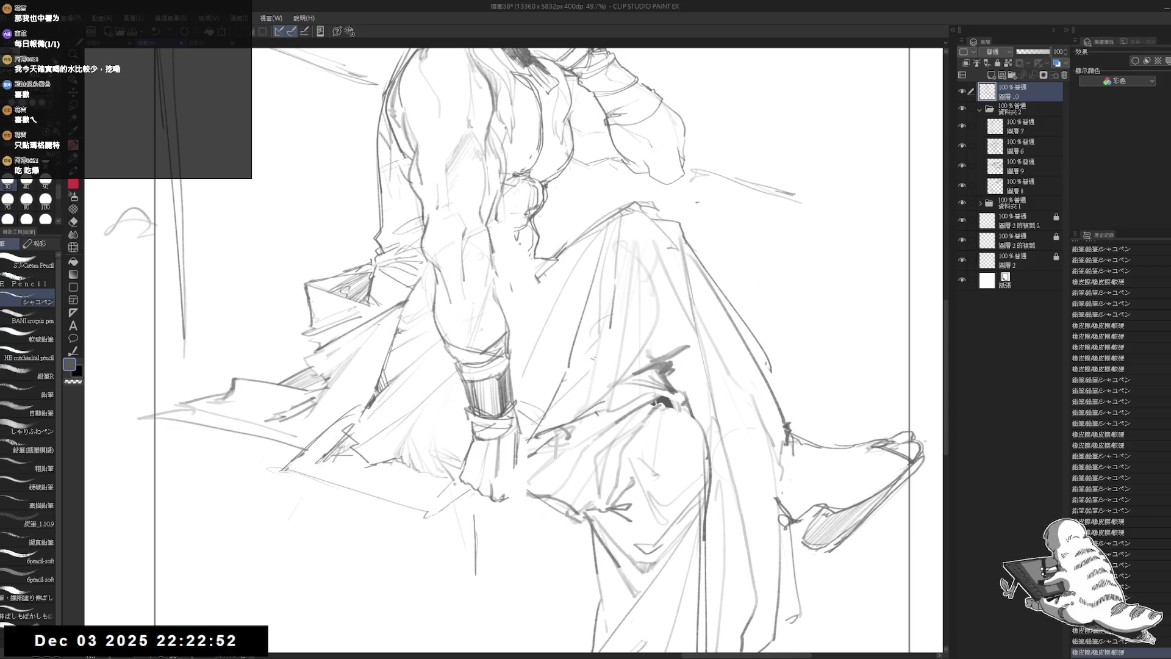
key("m")
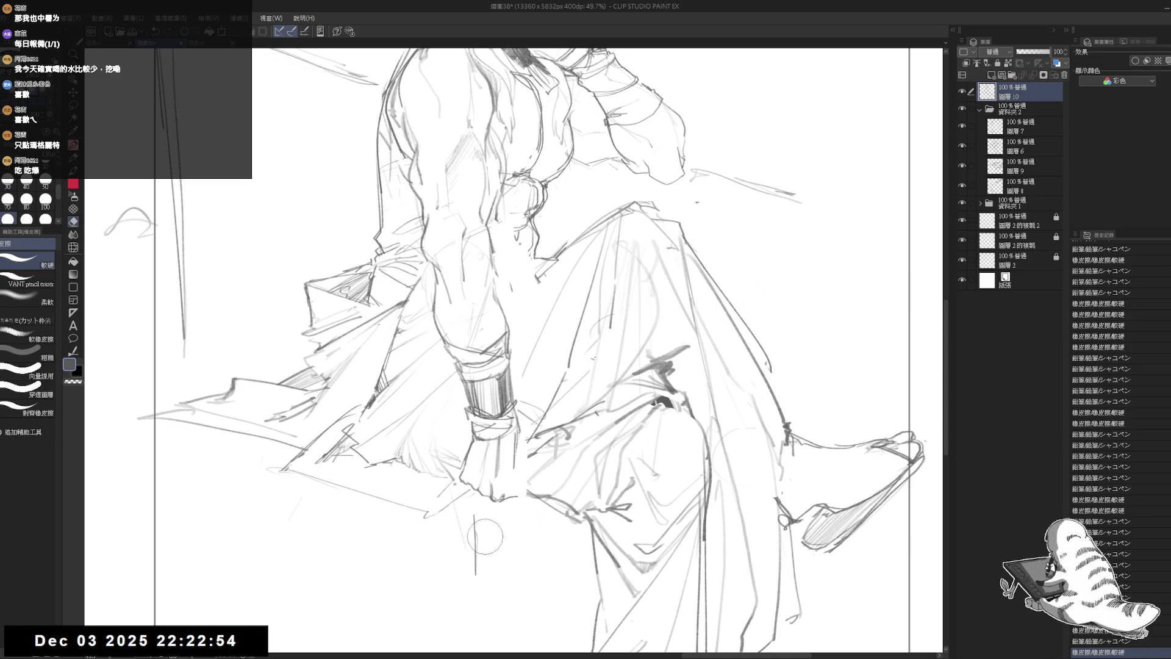
mouse_move(464, 437)
left_mouse_down()
mouse_move(454, 479)
mouse_move(518, 509)
mouse_move(527, 431)
left_mouse_up()
key("ctrl+t")
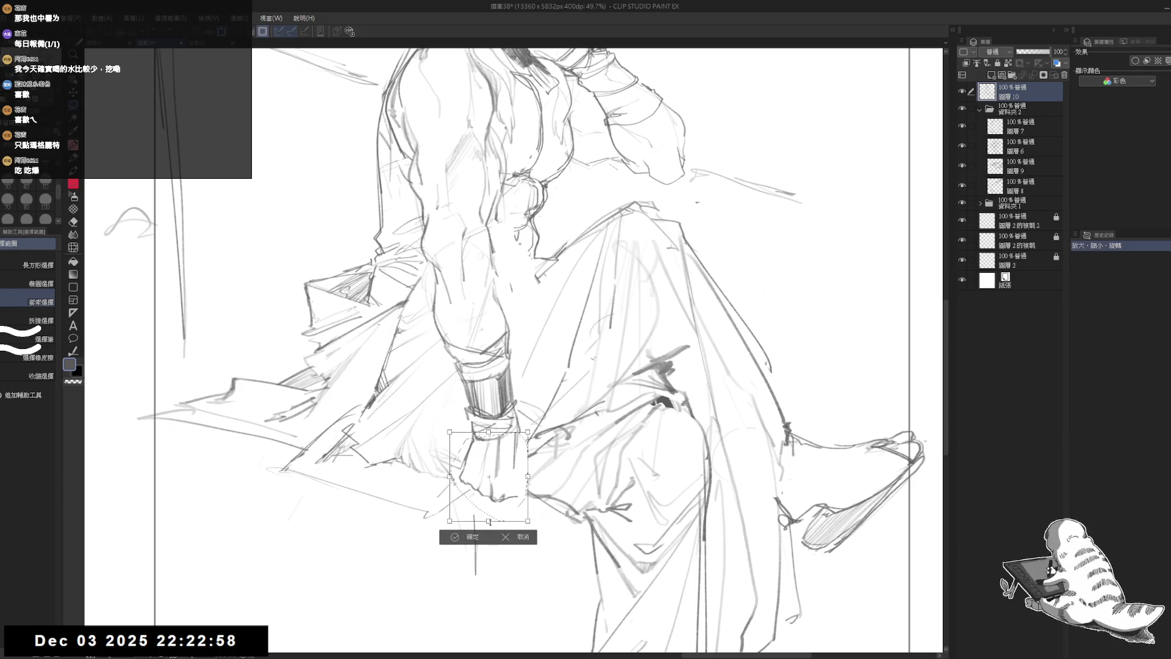
left_click_drag(506, 499, 539, 498)
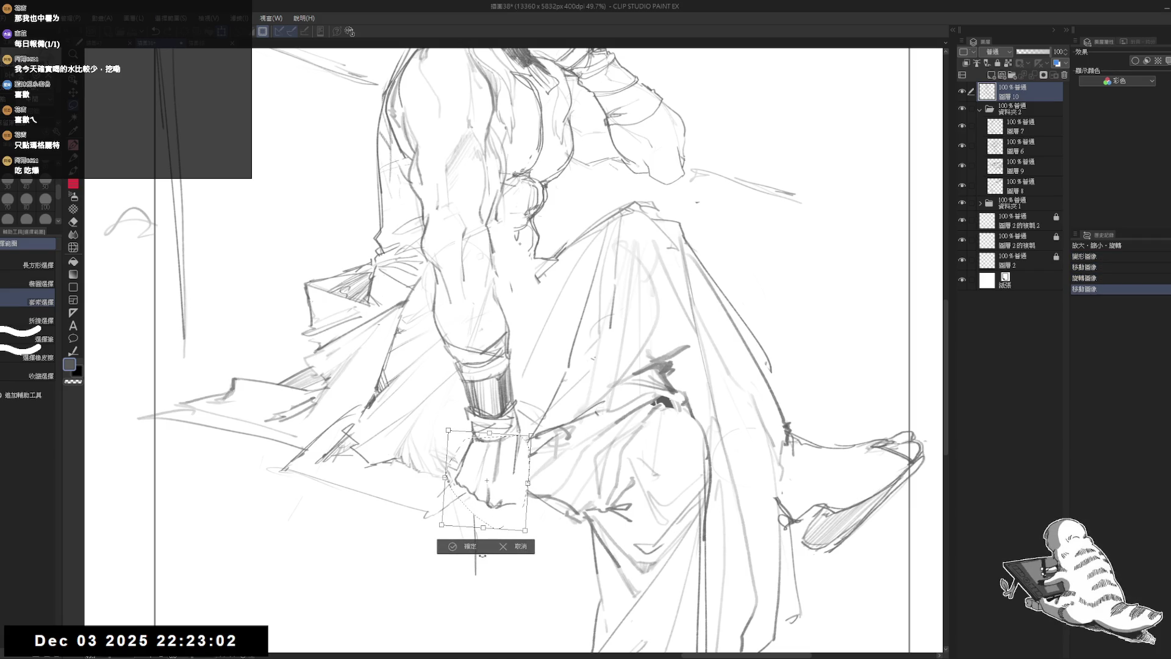
left_click(453, 548)
key("ctrl+d")
Erase leftover lines near the moved hand and redraw its small lines
key("e")
left_click_drag(500, 430, 531, 445)
left_click_drag(503, 455, 528, 461)
key("p")
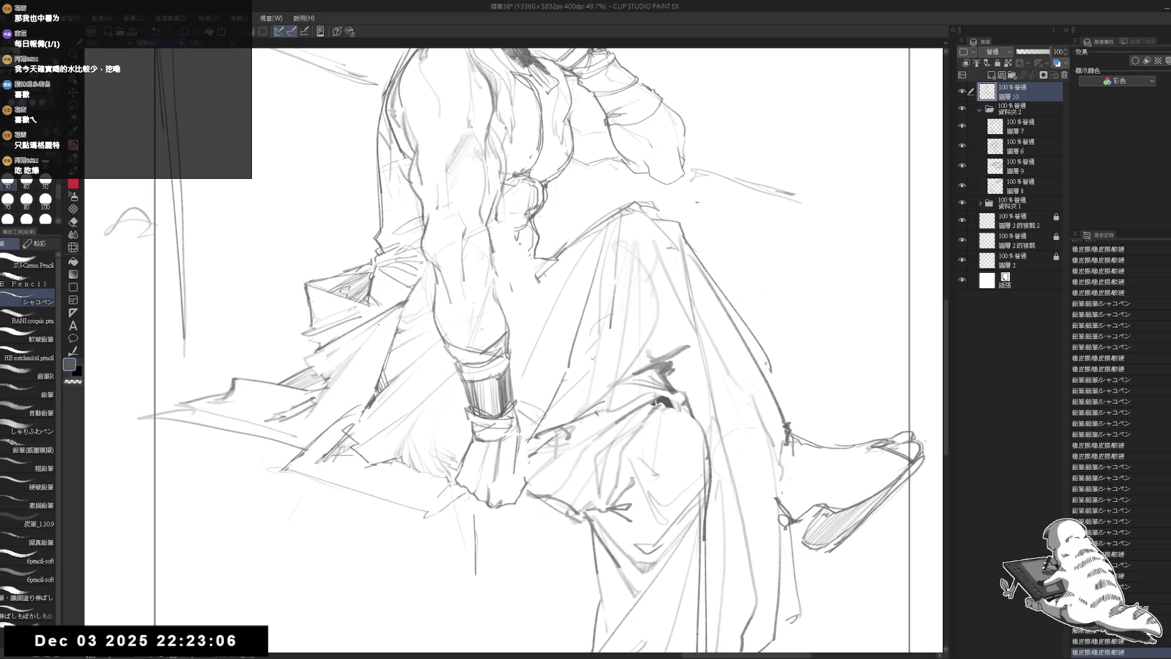
mouse_move(516, 465)
left_mouse_down()
mouse_move(513, 481)
mouse_move(550, 508)
mouse_move(515, 463)
mouse_move(506, 482)
mouse_move(517, 449)
left_mouse_up()
Check the mirrored view, add a tiny mark near the foot, and refine strokes around the wrist and hand
key("h")
key("h")
key("e")
key("p")
left_click_drag(914, 447, 918, 447)
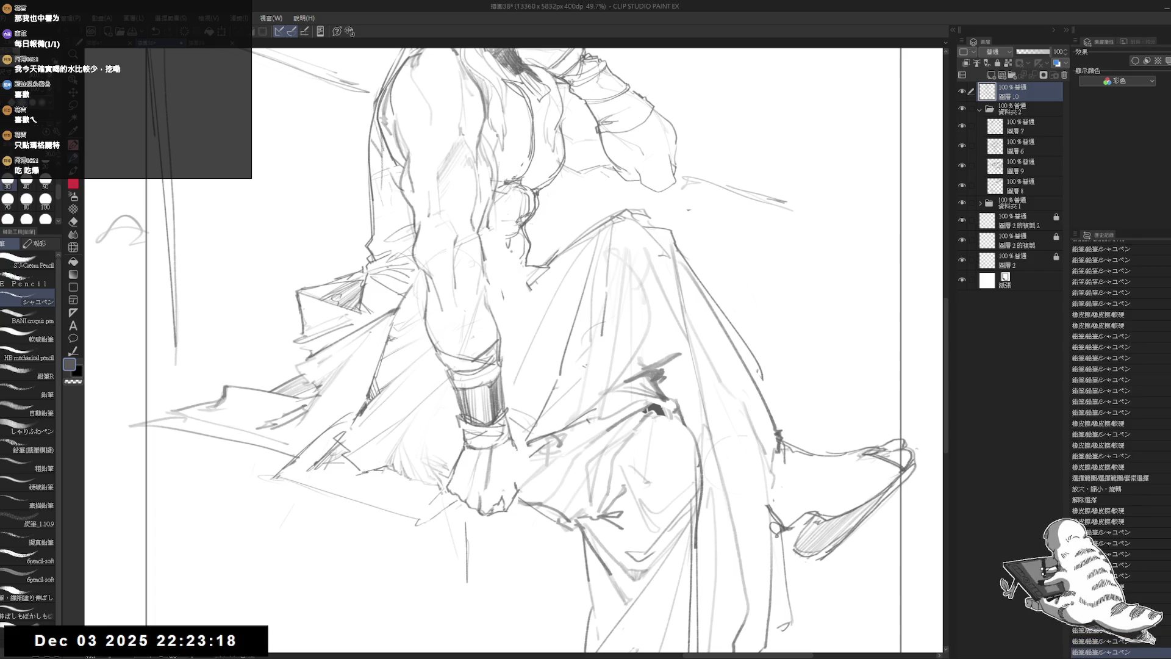
left_click_drag(513, 452, 519, 471)
left_click_drag(564, 479, 558, 496)
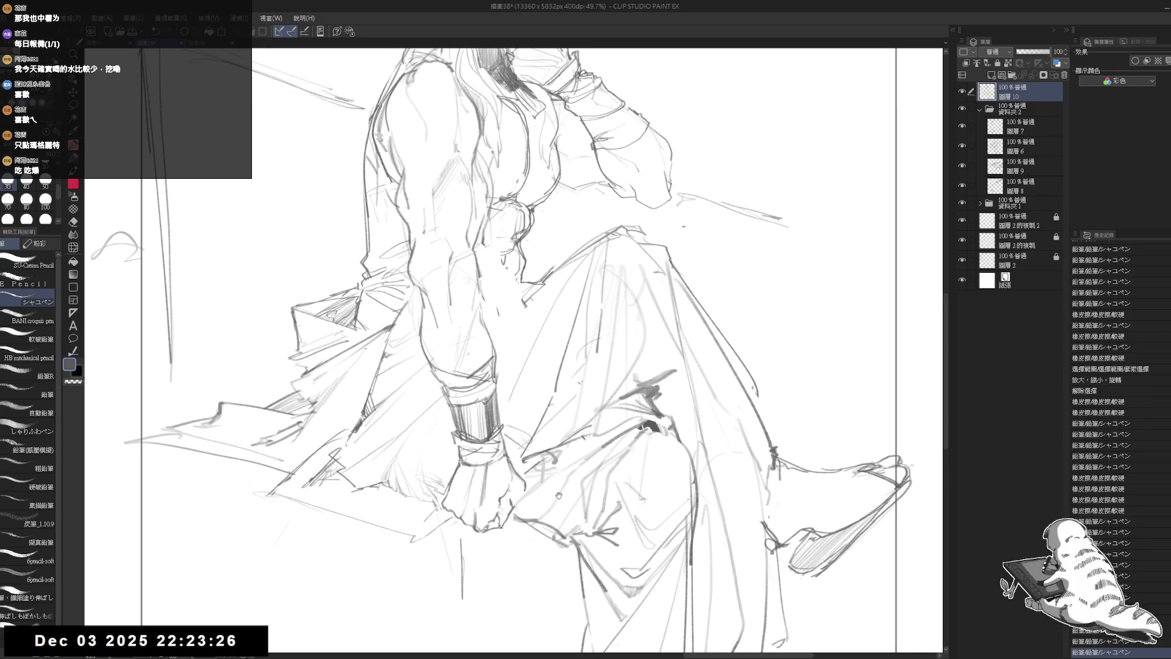
scroll(537, 425, "down", 4)
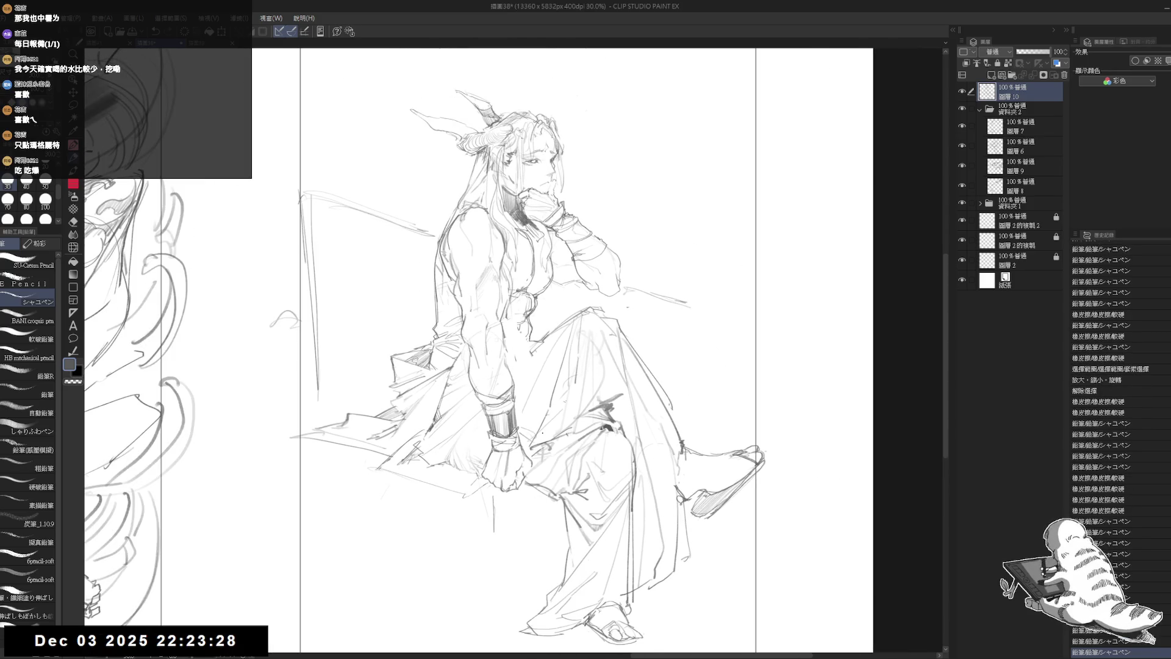
Erase the old sketched foot at the bottom of the figure
scroll(506, 458, "up", 1)
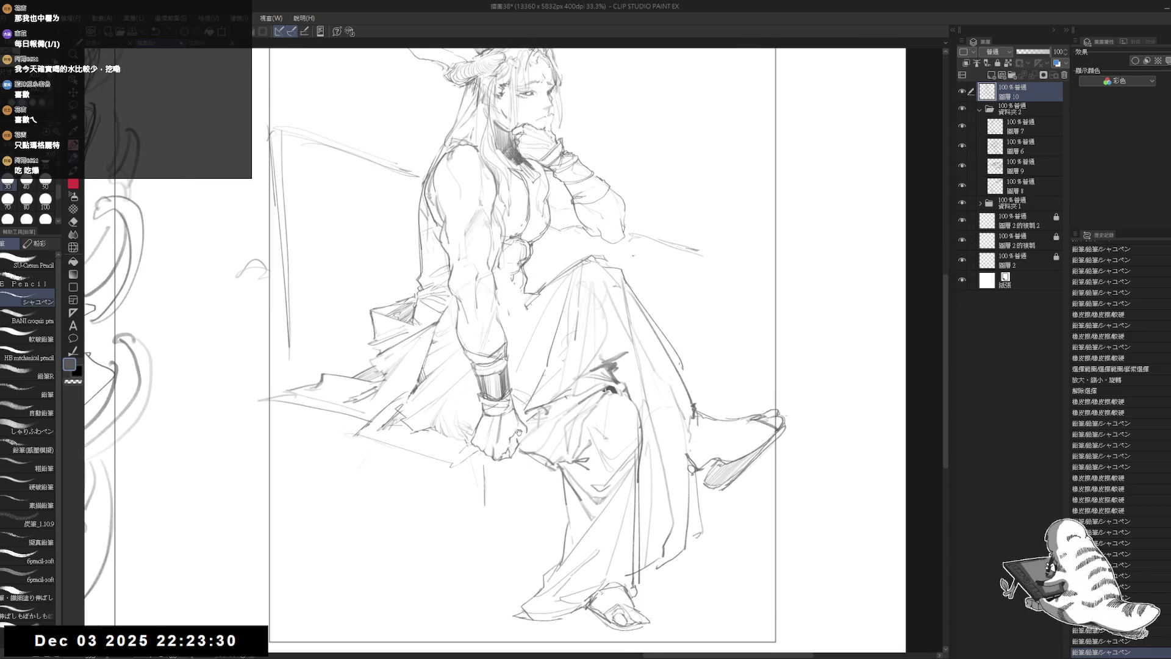
left_click_drag(550, 477, 496, 367)
key("e")
left_click_drag(567, 604, 610, 549)
mouse_move(528, 544)
left_mouse_down()
mouse_move(549, 580)
mouse_move(631, 552)
left_mouse_up()
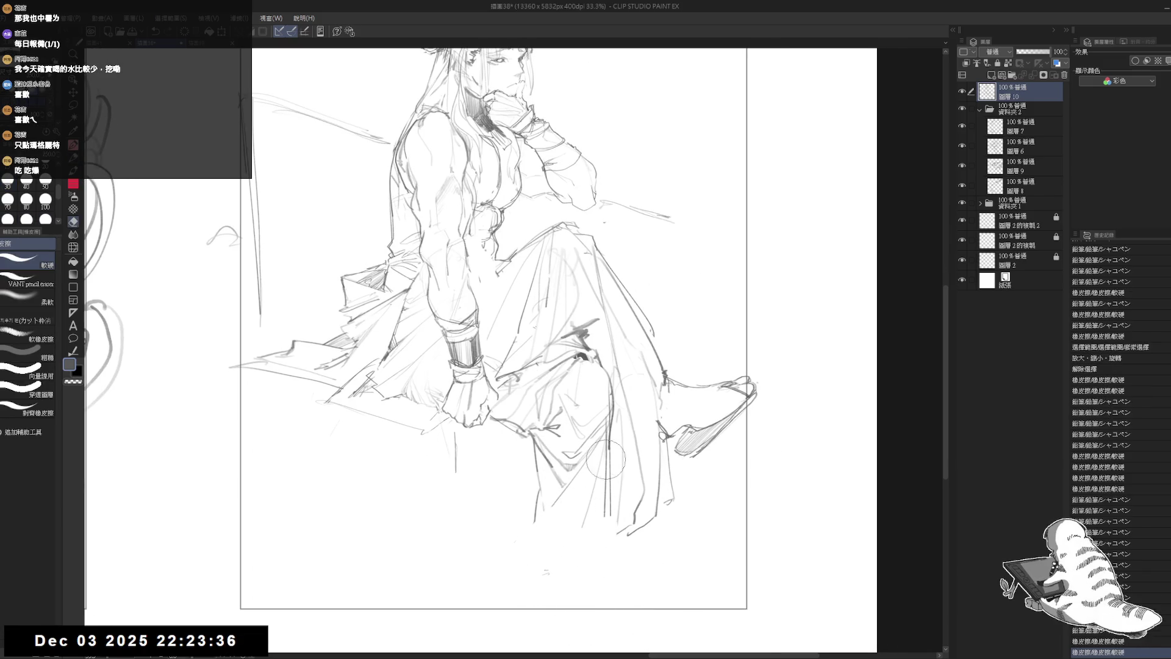
left_click_drag(607, 421, 637, 550)
Redraw the skirt's lower end and extend its hem lines
key("p")
left_click_drag(607, 393, 647, 568)
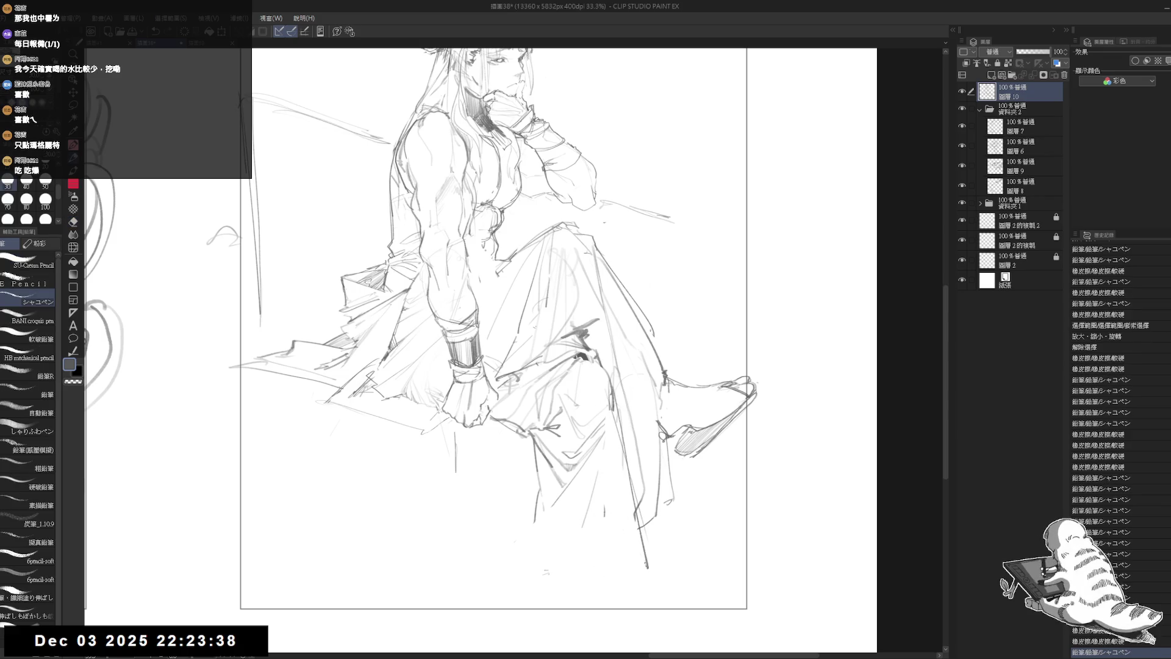
mouse_move(532, 539)
left_mouse_down()
mouse_move(517, 576)
mouse_move(540, 590)
left_mouse_up()
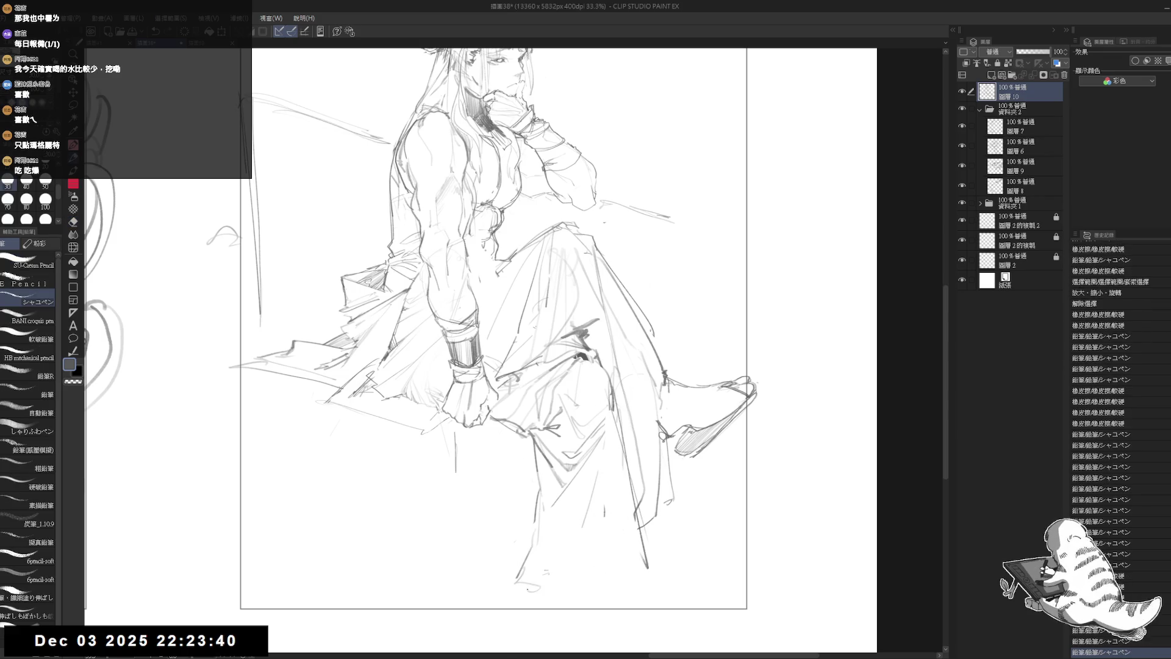
left_click_drag(619, 493, 529, 585)
left_click_drag(583, 488, 635, 541)
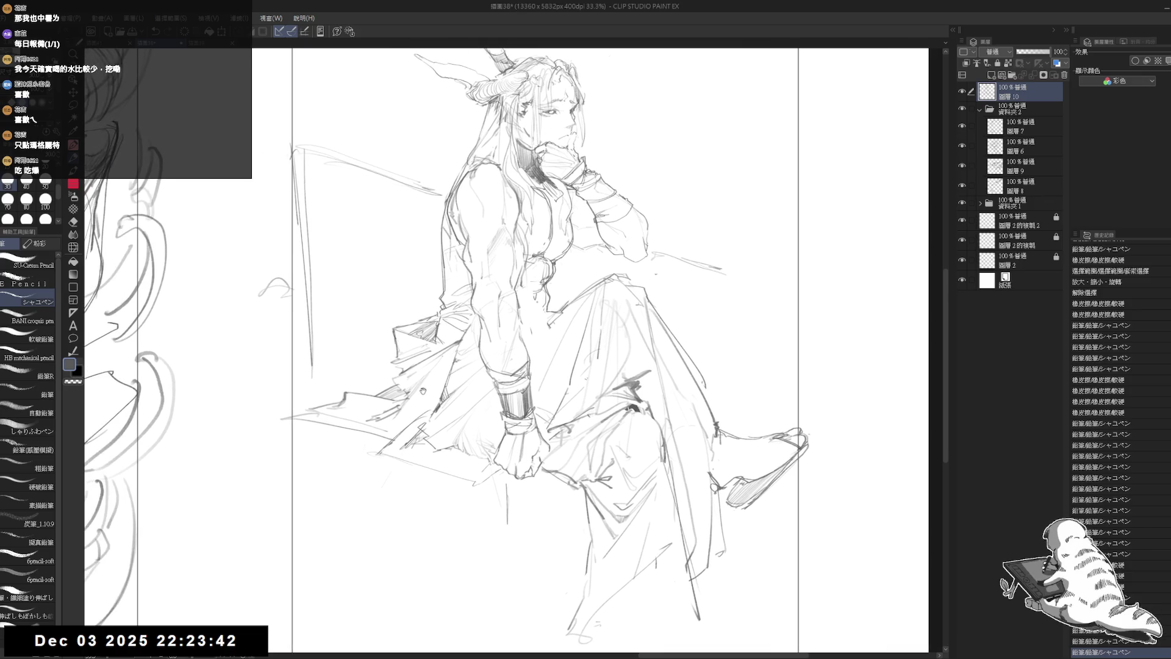
Erase lines near the ledge and softly fade the lines below it with a wider, softer eraser
key("e")
mouse_move(311, 433)
left_mouse_down()
mouse_move(372, 454)
mouse_move(390, 479)
left_mouse_up()
left_click(28, 299)
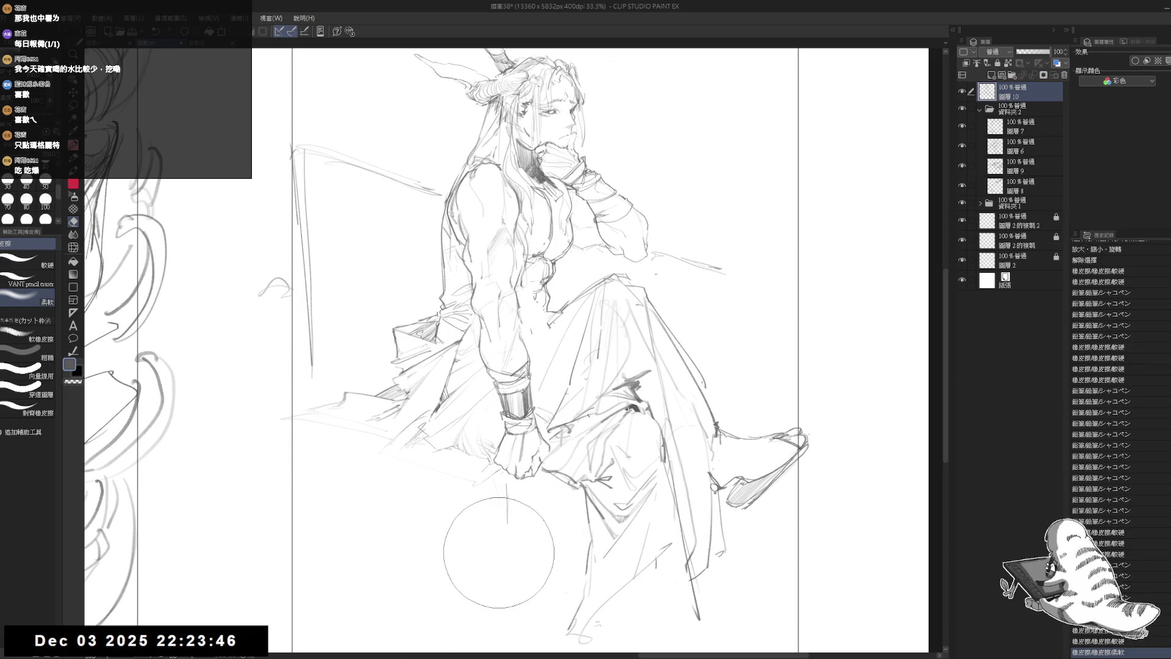
key("p")
mouse_move(587, 496)
left_mouse_down()
mouse_move(573, 462)
mouse_move(552, 454)
mouse_move(567, 445)
mouse_move(523, 459)
left_mouse_up()
key("e")
key("p")
Undo a stray stroke, erase stray lines near the hand, and remove part of the construction oval
key("ctrl+z")
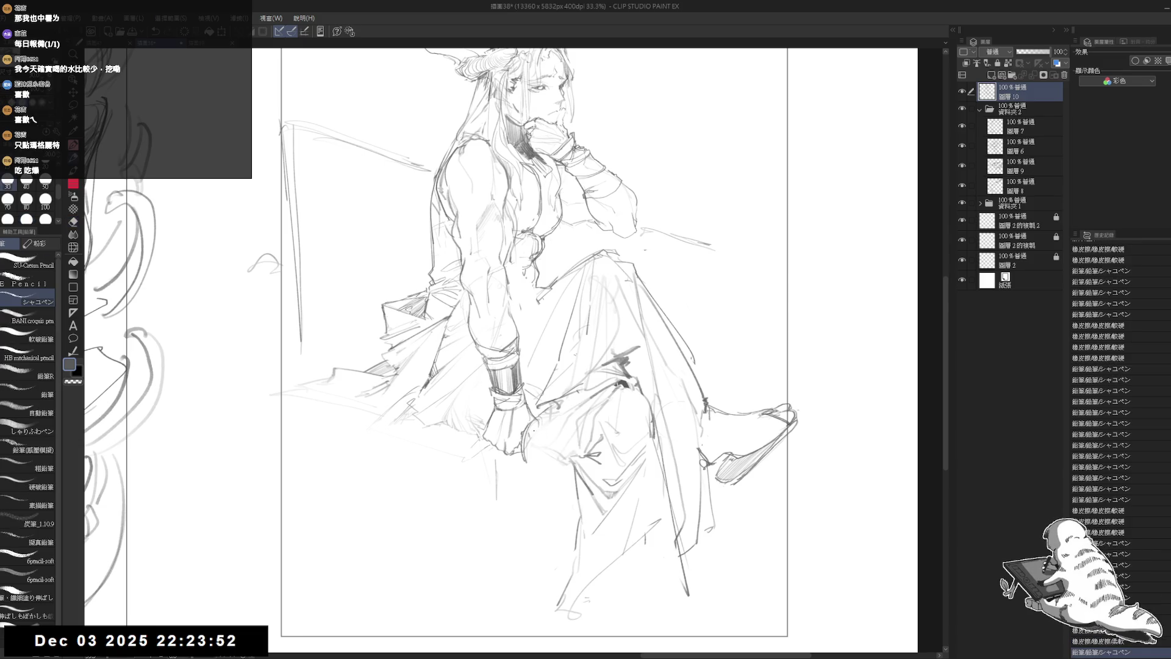
key("e")
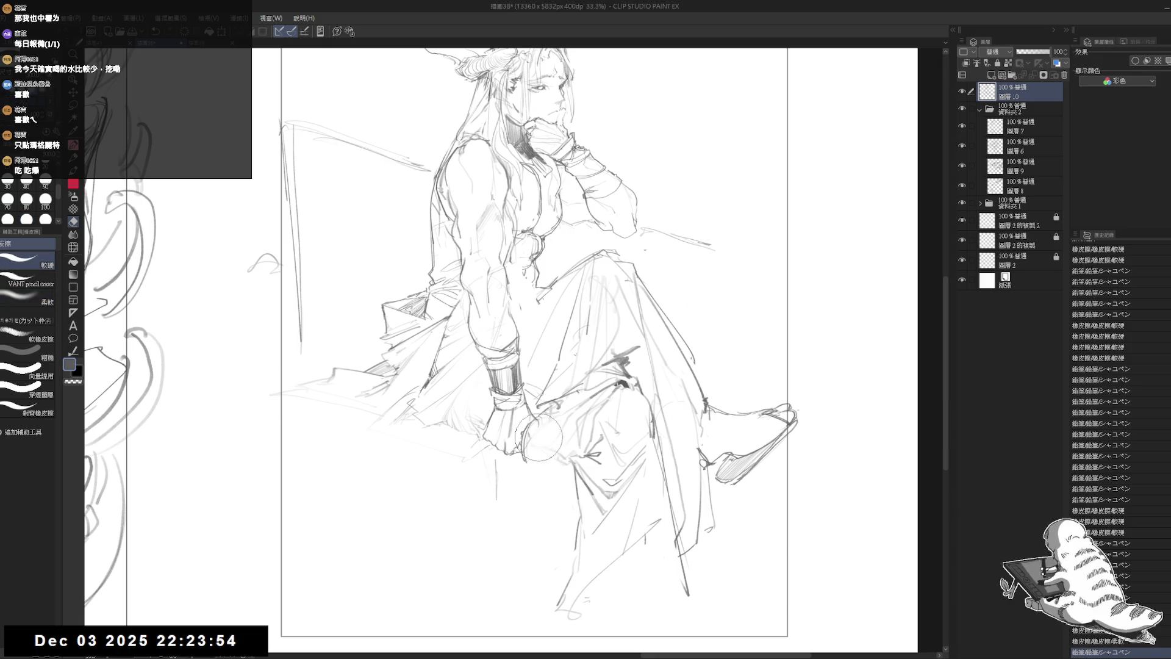
mouse_move(537, 427)
left_mouse_down()
mouse_move(526, 456)
mouse_move(543, 426)
left_mouse_up()
key("p")
key("e")
key("p")
mouse_move(541, 421)
left_mouse_down()
mouse_move(533, 452)
mouse_move(541, 435)
mouse_move(540, 446)
left_mouse_up()
left_click_drag(540, 436, 543, 450)
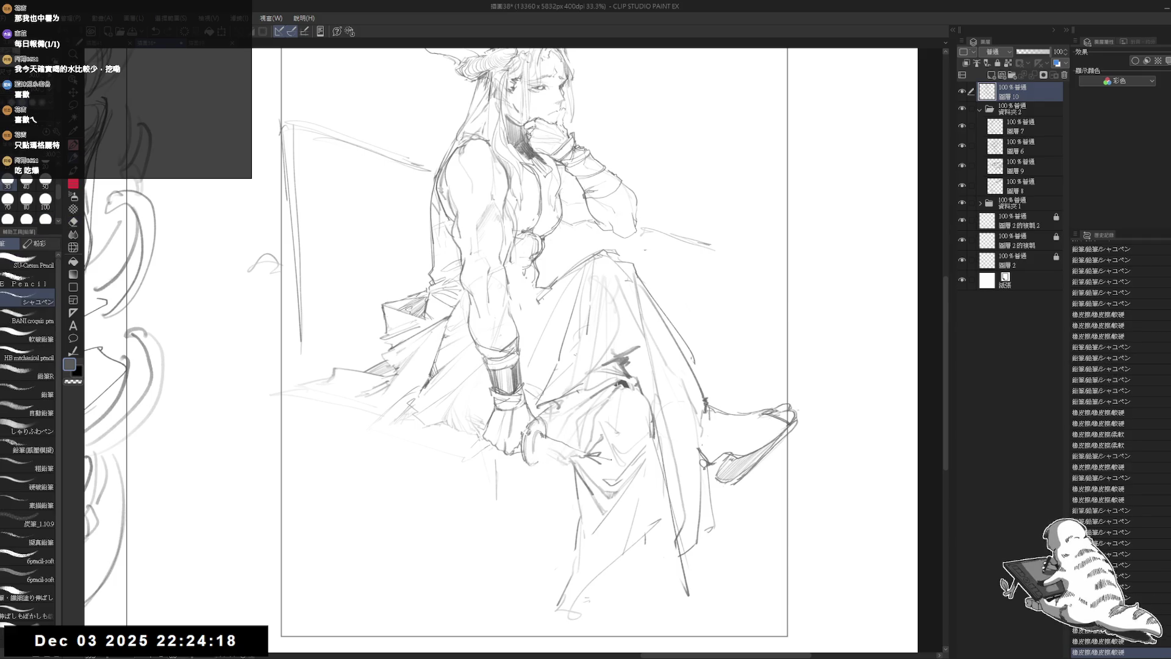
Erase the line through the hand oval and mark the sword hilt beside the hand
key("e")
left_click_drag(548, 451, 628, 470)
key("p")
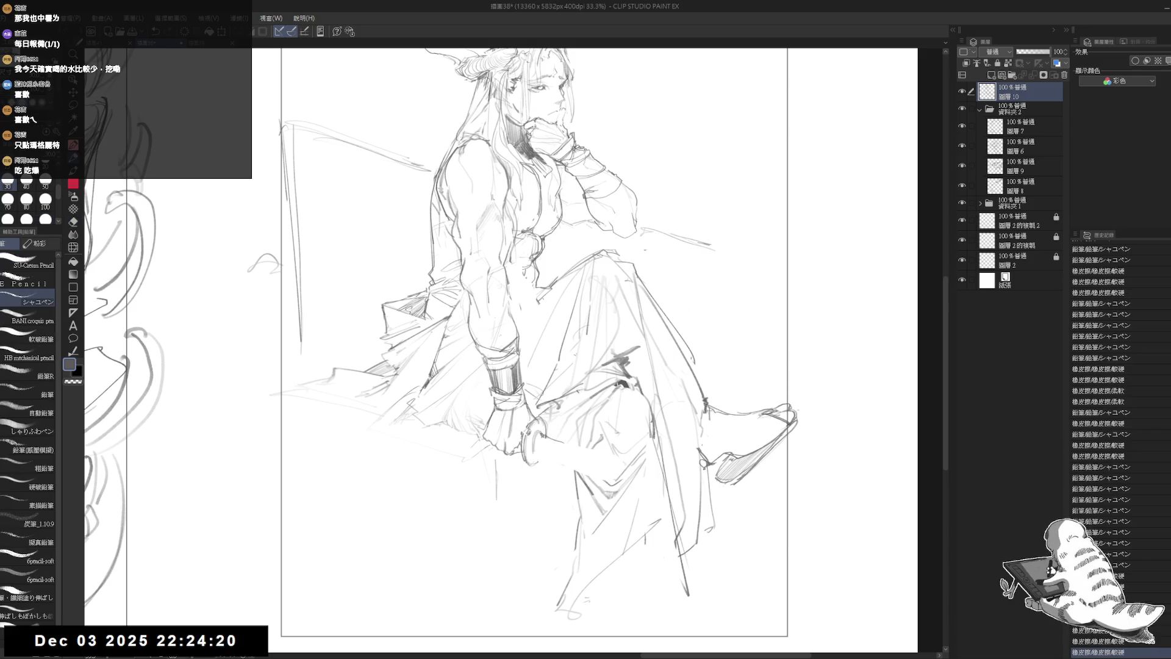
mouse_move(548, 437)
left_mouse_down()
mouse_move(646, 468)
mouse_move(610, 472)
mouse_move(622, 460)
left_mouse_up()
key("e")
key("p")
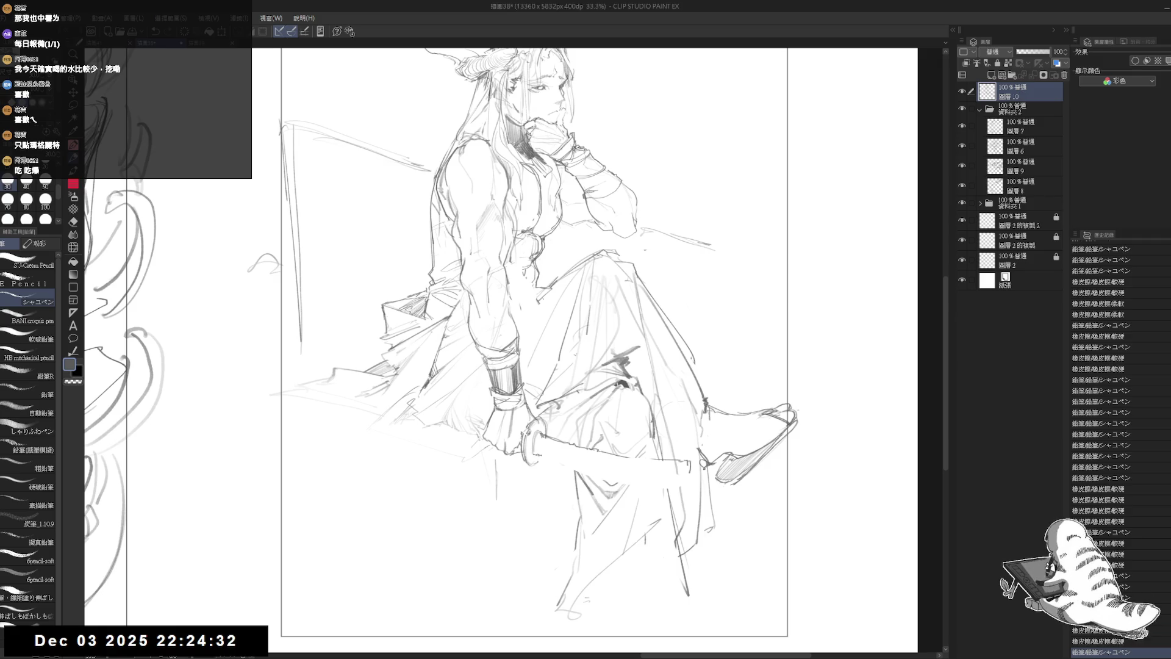
key("ctrl+z")
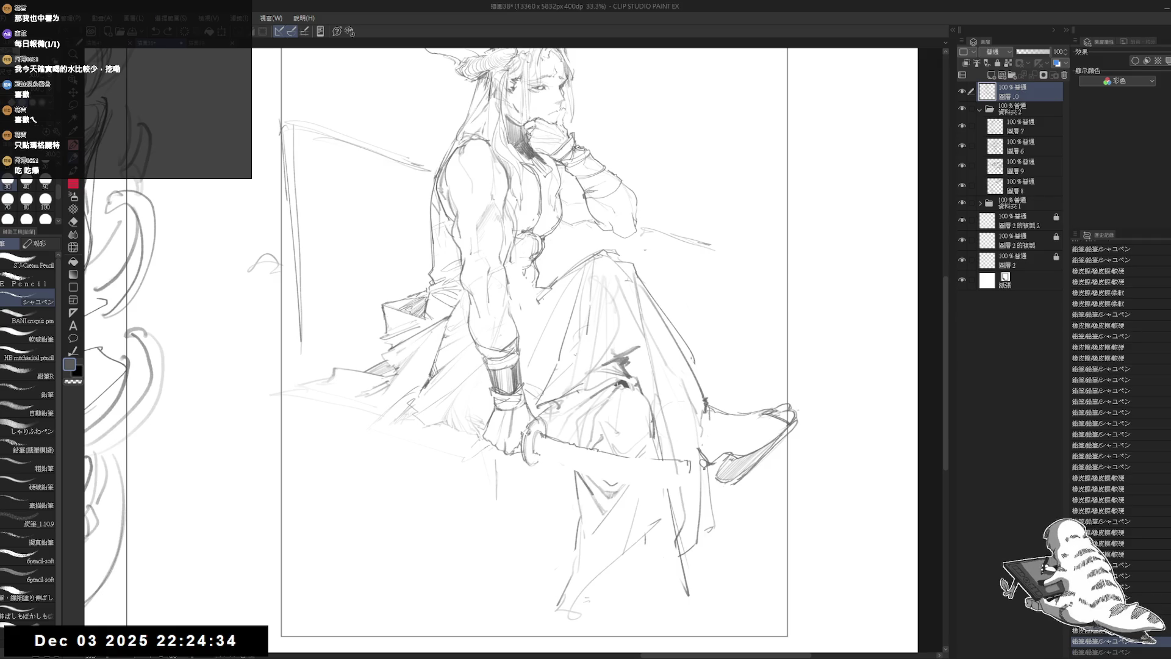
left_click_drag(541, 436, 543, 454)
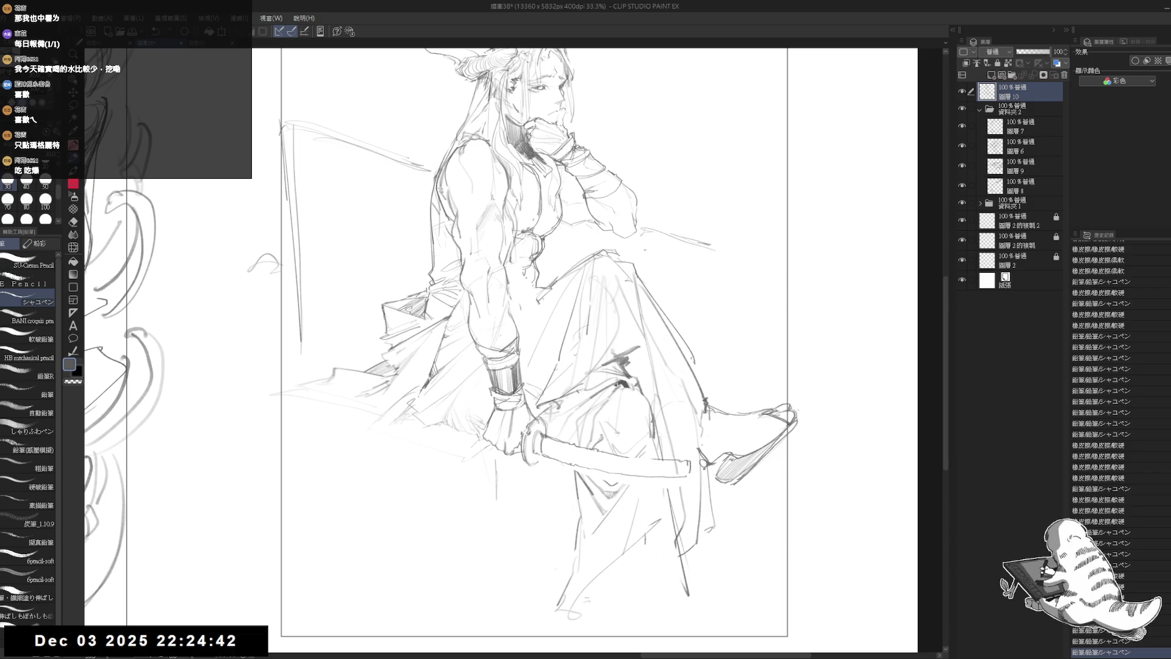
Clean up the sword's end, then sketch a line along the sword and refine its outline and handle
key("e")
left_click_drag(689, 455, 637, 498)
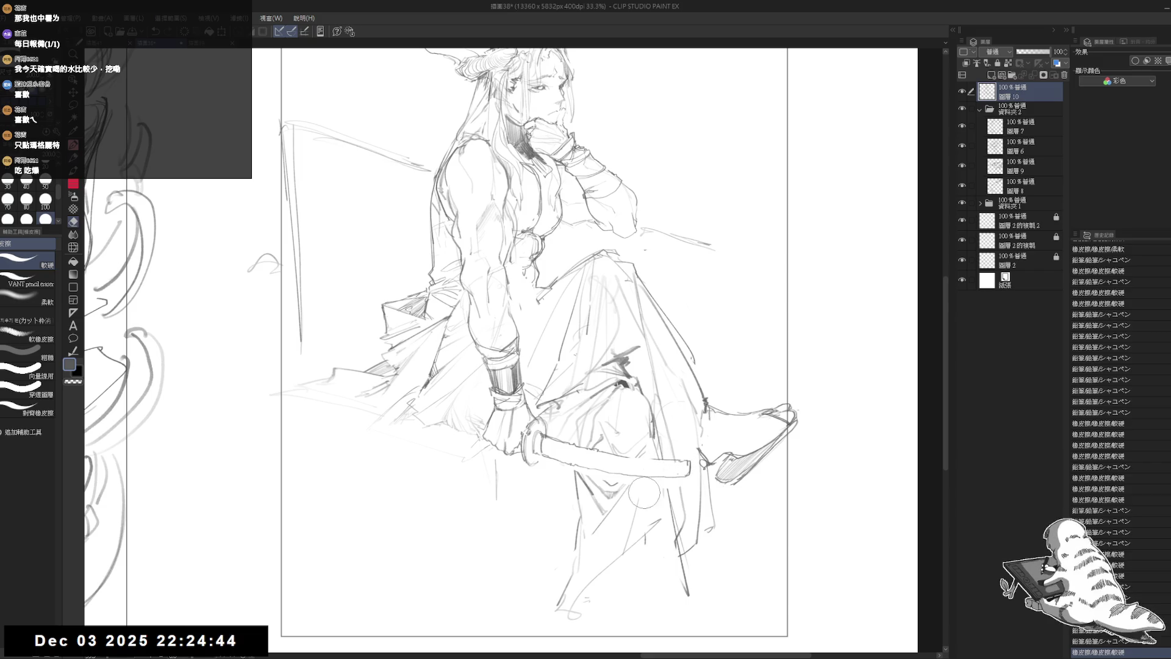
key("p")
key("asciicircum")
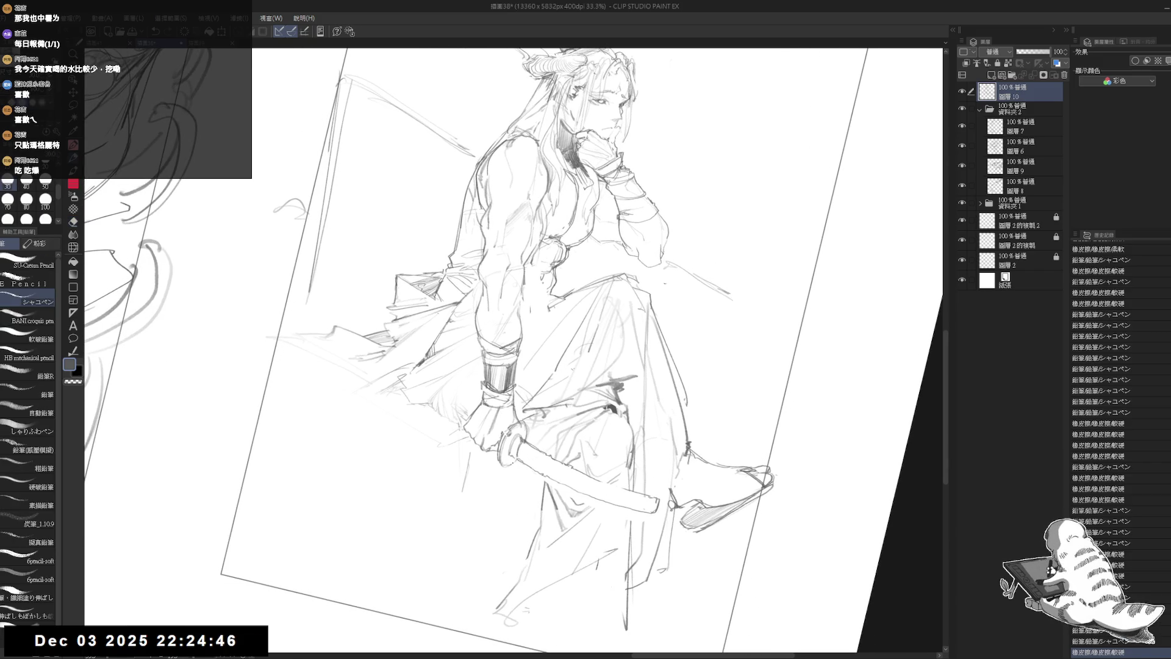
left_click_drag(683, 482, 707, 488)
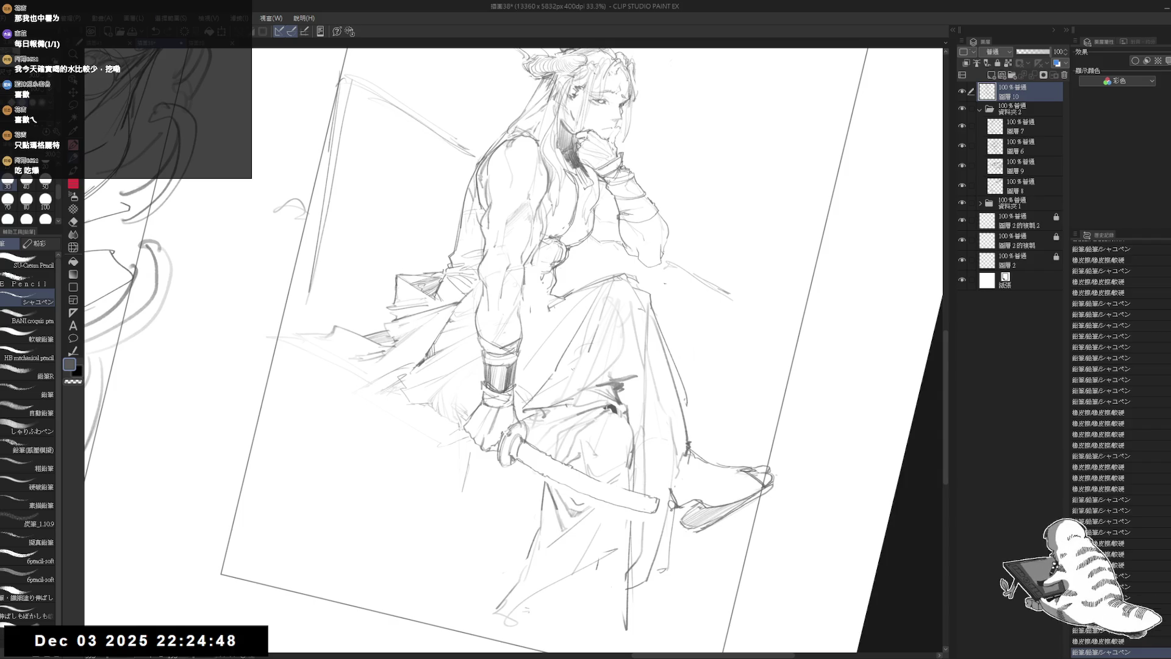
key("minus")
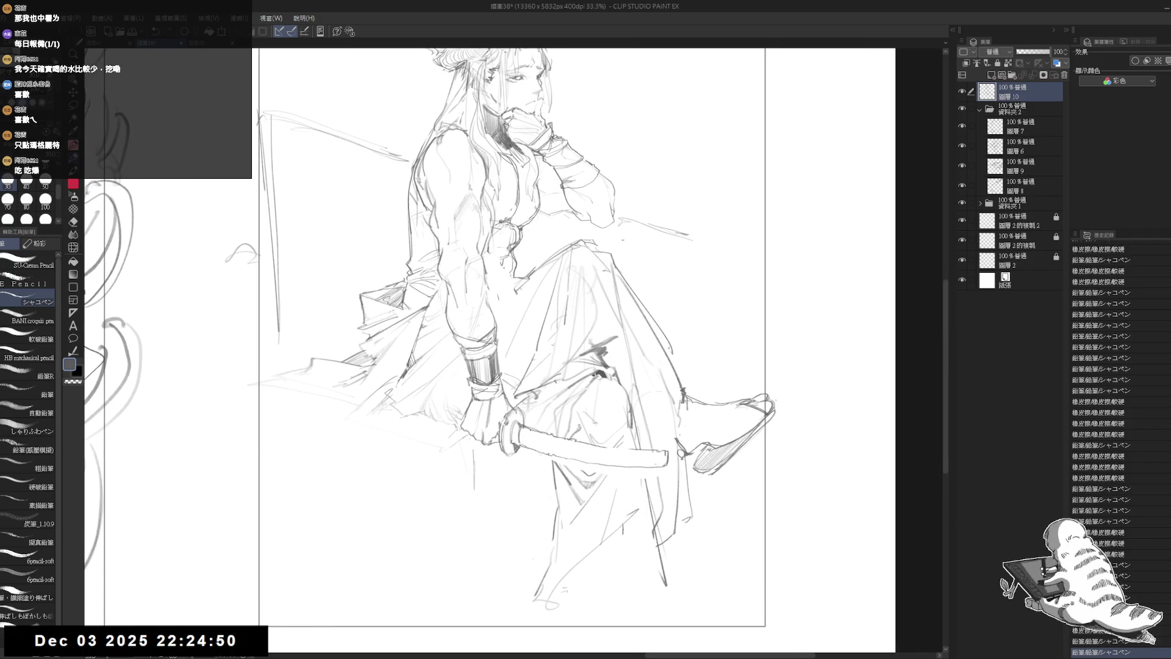
left_click_drag(465, 194, 481, 208)
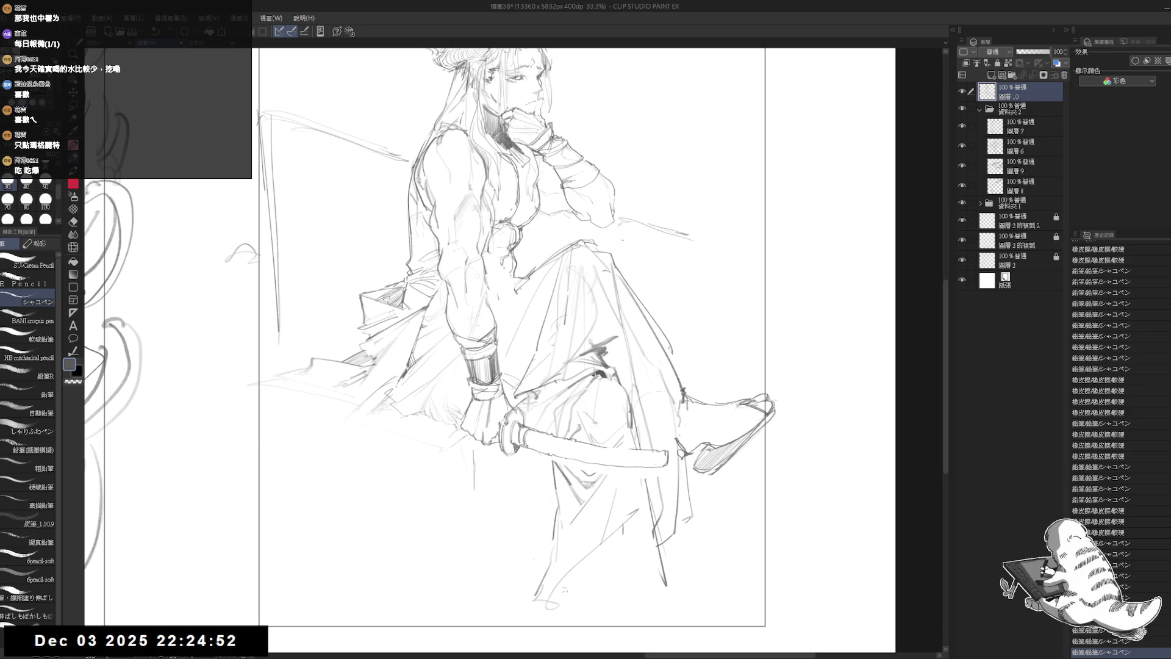
left_click_drag(532, 433, 536, 444)
Lightly hatch shading along the sword hilt, then check the mirrored view
key("asciicircum")
key("asciicircum")
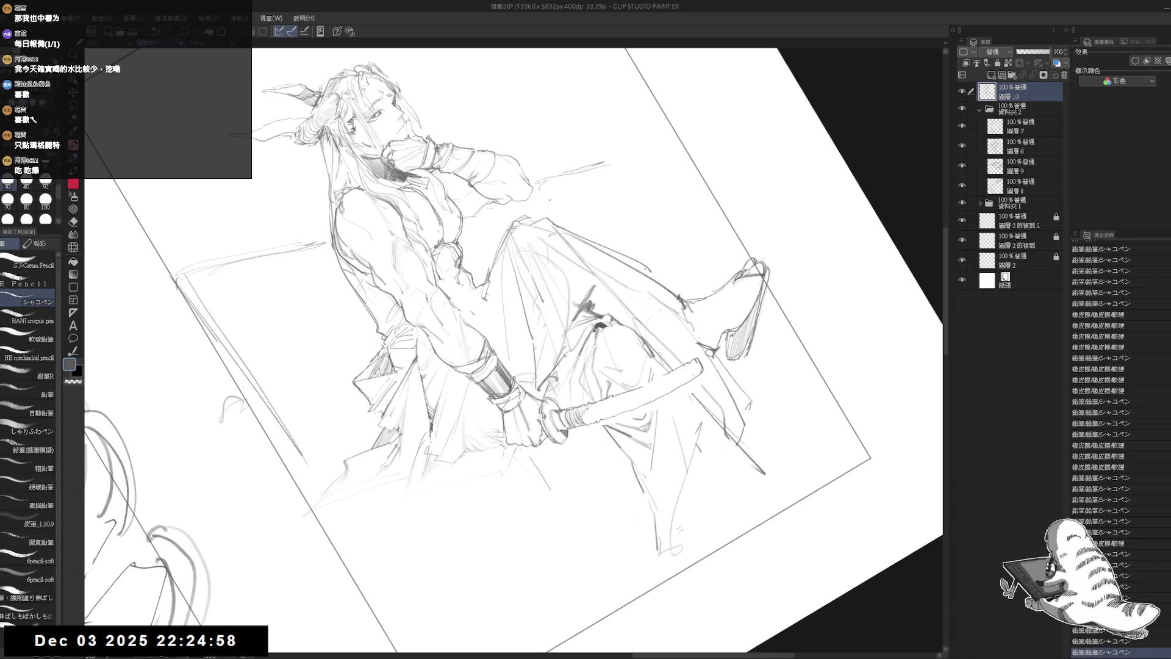
mouse_move(580, 405)
left_mouse_down()
mouse_move(602, 427)
mouse_move(660, 375)
left_mouse_up()
mouse_move(616, 412)
left_mouse_down()
mouse_move(668, 375)
mouse_move(702, 370)
left_mouse_up()
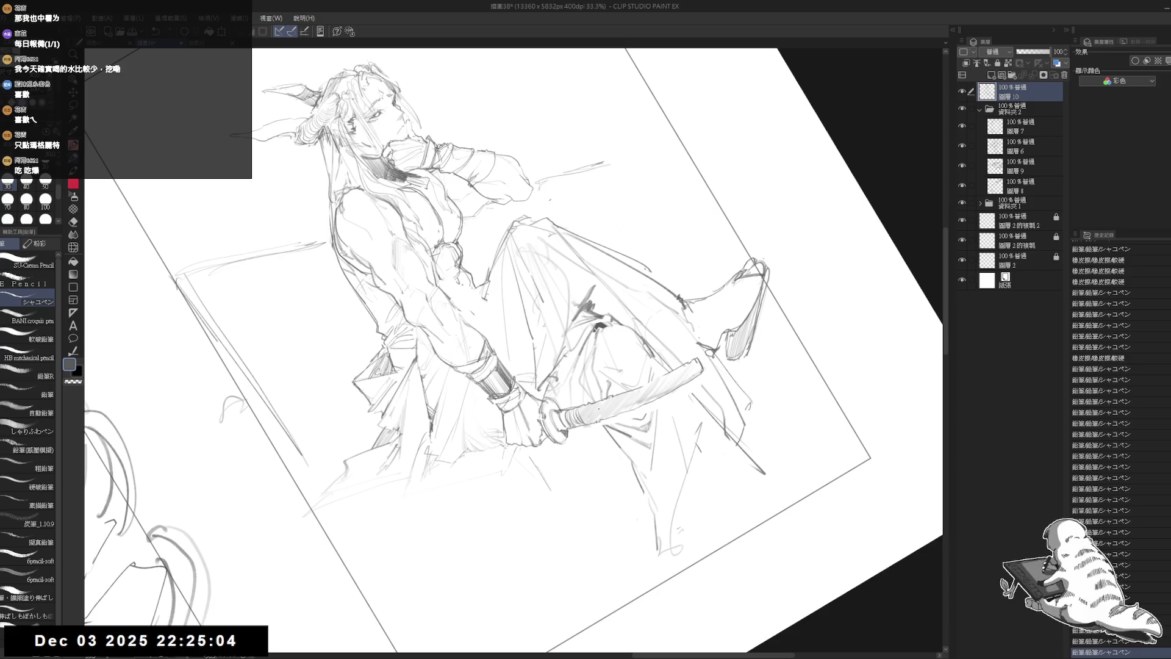
key("h")
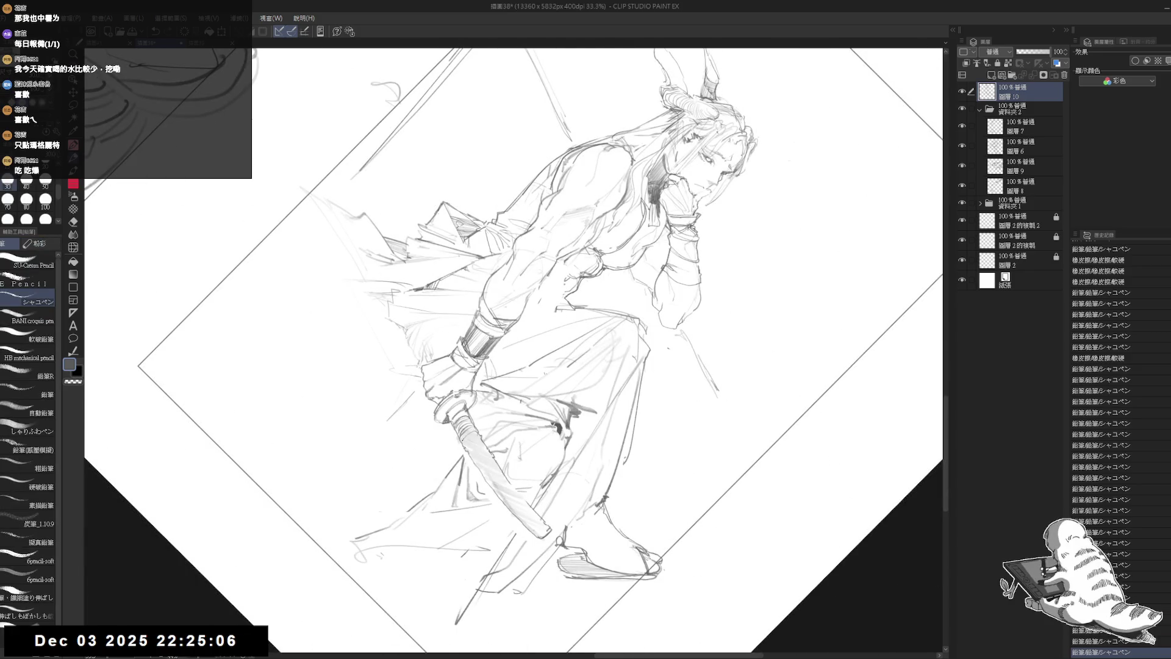
key("r")
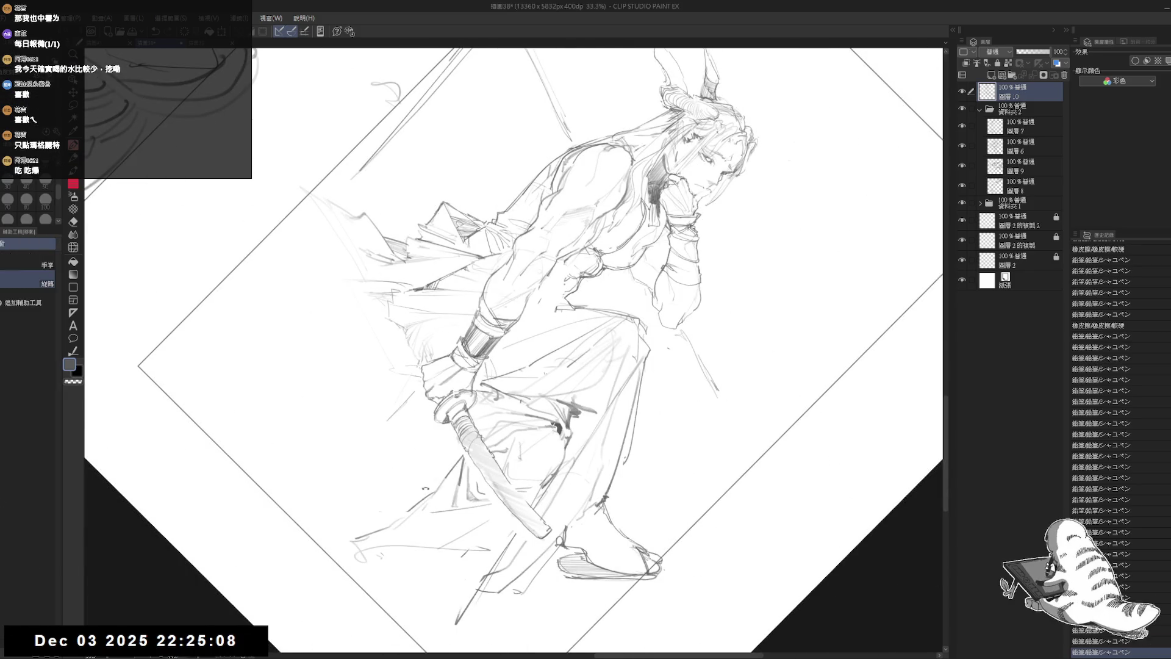
left_click_drag(702, 183, 762, 342)
Add marks on the blade and wrap strokes on the sword grip, erasing one spot
left_click_drag(544, 437, 549, 440)
left_click_drag(551, 442, 561, 446)
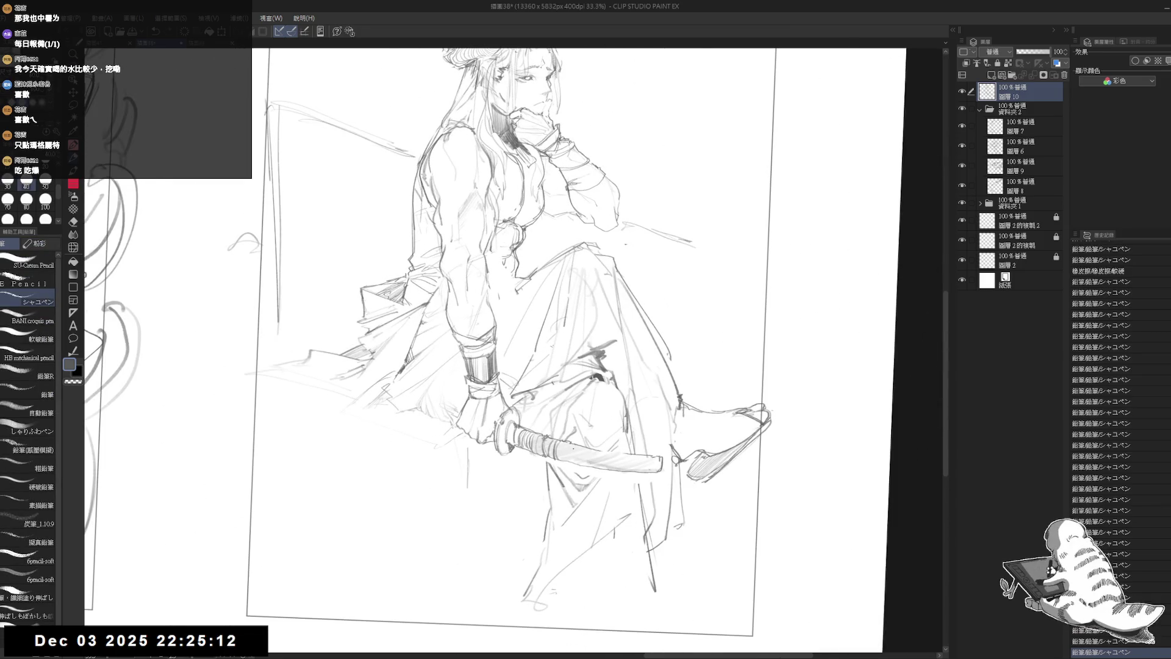
left_click_drag(569, 446, 582, 466)
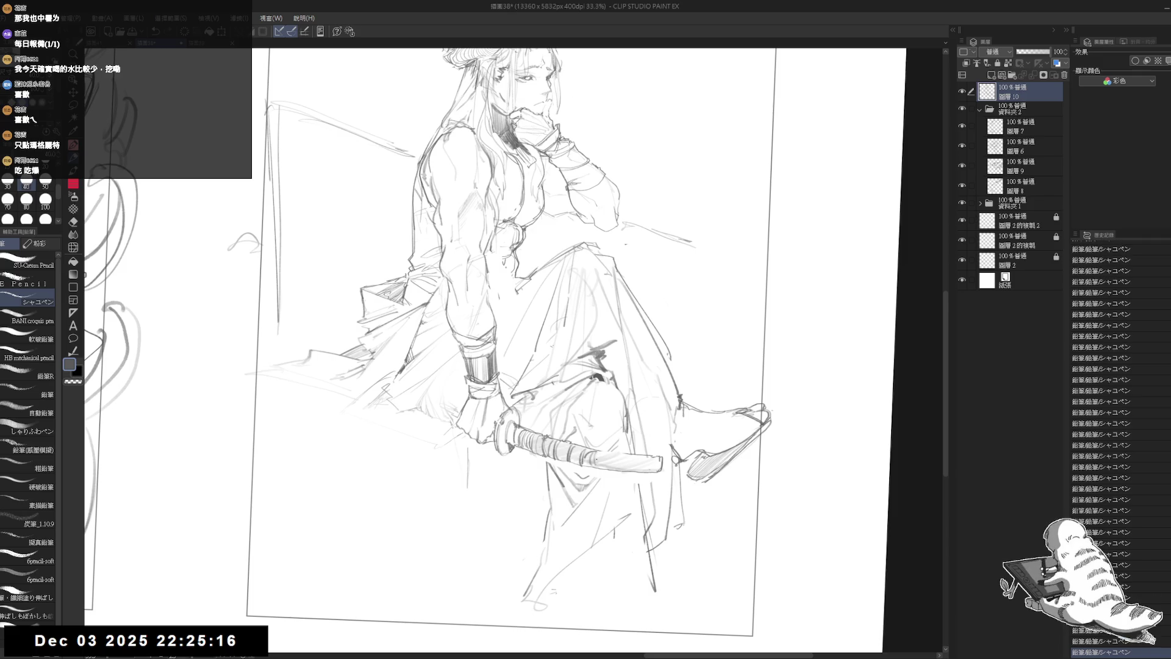
mouse_move(598, 454)
left_mouse_down()
mouse_move(601, 468)
mouse_move(634, 472)
left_mouse_up()
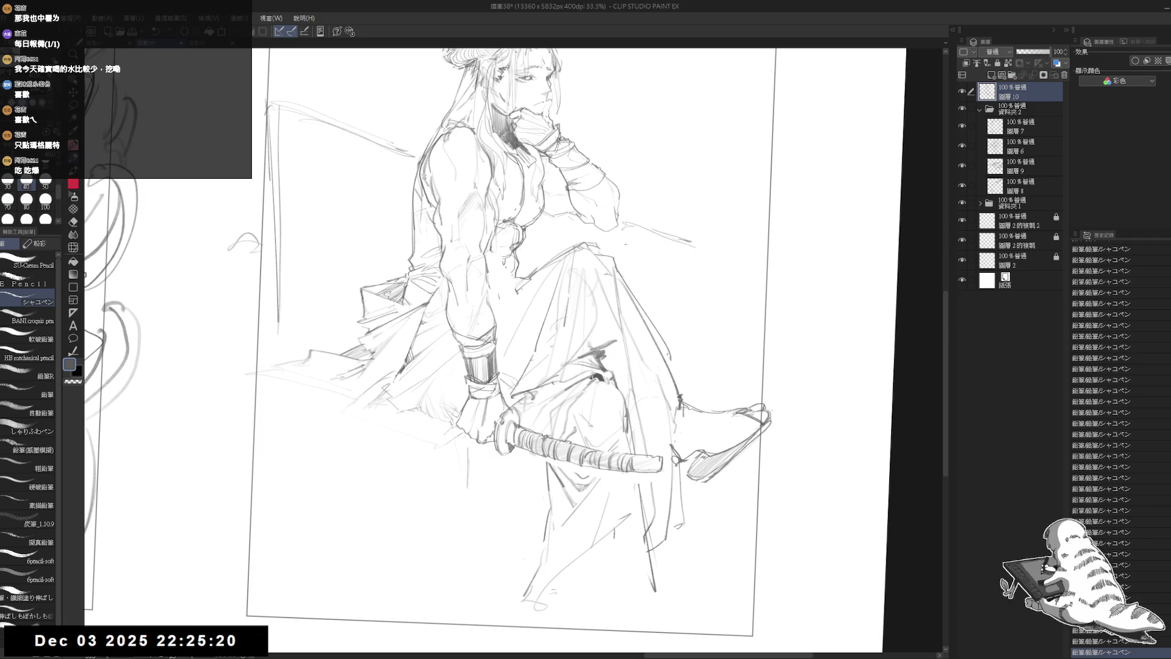
scroll(576, 403, "up", 2)
key("e")
mouse_move(546, 427)
left_mouse_down()
mouse_move(570, 451)
mouse_move(530, 469)
mouse_move(594, 458)
mouse_move(668, 470)
left_mouse_up()
key("p")
Darken a wrap stroke on the grip and erase a small spot near the grip's end
key("e")
key("p")
key("e")
key("p")
key("e")
key("p")
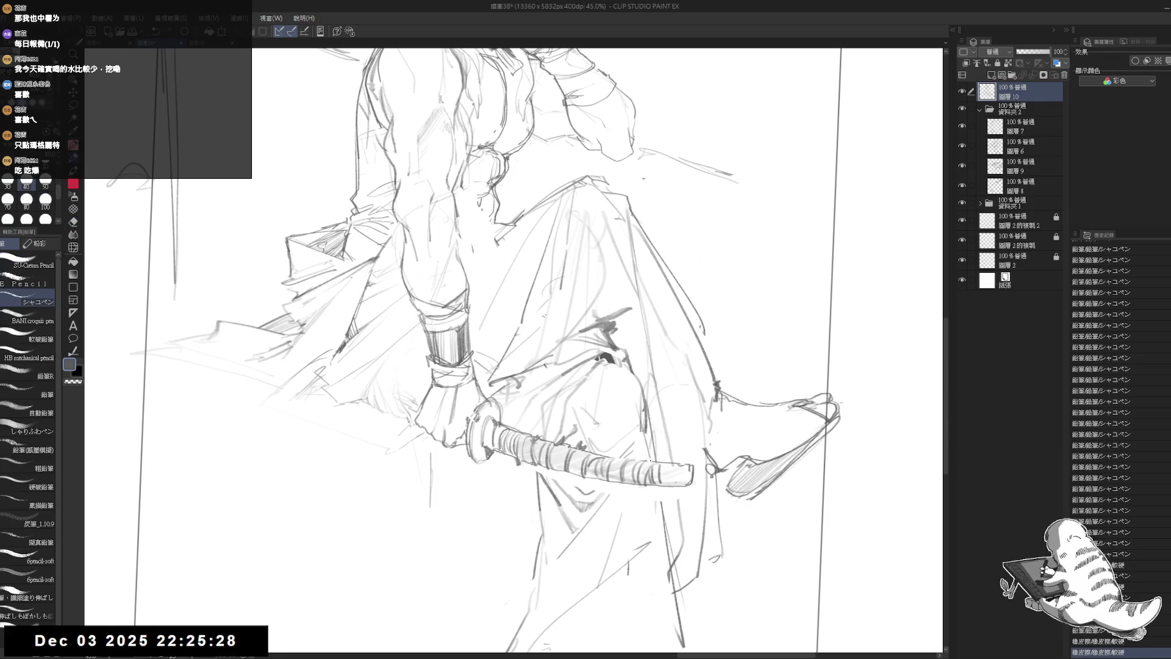
key("e")
key("p")
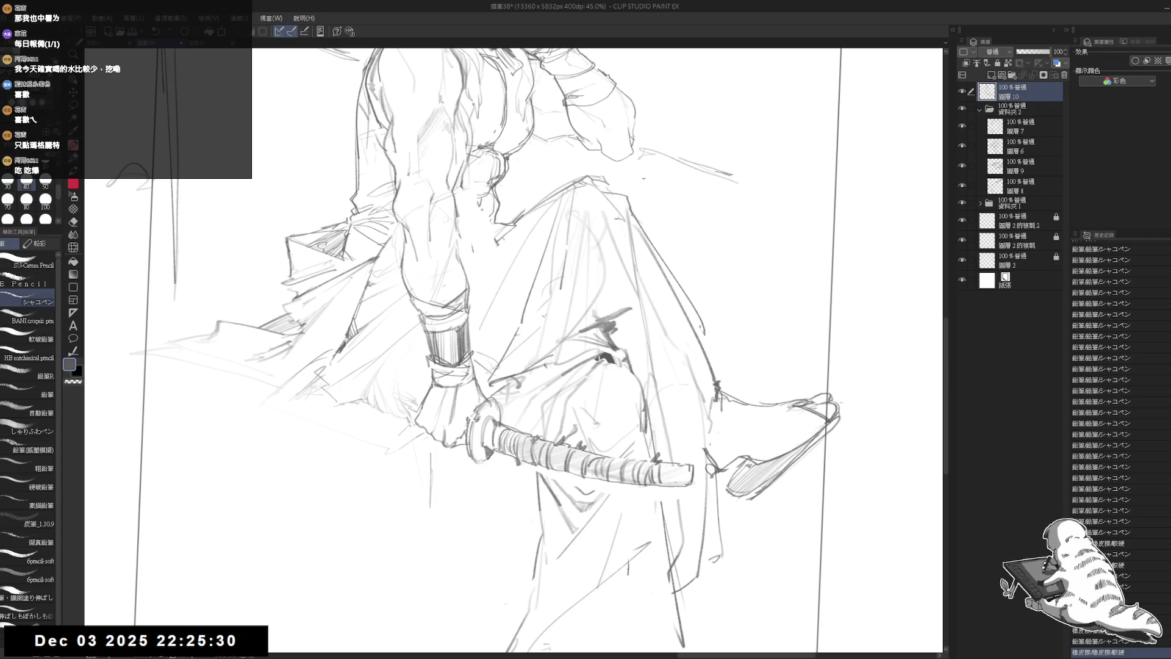
mouse_move(663, 455)
left_mouse_down()
mouse_move(669, 482)
mouse_move(694, 487)
mouse_move(672, 476)
left_mouse_up()
key("e")
key("p")
key("e")
key("p")
key("e")
key("p")
key("e")
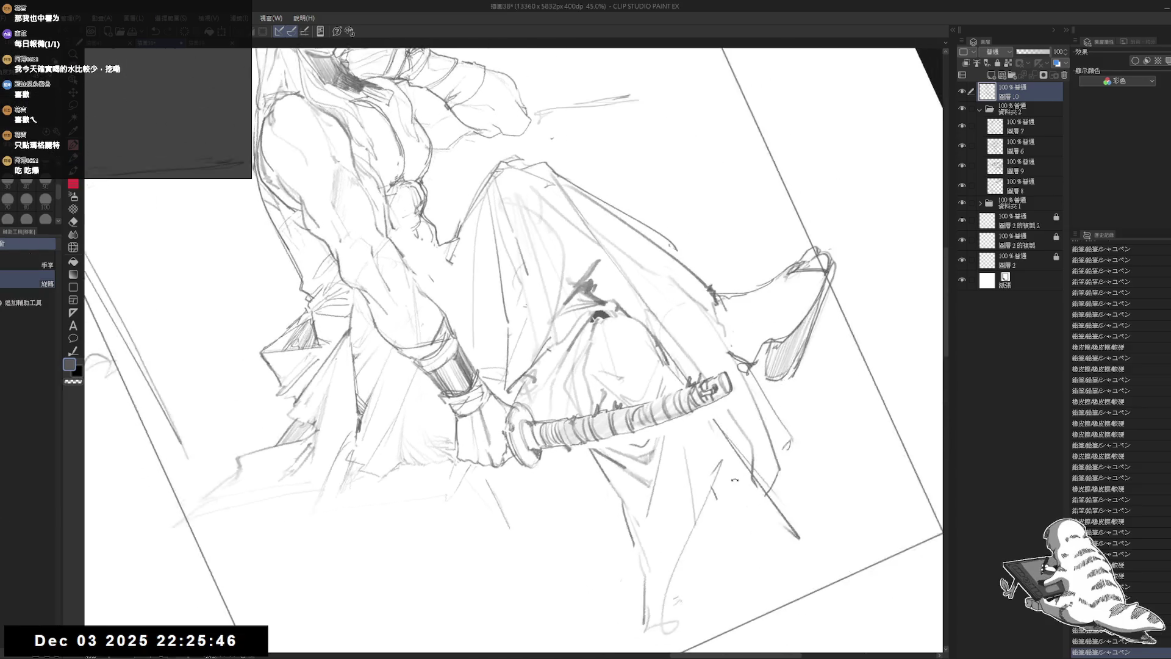
left_click_drag(710, 353, 718, 360)
key("p")
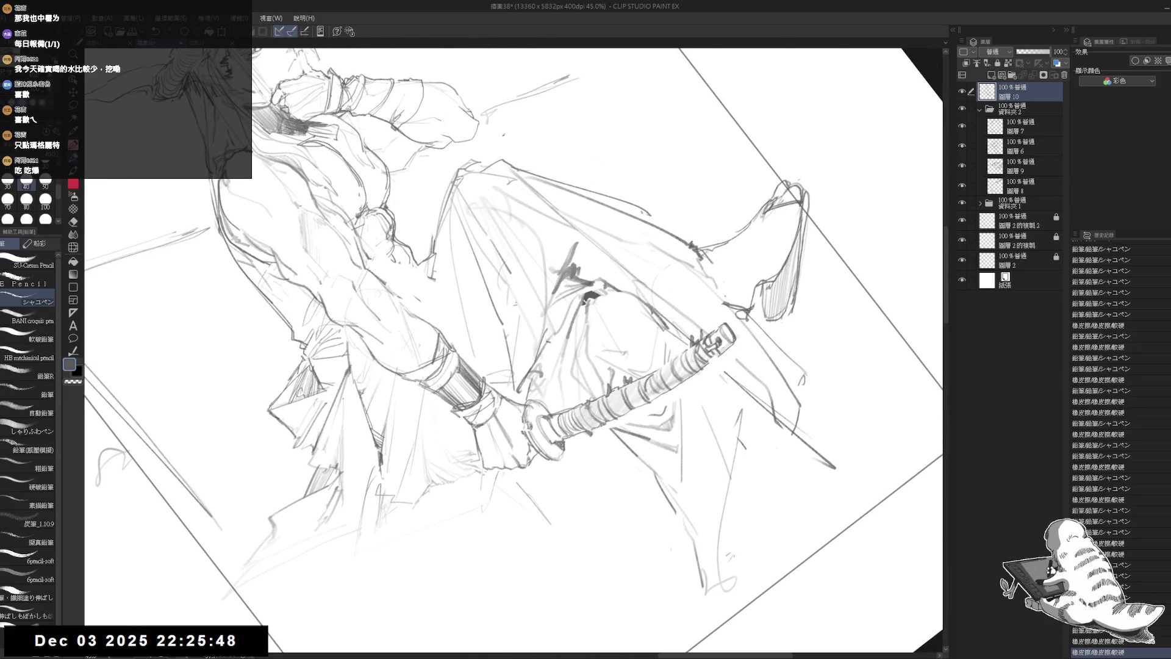
Zoom out to the whole figure and add strokes near the hand and sleeve
key("^")
key("^")
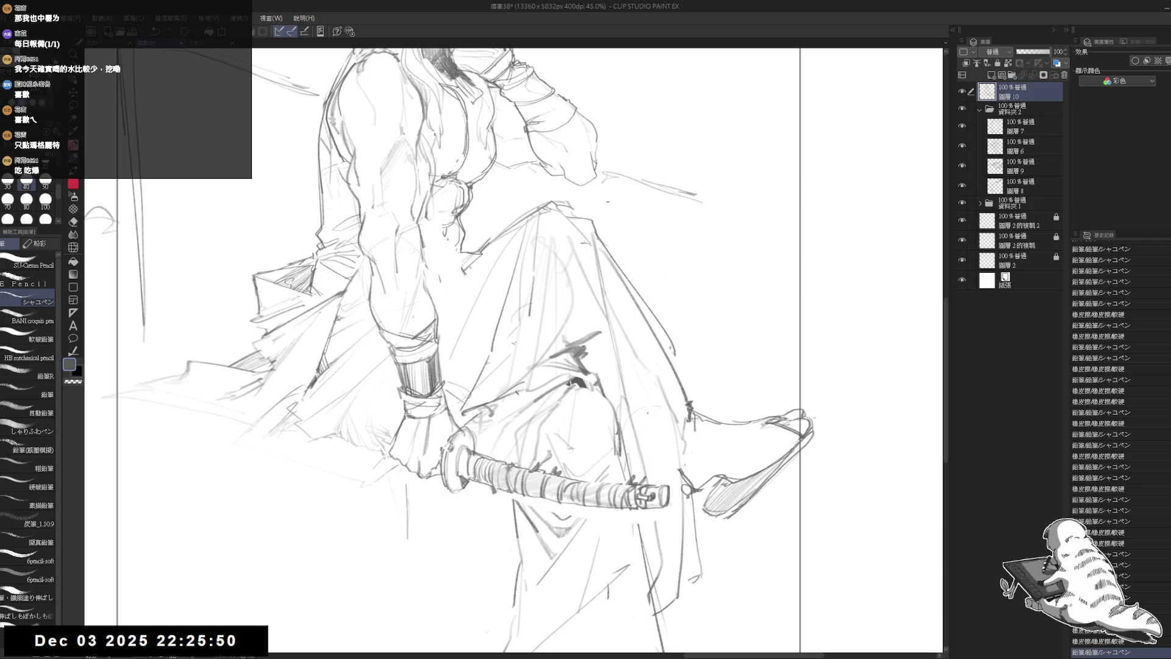
key("ctrl+minus")
key("ctrl+minus")
scroll(618, 410, "up", 3)
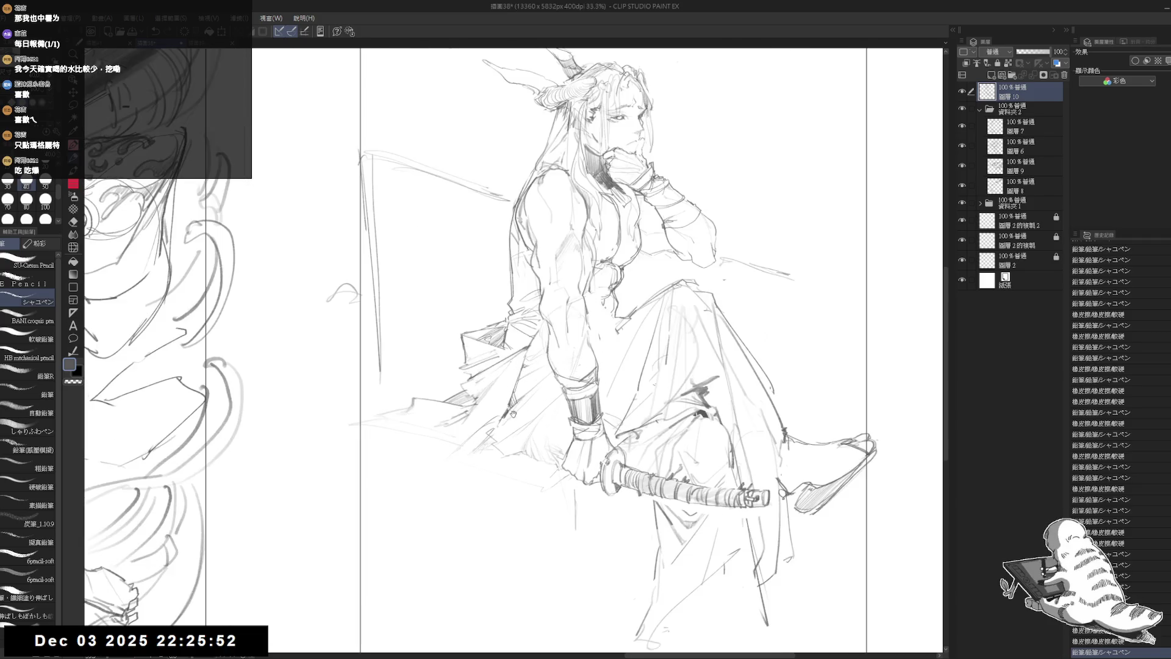
left_click_drag(692, 267, 714, 260)
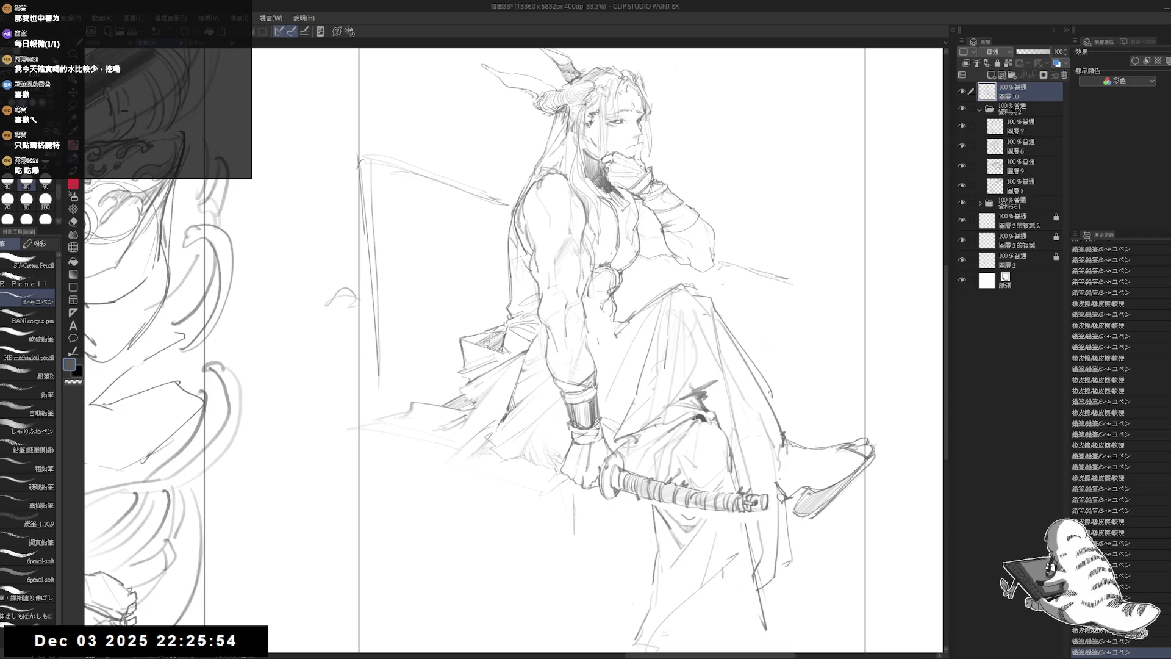
key("h")
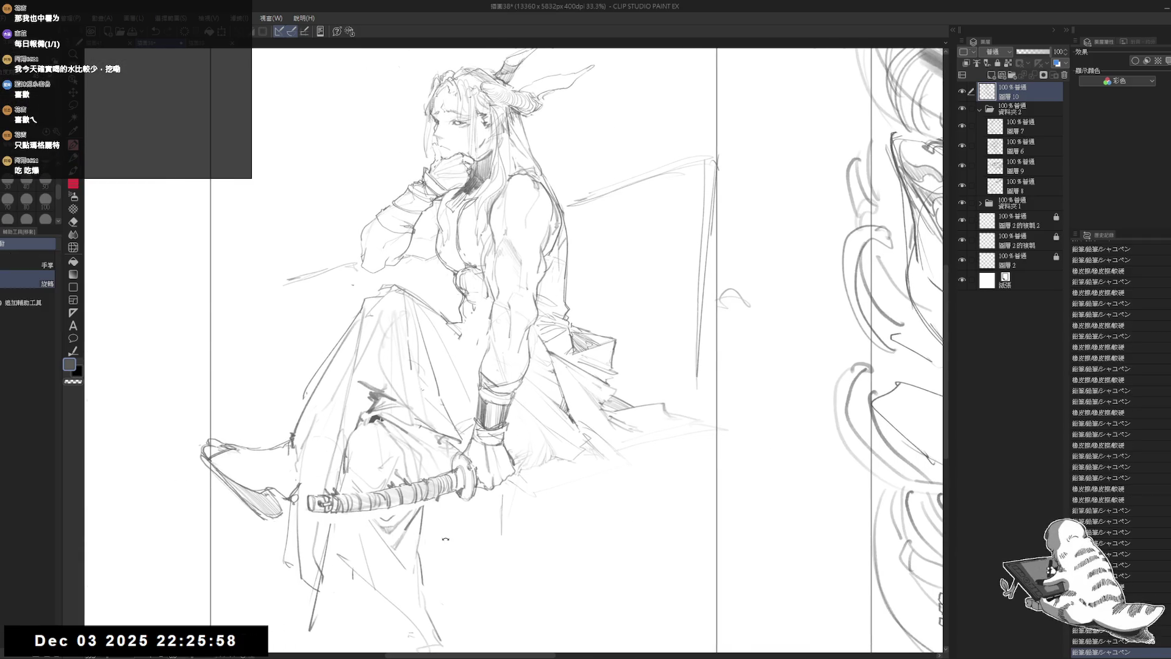
mouse_move(671, 274)
left_mouse_down()
mouse_move(610, 396)
mouse_move(658, 305)
left_mouse_up()
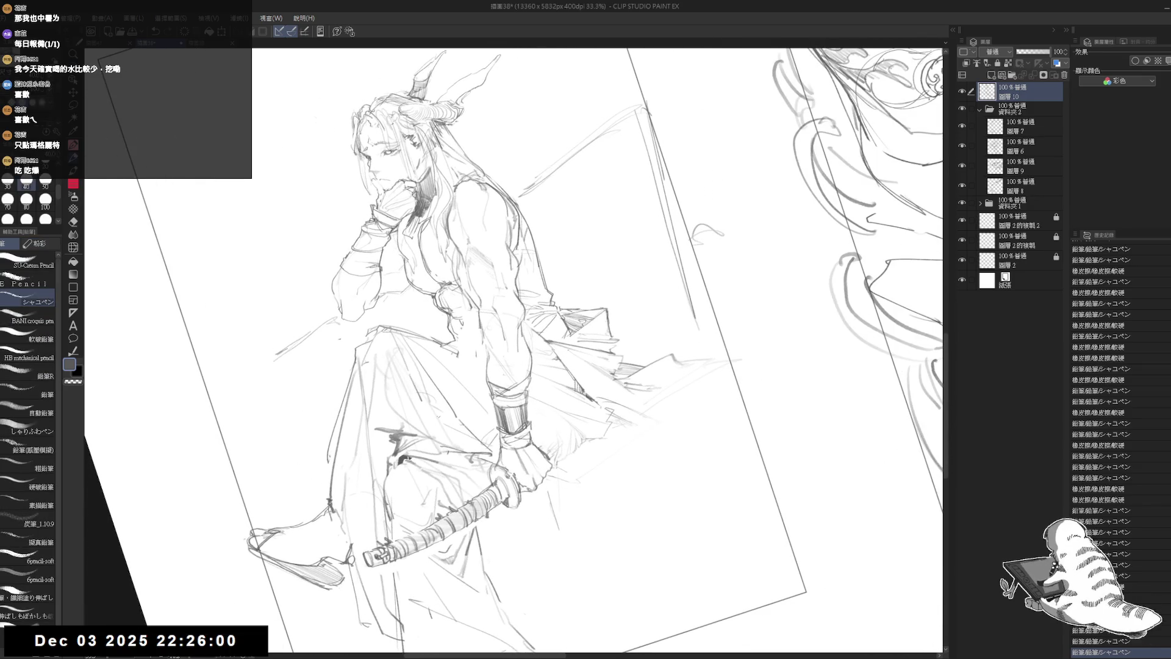
left_click_drag(546, 442, 581, 411)
Draw the long blade line from the hilt, then tilt the canvas about 60° to work along the blade
left_click_drag(625, 365, 732, 230)
key("h")
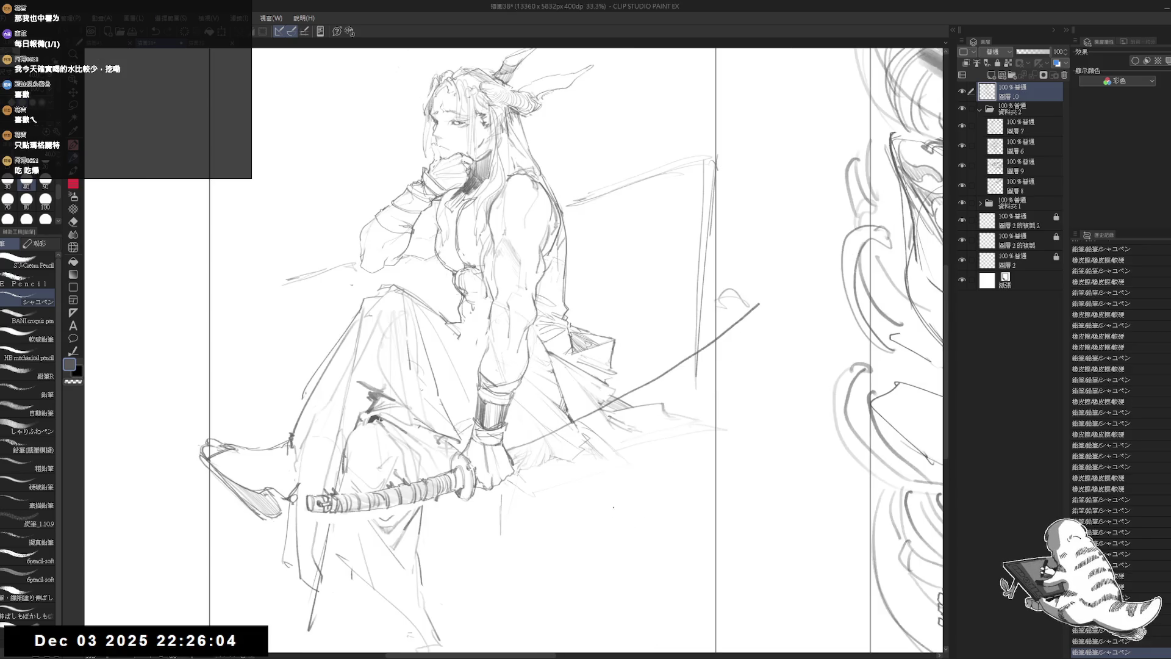
key("h")
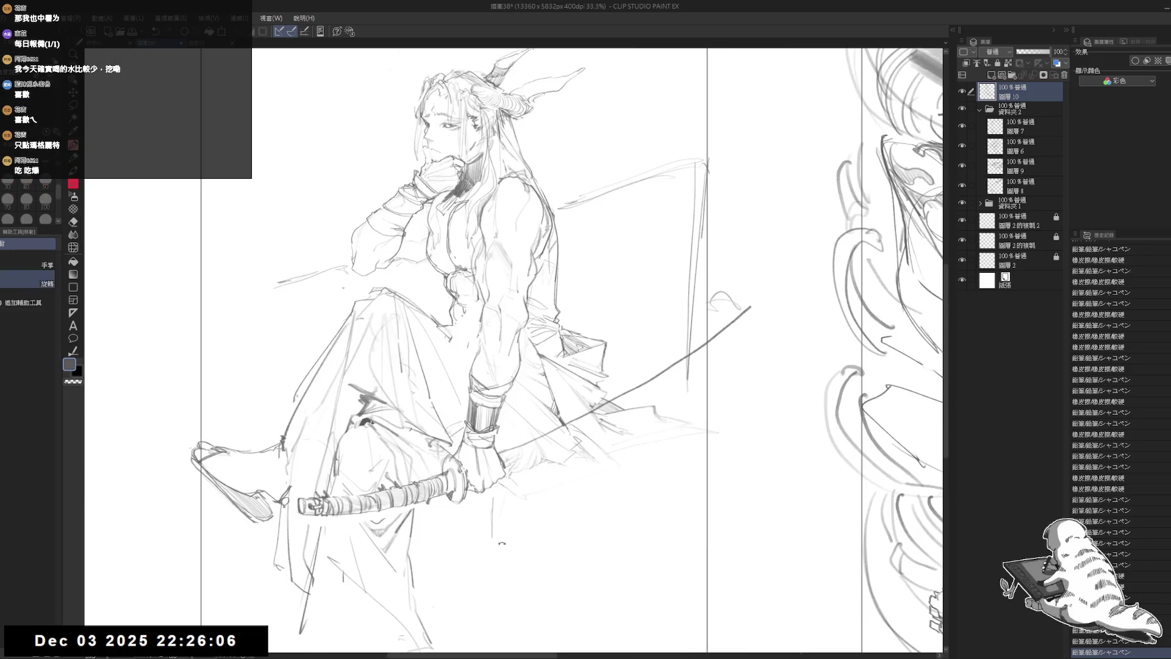
left_click_drag(552, 575, 588, 480)
key("p")
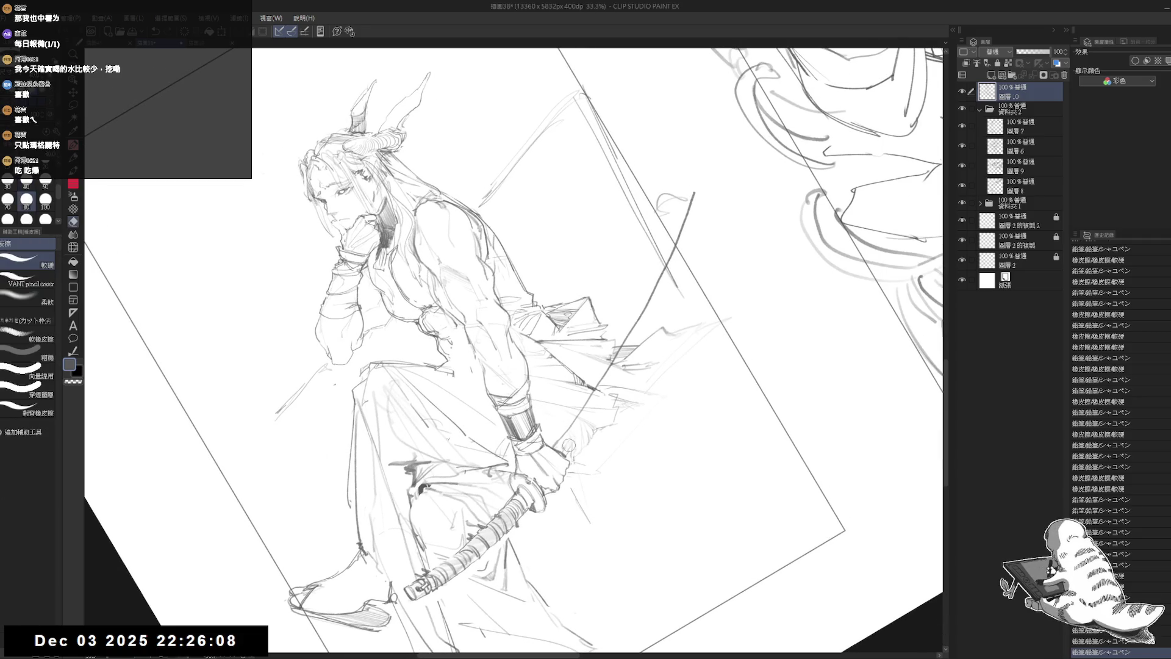
key("ctrl+at")
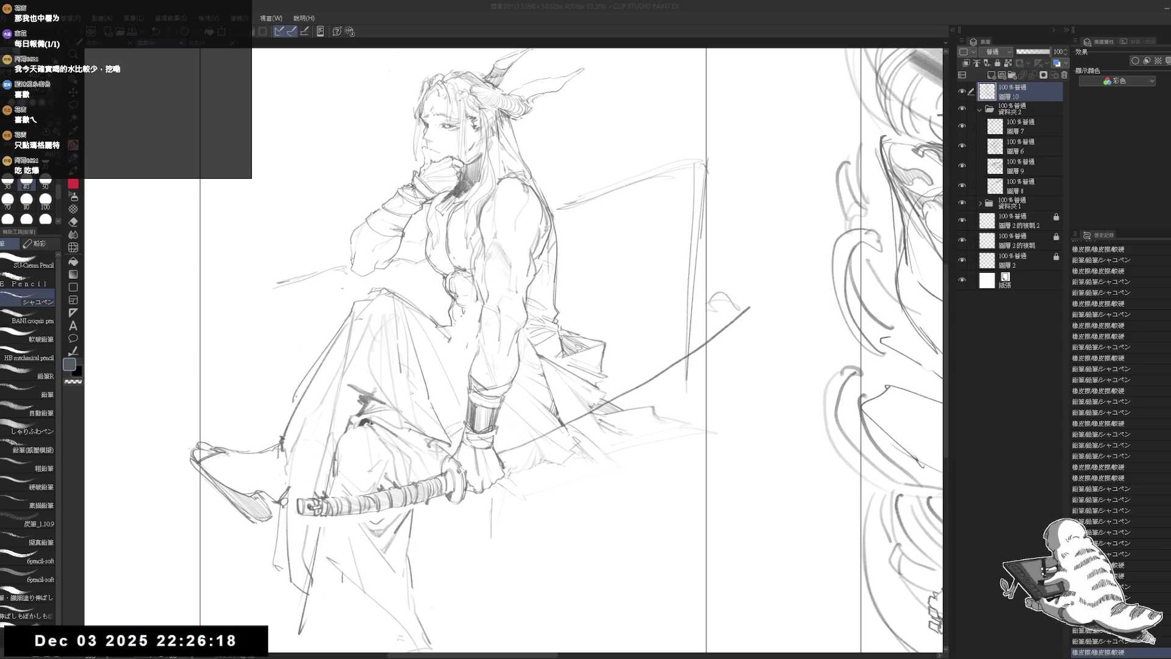
key("r")
mouse_move(553, 491)
left_mouse_down()
mouse_move(535, 470)
mouse_move(512, 539)
mouse_move(611, 464)
mouse_move(427, 463)
mouse_move(403, 452)
left_mouse_up()
key("p")
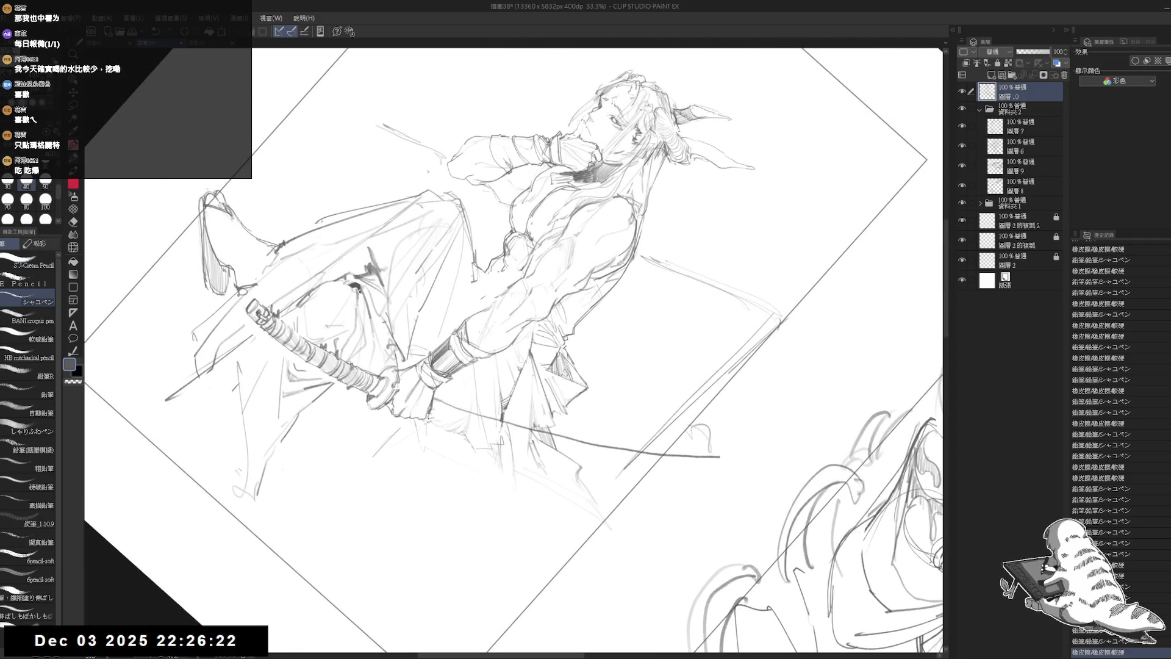
key("r")
mouse_move(549, 427)
left_mouse_down()
mouse_move(439, 439)
mouse_move(403, 463)
left_mouse_up()
key("p")
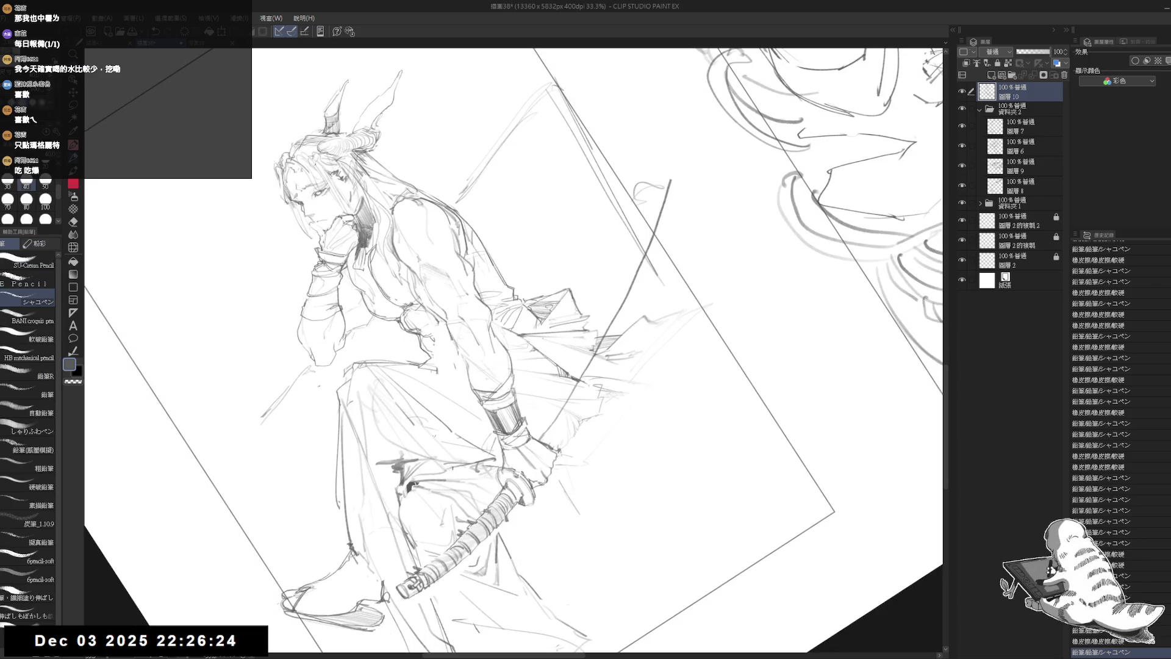
Redraw the blade edge near the hilt, erasing rough lines and drawing a cleaner stroke
left_click_drag(610, 369, 556, 449)
key("ctrl+z")
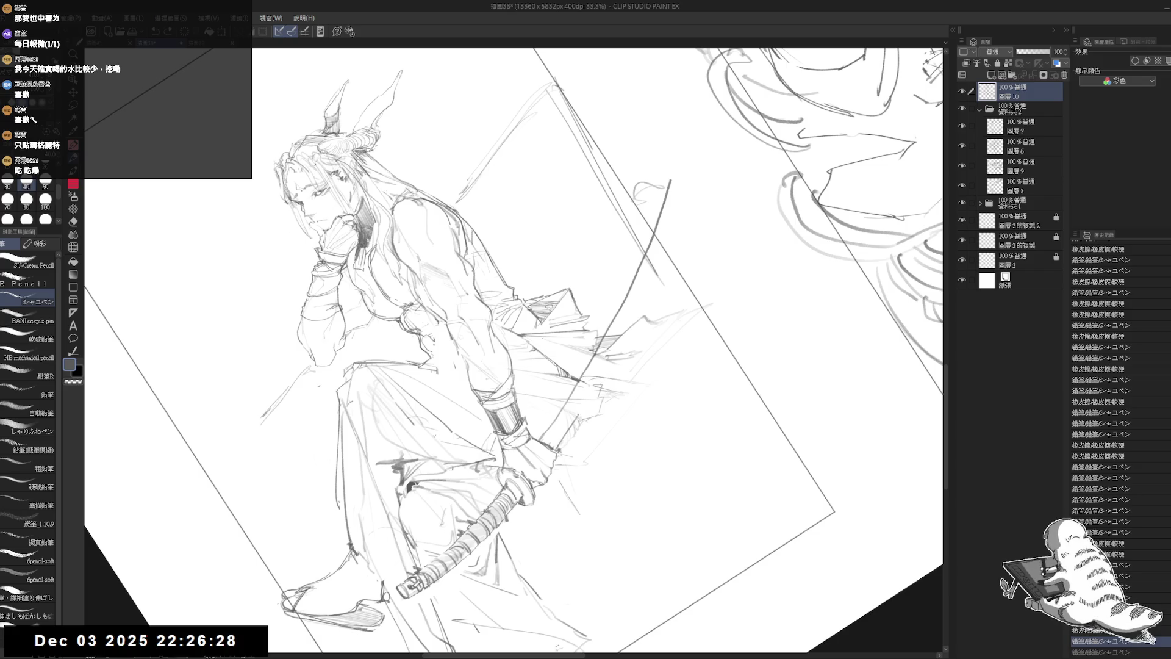
left_click_drag(610, 368, 566, 442)
key("e")
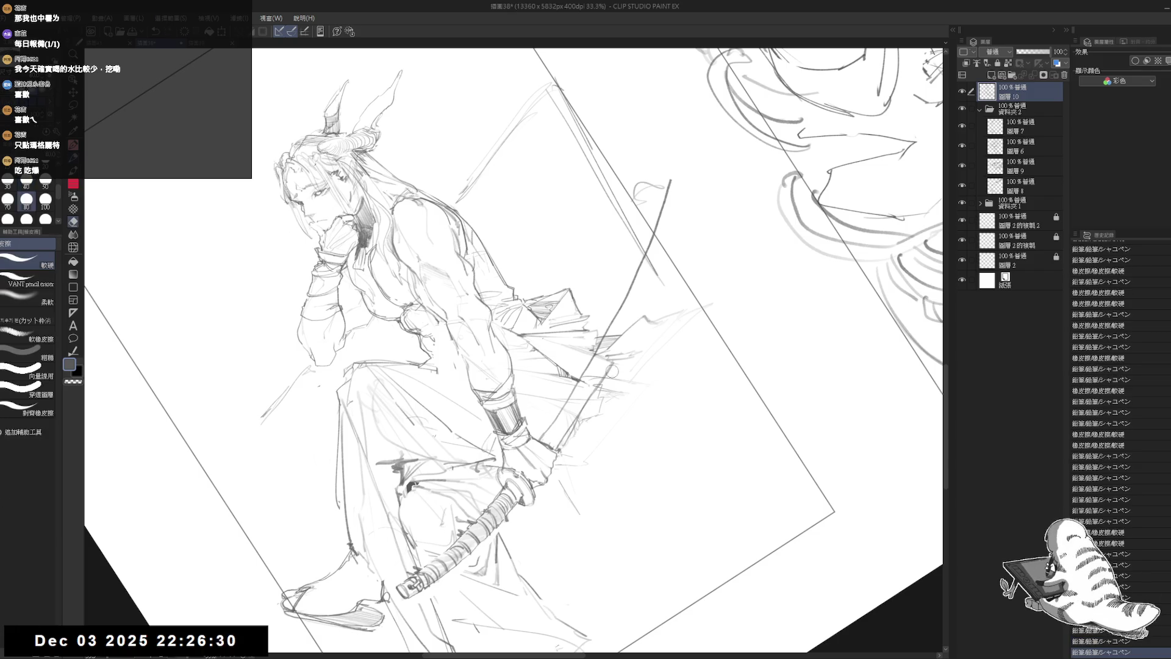
left_click_drag(619, 357, 607, 375)
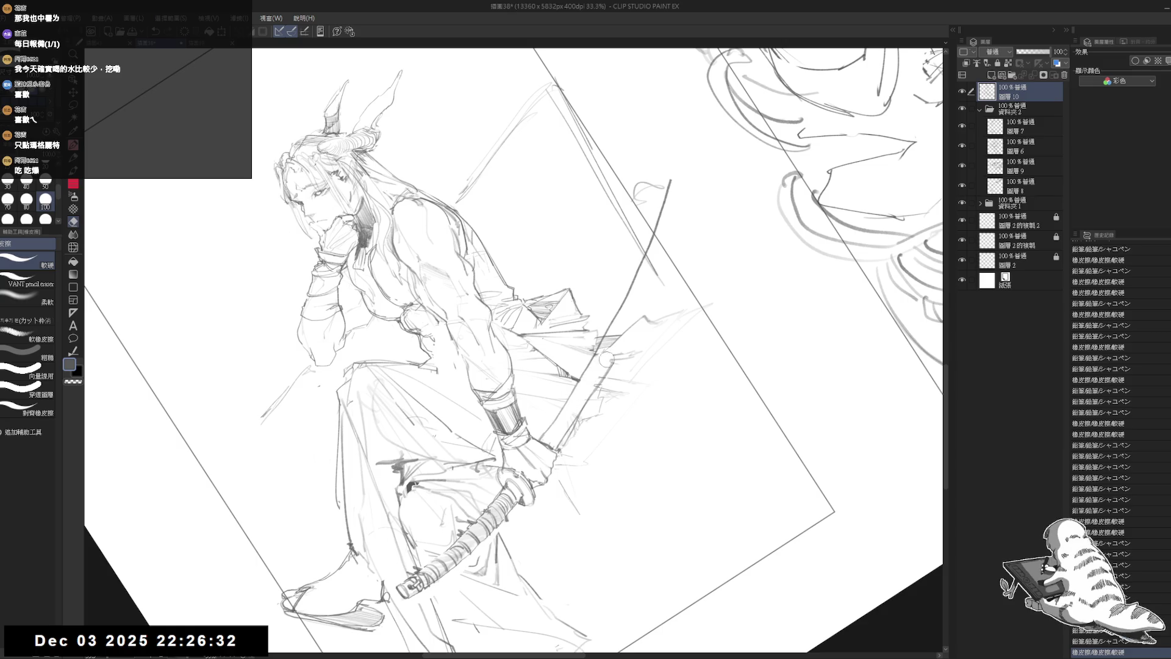
left_click_drag(617, 357, 590, 395)
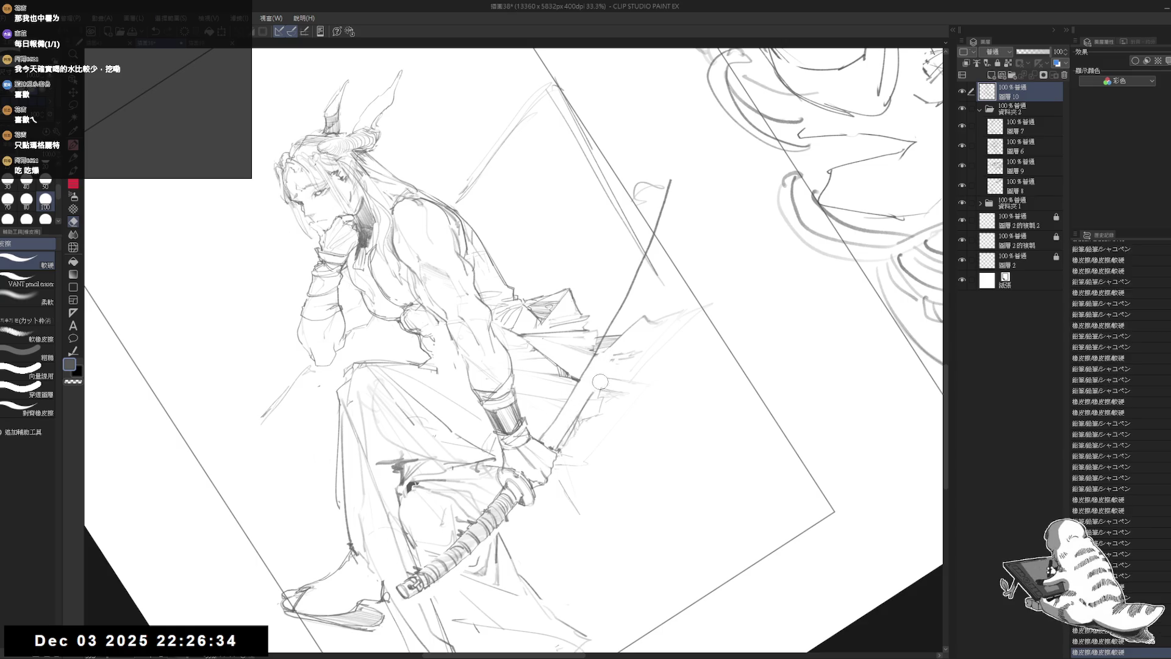
key("p")
mouse_move(619, 351)
left_mouse_down()
mouse_move(556, 450)
mouse_move(566, 429)
mouse_move(561, 438)
left_mouse_up()
key("e")
key("p")
Set the canvas back upright and erase a small stray mark
key("ctrl+at")
key("e")
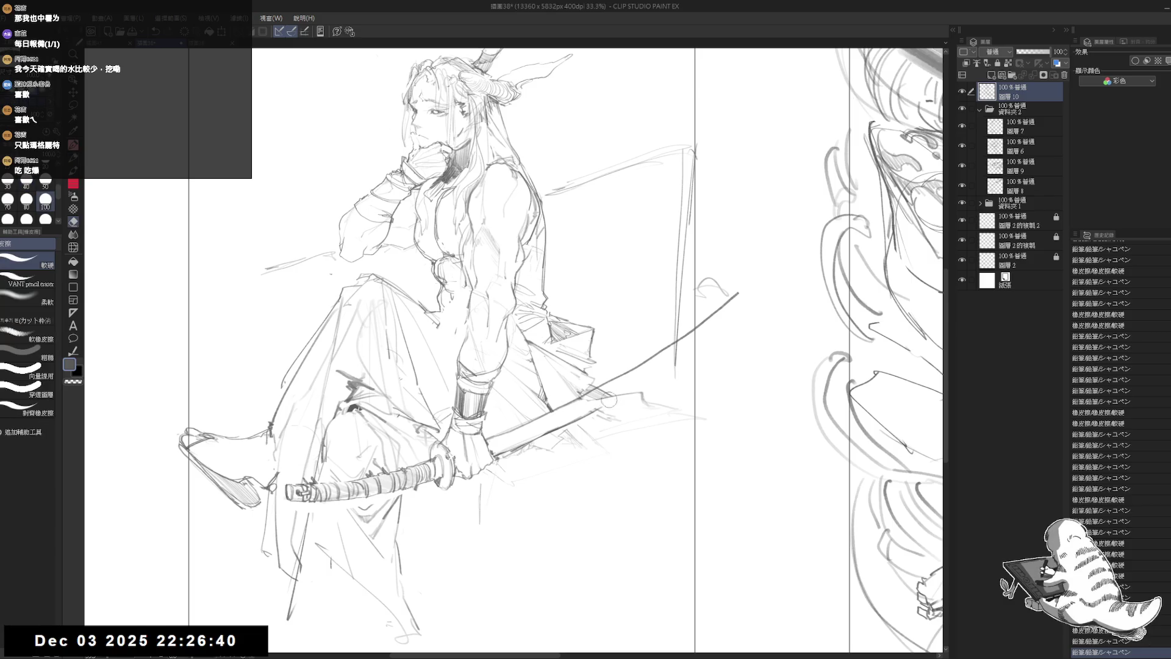
mouse_move(601, 395)
left_mouse_down()
mouse_move(524, 391)
mouse_move(369, 344)
mouse_move(391, 422)
left_mouse_up()
key("r")
key("p")
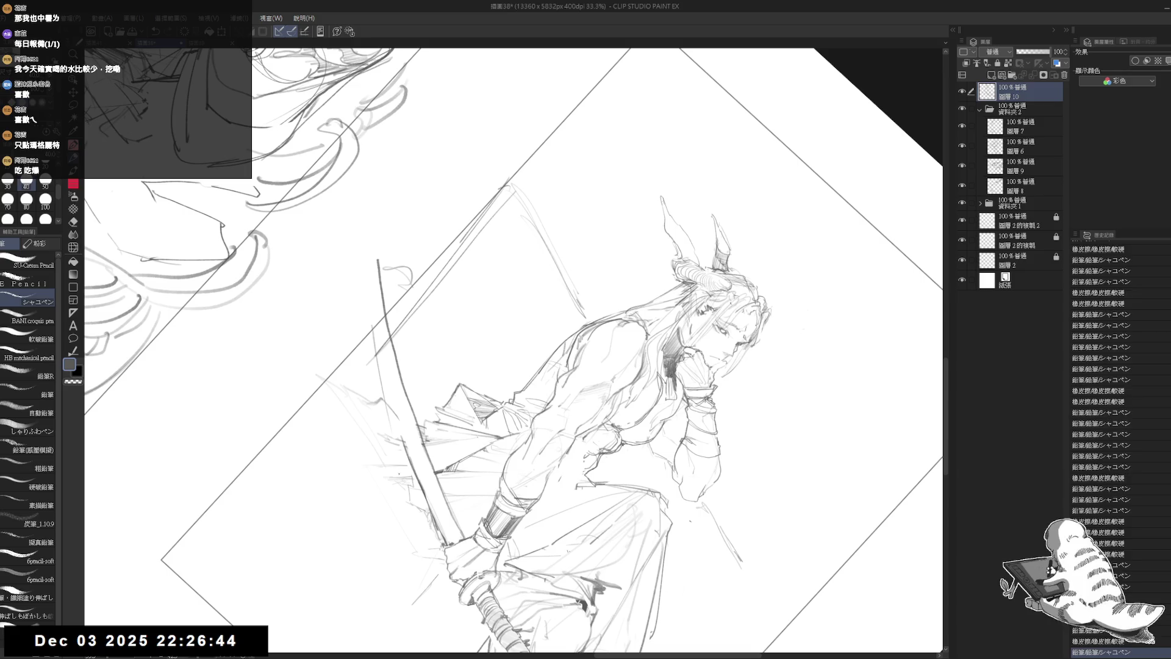
key("ctrl+z")
Redraw and refine the lines left of the sword, erasing stray strokes there
left_click_drag(372, 333, 398, 434)
left_click_drag(374, 332, 402, 457)
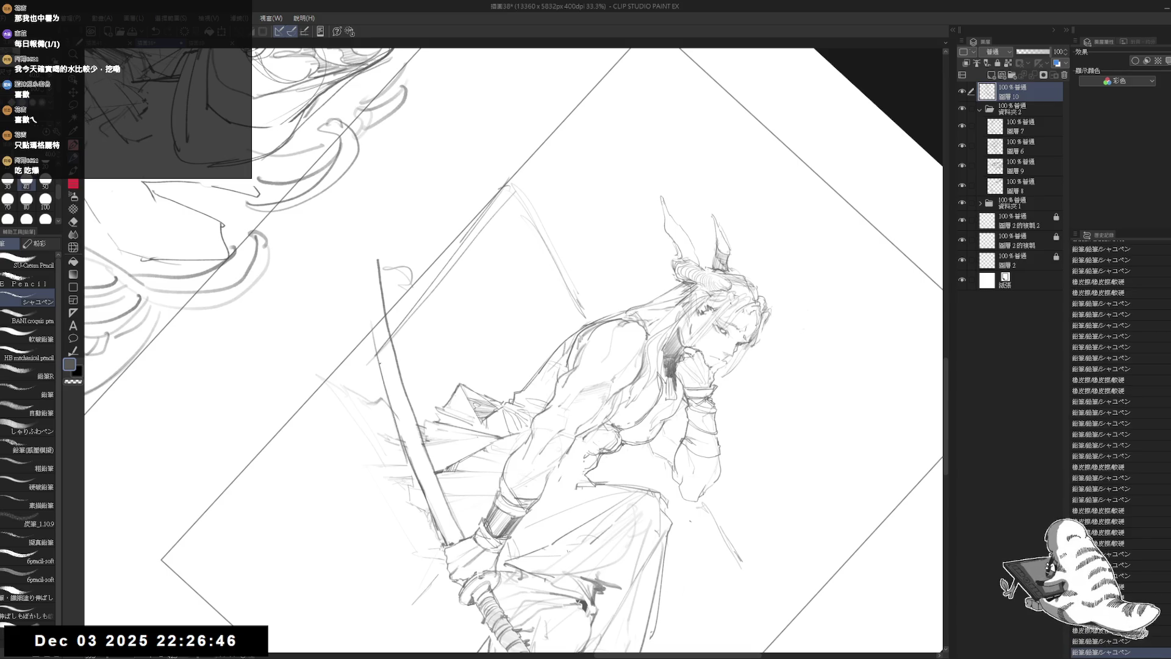
key("ctrl+z")
left_click_drag(378, 354, 409, 450)
mouse_move(387, 383)
left_mouse_down()
mouse_move(406, 450)
mouse_move(403, 430)
left_mouse_up()
key("e")
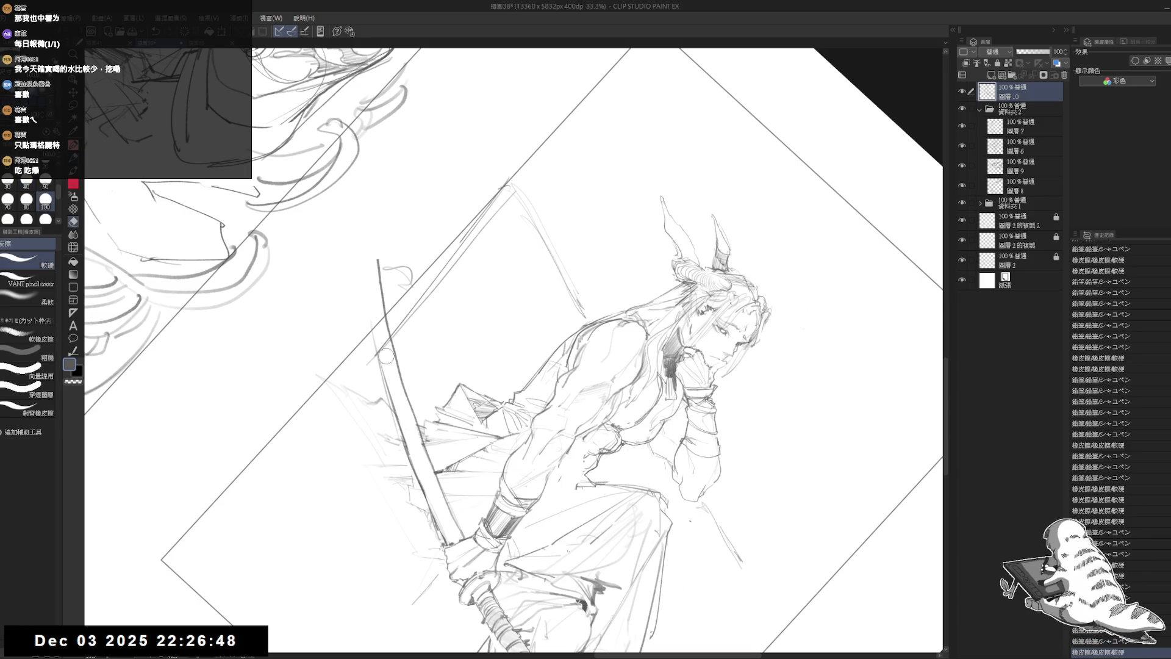
left_click_drag(376, 304, 382, 344)
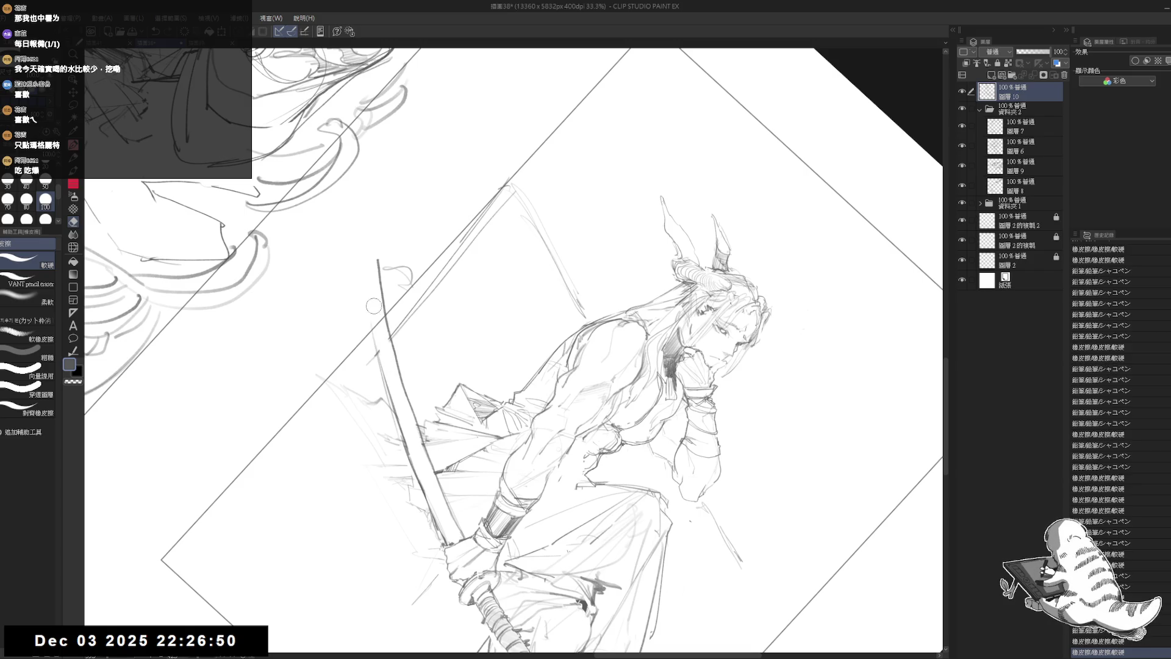
key("p")
left_click_drag(368, 301, 383, 379)
left_click_drag(375, 331, 396, 415)
Rotate the canvas about 90° and begin grey shading along the blade
mouse_move(426, 488)
left_mouse_down()
mouse_move(354, 390)
mouse_move(366, 317)
mouse_move(488, 196)
mouse_move(645, 282)
mouse_move(586, 421)
left_mouse_up()
key("p")
left_click_drag(631, 351, 576, 433)
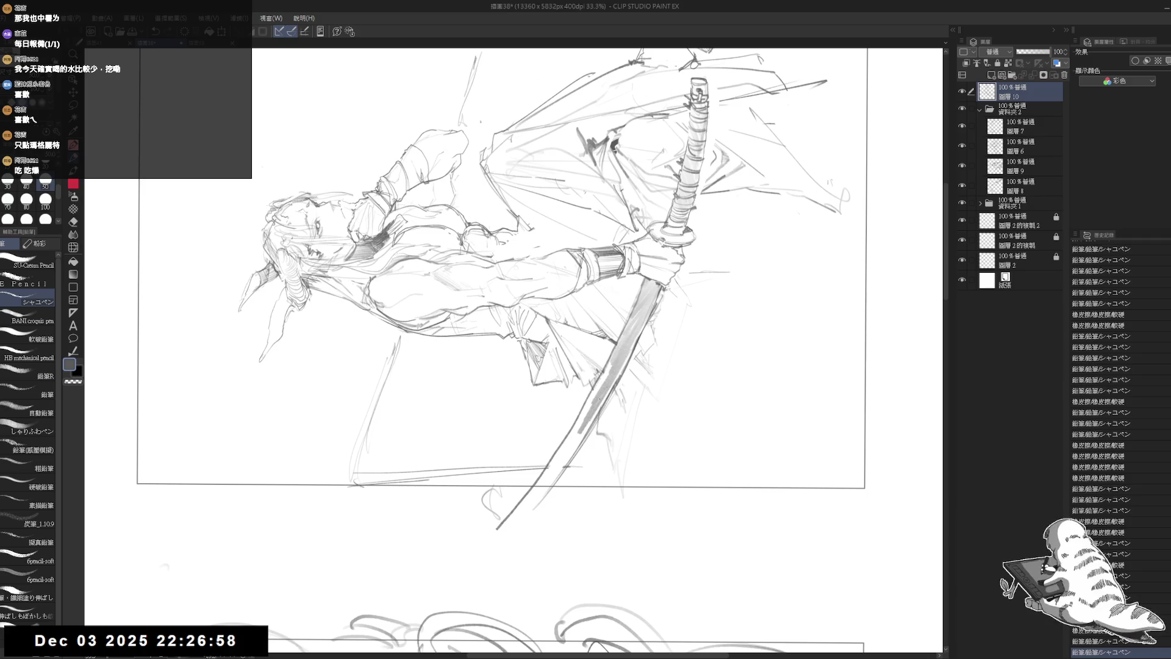
Continue the grey shading down the lower part of the blade
left_click_drag(652, 313, 547, 487)
mouse_move(599, 411)
left_mouse_down()
mouse_move(541, 496)
mouse_move(570, 443)
mouse_move(525, 501)
left_mouse_up()
mouse_move(557, 461)
left_mouse_down()
mouse_move(527, 505)
mouse_move(537, 496)
left_mouse_up()
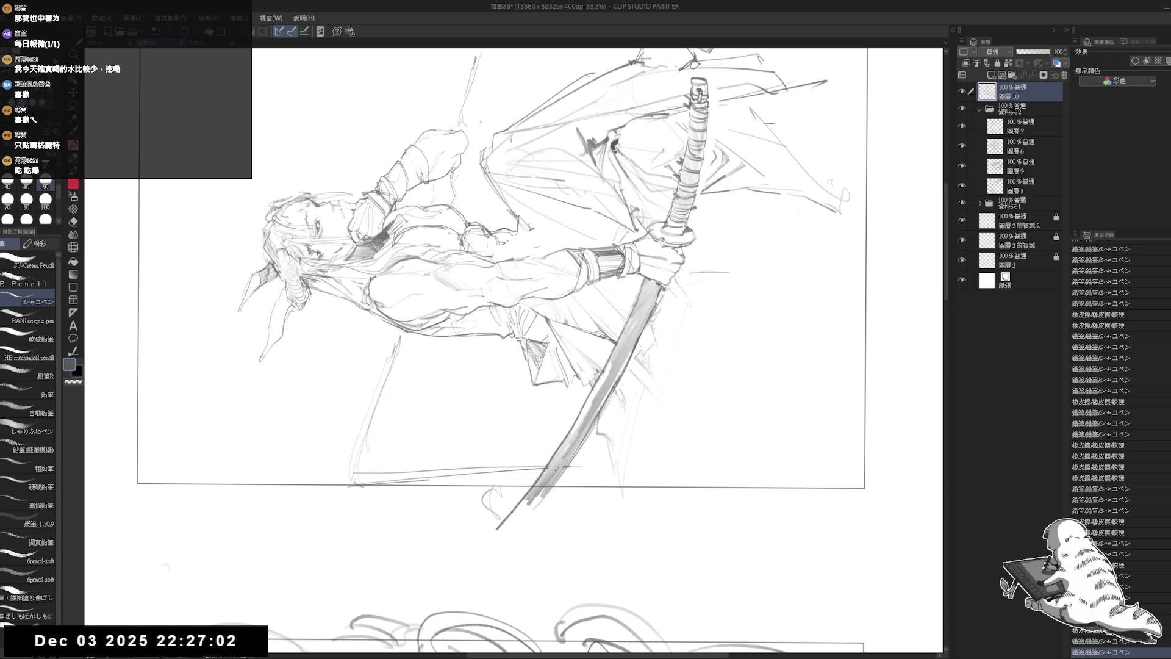
key("ctrl+at")
key("ctrl+plus")
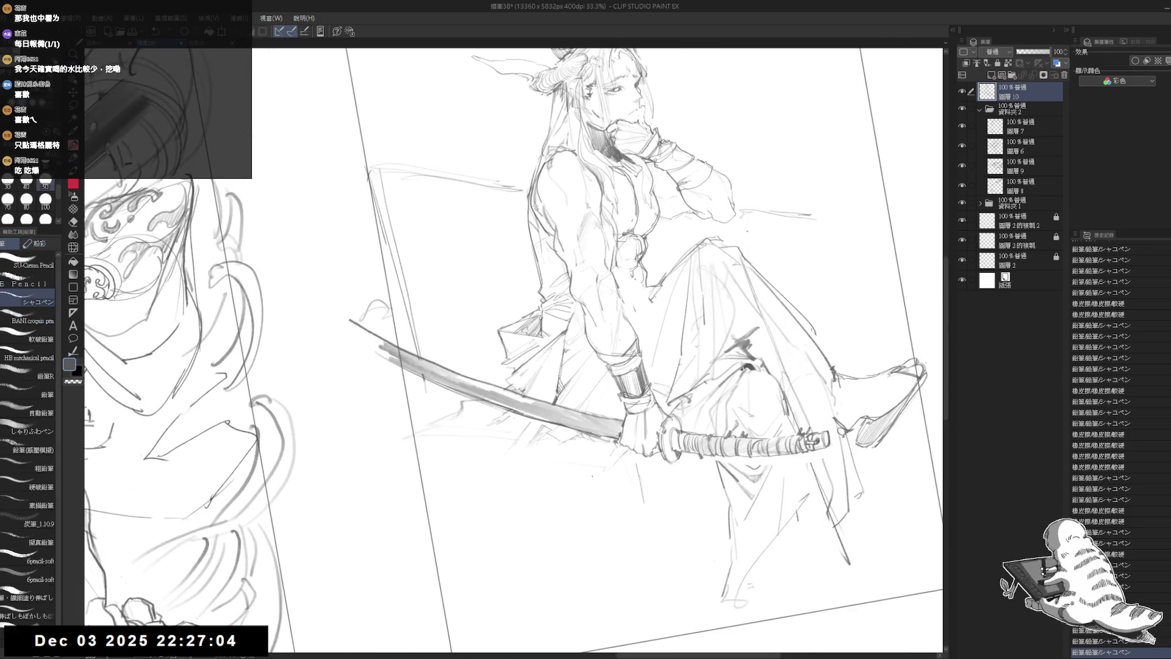
Lighten the blade lines near the guard and sketch a collar ring with a smaller brush
key("e")
mouse_move(610, 396)
left_mouse_down()
mouse_move(576, 427)
mouse_move(596, 431)
mouse_move(591, 419)
mouse_move(587, 433)
mouse_move(575, 430)
mouse_move(584, 430)
left_mouse_up()
key("p")
key("bracketleft")
key("ctrl+z")
key("e")
key("p")
scroll(569, 421, "up", 1)
key("e")
mouse_move(552, 390)
left_mouse_down()
mouse_move(539, 424)
mouse_move(601, 408)
mouse_move(558, 406)
mouse_move(598, 416)
mouse_move(584, 397)
left_mouse_up()
key("p")
key("e")
key("p")
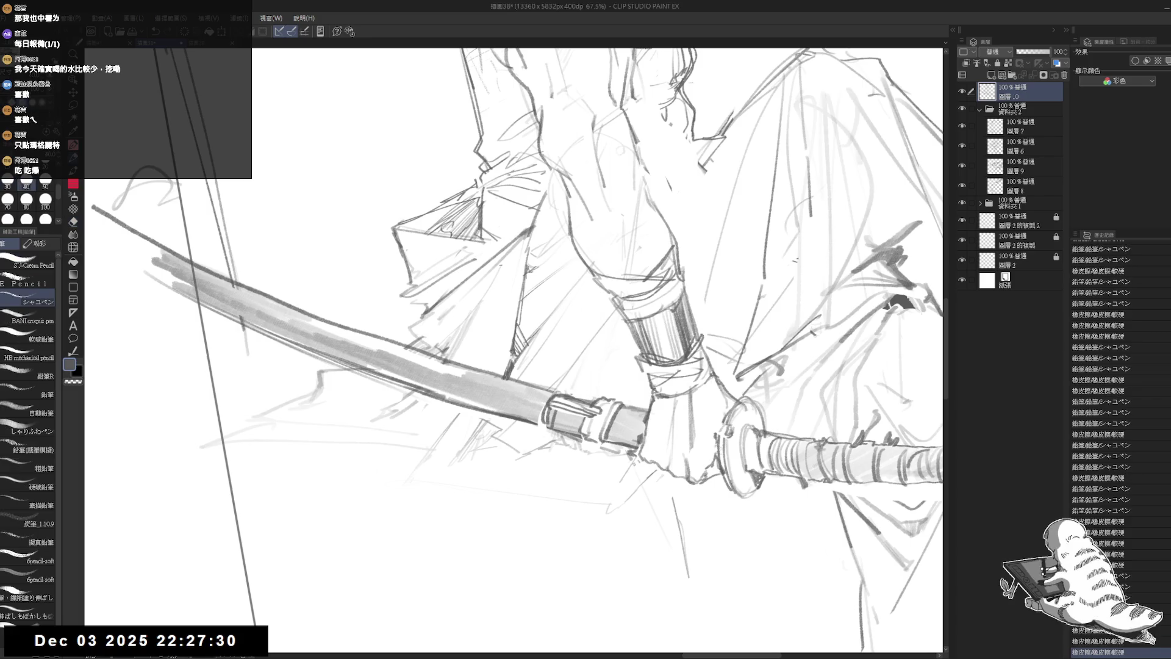
Add small detail marks at the guard and a tassel above it, cleaning it up
left_click_drag(572, 396, 599, 394)
mouse_move(599, 385)
left_mouse_down()
mouse_move(591, 400)
mouse_move(597, 361)
left_mouse_up()
mouse_move(597, 362)
left_mouse_down()
mouse_move(602, 383)
mouse_move(581, 357)
left_mouse_up()
left_click_drag(582, 357, 594, 358)
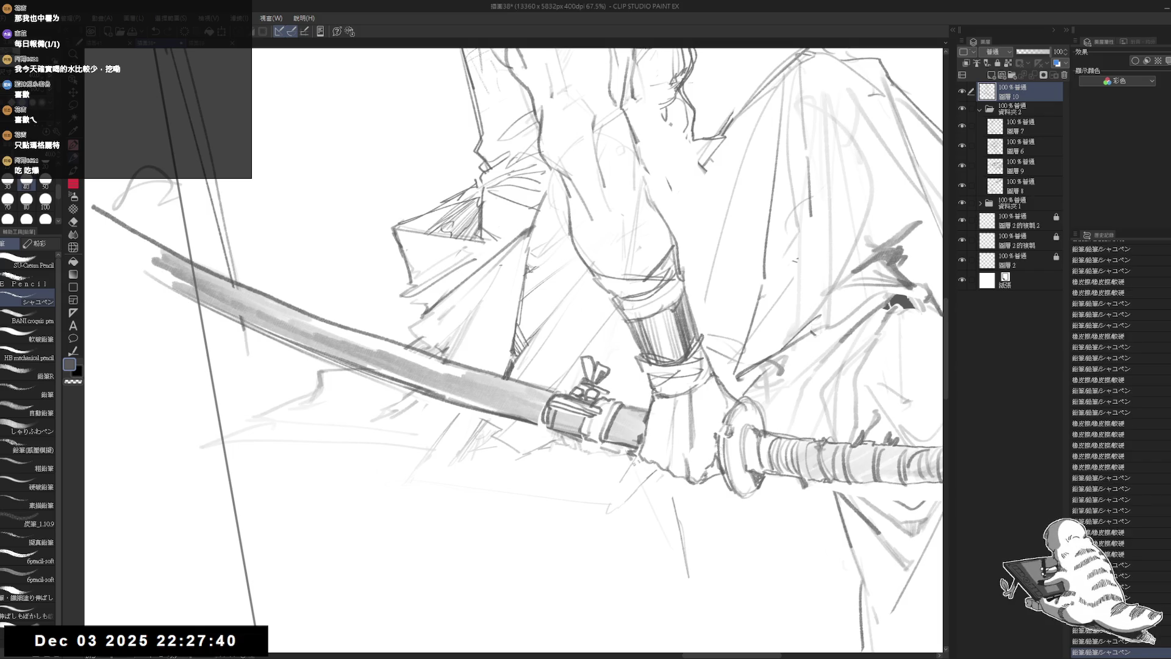
key("e")
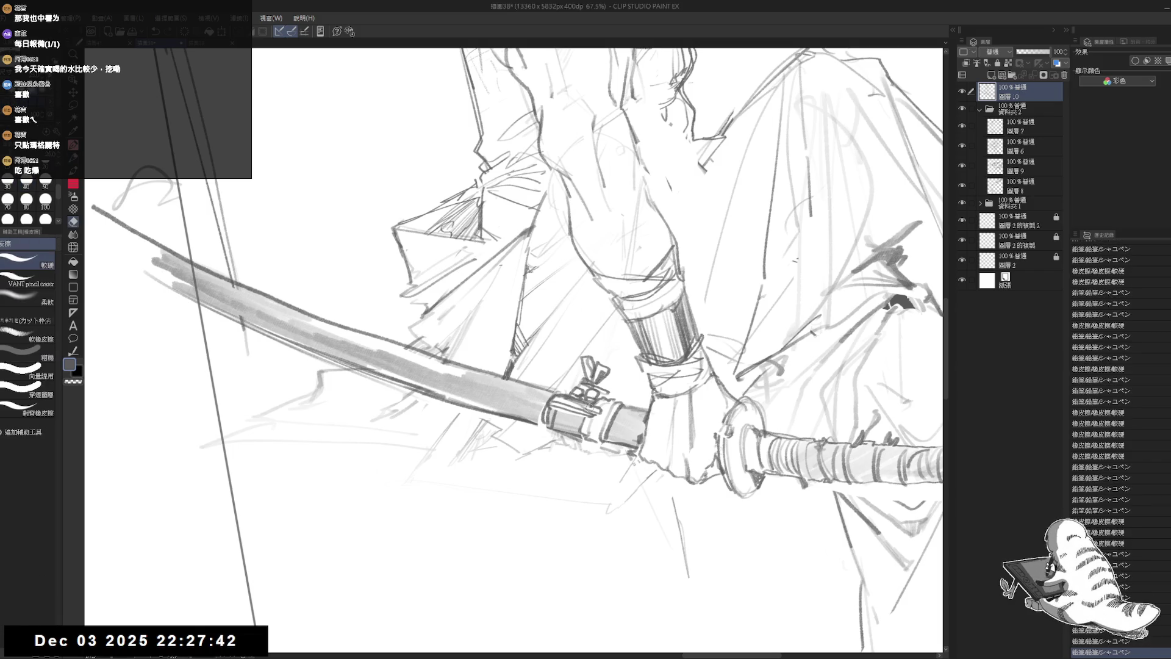
mouse_move(583, 373)
left_mouse_down()
mouse_move(584, 384)
mouse_move(595, 375)
mouse_move(538, 419)
left_mouse_up()
key("p")
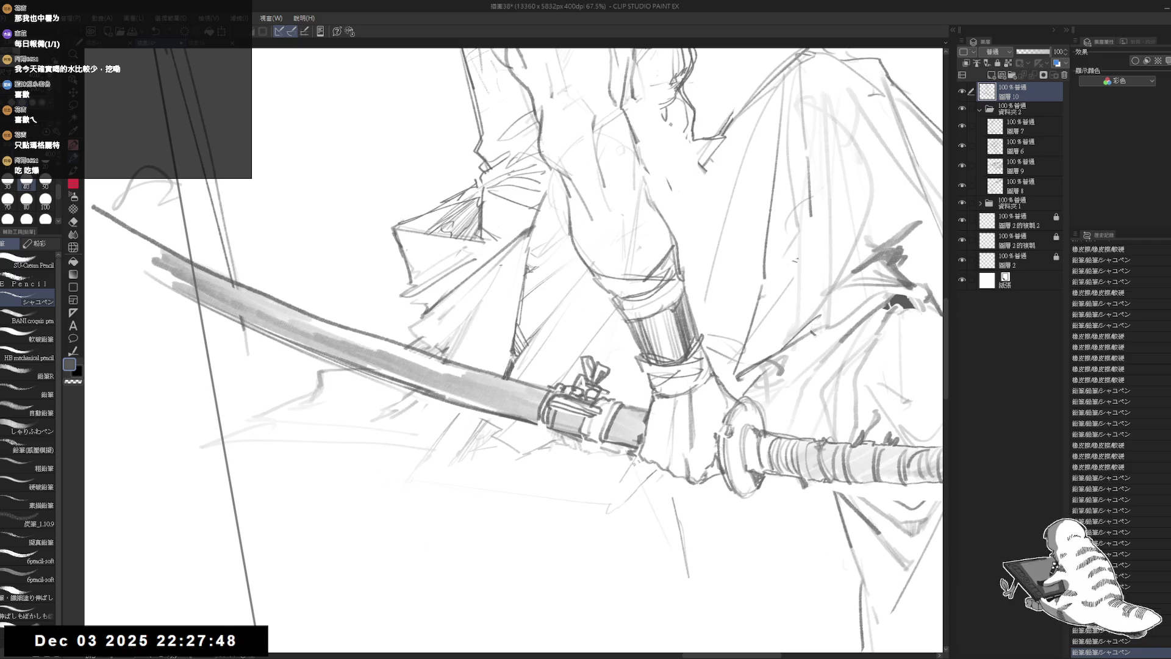
scroll(444, 511, "down", 5)
left_click_drag(443, 511, 378, 439)
scroll(443, 512, "up", 1)
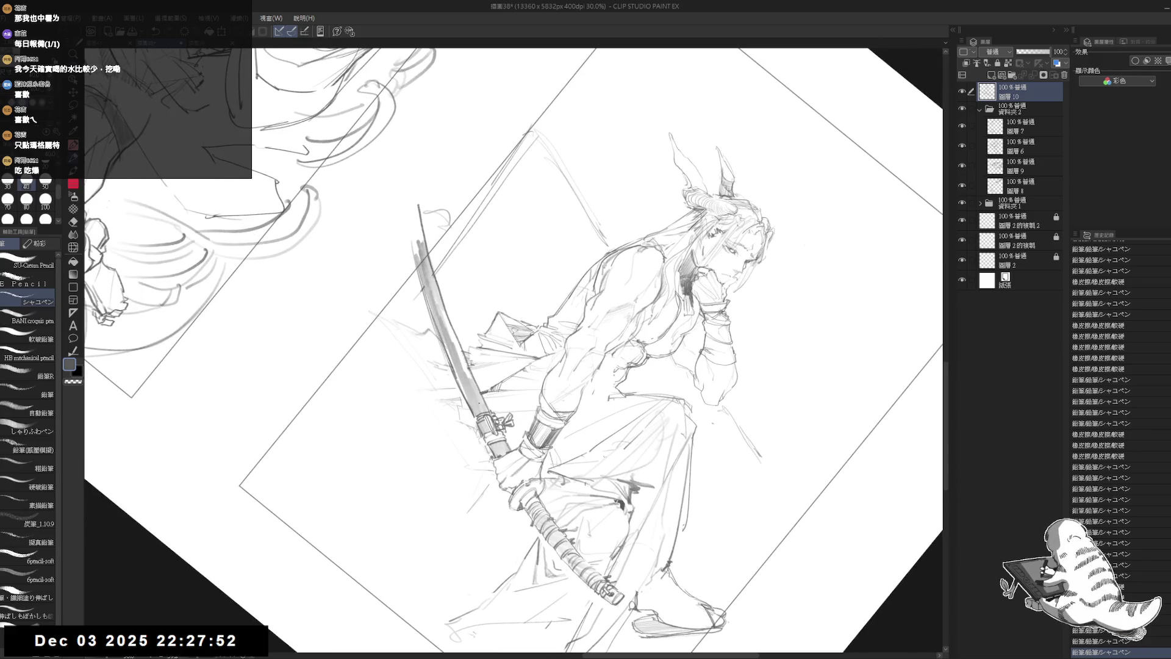
Reset the view upright, zoom out to review the whole figure, and save with Ctrl+S
key("ctrl+@")
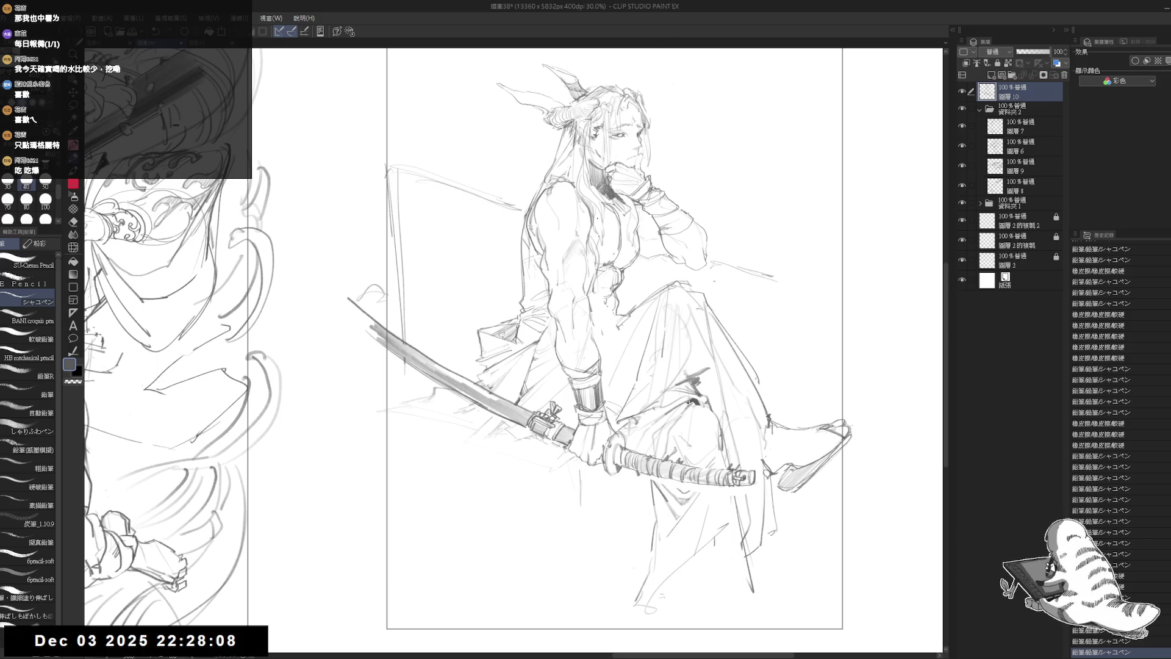
left_click_drag(626, 355, 615, 353)
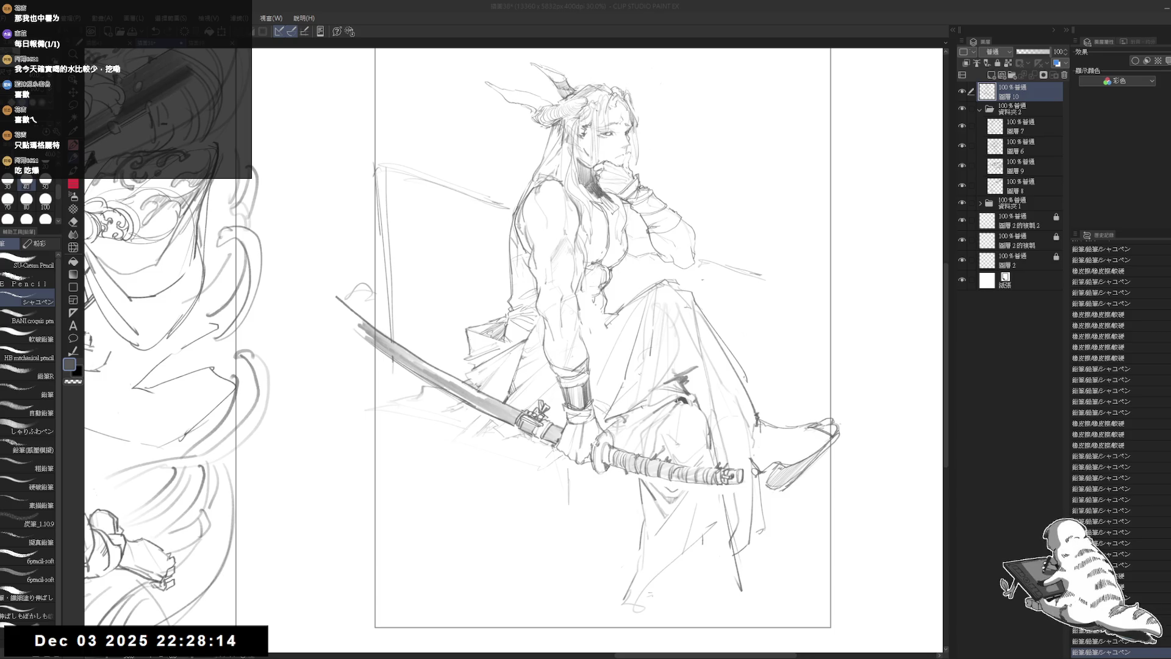
scroll(727, 410, "up", 2)
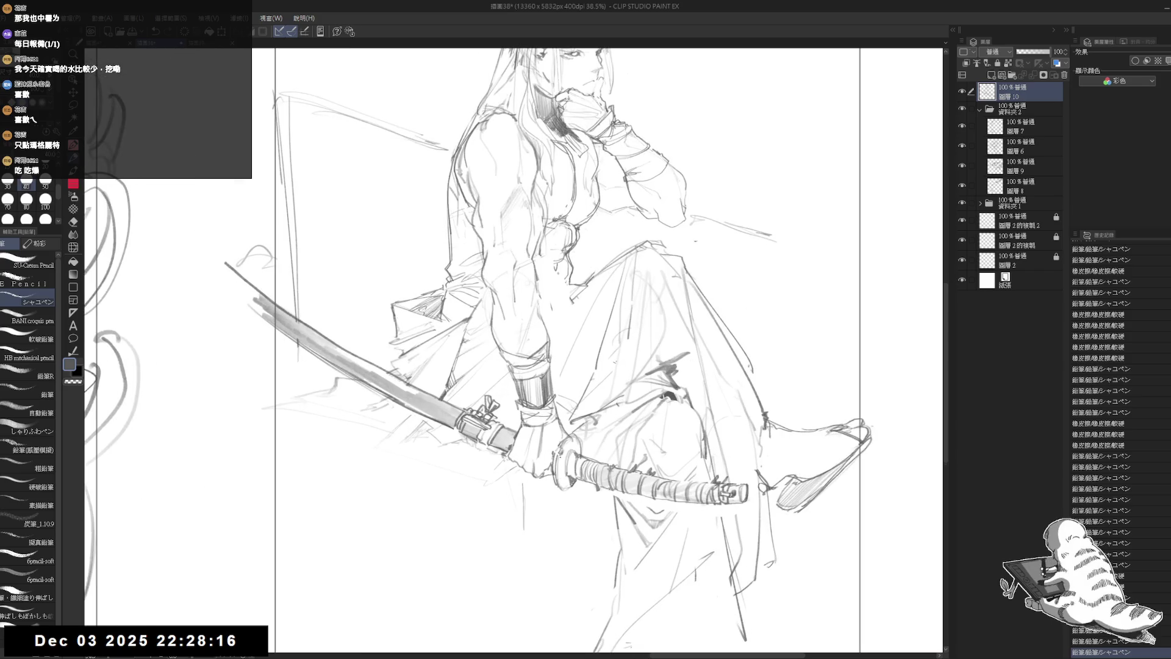
scroll(1100, 451, "down", 2)
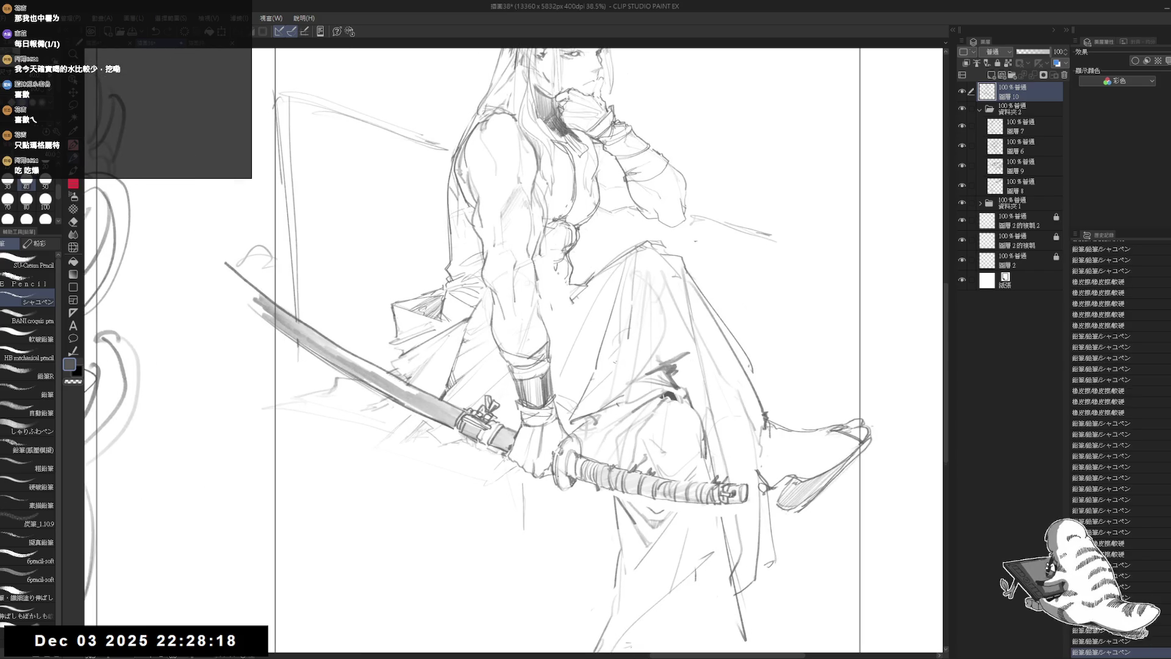
scroll(1101, 451, "down", 3)
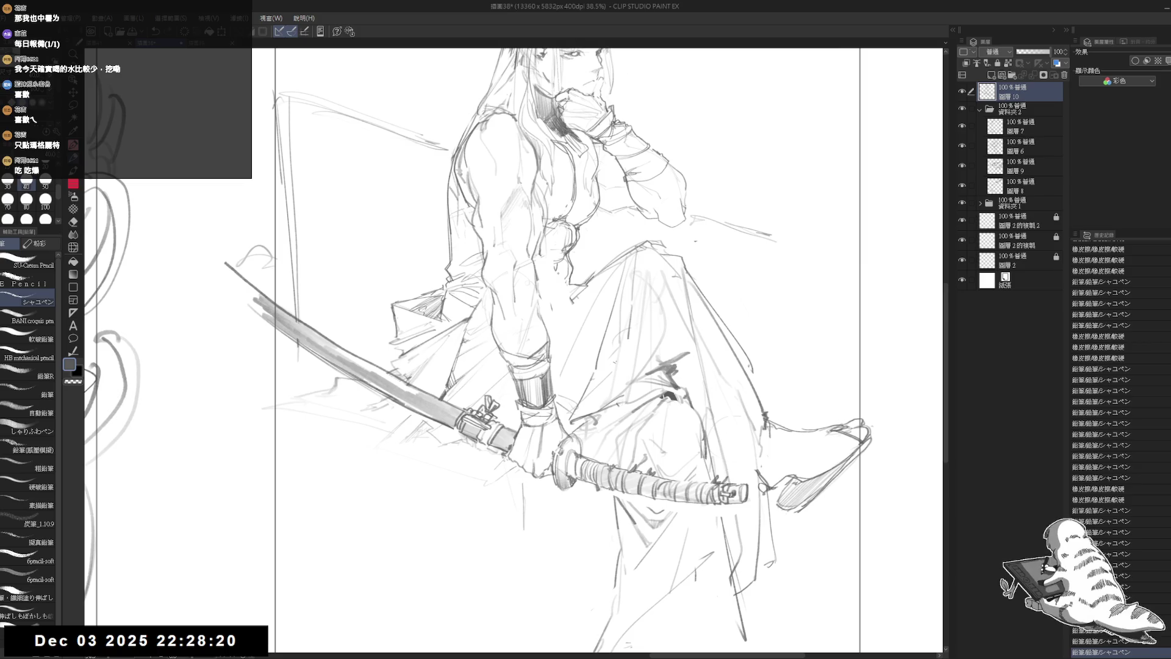
scroll(551, 426, "down", 5)
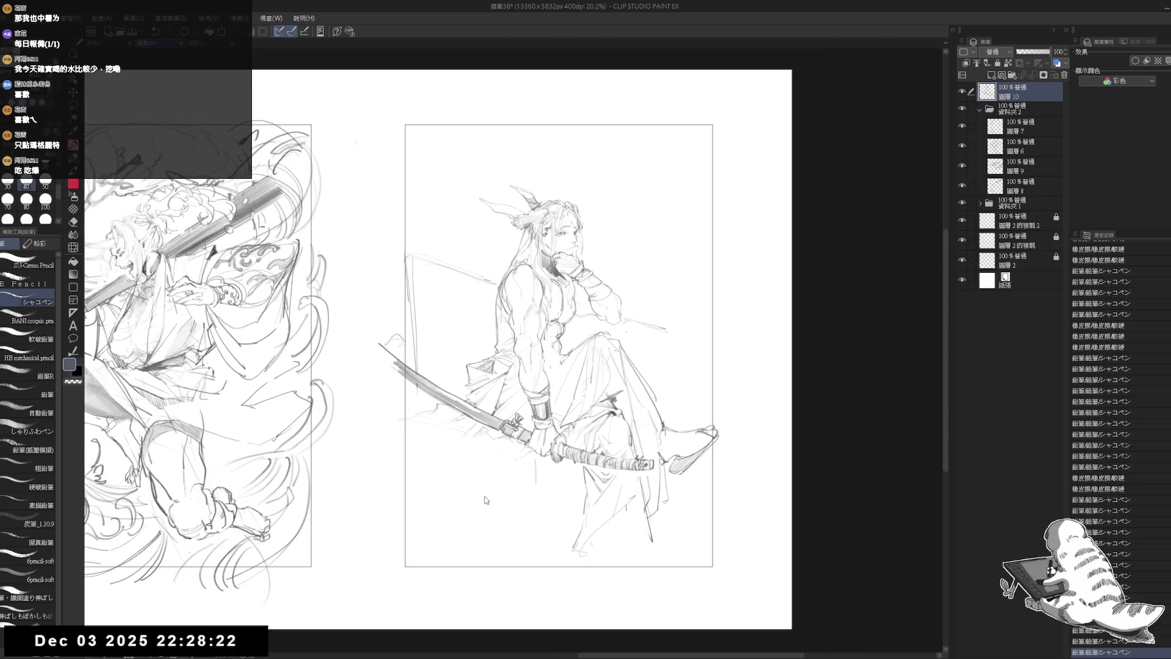
key("ctrl+s")
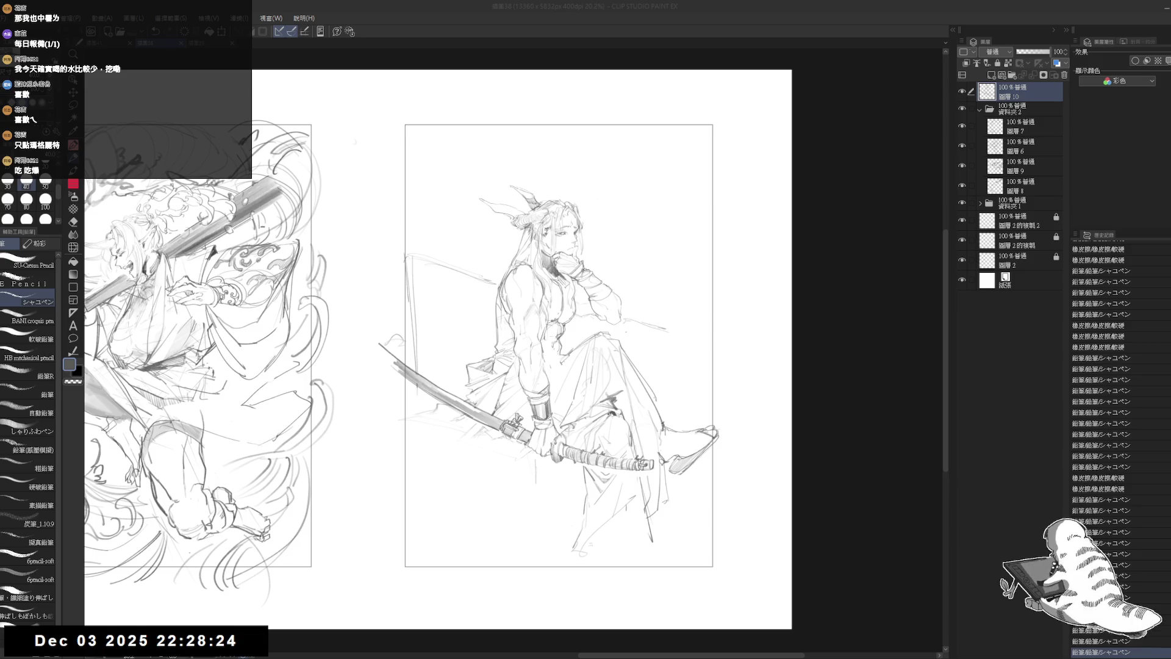
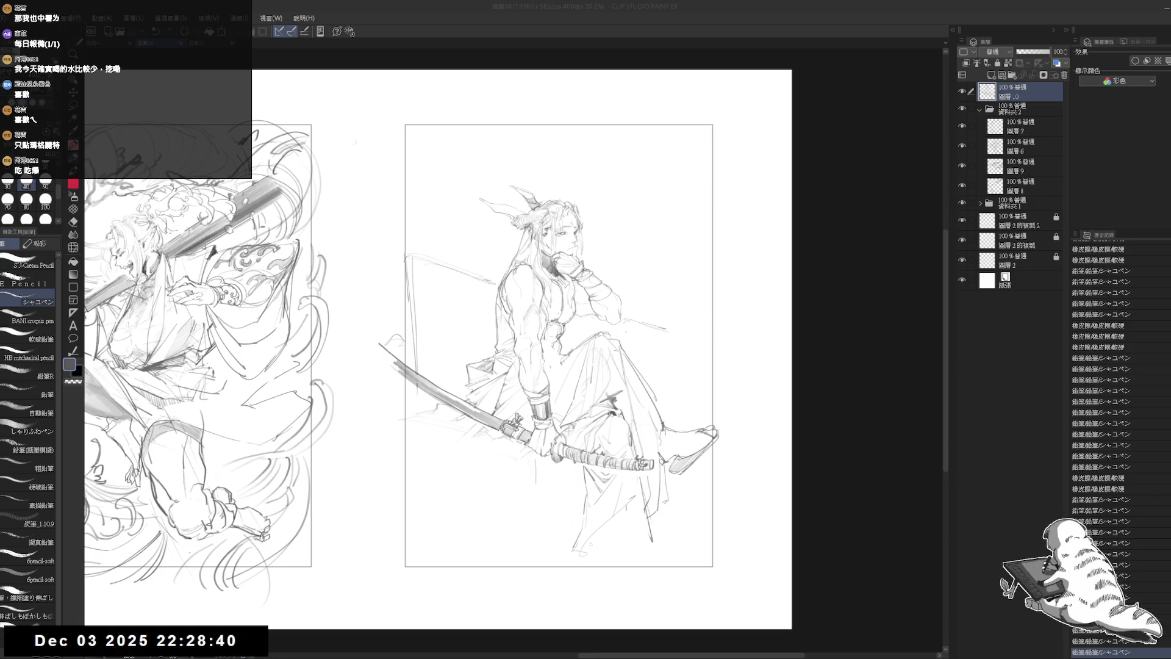
Add short pencil strokes near the sword tip and beside the seated figure
scroll(541, 300, "up", 4)
left_click_drag(541, 300, 545, 288)
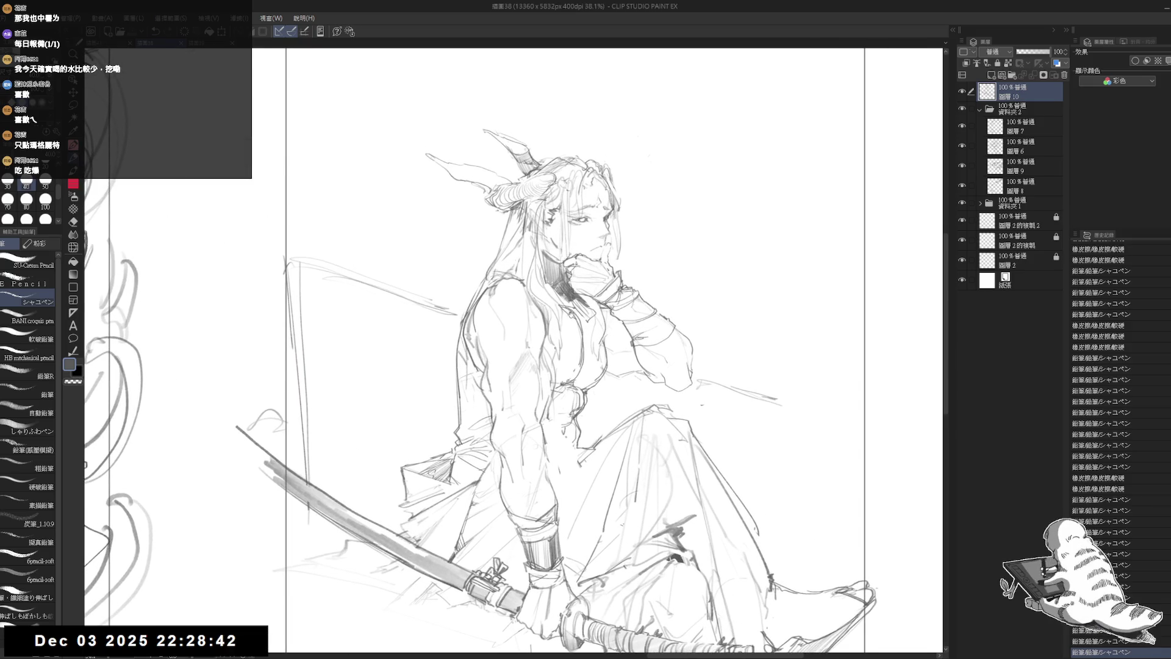
key("e")
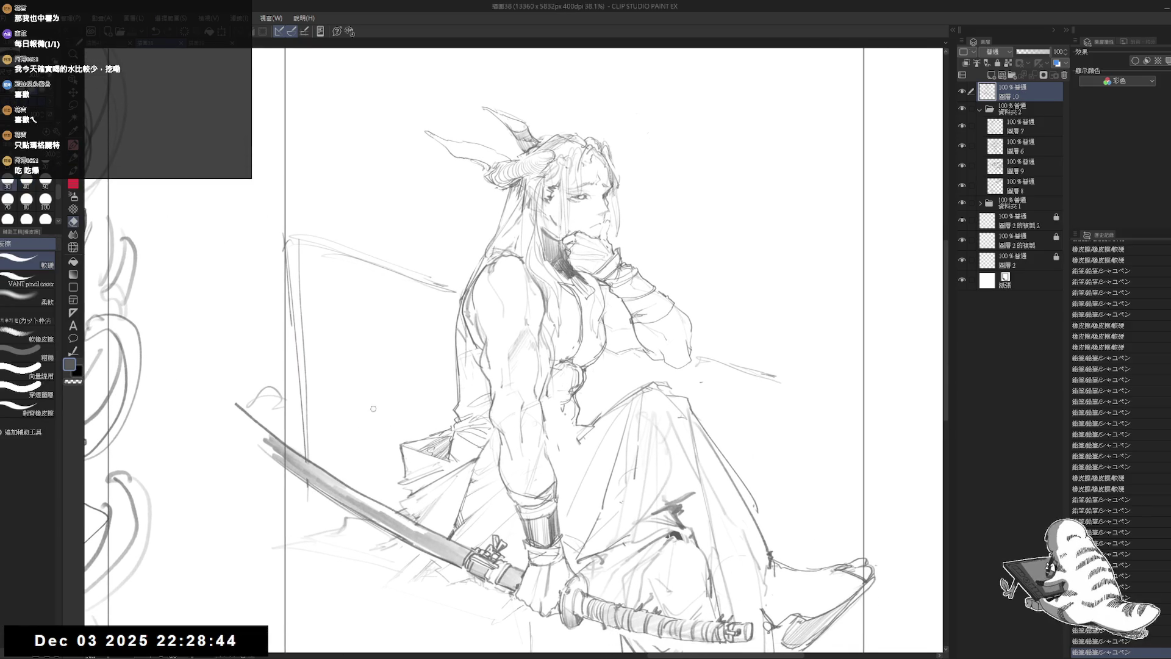
key("p")
left_click_drag(317, 280, 354, 314)
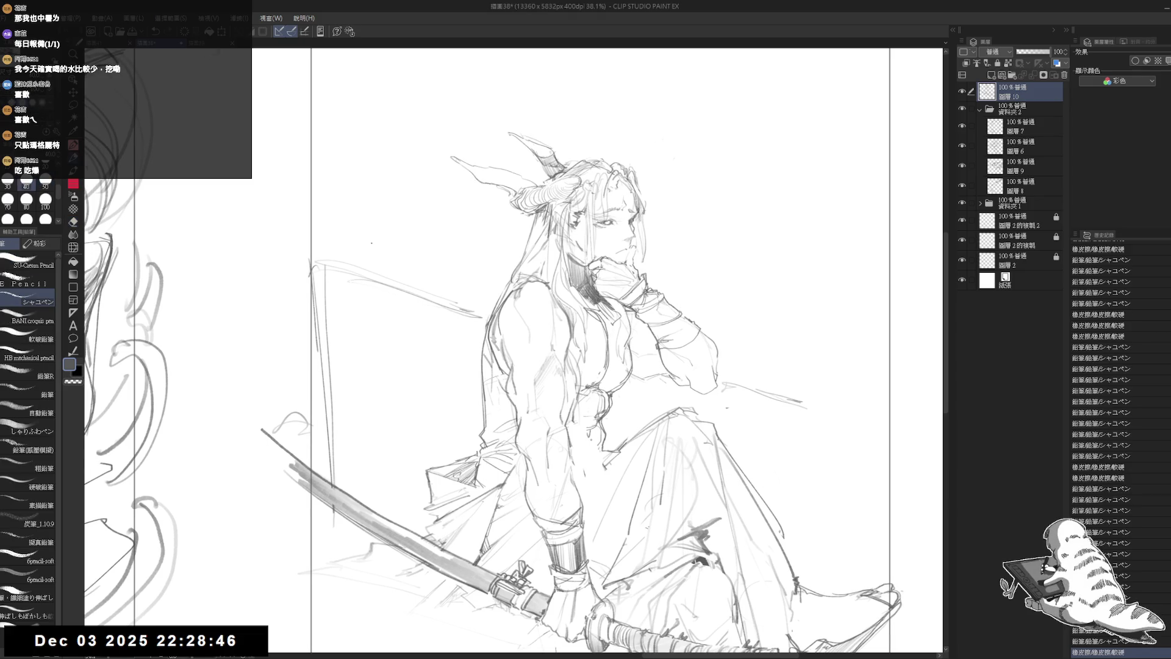
scroll(372, 243, "down", 2)
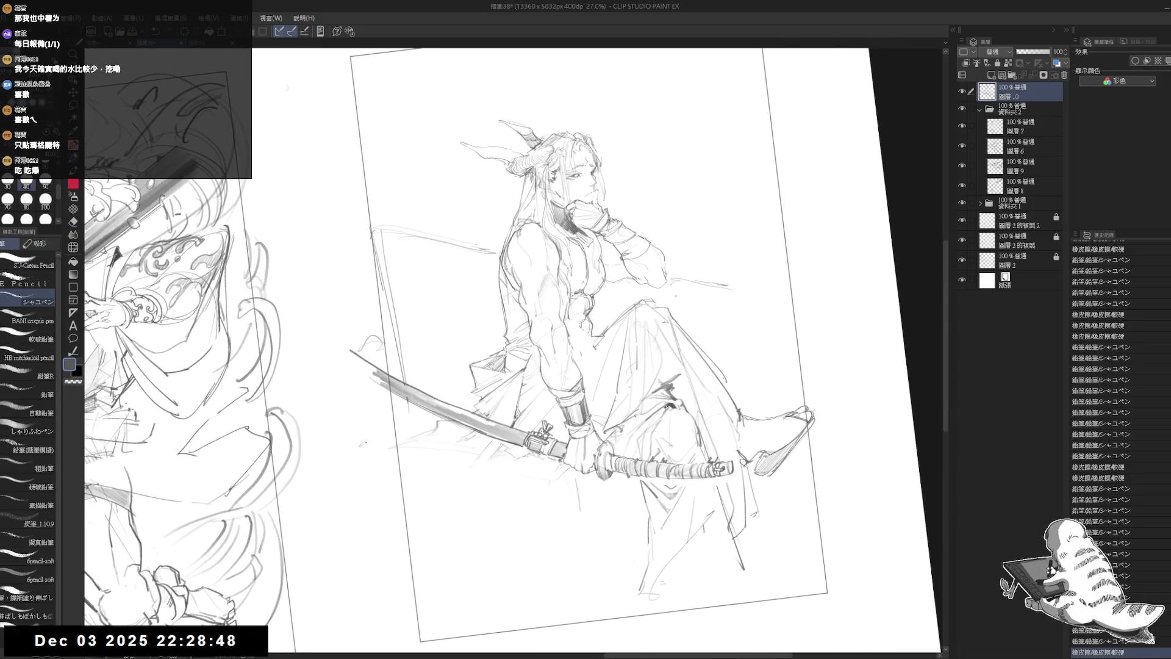
left_click_drag(366, 442, 391, 416)
left_click_drag(401, 337, 393, 362)
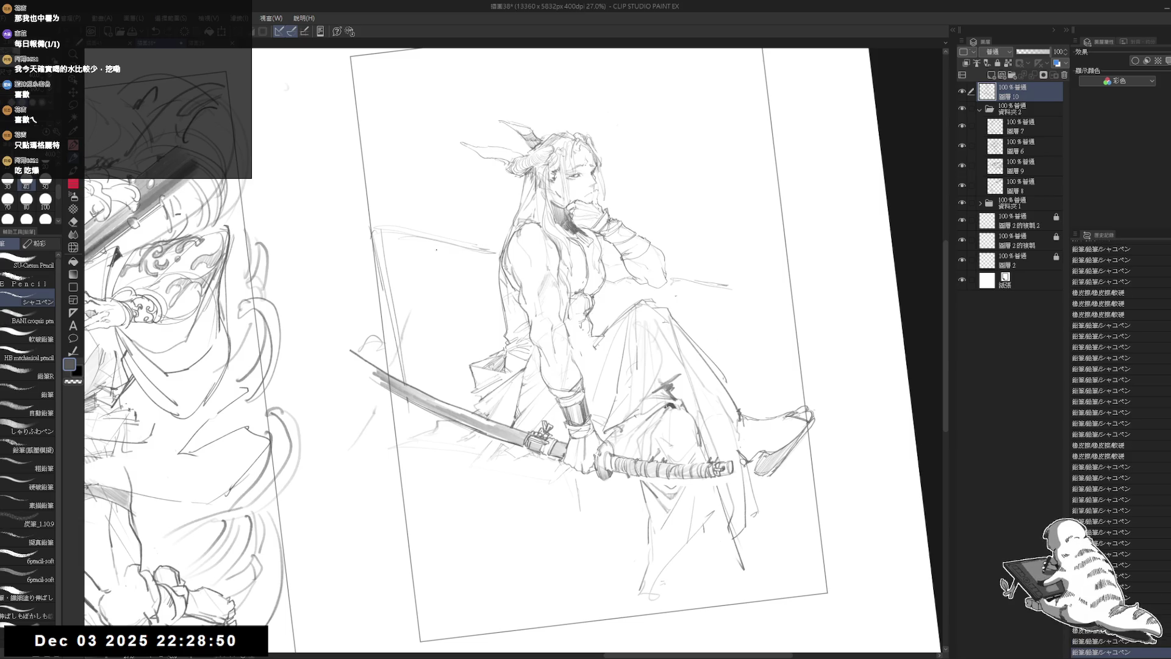
Sketch sweeping background arcs right of the head, by the shoulder and at upper right
mouse_move(487, 184)
left_mouse_down()
mouse_move(438, 233)
mouse_move(447, 211)
left_mouse_up()
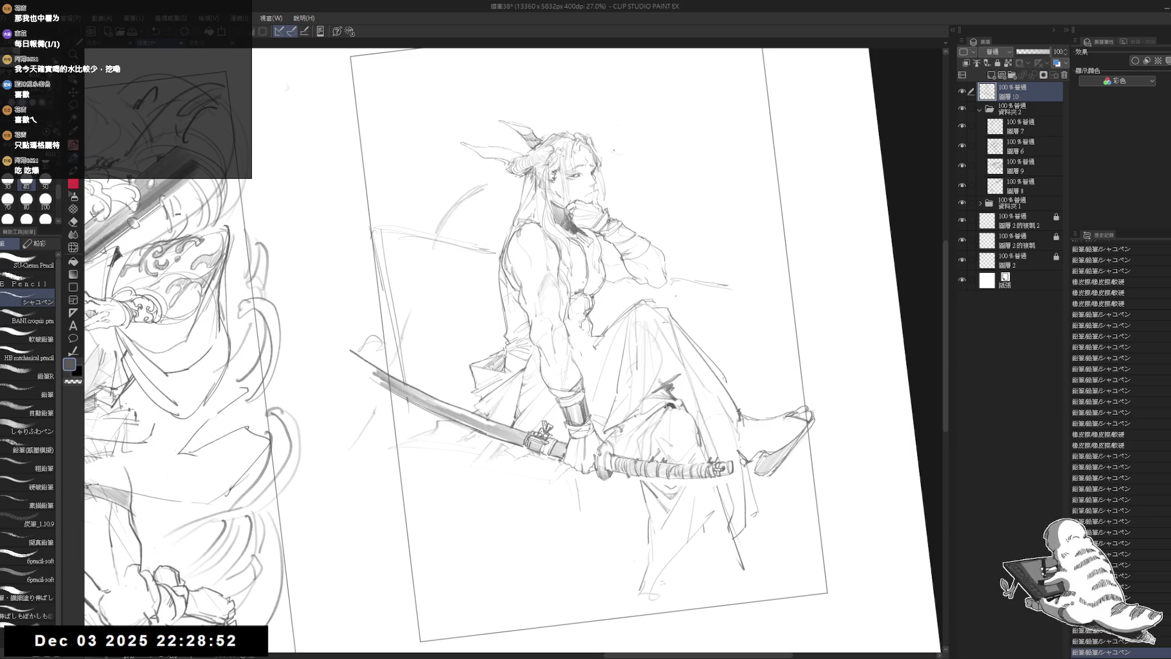
mouse_move(631, 164)
left_mouse_down()
mouse_move(759, 234)
mouse_move(814, 291)
left_mouse_up()
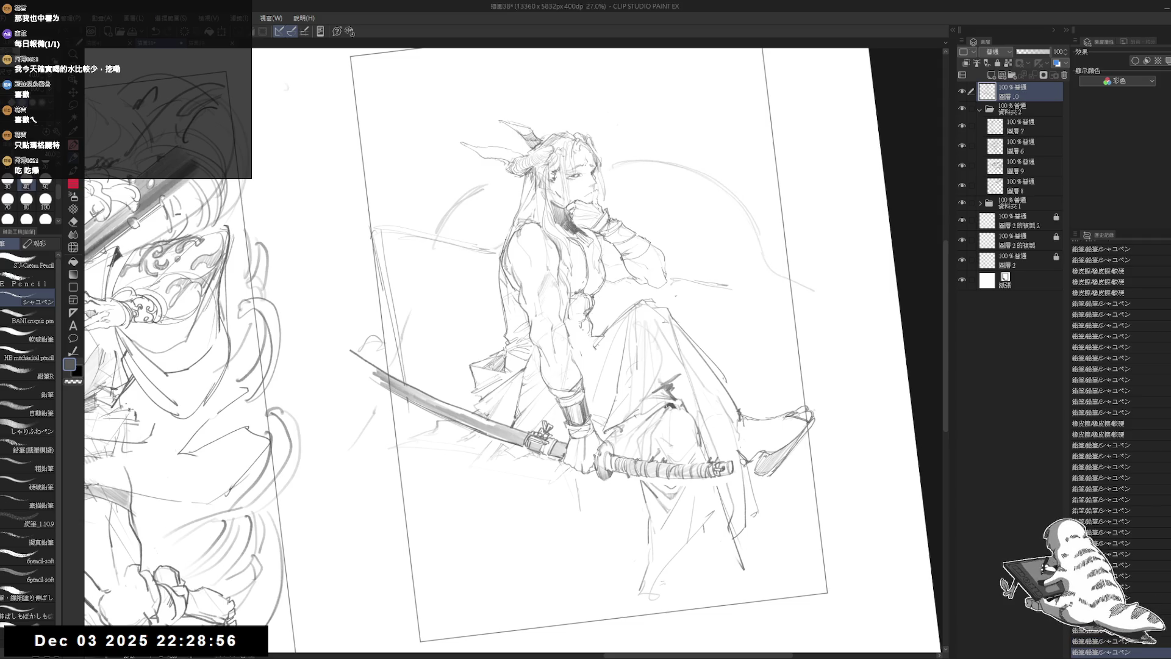
mouse_move(636, 232)
left_mouse_down()
mouse_move(694, 253)
mouse_move(708, 276)
left_mouse_up()
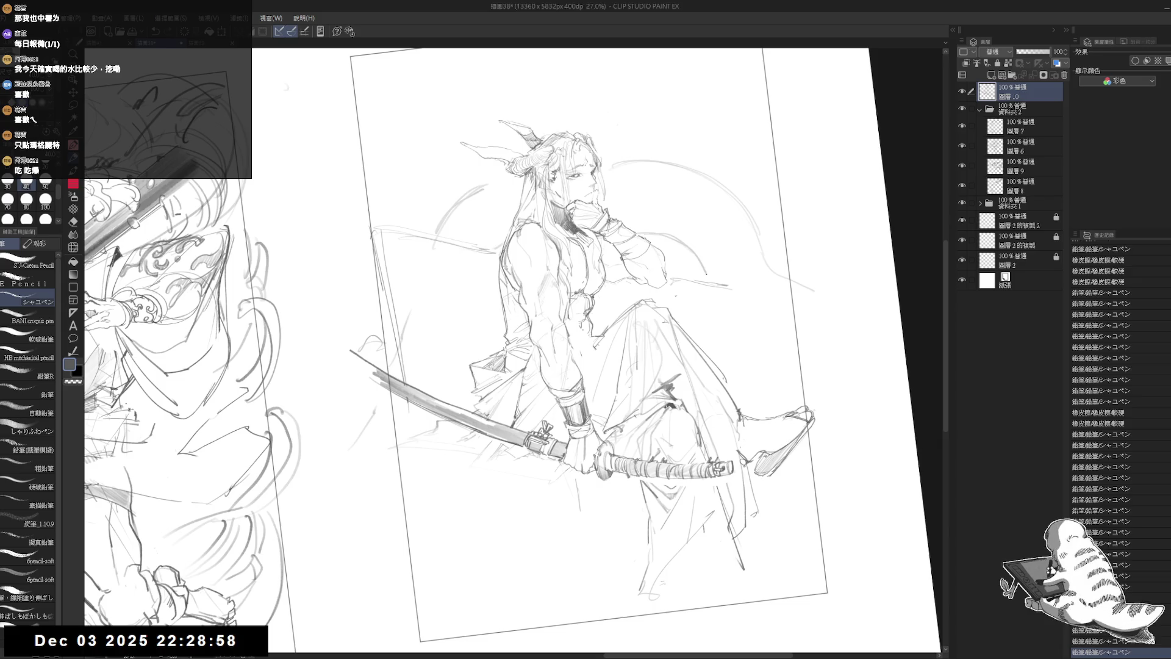
scroll(745, 169, "up", 3)
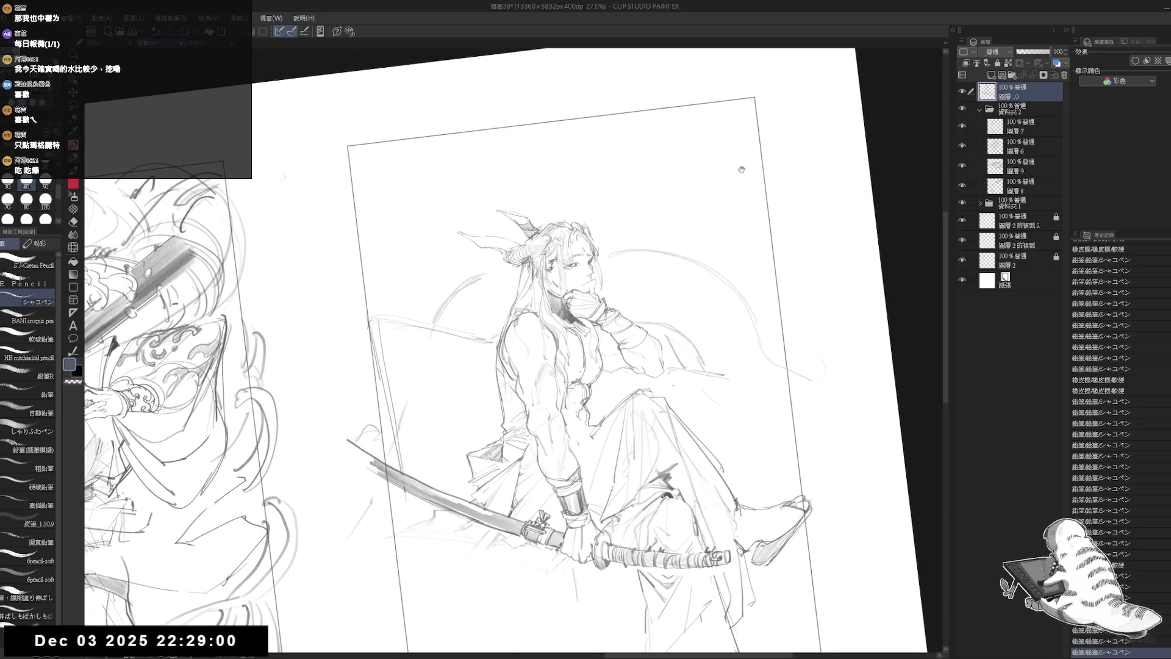
left_click_drag(645, 157, 771, 137)
mouse_move(692, 165)
left_mouse_down()
mouse_move(770, 140)
mouse_move(806, 183)
mouse_move(862, 302)
mouse_move(822, 367)
left_mouse_up()
Erase the stray upper-right arcs and reset the canvas rotation
key("e")
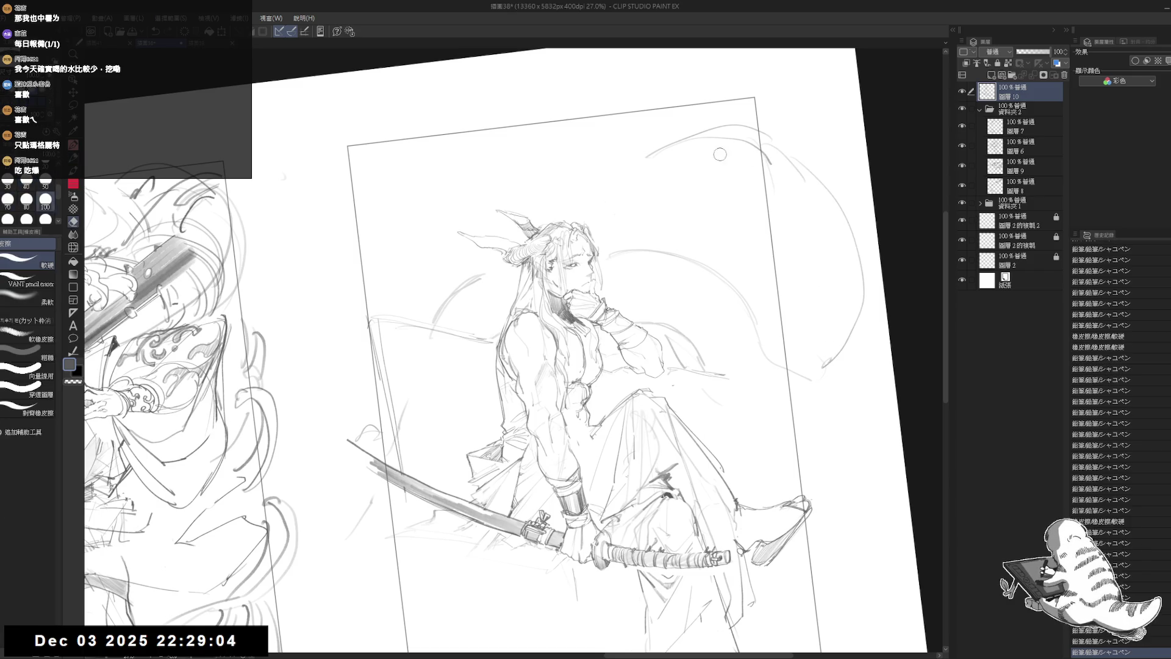
left_click_drag(714, 151, 781, 162)
key("p")
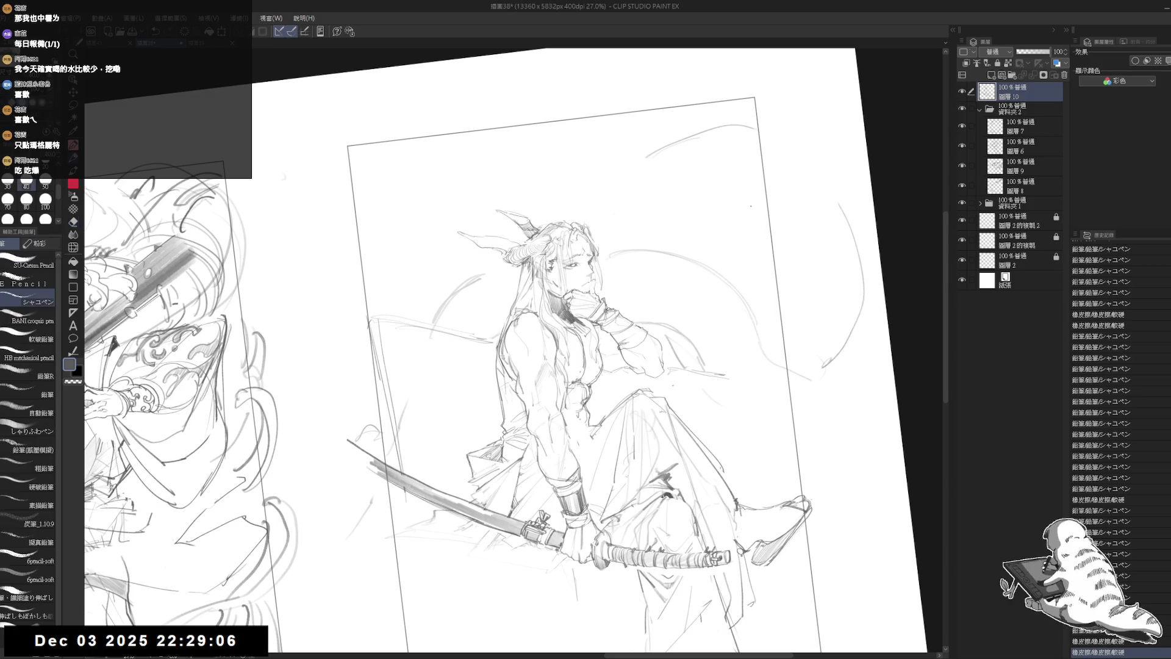
key("ctrl+0")
scroll(549, 341, "up", 2)
Draw the first eye curve near the top of the page, reworking its small strokes
key("e")
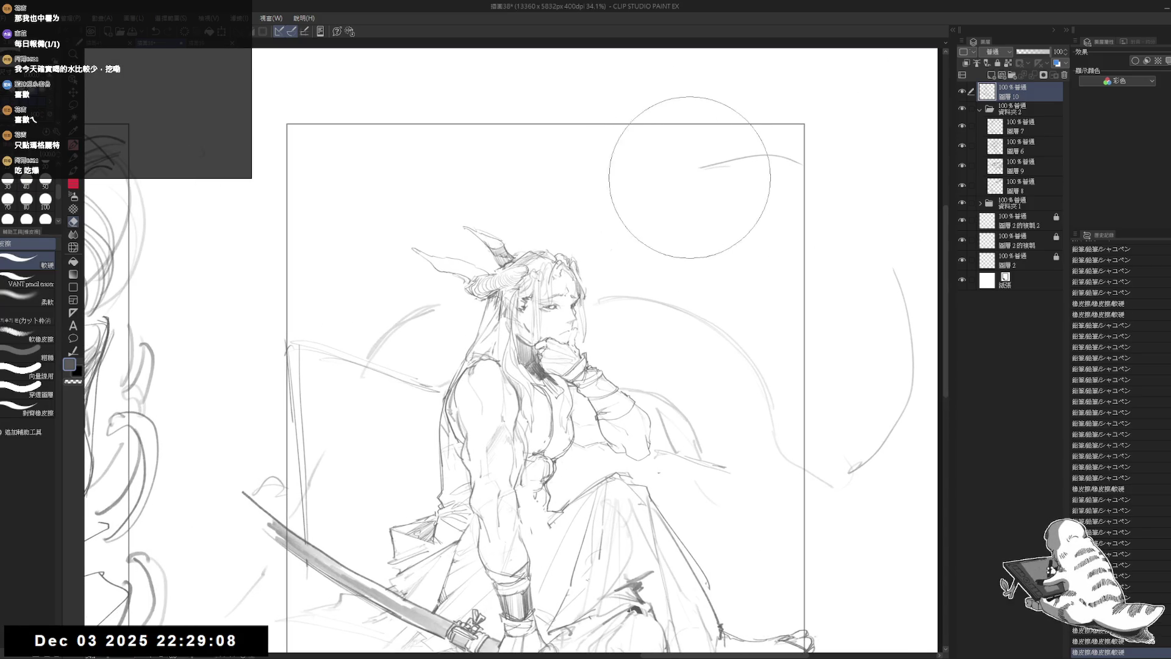
key("p")
mouse_move(674, 160)
left_mouse_down()
mouse_move(631, 152)
mouse_move(643, 155)
left_mouse_up()
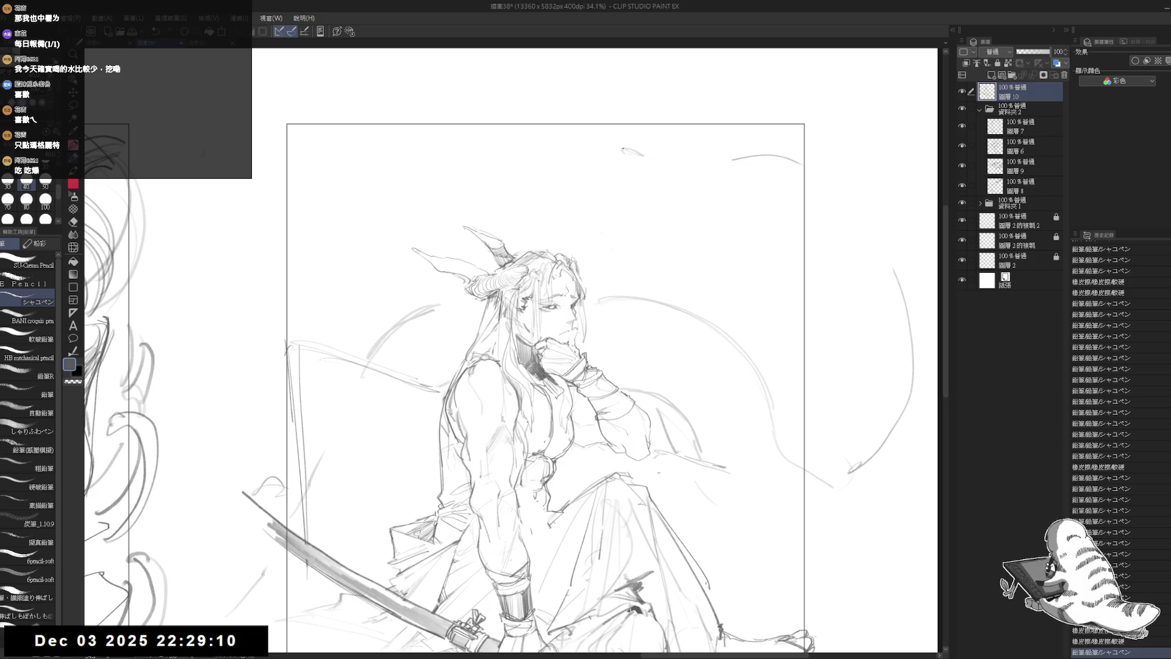
scroll(636, 138, "up", 2)
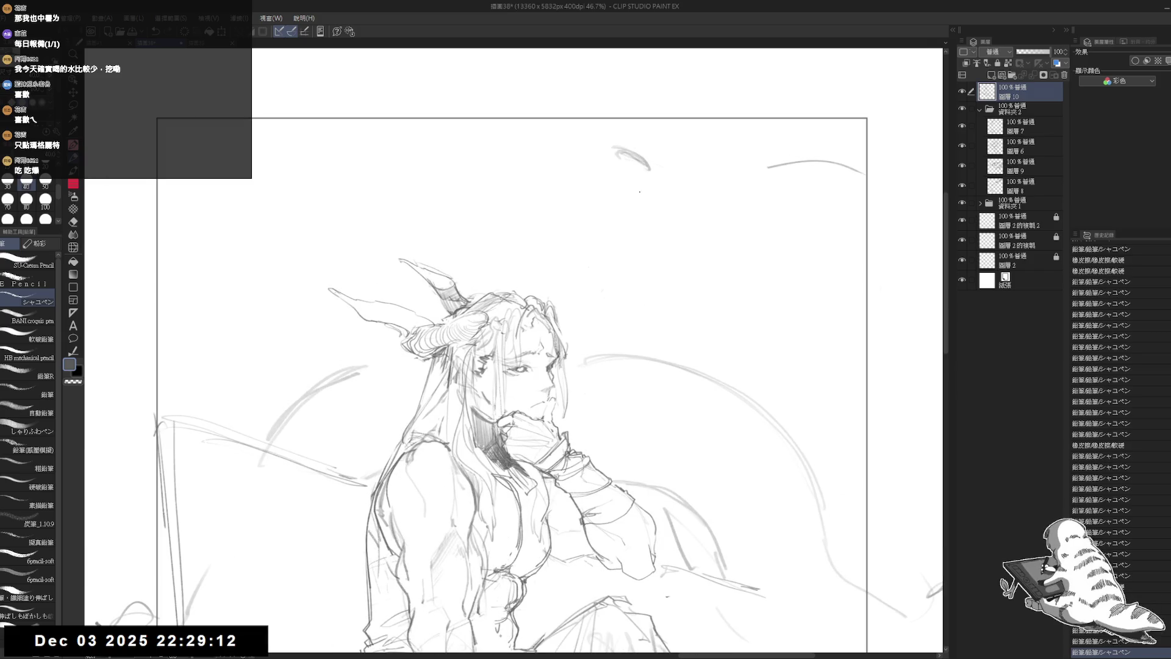
mouse_move(625, 178)
left_mouse_down()
mouse_move(683, 200)
mouse_move(622, 188)
mouse_move(665, 191)
left_mouse_up()
left_click_drag(645, 194, 664, 192)
left_click_drag(644, 194, 665, 192)
left_click_drag(645, 195, 668, 194)
left_click_drag(640, 202, 662, 189)
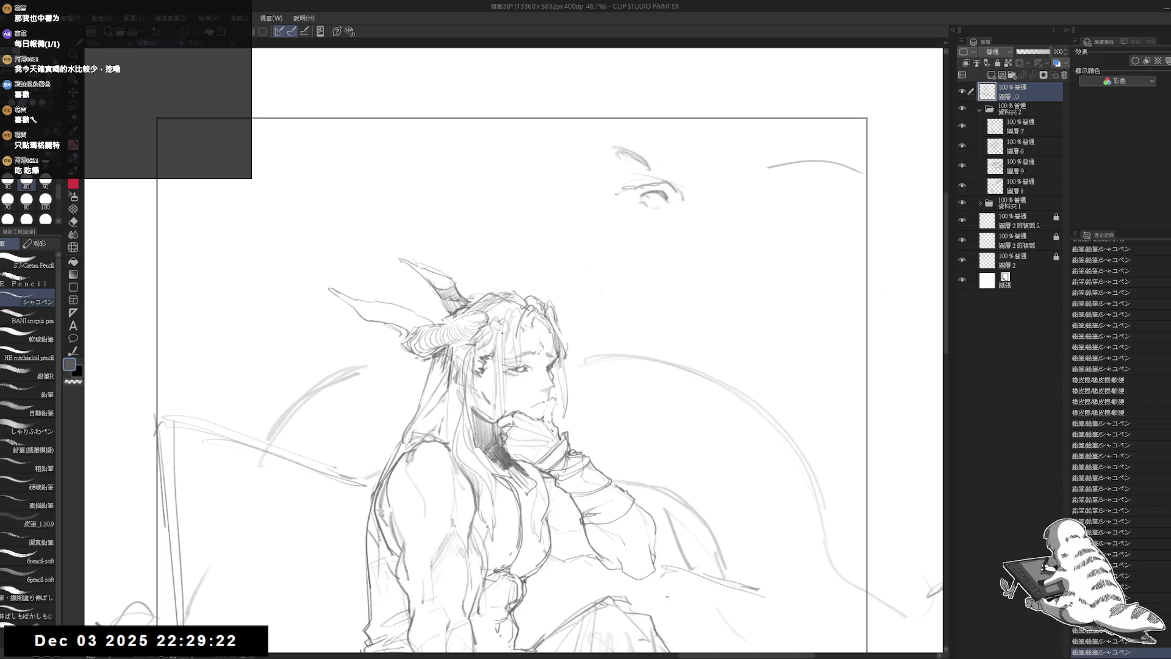
Erase the upper brow strokes and add fresh small marks for the other eye
key("e")
mouse_move(603, 155)
left_mouse_down()
mouse_move(630, 144)
mouse_move(664, 177)
mouse_move(703, 178)
left_mouse_up()
key("p")
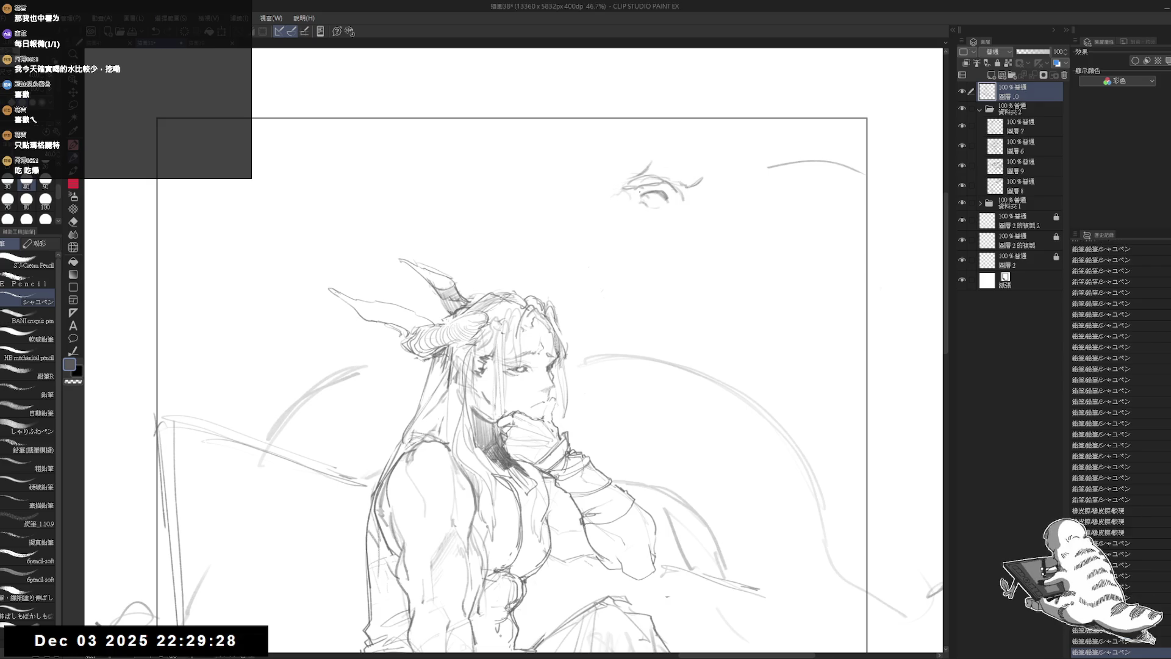
left_click_drag(634, 194, 631, 201)
left_click_drag(547, 166, 560, 177)
Extend the eyebrow with short strokes and hatch lines beside the left eye
mouse_move(557, 175)
left_mouse_down()
mouse_move(573, 186)
mouse_move(547, 169)
left_mouse_up()
left_click_drag(534, 182, 549, 170)
left_click_drag(538, 178, 554, 174)
left_click_drag(543, 177, 555, 175)
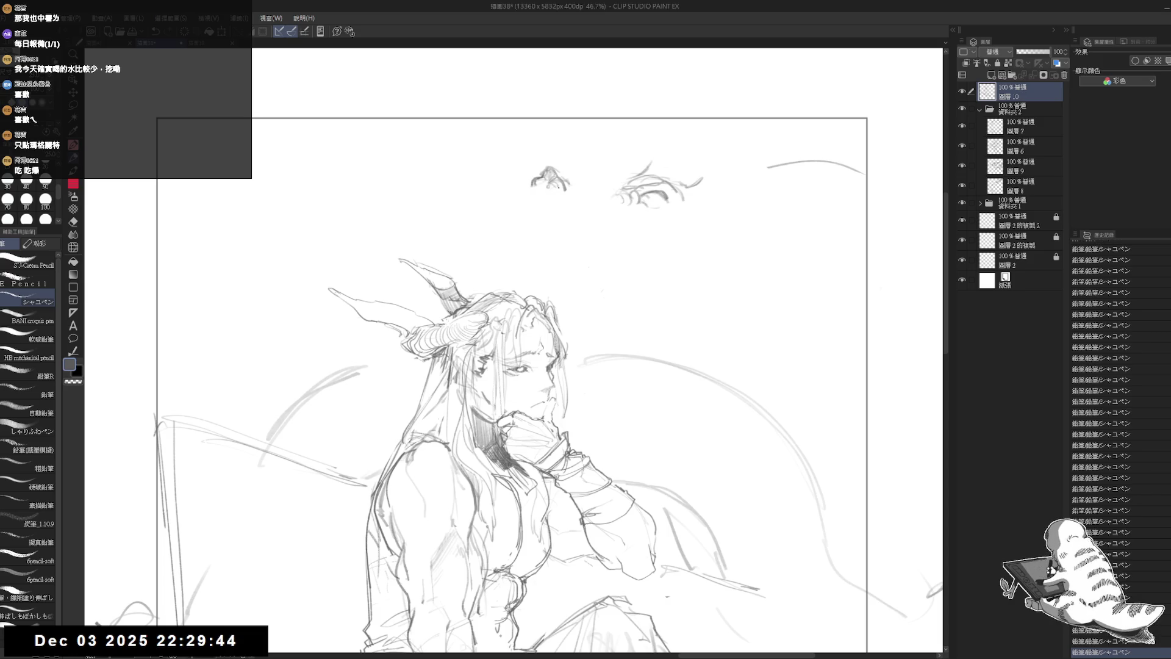
key("e")
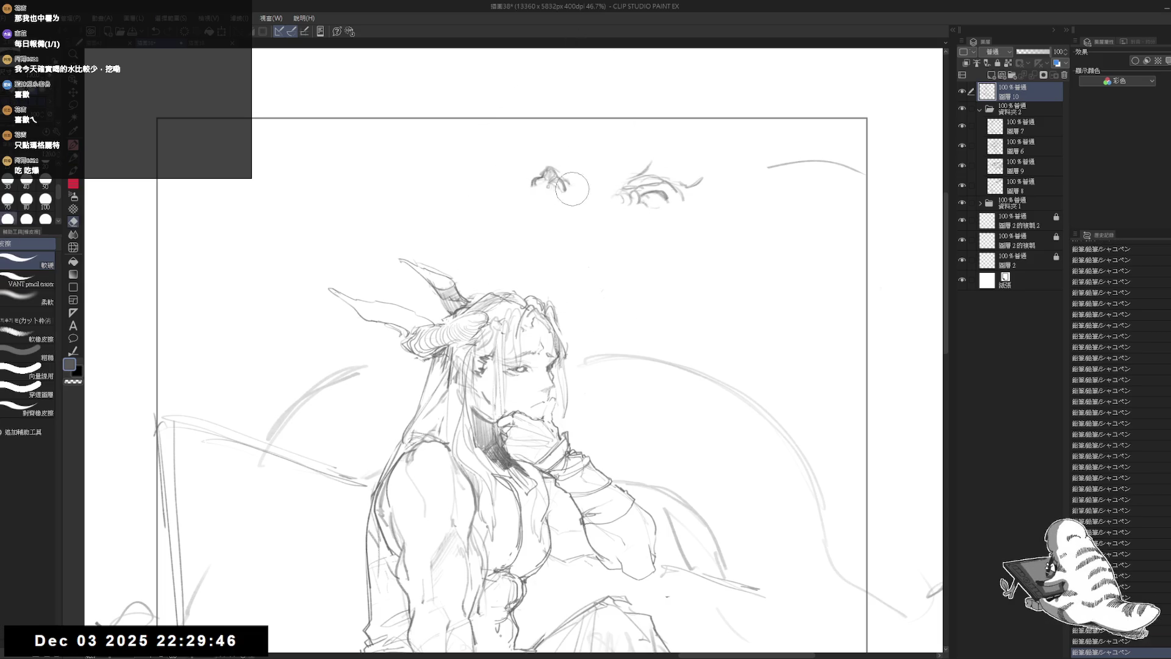
key("p")
left_click_drag(530, 190, 546, 178)
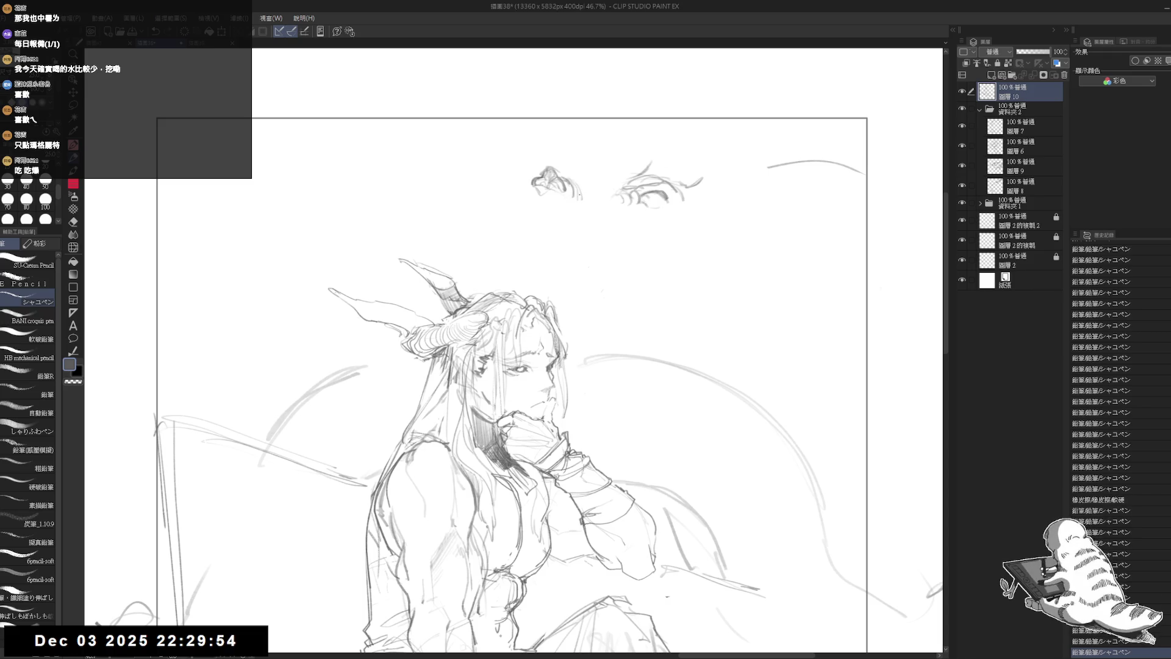
mouse_move(578, 183)
left_mouse_down()
mouse_move(604, 203)
mouse_move(565, 200)
left_mouse_up()
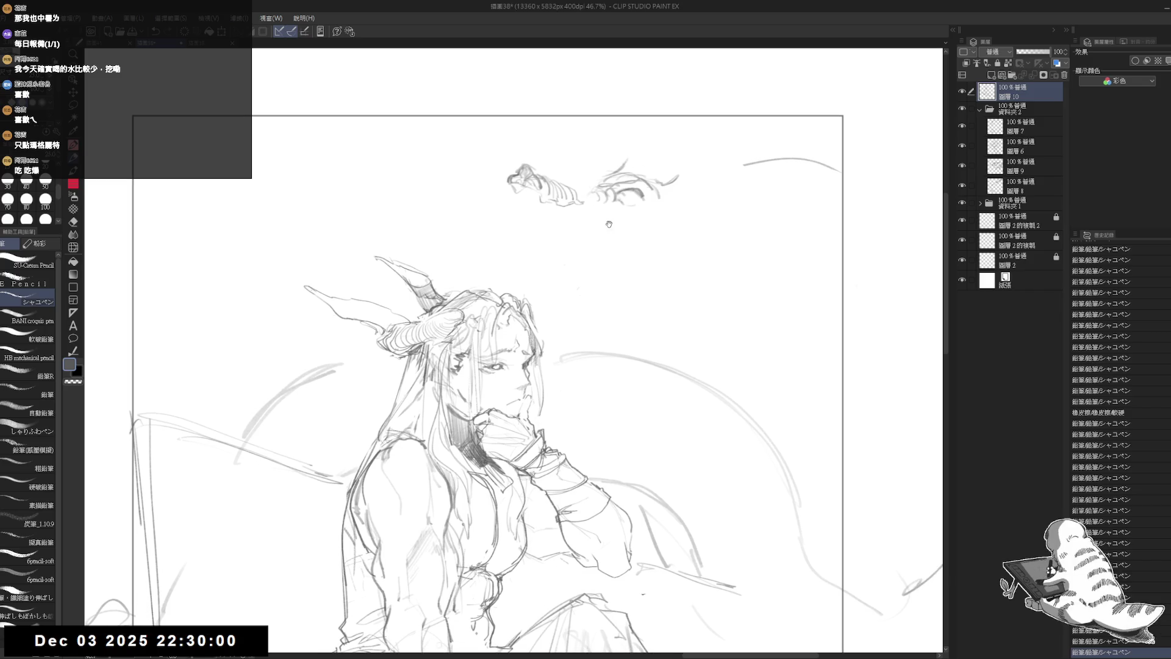
Check the eye sketch mirrored, then erase the stray marks around it
scroll(514, 383, "right", 1)
key("h")
key("h")
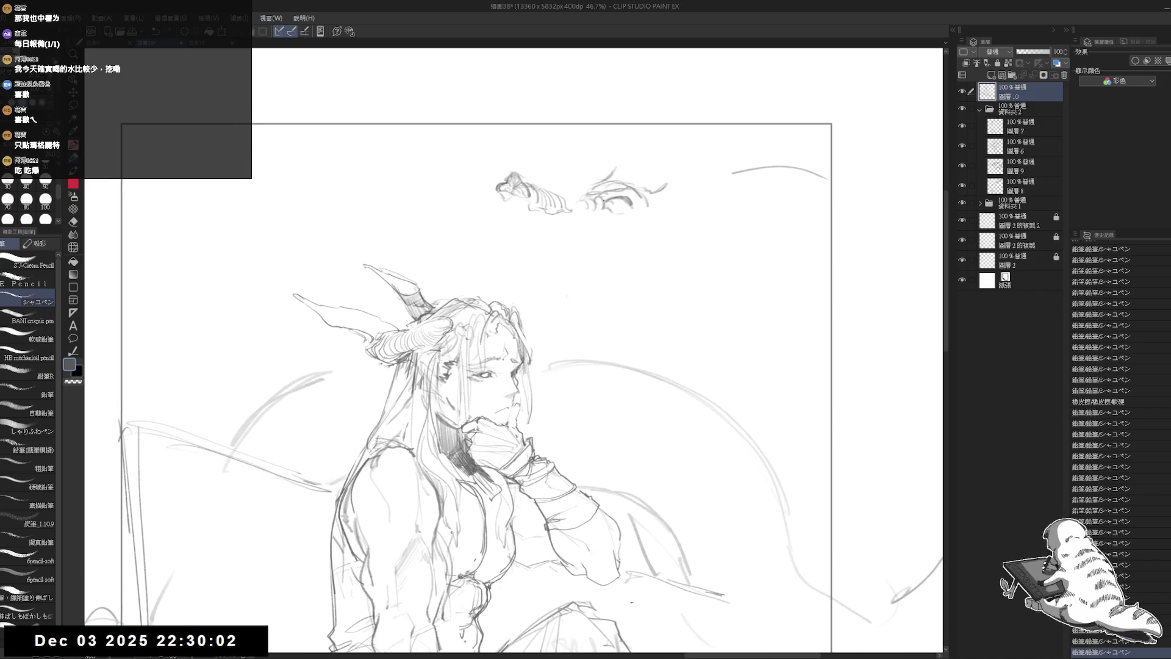
key("e")
left_click_drag(603, 194, 612, 195)
left_click_drag(606, 196, 584, 175)
key("p")
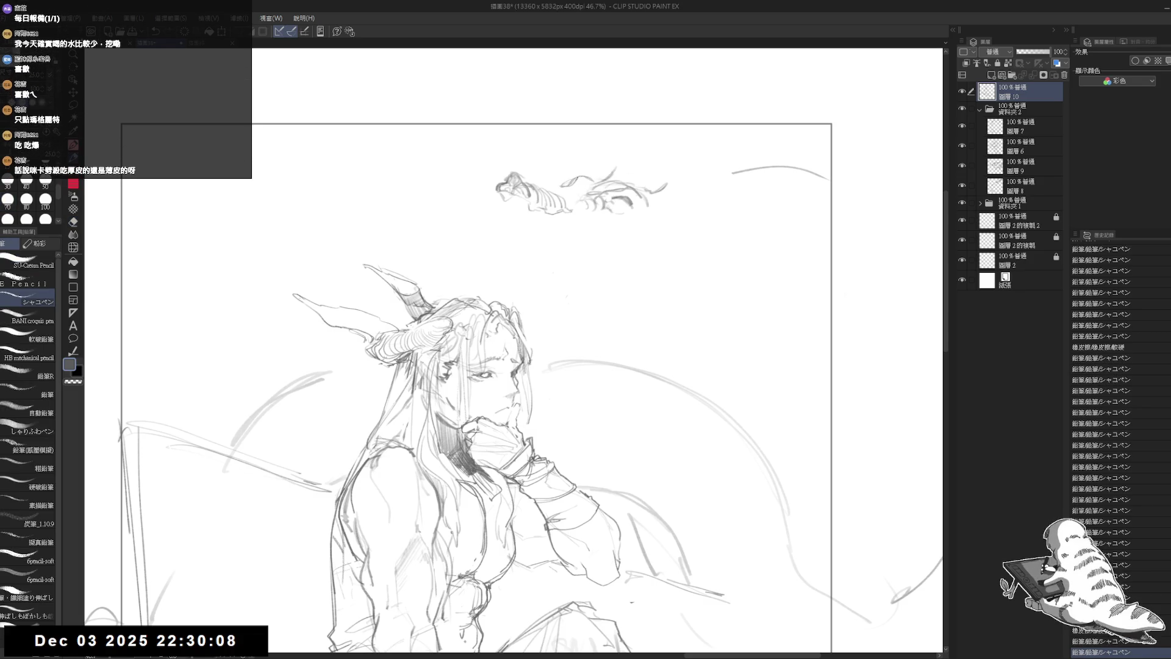
key("e")
left_click_drag(582, 178, 594, 183)
left_click_drag(597, 186, 610, 195)
key("p")
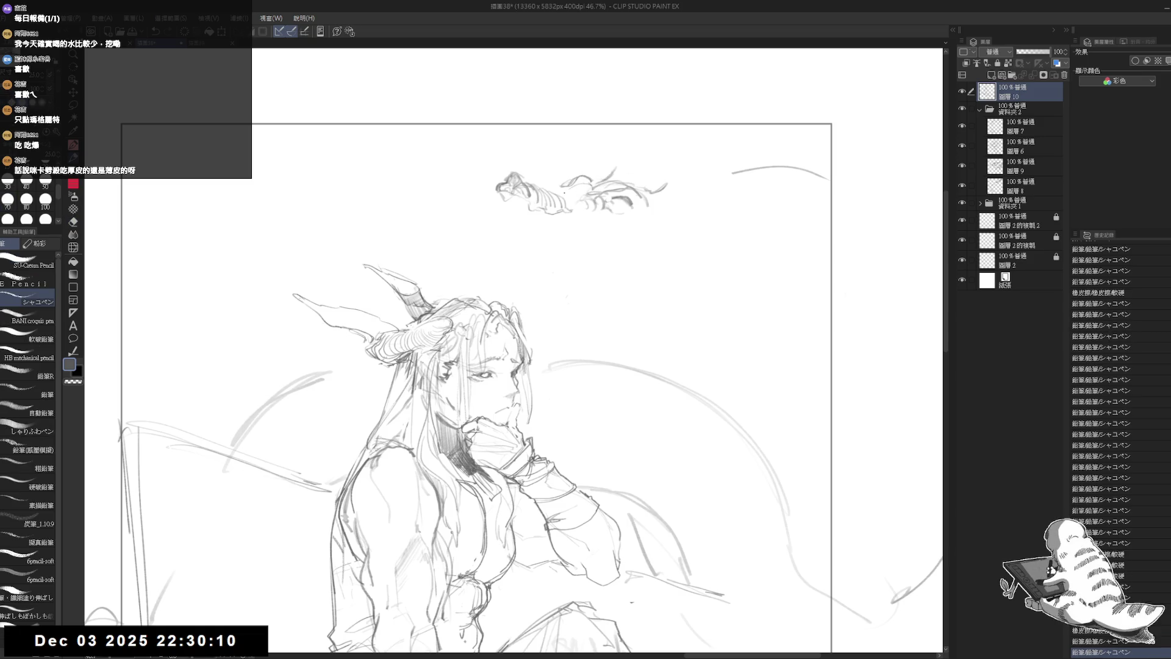
Check the mirrored view again, then zoom out and recentre on the swordsman's head
key("h")
key("h")
left_click_drag(562, 225, 550, 152)
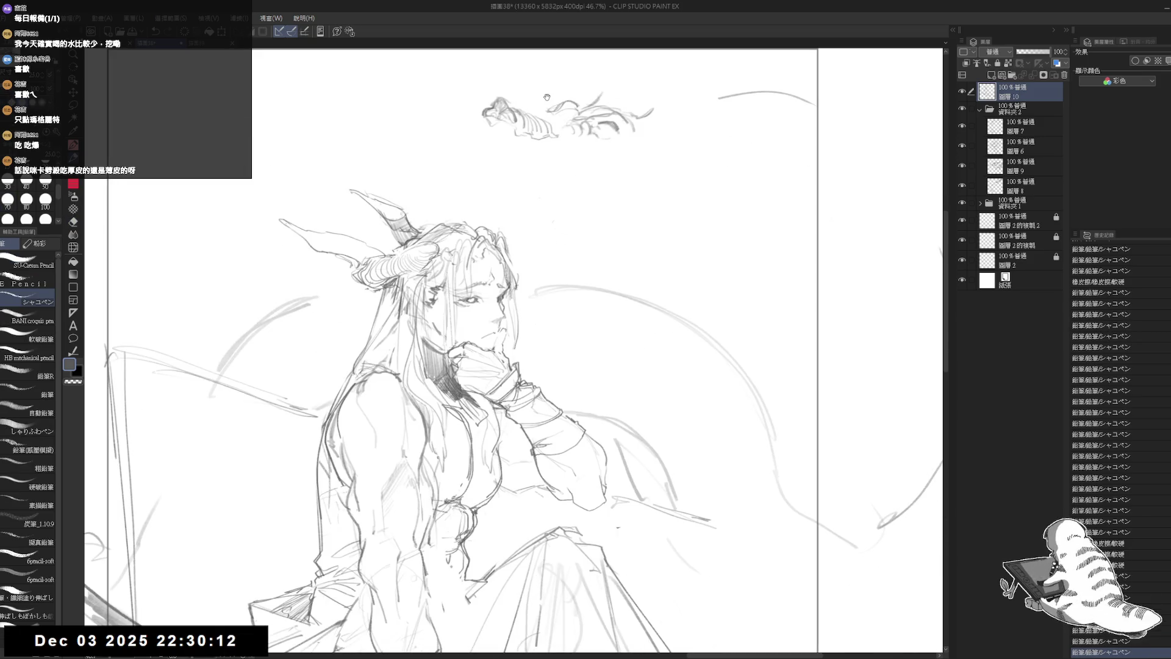
scroll(512, 350, "down", 3)
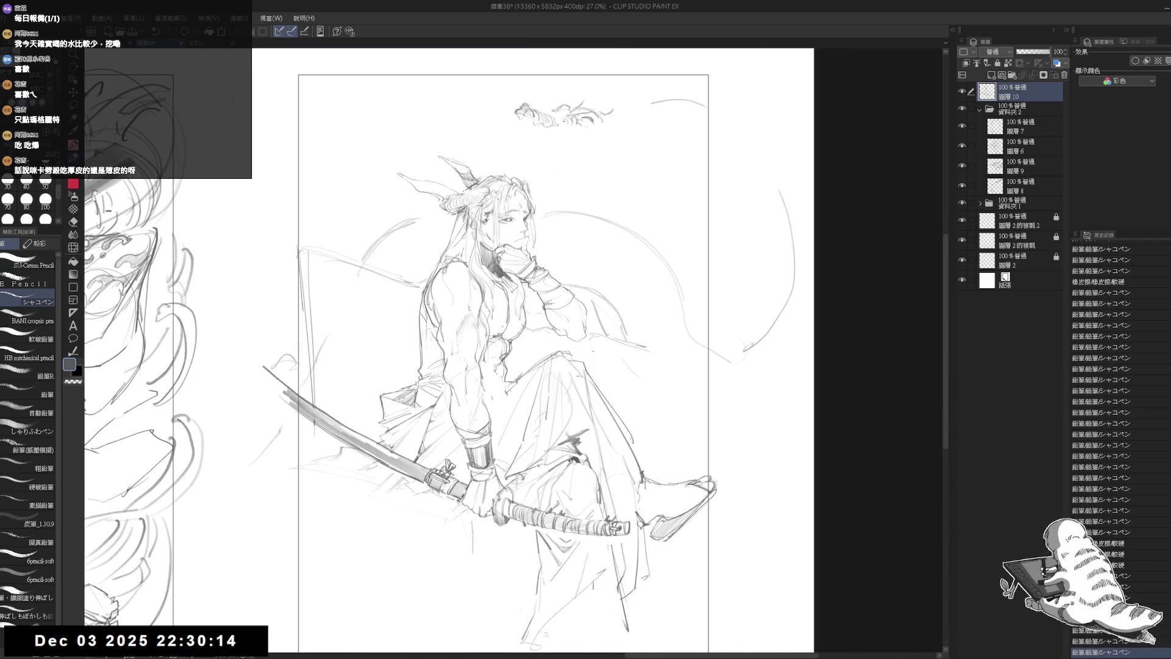
left_click_drag(561, 125, 765, 137)
scroll(666, 169, "down", 3)
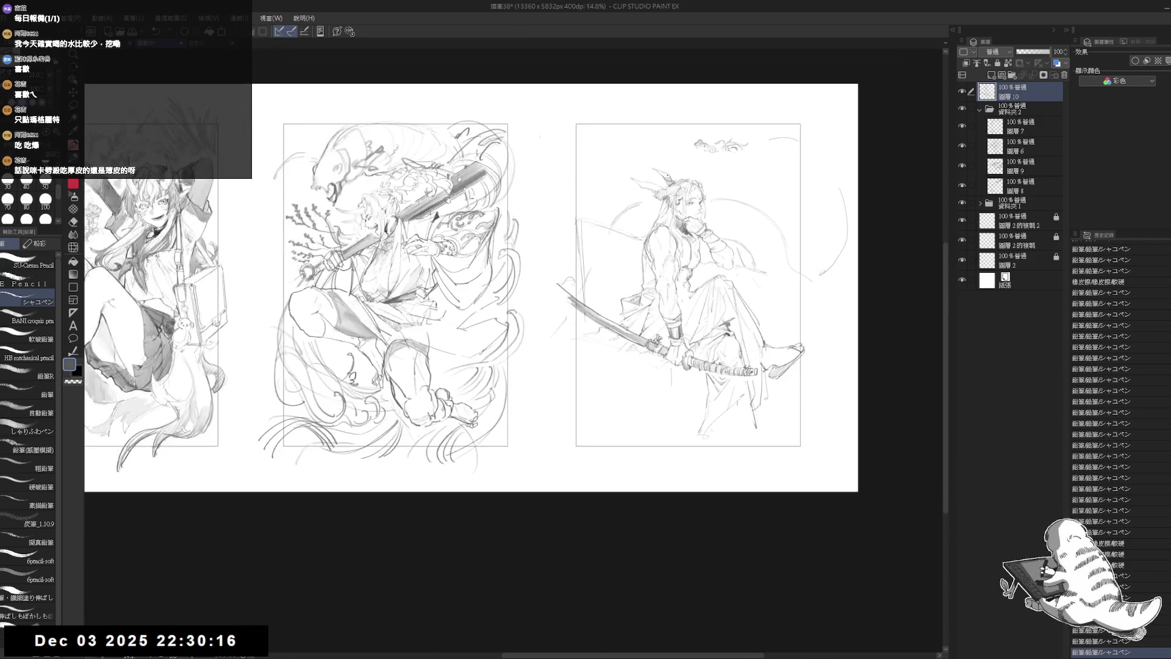
scroll(765, 151, "up", 6)
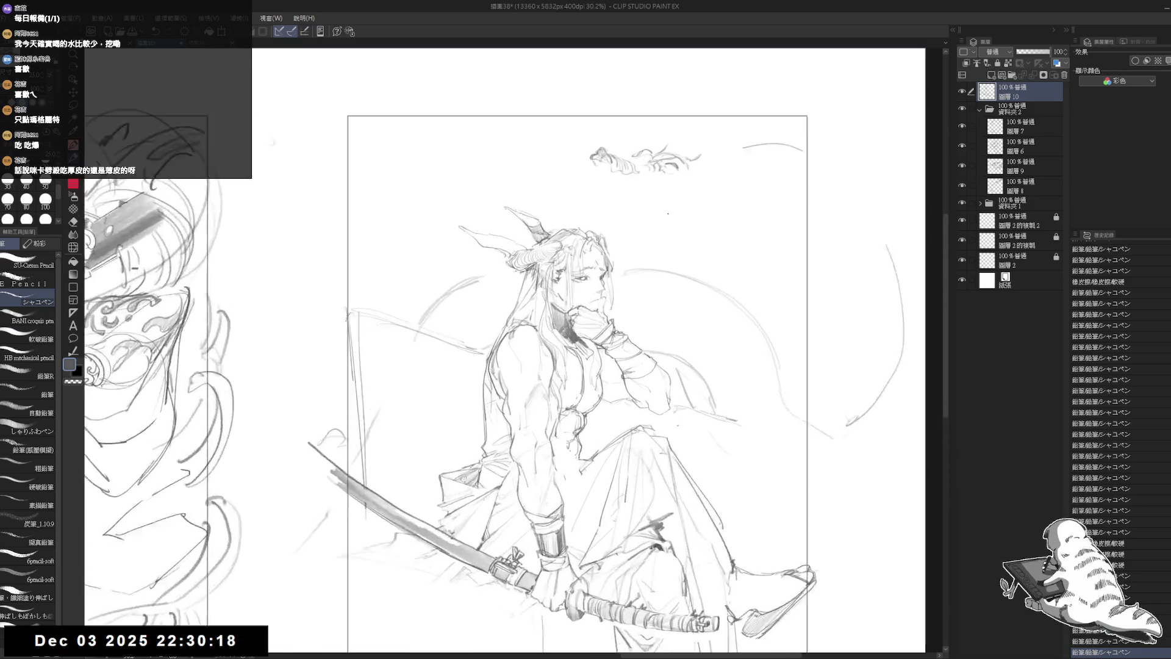
left_click_drag(578, 169, 570, 183)
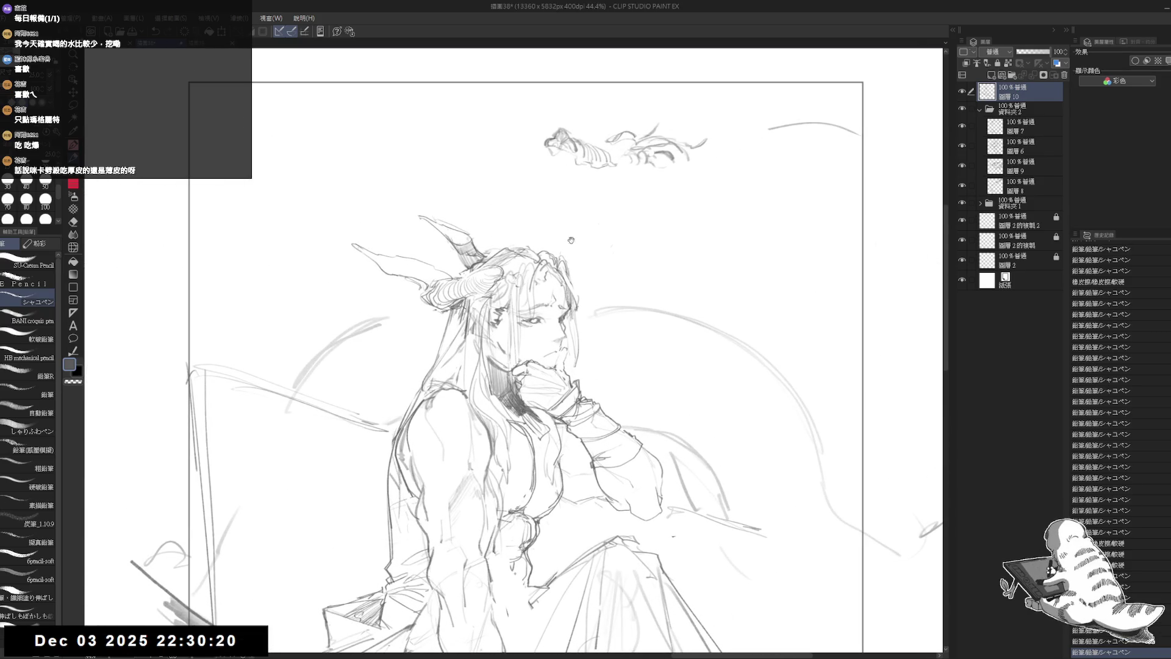
Dab small pencil marks and short lines onto the sketch above the head
mouse_move(602, 223)
left_mouse_down()
mouse_move(569, 258)
mouse_move(581, 269)
left_mouse_up()
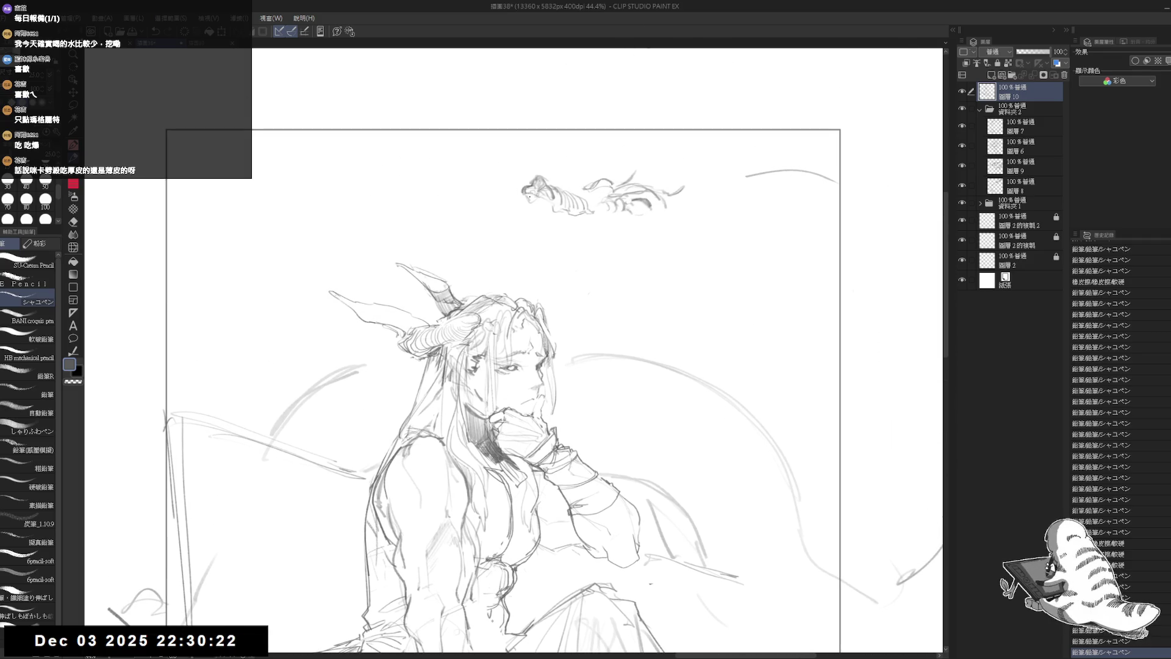
left_click(540, 244)
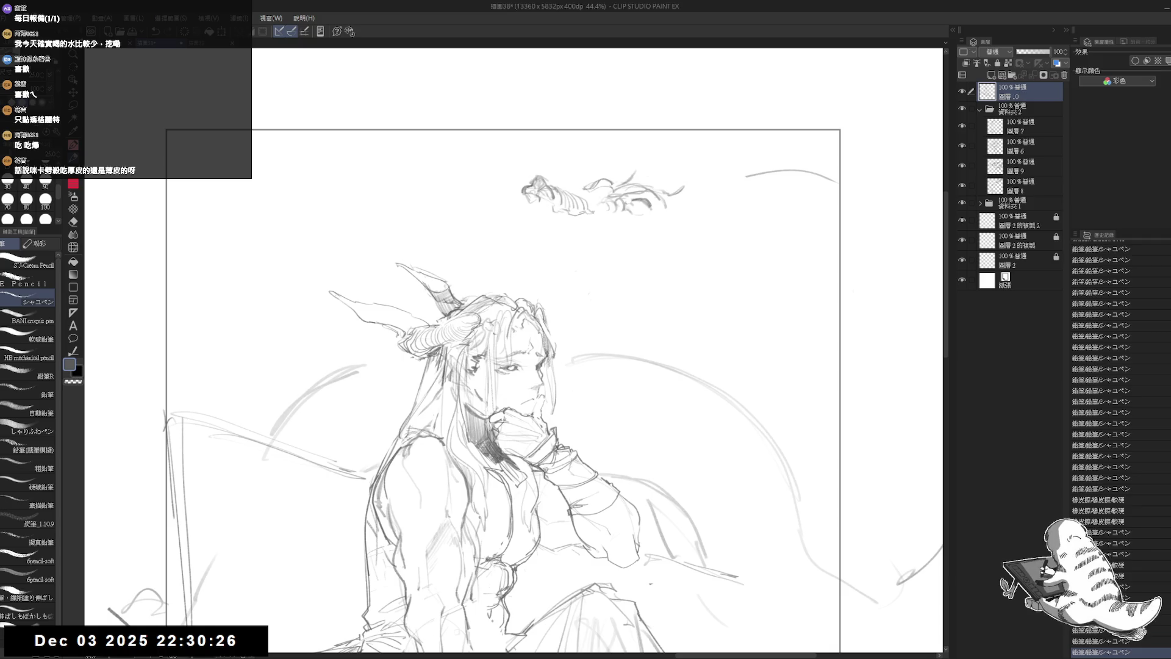
left_click(539, 210)
left_click(539, 211)
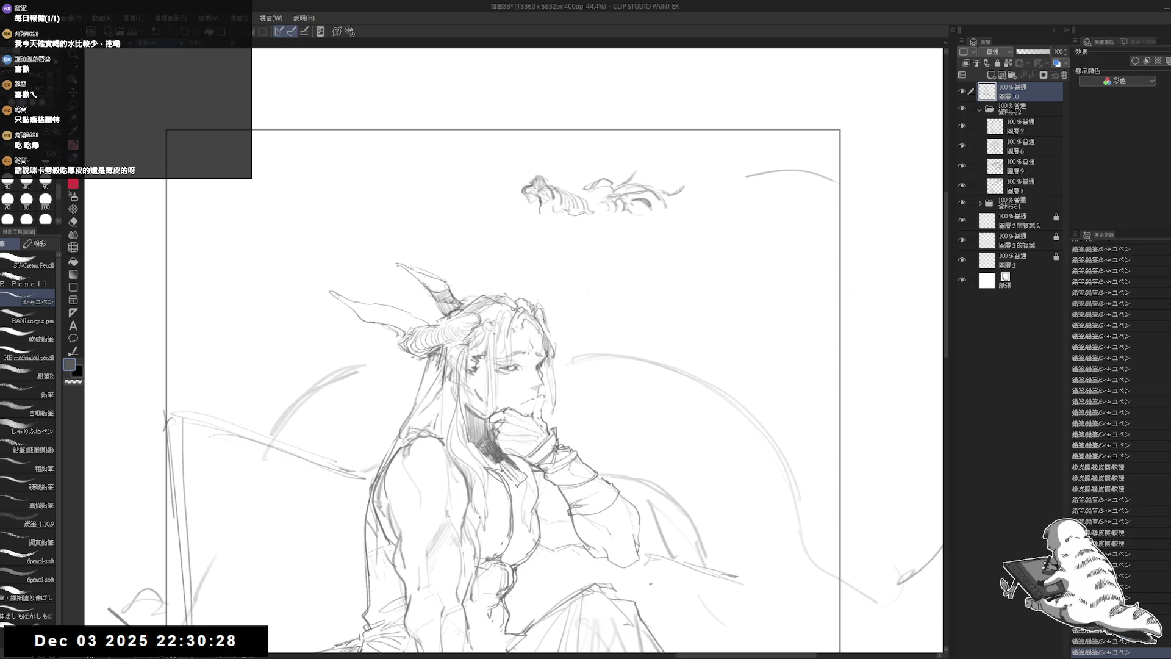
left_click(539, 211)
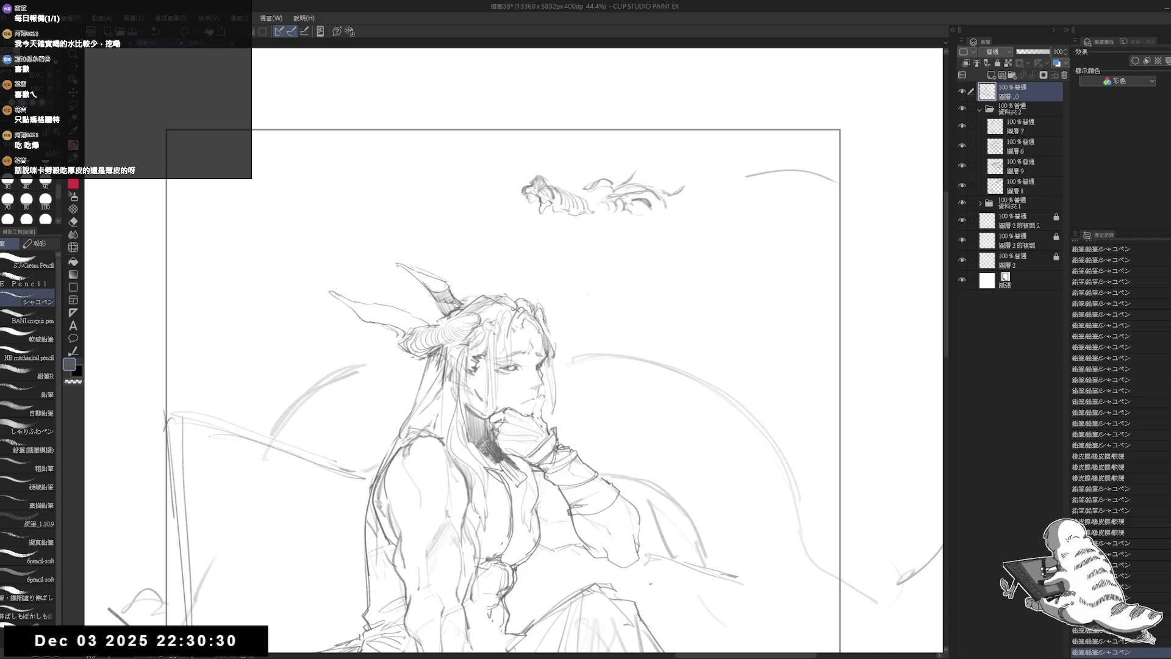
left_click(540, 210)
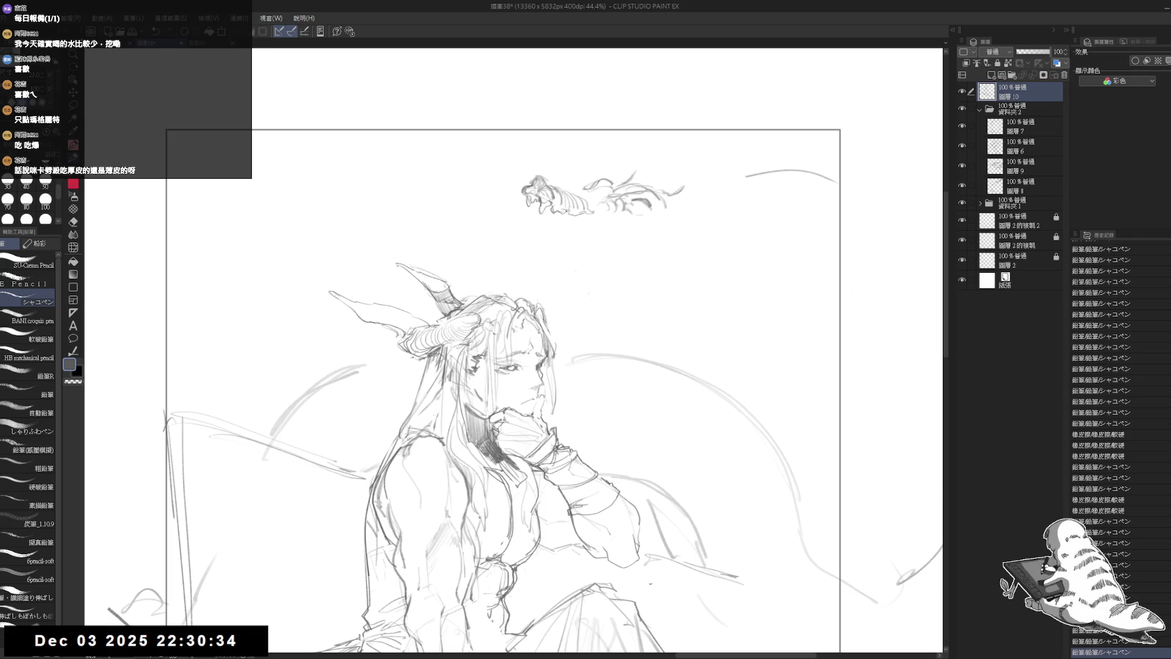
left_click(573, 213)
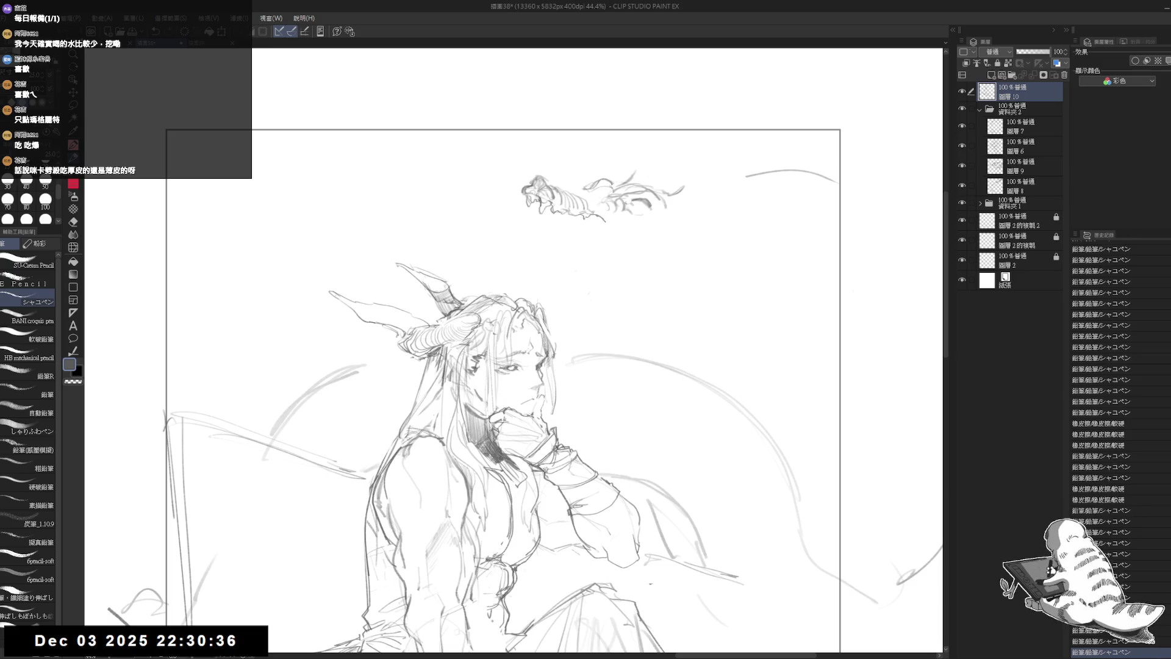
left_click_drag(588, 215, 605, 224)
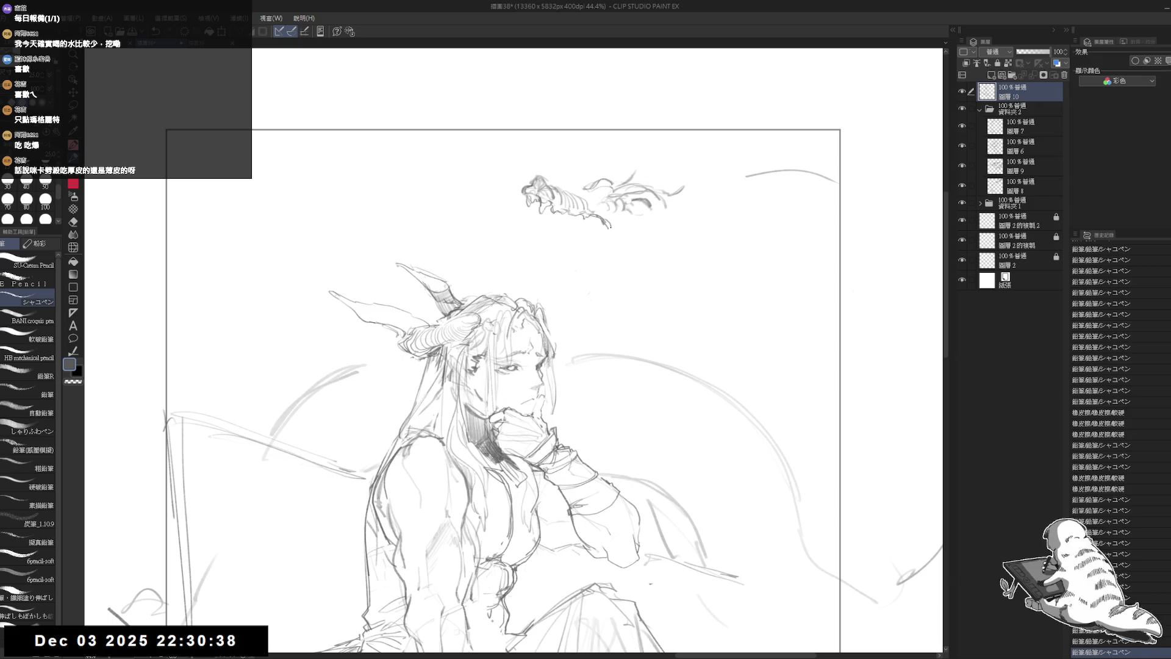
mouse_move(625, 228)
left_mouse_down()
mouse_move(635, 232)
mouse_move(628, 205)
mouse_move(646, 206)
mouse_move(626, 212)
left_mouse_up()
Draw the hatched downward form trailing from the sketch, then check it mirrored
key("e")
key("p")
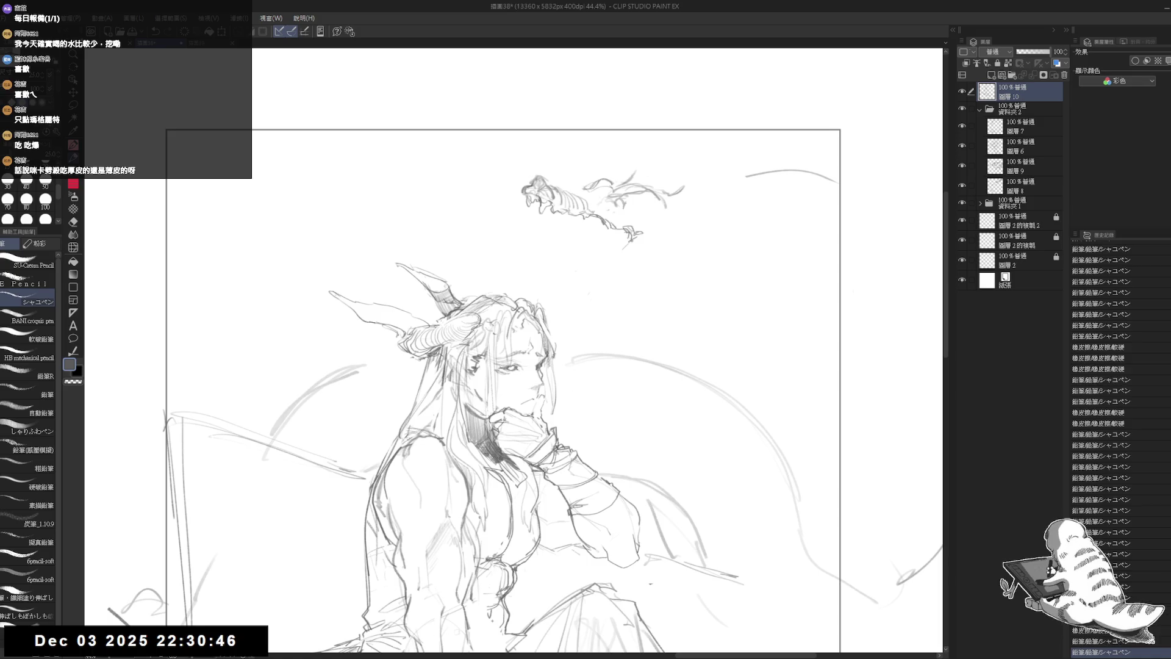
key("e")
key("p")
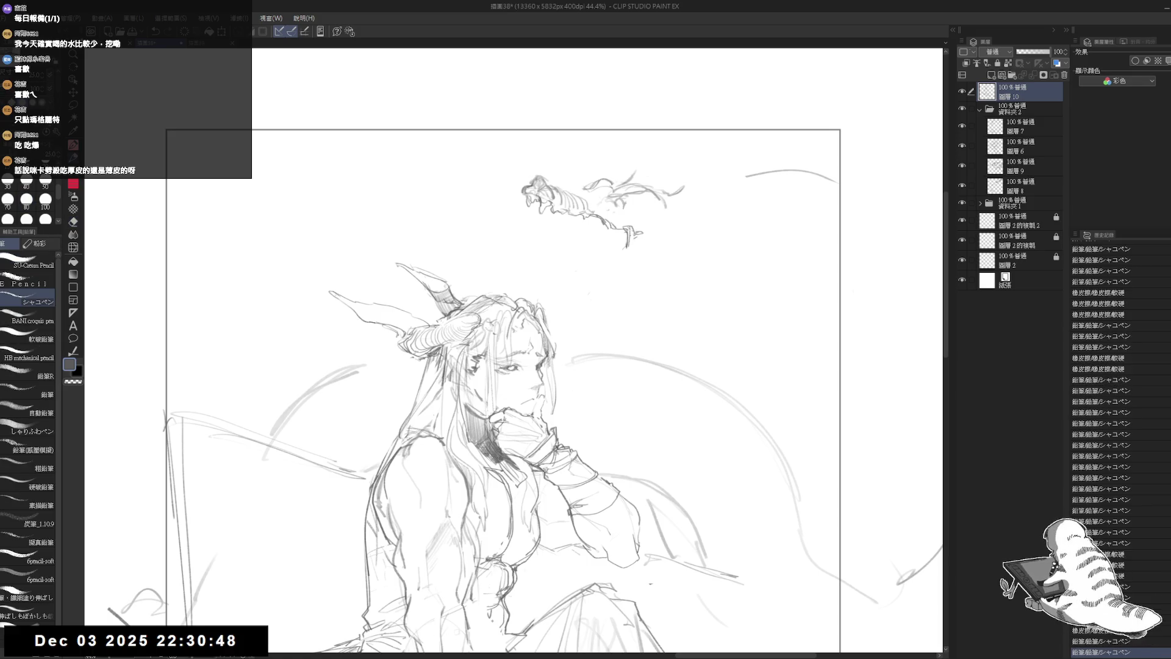
left_click_drag(628, 231, 640, 238)
mouse_move(627, 232)
left_mouse_down()
mouse_move(639, 238)
mouse_move(591, 270)
left_mouse_up()
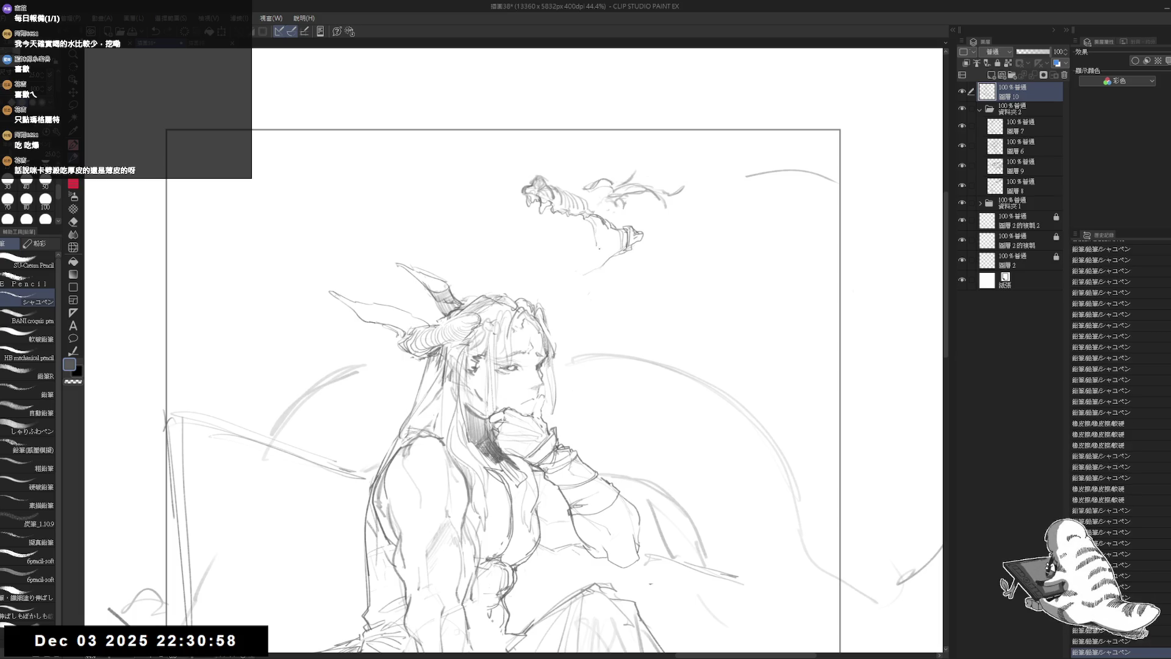
left_click_drag(597, 217, 592, 242)
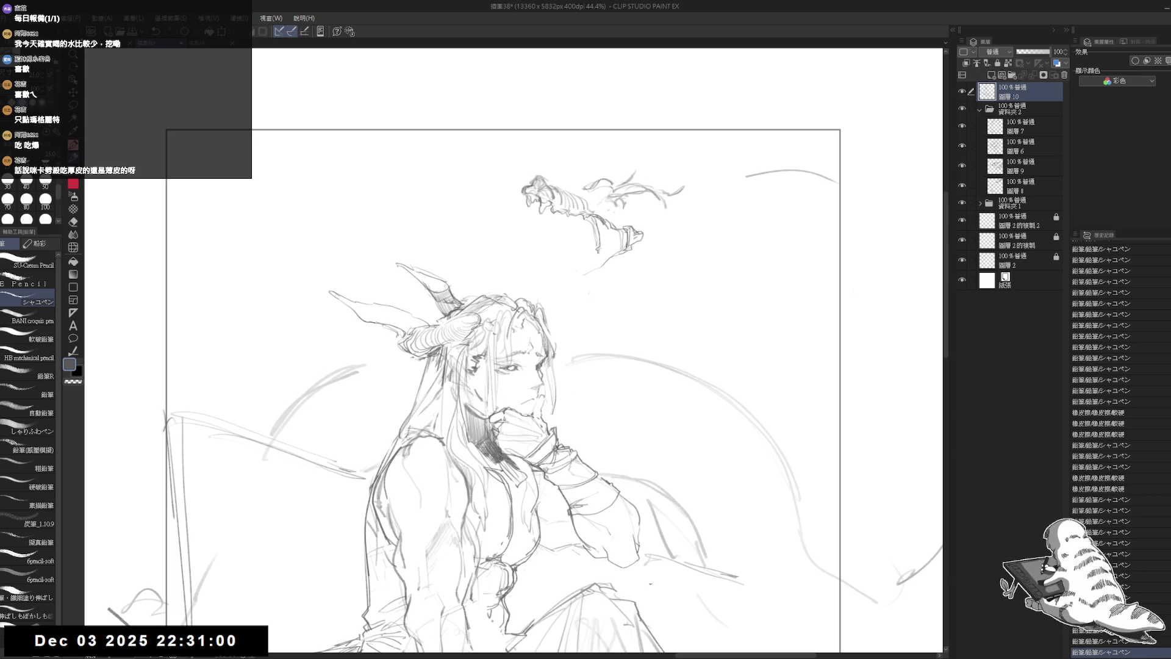
key("h")
key("h")
left_click_drag(506, 151, 543, 114)
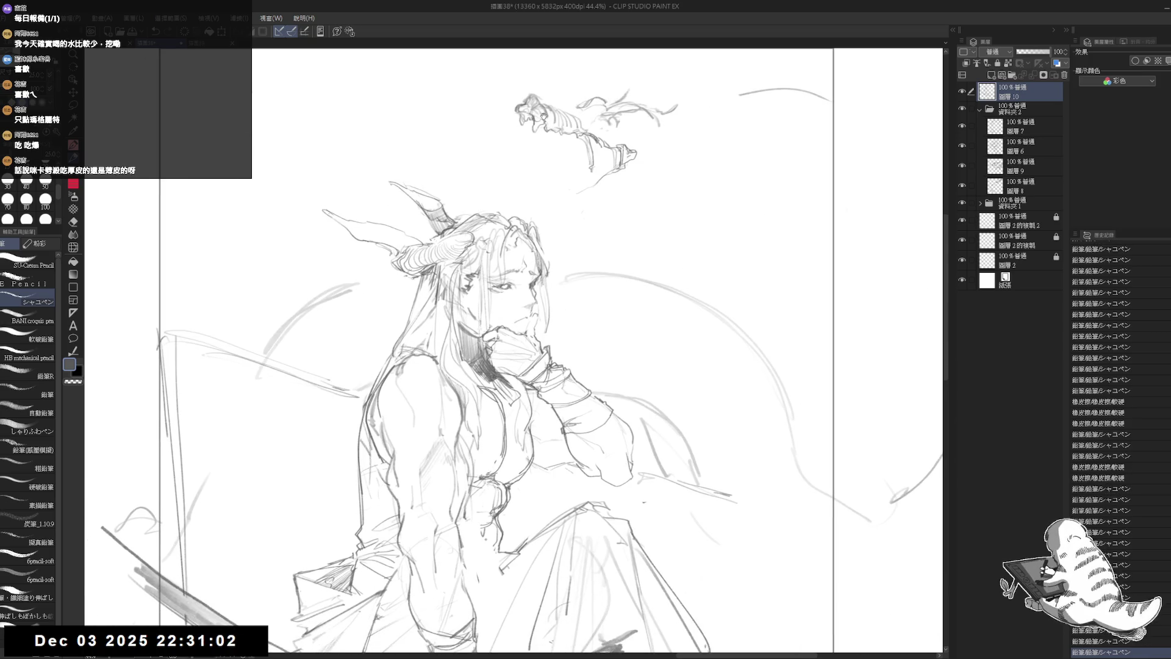
scroll(518, 348, "down", 3)
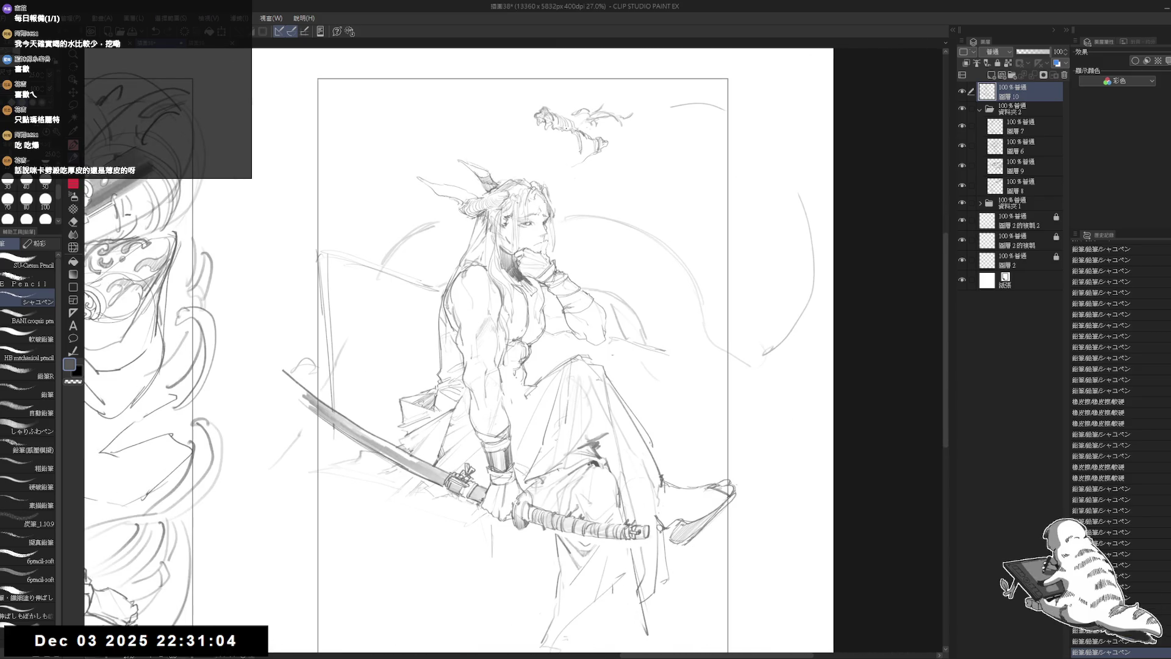
Lasso the clawed sketch, rotate it more horizontal with Ctrl+T, move it, confirm and deselect
scroll(564, 128, "up", 1)
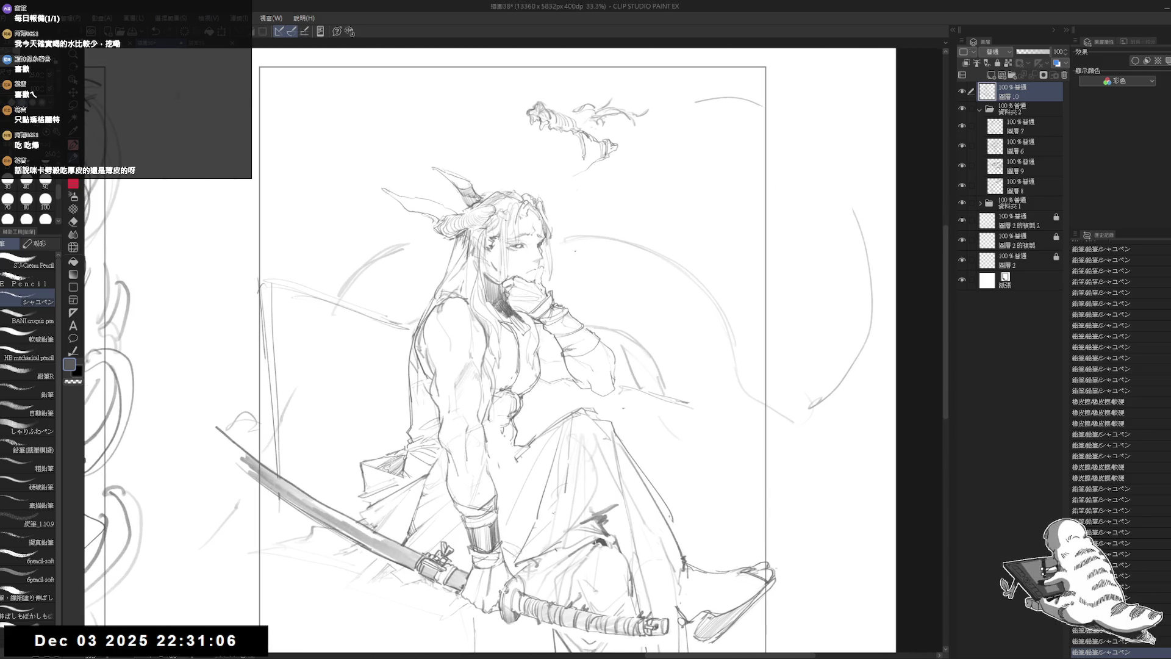
key("m")
mouse_move(560, 92)
left_mouse_down()
mouse_move(555, 83)
mouse_move(511, 133)
mouse_move(668, 151)
mouse_move(656, 67)
left_mouse_up()
key("ctrl+t")
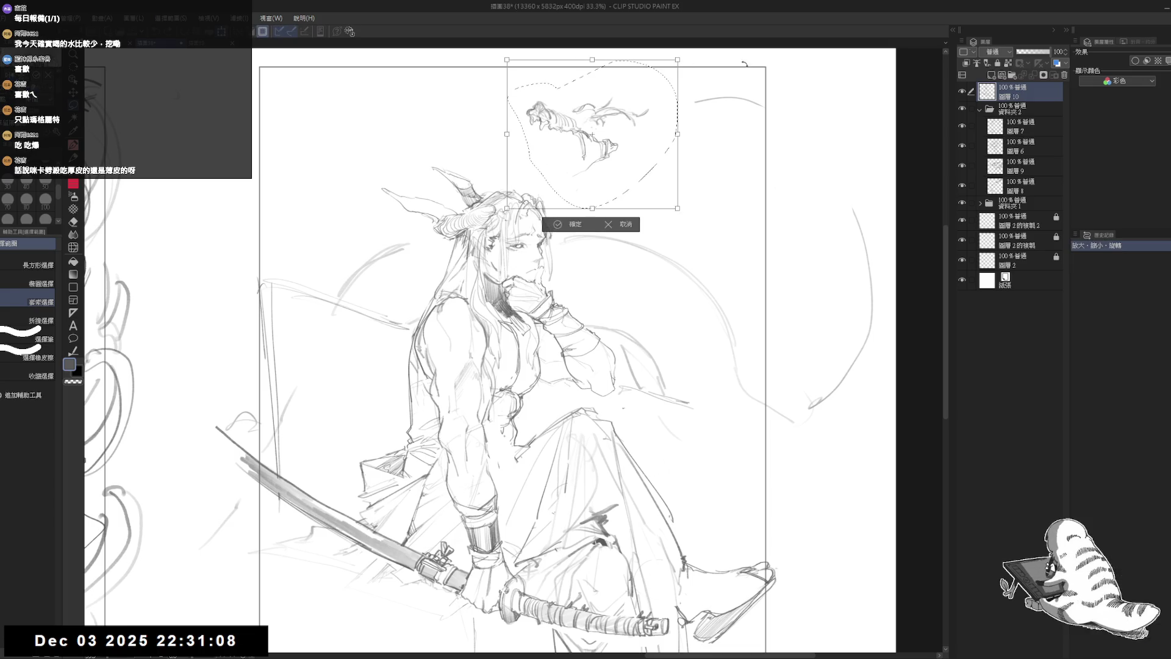
left_click_drag(745, 63, 670, 42)
left_click_drag(653, 142, 676, 134)
mouse_move(695, 199)
left_mouse_down()
mouse_move(701, 183)
mouse_move(687, 201)
left_mouse_up()
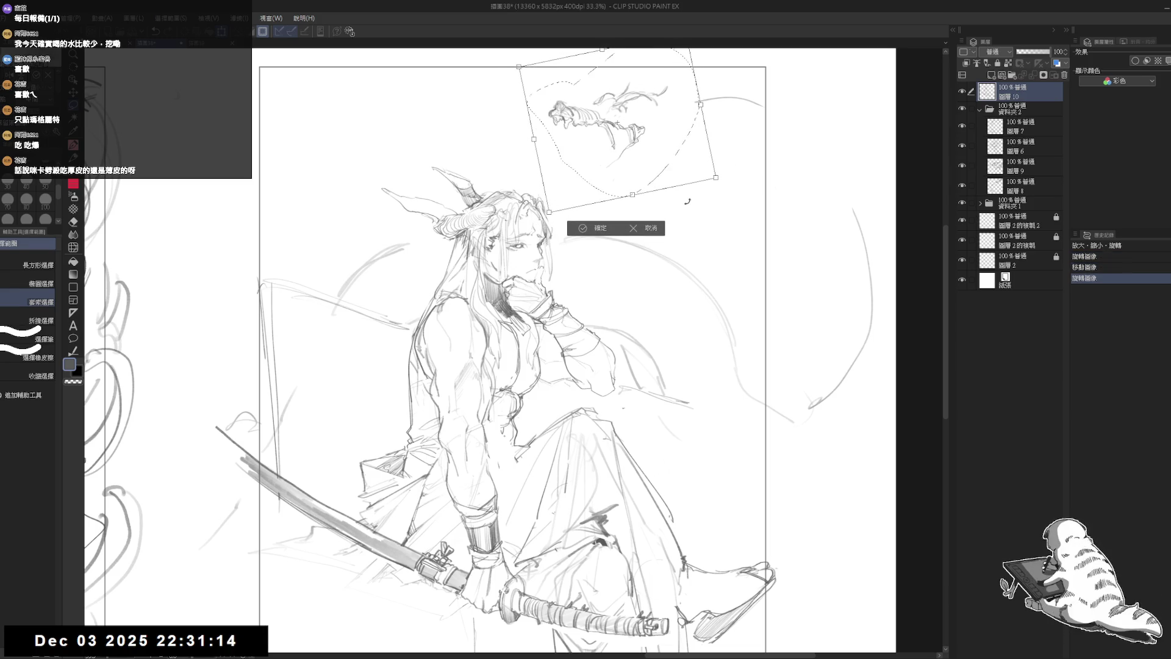
left_click(600, 227)
key("ctrl+d")
scroll(600, 183, "down", 2)
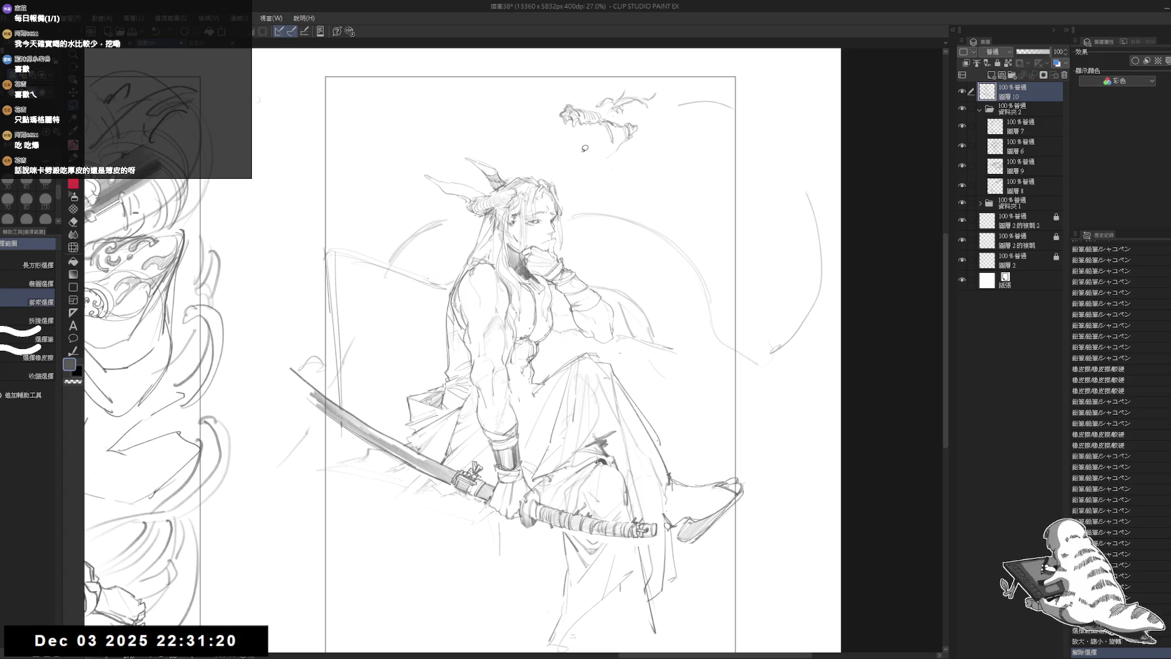
Erase the moon circle and background arcs beside the shoulder and at far right
mouse_move(590, 140)
left_mouse_down()
mouse_move(600, 159)
mouse_move(627, 118)
mouse_move(620, 149)
mouse_move(777, 130)
mouse_move(692, 122)
left_mouse_up()
key("e")
key("p")
key("e")
mouse_move(597, 238)
left_mouse_down()
mouse_move(628, 231)
mouse_move(686, 260)
mouse_move(740, 363)
left_mouse_up()
left_click_drag(818, 196, 762, 402)
left_click_drag(427, 243, 418, 259)
key("p")
Add short pencil strokes near the figure's left arm and erase a stray stroke by the knee
left_click_drag(549, 365, 623, 351)
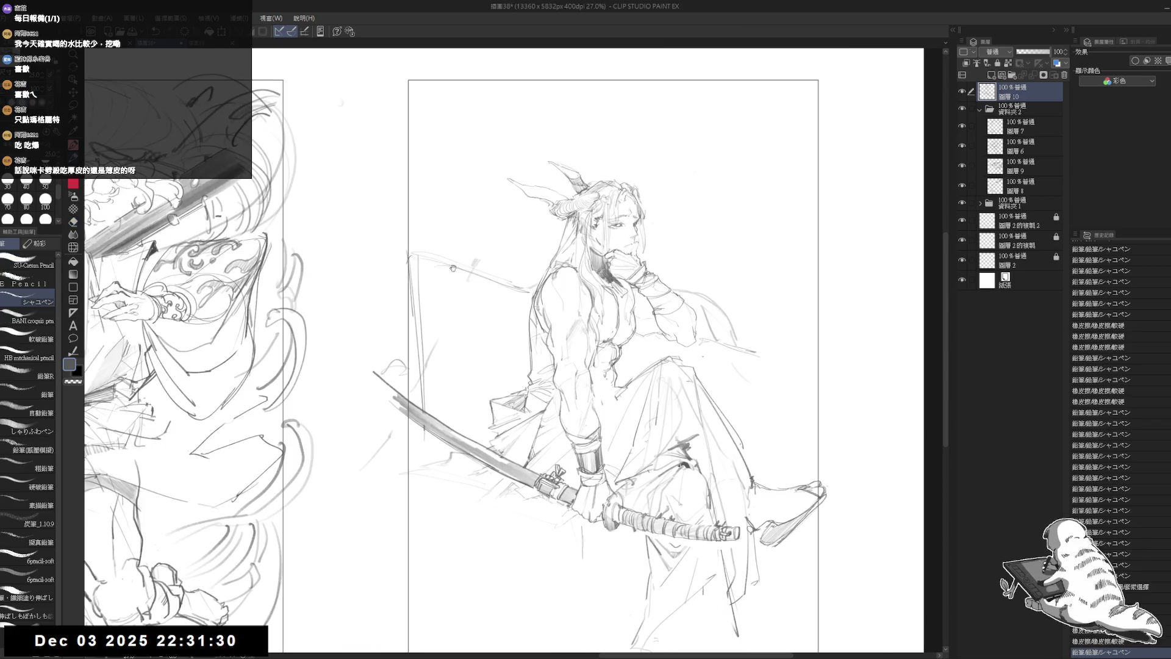
left_click_drag(426, 272, 480, 255)
left_click_drag(410, 290, 463, 262)
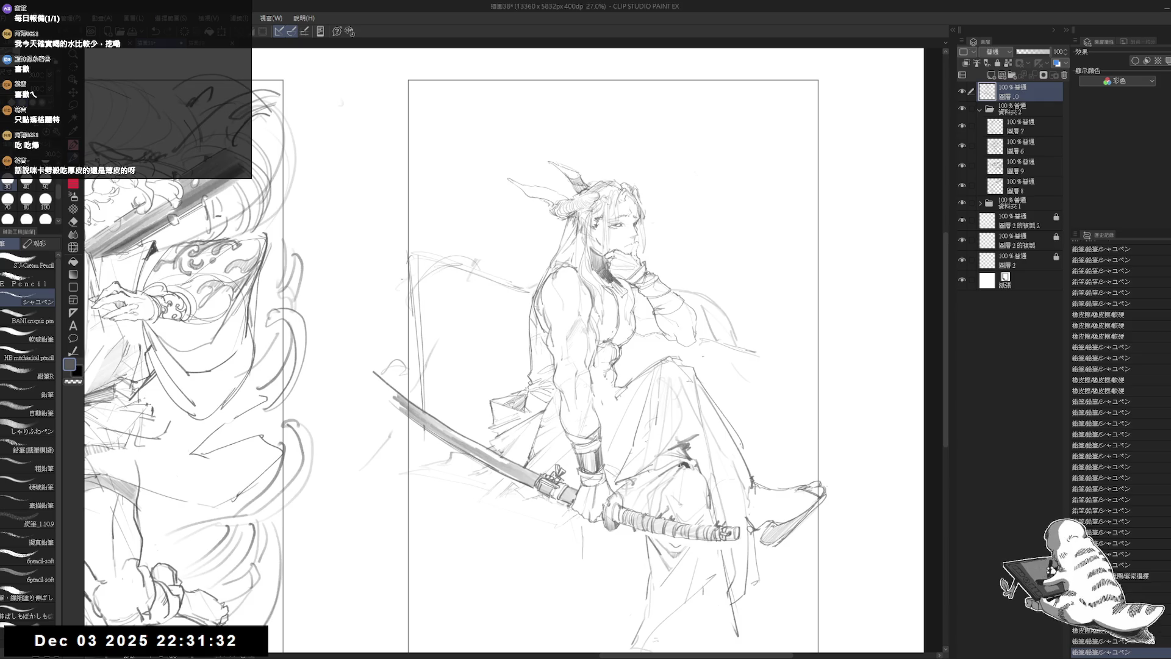
mouse_move(397, 280)
left_mouse_down()
mouse_move(468, 261)
mouse_move(461, 326)
left_mouse_up()
key("e")
left_click_drag(439, 216, 501, 285)
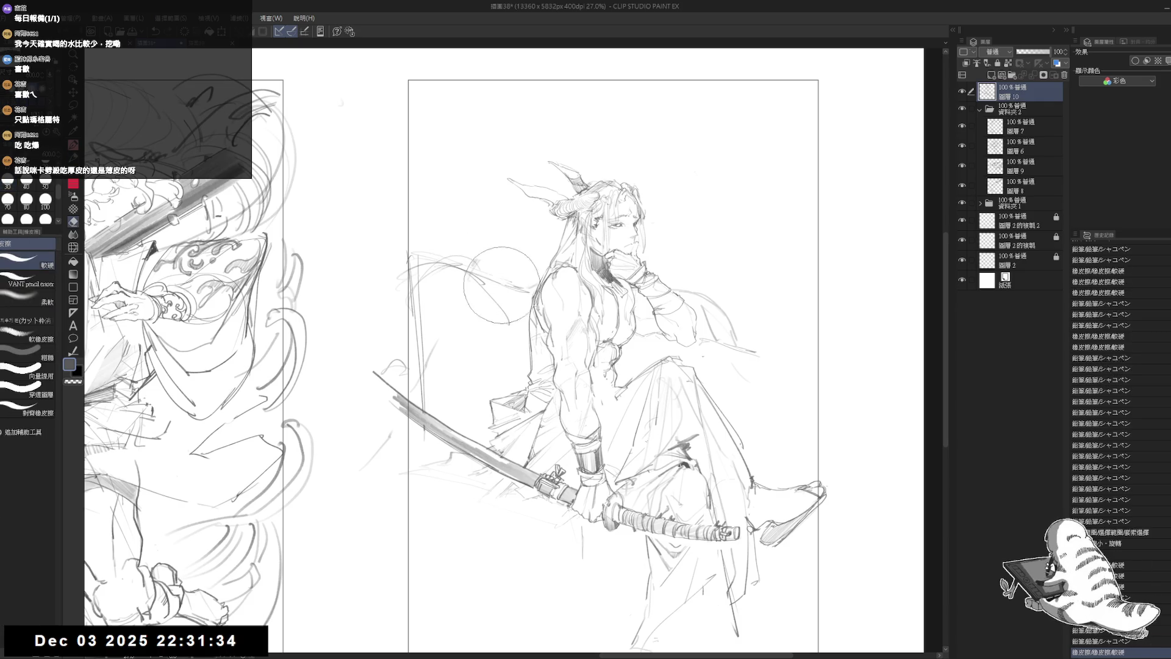
key("p")
left_click_drag(516, 326, 519, 334)
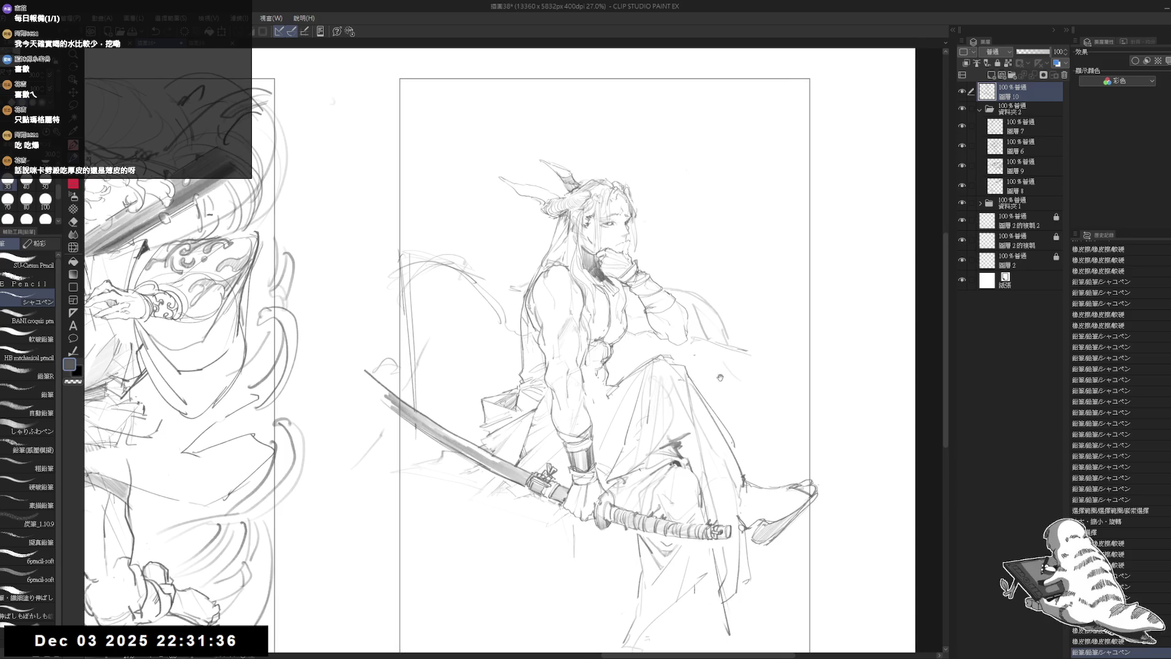
key("e")
mouse_move(622, 356)
left_mouse_down()
mouse_move(706, 364)
mouse_move(758, 330)
left_mouse_up()
key("p")
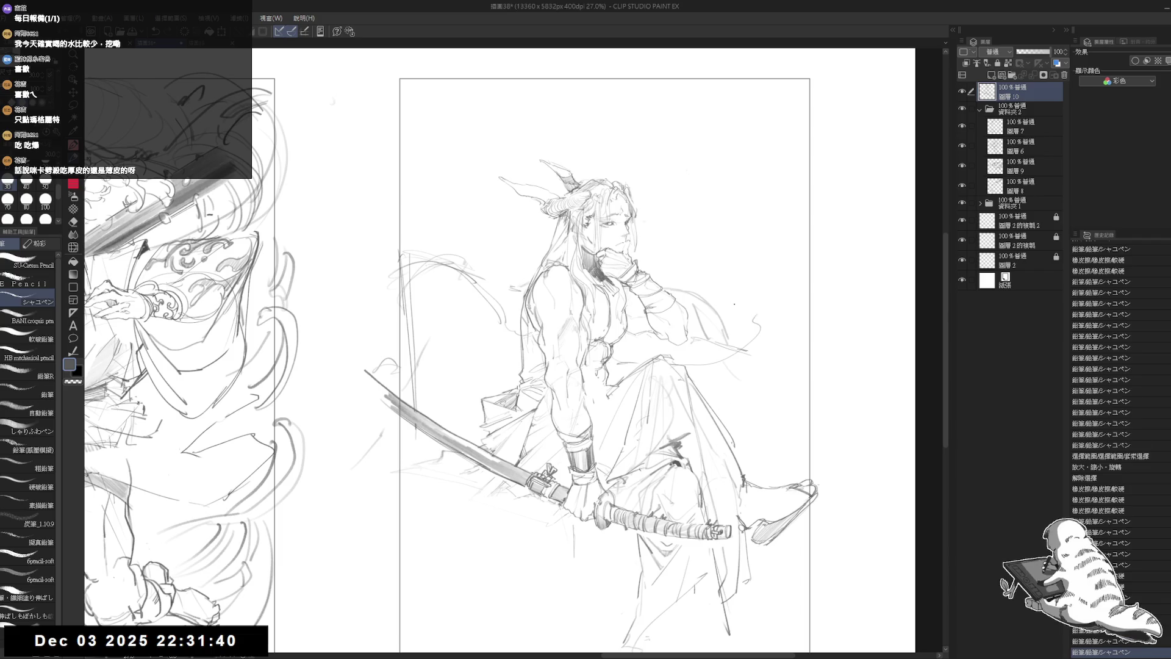
Draw flowing curves on the right side of the figure and one on the left
left_click_drag(662, 266, 688, 261)
left_click_drag(763, 257, 763, 323)
key("e")
key("p")
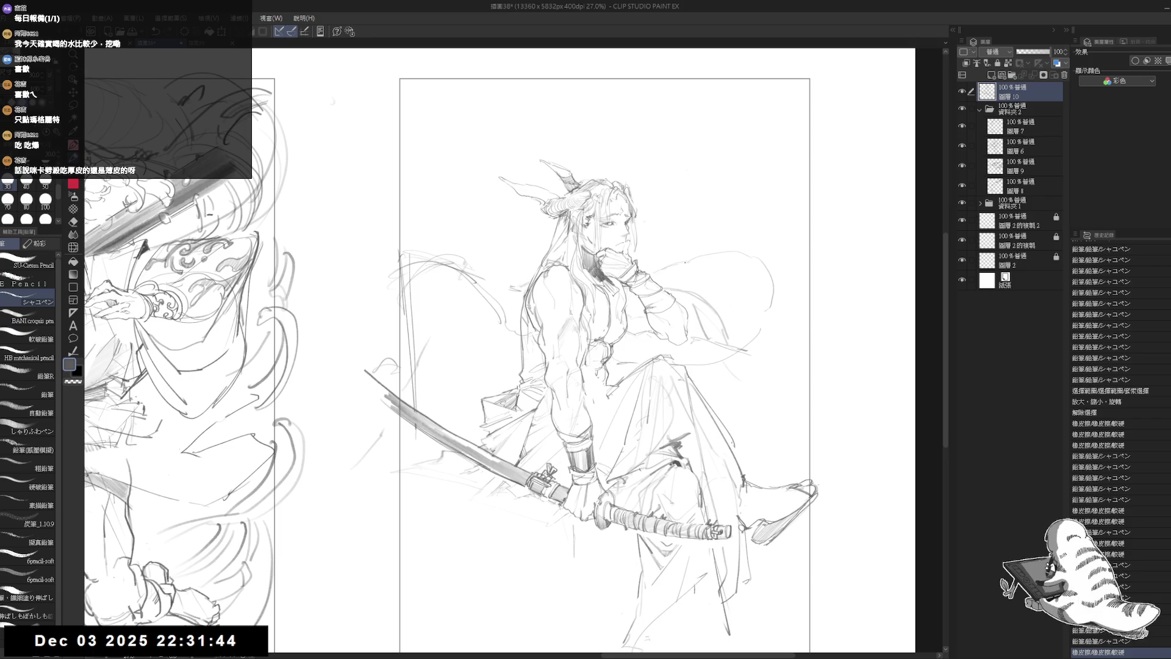
mouse_move(725, 259)
left_mouse_down()
mouse_move(769, 314)
mouse_move(741, 350)
mouse_move(793, 323)
mouse_move(727, 252)
left_mouse_up()
left_click_drag(805, 274, 735, 374)
left_click_drag(658, 301, 662, 293)
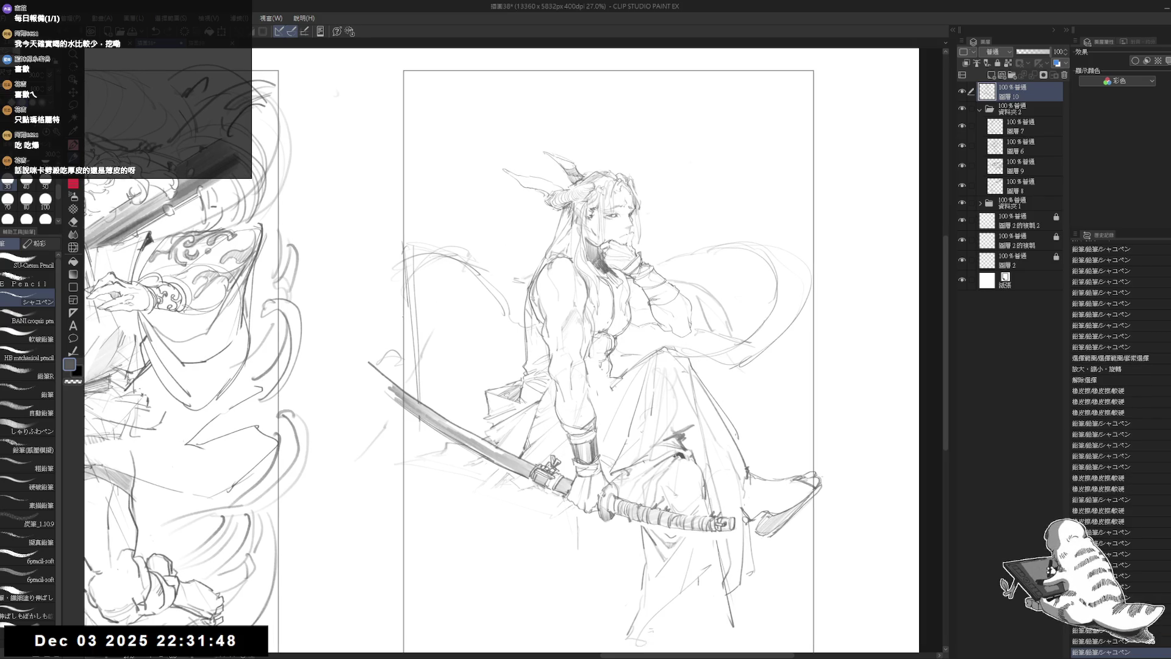
mouse_move(421, 286)
left_mouse_down()
mouse_move(473, 268)
mouse_move(515, 339)
left_mouse_up()
Erase and redraw the flowing curves left of the figure
key("e")
left_click_drag(442, 287, 500, 239)
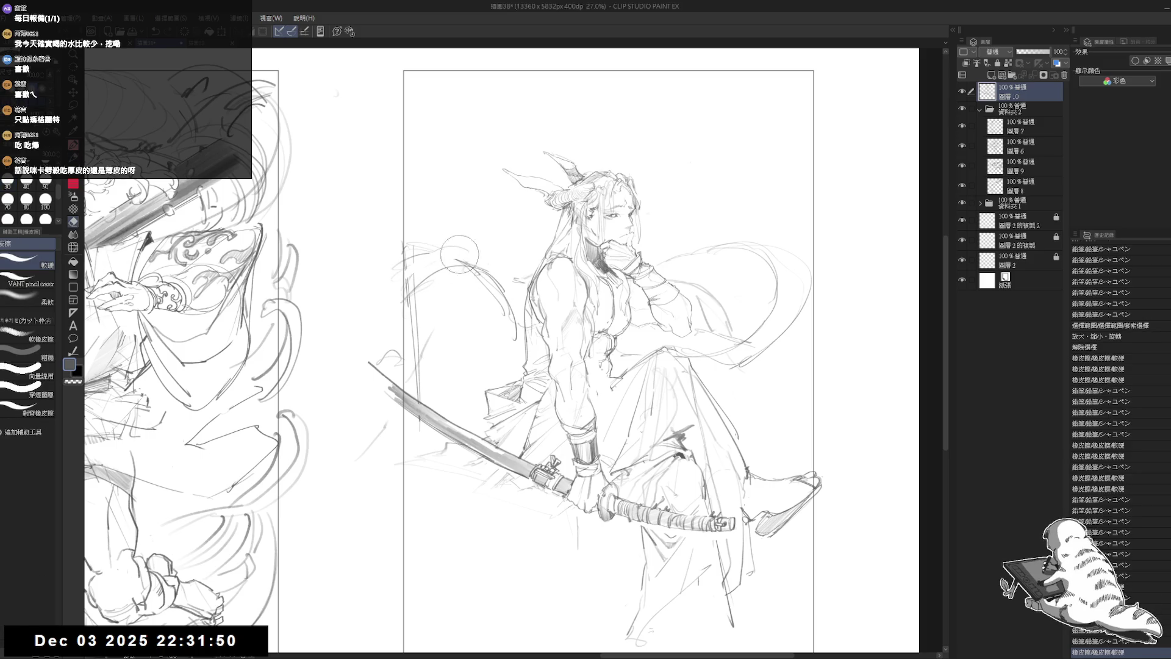
key("p")
left_click_drag(400, 286, 501, 279)
left_click_drag(415, 274, 449, 263)
left_click_drag(494, 285, 485, 358)
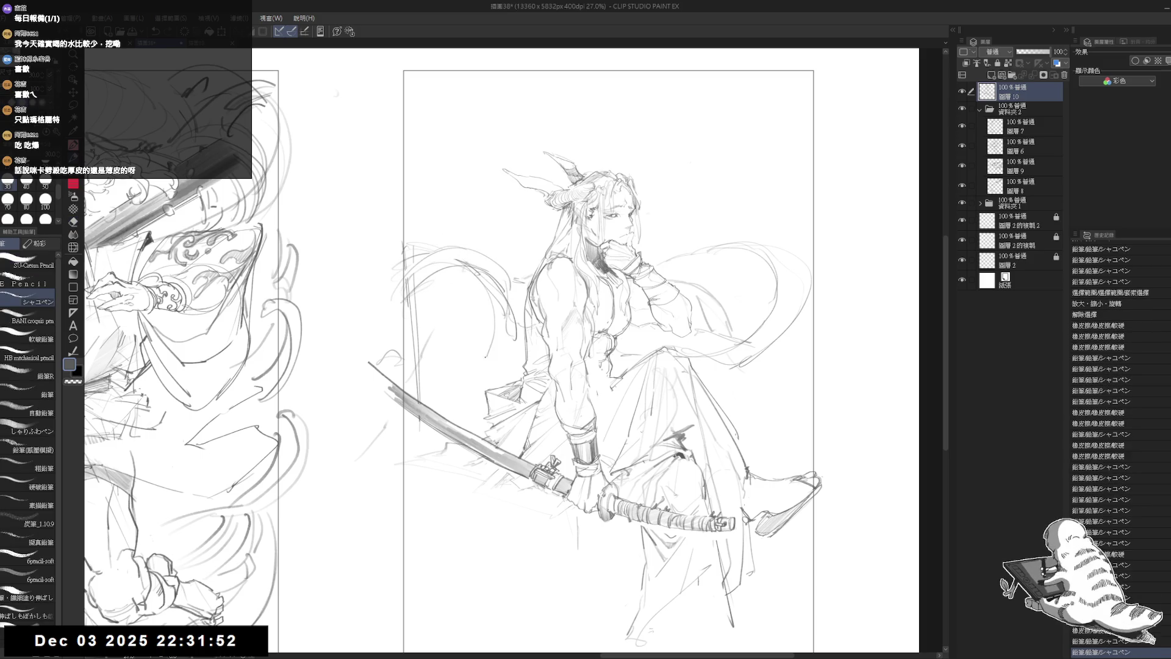
left_click_drag(610, 366, 623, 333)
left_click_drag(477, 248, 431, 271)
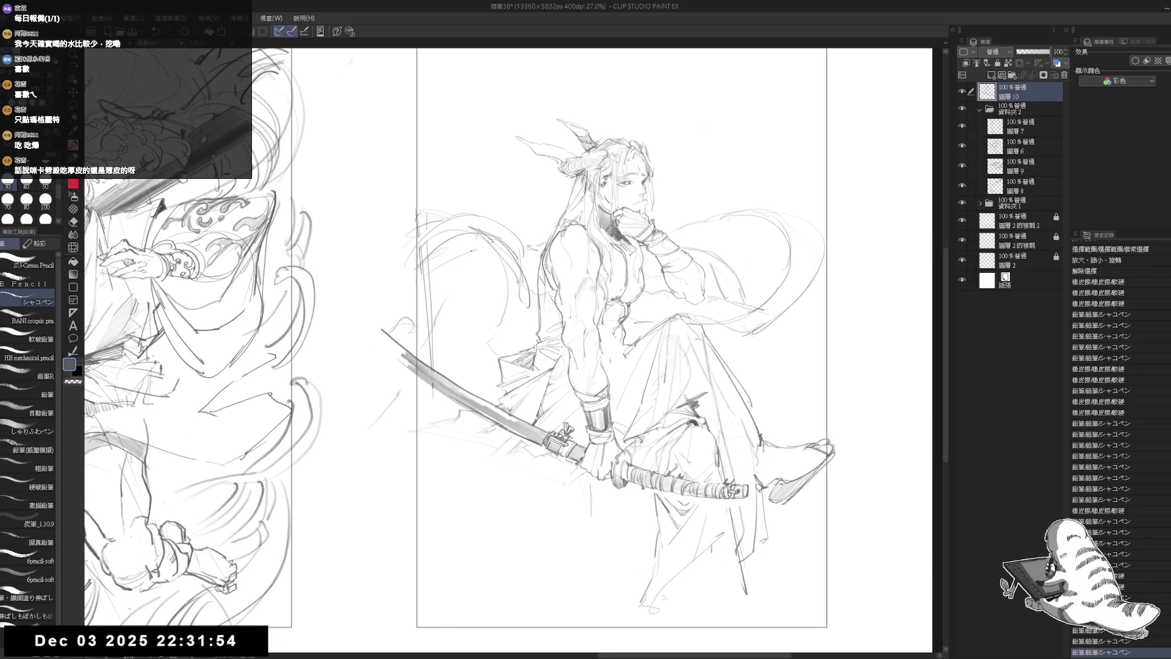
left_click_drag(535, 367, 532, 330)
scroll(513, 324, "down", 2)
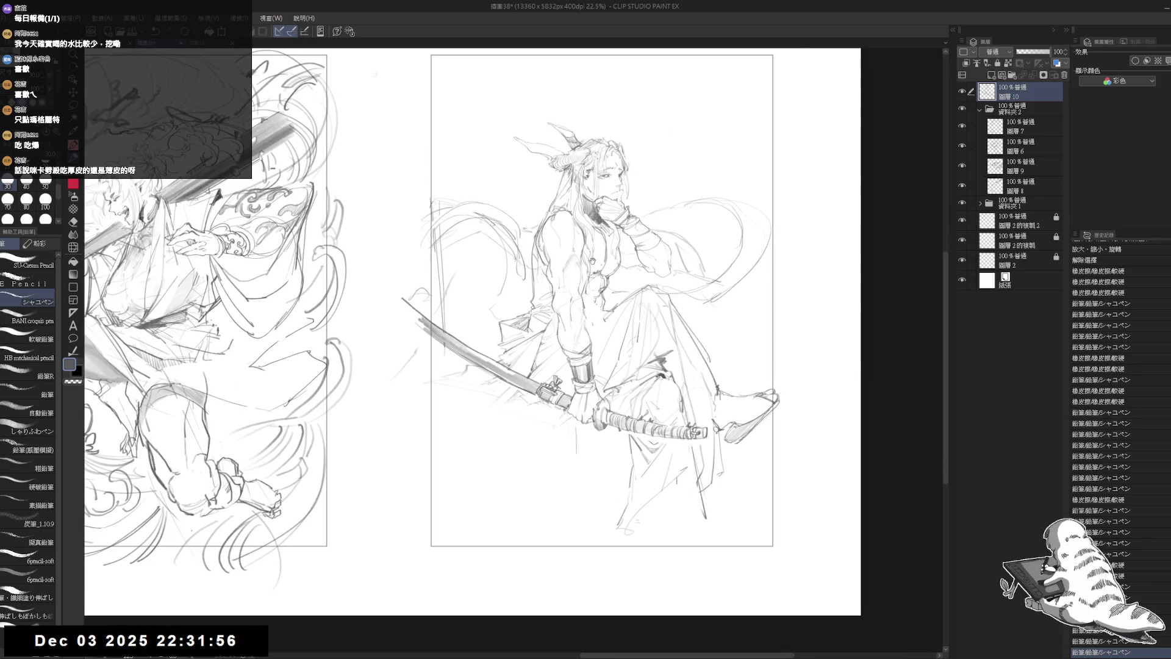
left_click_drag(592, 261, 597, 308)
Erase lines left of the sword and draw the long lower curve beneath the figure
key("e")
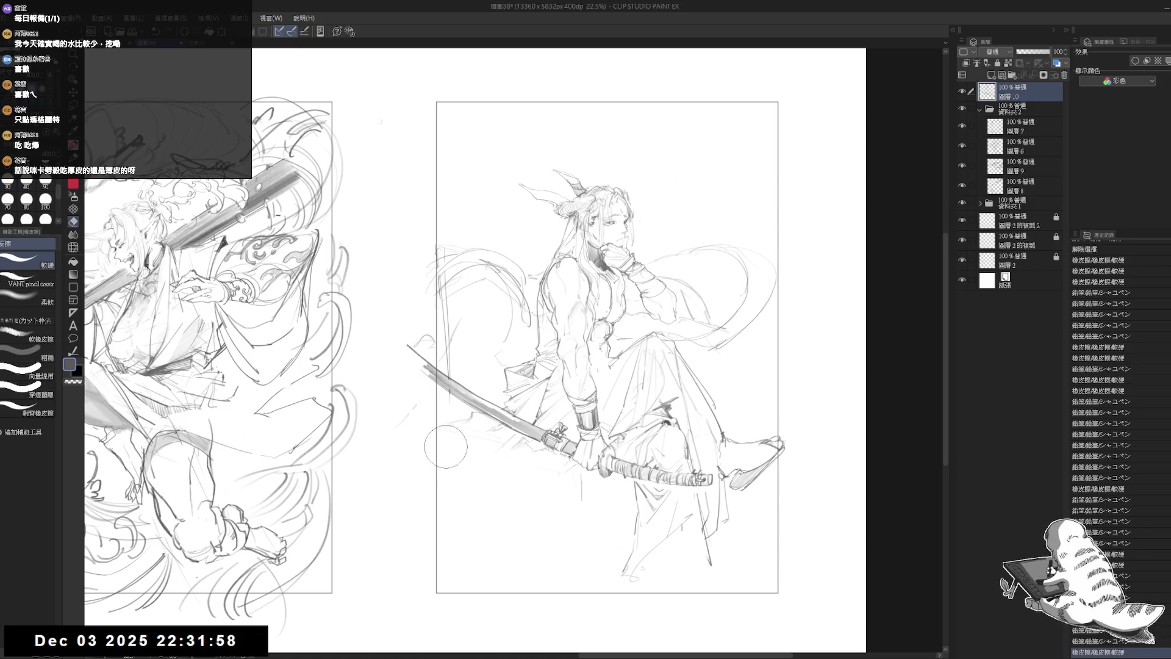
mouse_move(455, 390)
left_mouse_down()
mouse_move(427, 317)
mouse_move(470, 439)
left_mouse_up()
left_click_drag(445, 317, 475, 433)
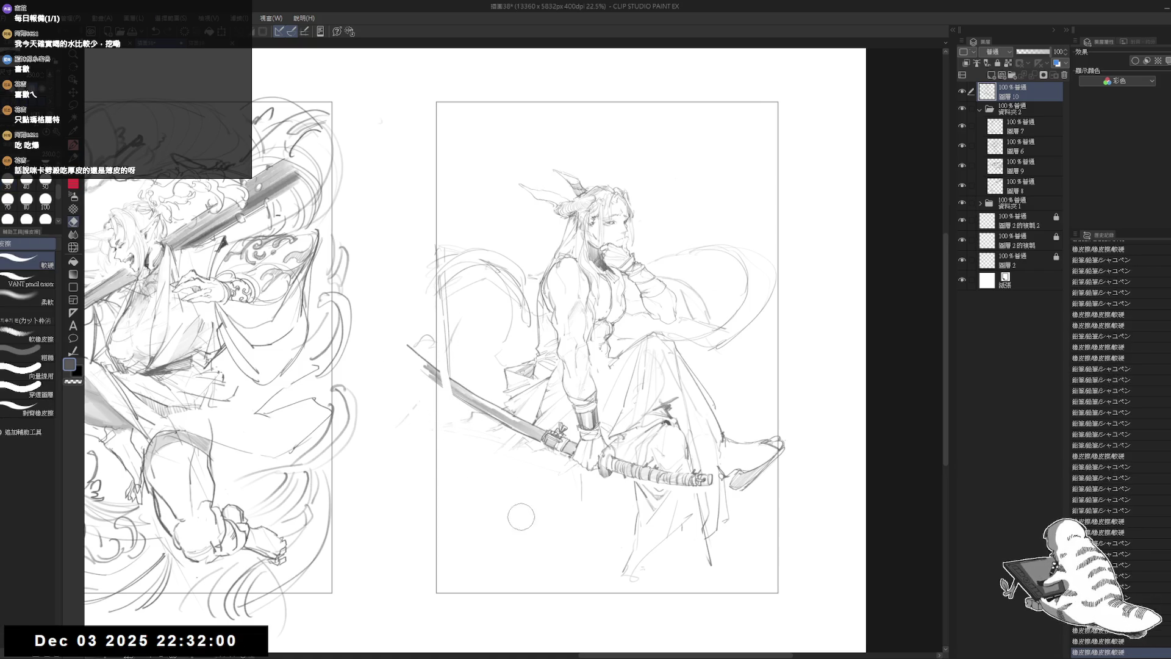
left_click_drag(447, 367, 455, 351)
key("p")
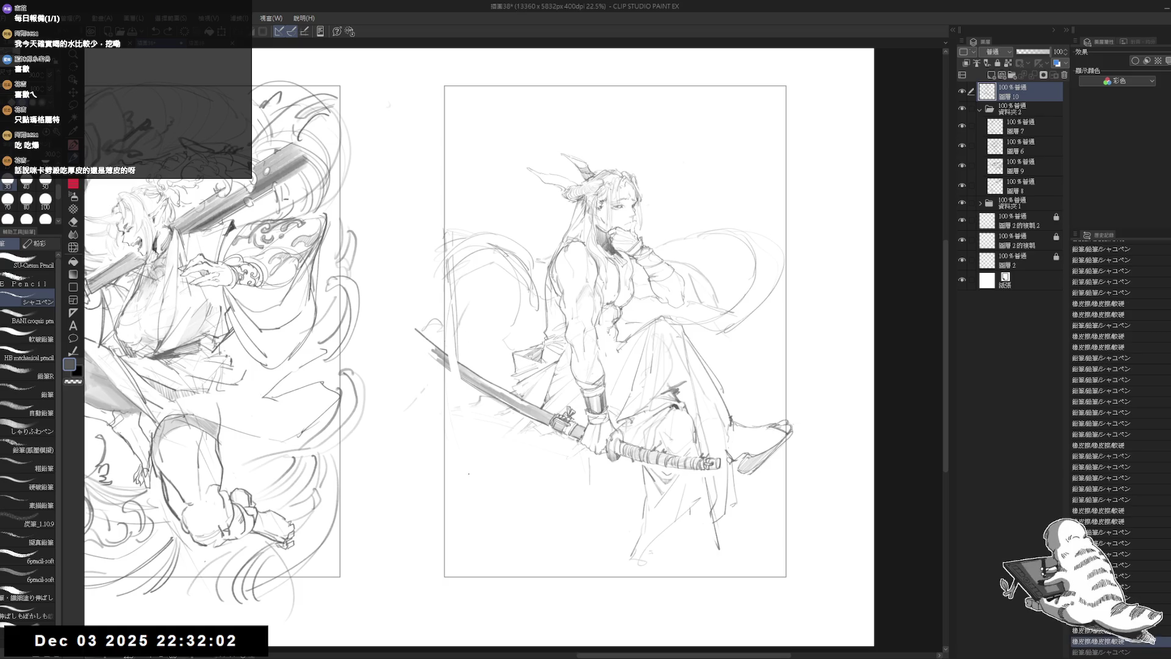
left_click(633, 565)
left_click_drag(646, 568, 694, 595)
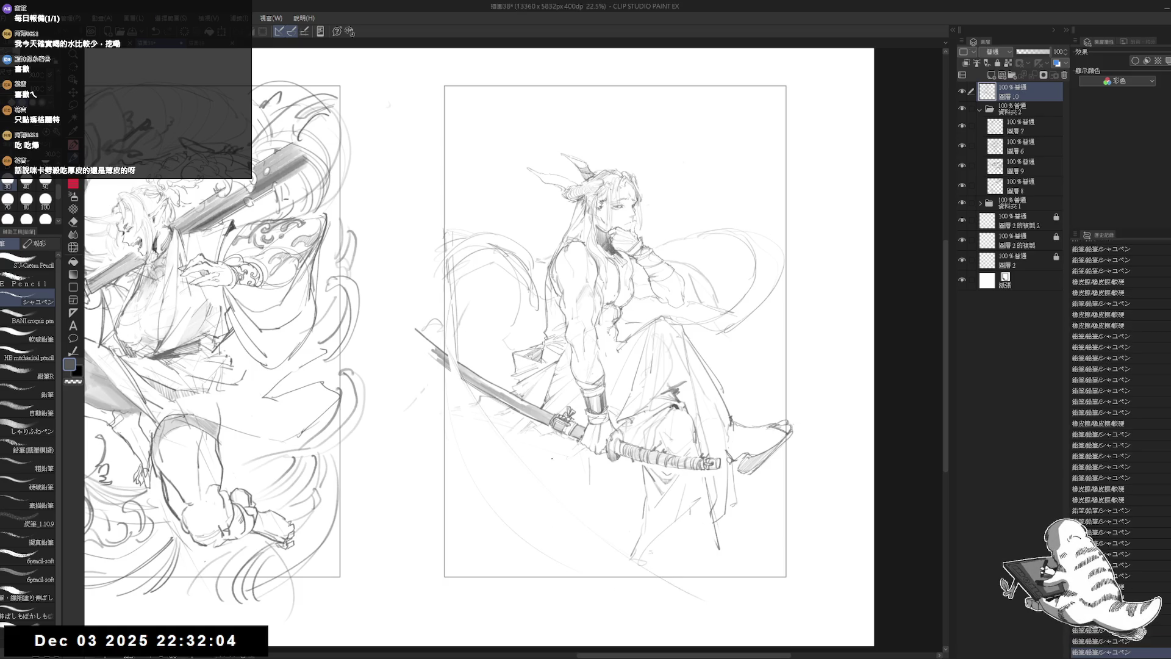
left_click(563, 485)
scroll(863, 241, "down", 1)
scroll(604, 455, "down", 1)
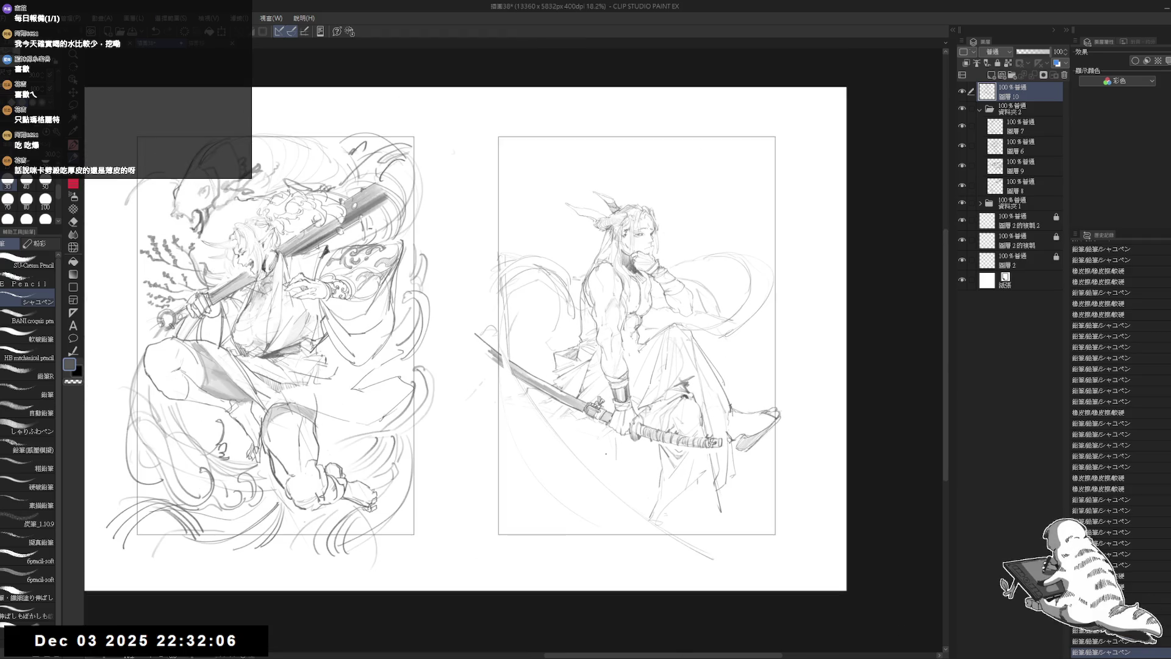
Tilt the canvas about 10° counterclockwise and add pencil strokes to the swordsman's lower body
left_click(673, 542)
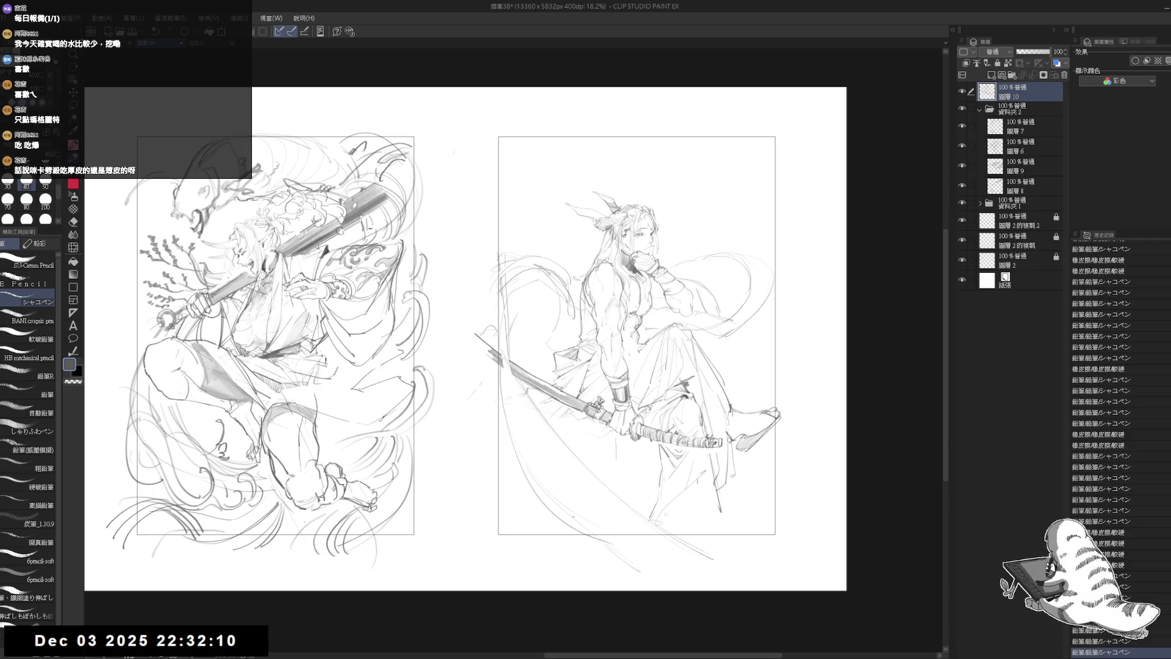
key("r")
left_click_drag(753, 487, 790, 470)
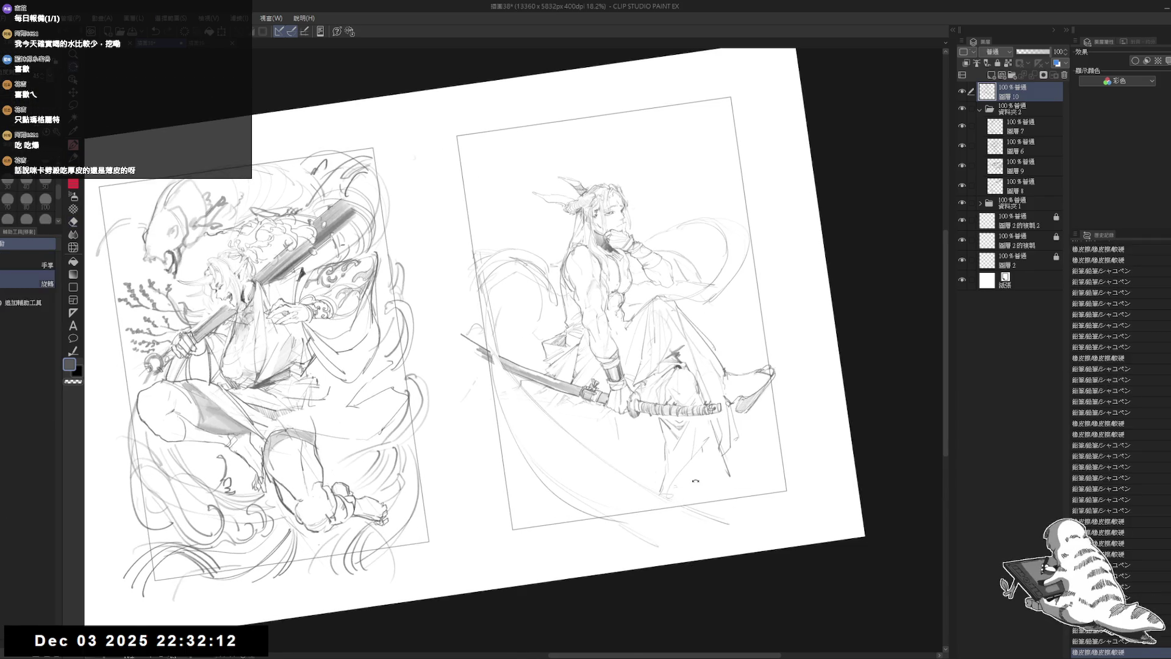
key("p")
left_click_drag(698, 478, 688, 486)
mouse_move(774, 421)
left_mouse_down()
mouse_move(699, 481)
mouse_move(745, 448)
left_mouse_up()
mouse_move(746, 446)
left_mouse_down()
mouse_move(678, 494)
mouse_move(602, 516)
left_mouse_up()
Zoom in and hatch shading onto the leg and lower robe, tilting the view further
left_click(747, 251)
mouse_move(530, 545)
left_mouse_down()
mouse_move(455, 593)
mouse_move(482, 612)
mouse_move(527, 561)
left_mouse_up()
scroll(501, 353, "down", 3)
key("minus")
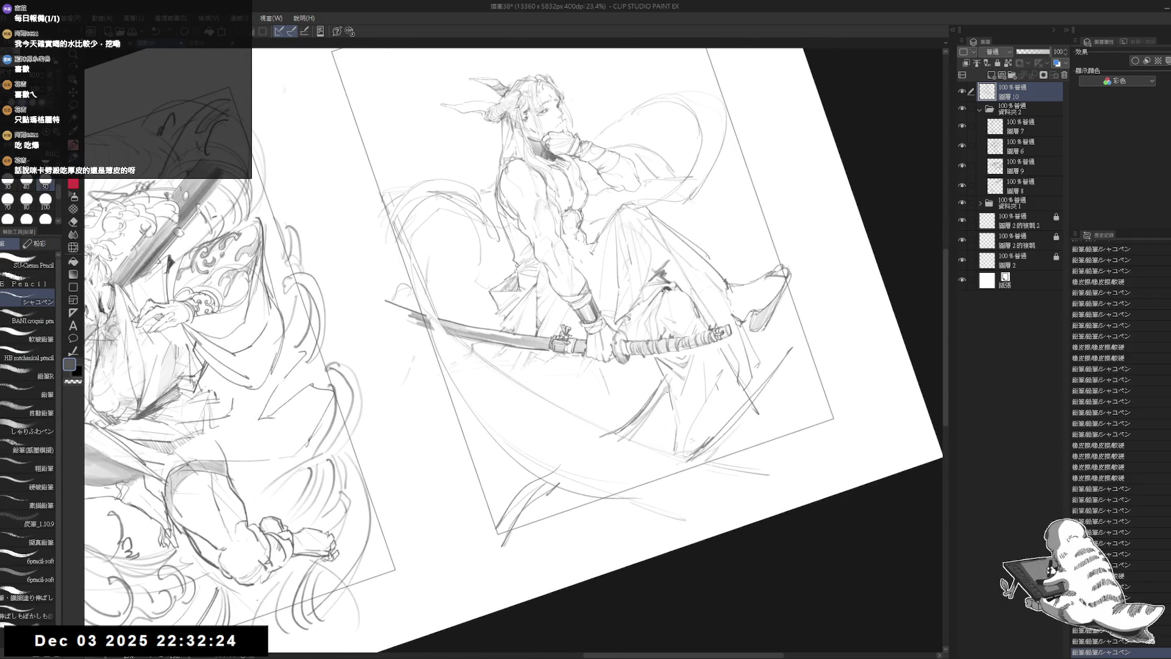
mouse_move(668, 391)
left_mouse_down()
mouse_move(633, 444)
mouse_move(644, 452)
left_mouse_up()
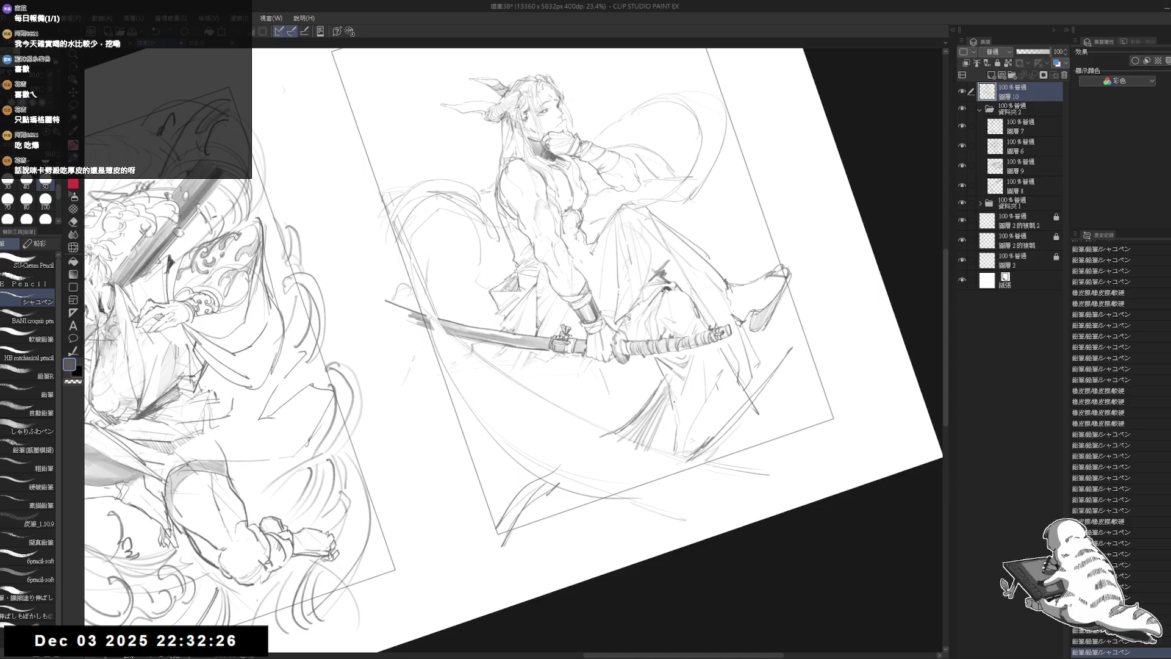
left_click_drag(670, 413, 616, 511)
key("minus")
key("minus")
left_click_drag(636, 439, 627, 496)
left_click_drag(645, 440, 630, 489)
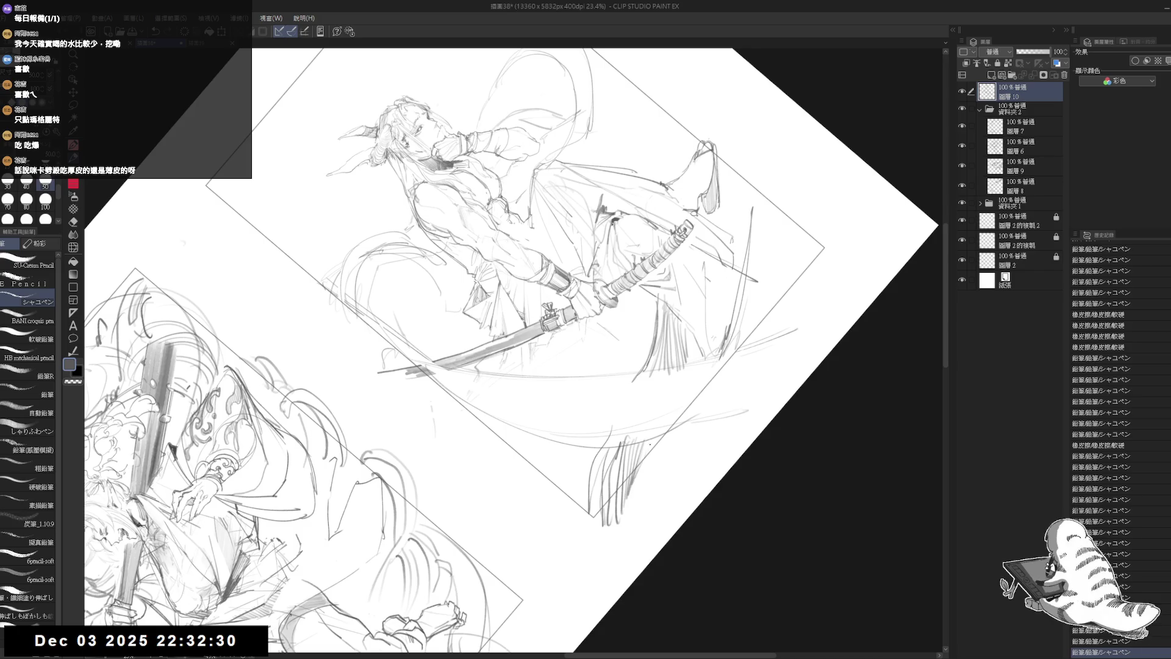
Straighten the view, add short strokes around the knee, and draw a wispy curve right of the figure
key("asciicircum")
key("asciicircum")
key("asciicircum")
left_click_drag(685, 354, 658, 393)
left_click_drag(682, 323, 680, 340)
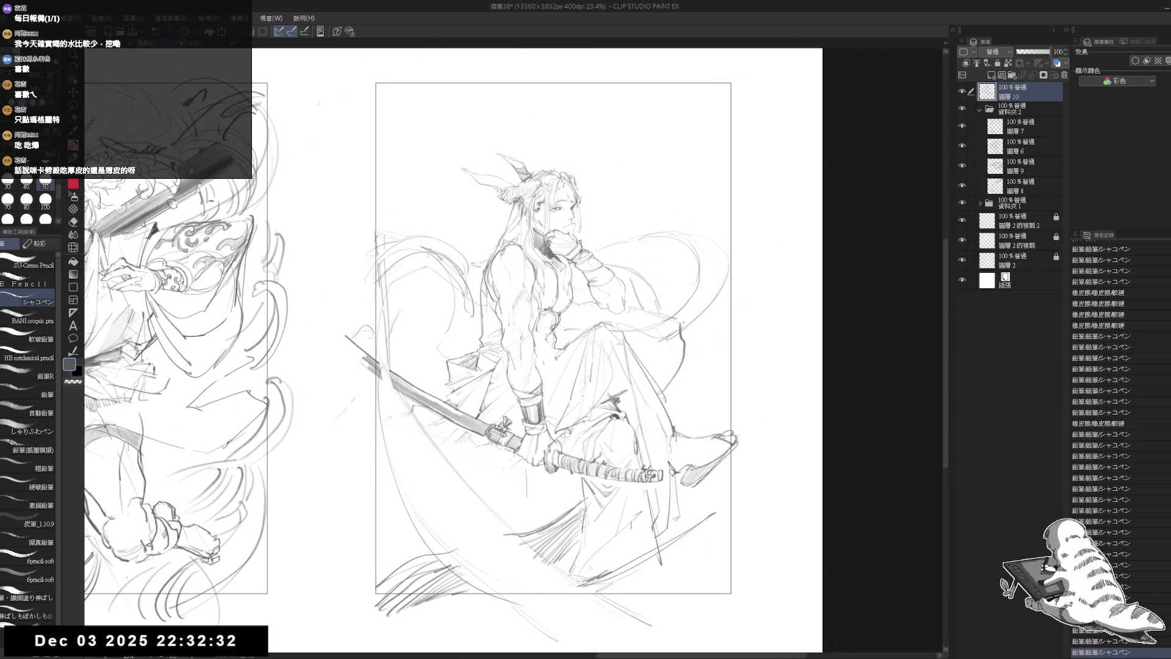
left_click_drag(689, 260, 680, 291)
key("ctrl+plus")
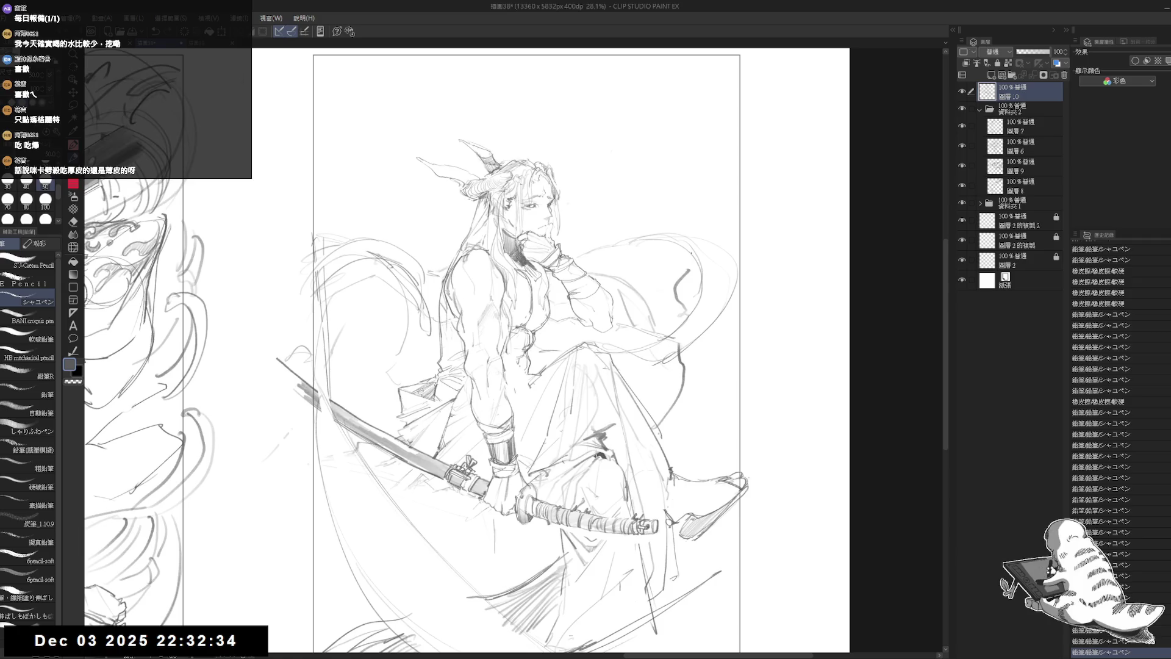
left_click_drag(682, 197, 692, 211)
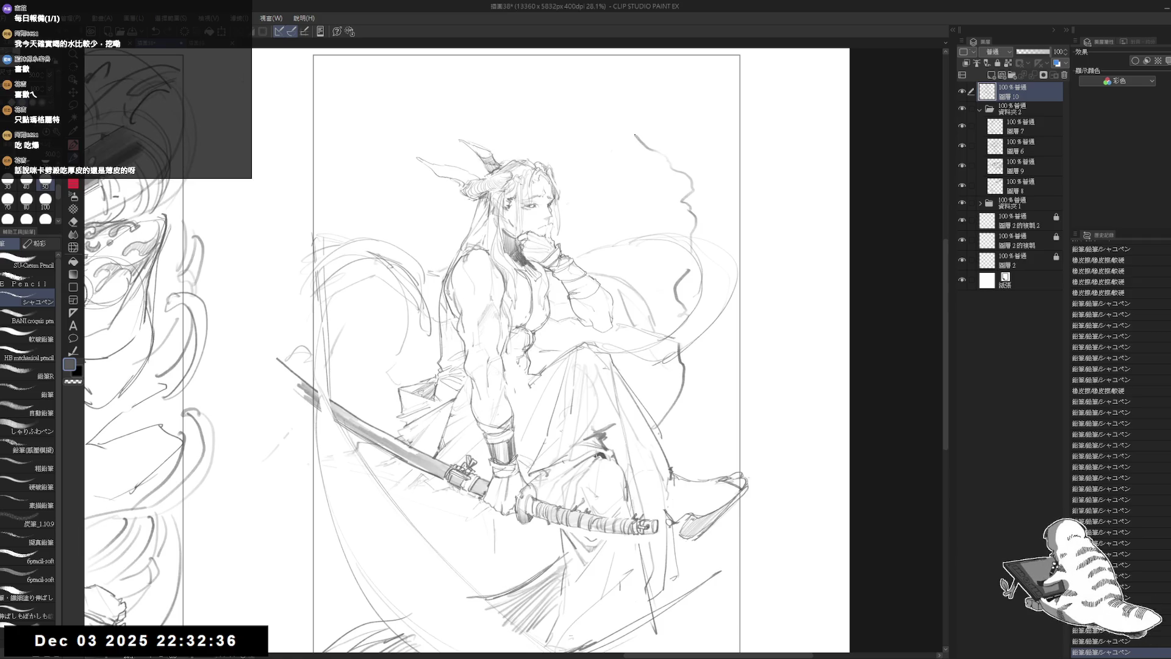
left_click_drag(699, 163, 694, 196)
Erase and redraw the right curve, extending it downward and up-left at the top
key("e")
mouse_move(640, 147)
left_mouse_down()
mouse_move(694, 183)
mouse_move(696, 250)
mouse_move(662, 301)
left_mouse_up()
key("p")
key("e")
key("p")
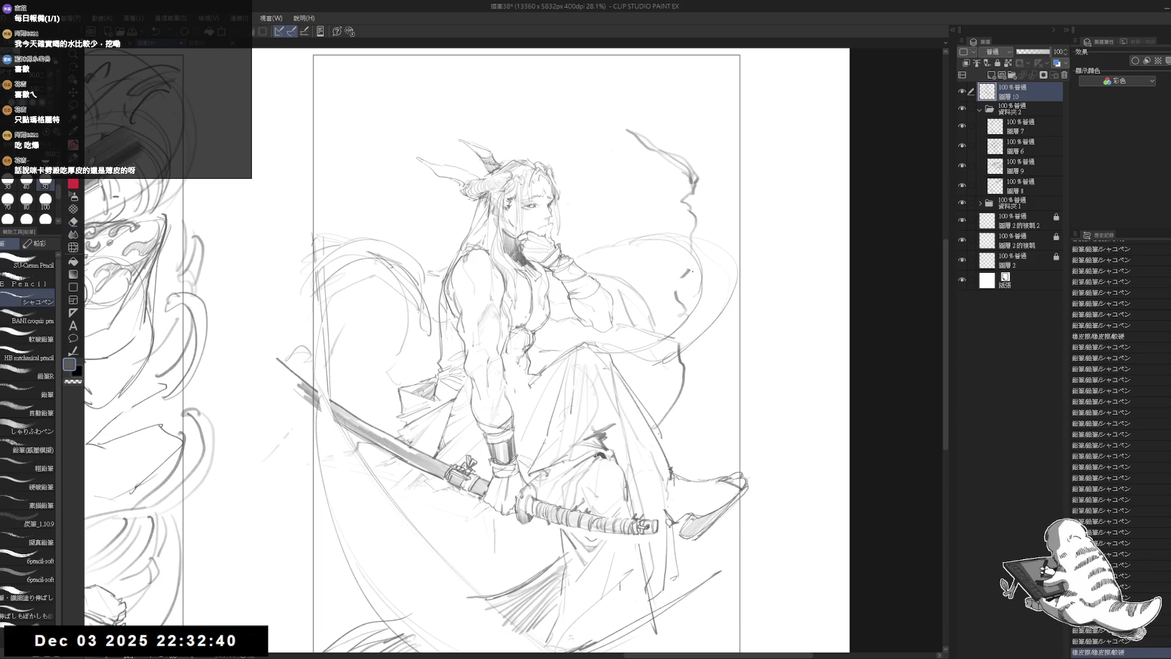
left_click_drag(697, 261, 683, 300)
mouse_move(694, 275)
left_mouse_down()
mouse_move(685, 361)
mouse_move(707, 397)
mouse_move(667, 434)
left_mouse_up()
mouse_move(696, 343)
left_mouse_down()
mouse_move(670, 442)
mouse_move(694, 402)
mouse_move(670, 440)
left_mouse_up()
left_click_drag(524, 354, 498, 412)
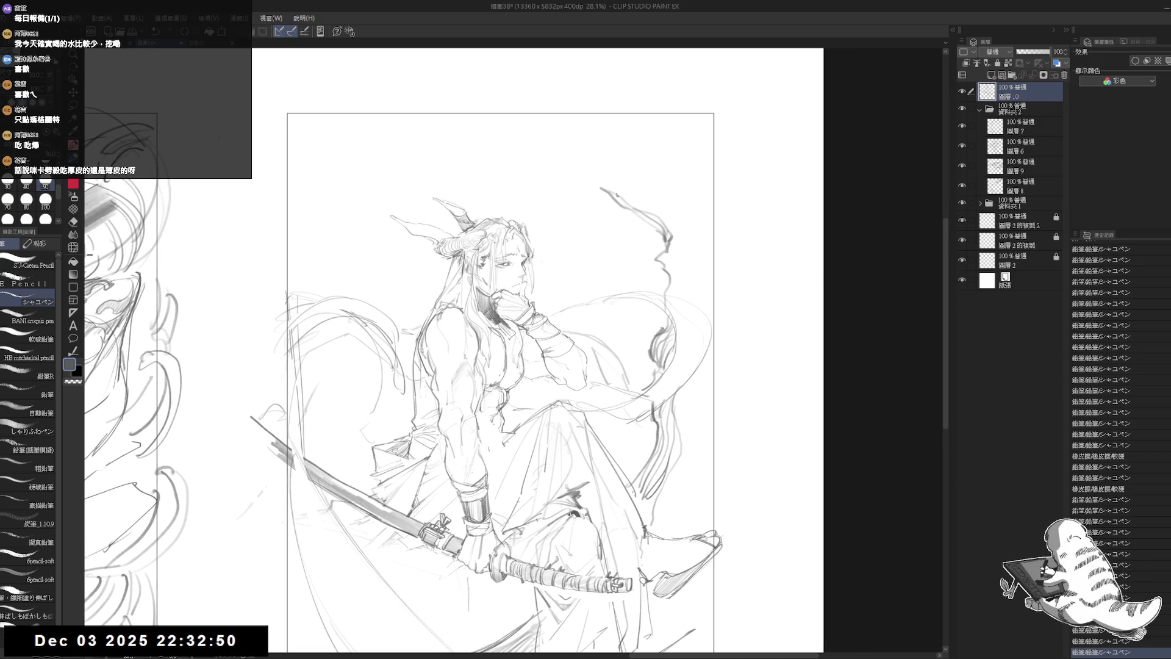
mouse_move(609, 184)
left_mouse_down()
mouse_move(581, 166)
mouse_move(575, 141)
left_mouse_up()
Shrink the pencil and dot small twig and leaf marks at the curve's top
key("bracketleft")
left_click(582, 172)
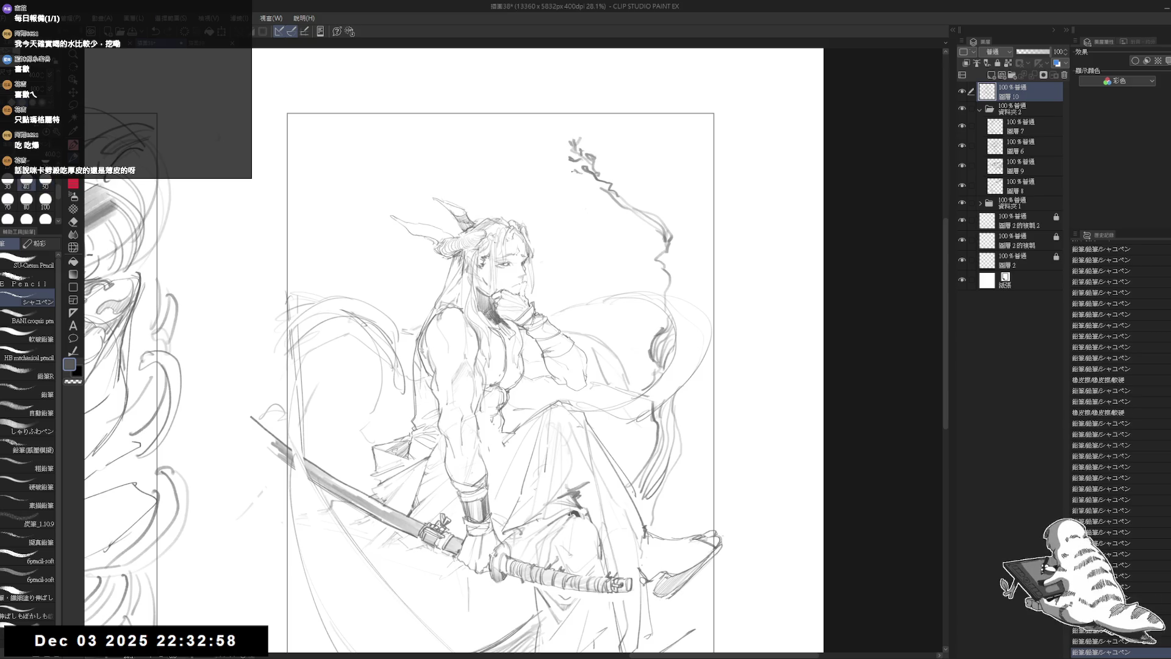
left_click(598, 166)
left_click(604, 174)
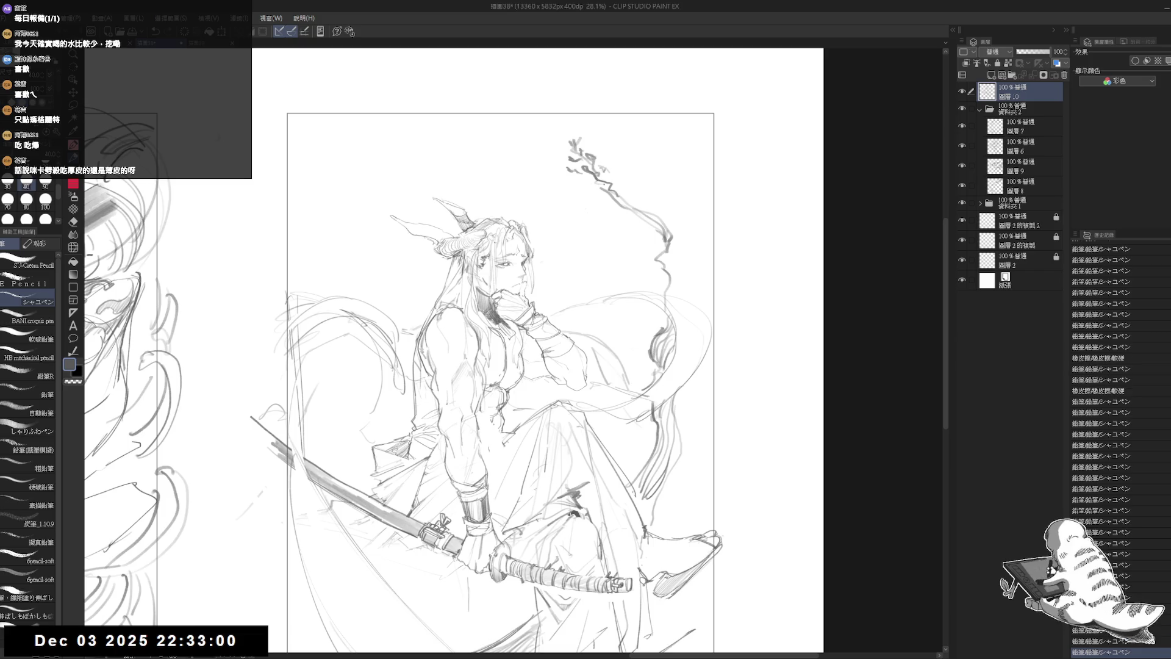
left_click_drag(614, 156, 610, 182)
left_click(609, 189)
left_click(613, 201)
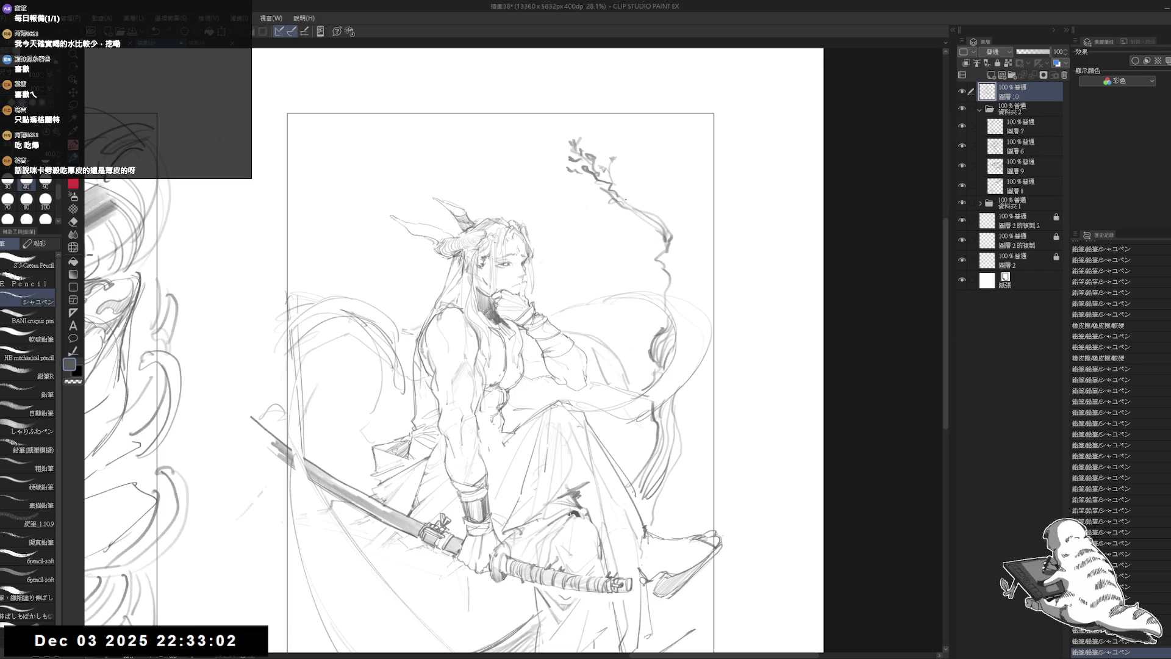
left_click(650, 228)
left_click(628, 173)
left_click_drag(626, 171, 625, 182)
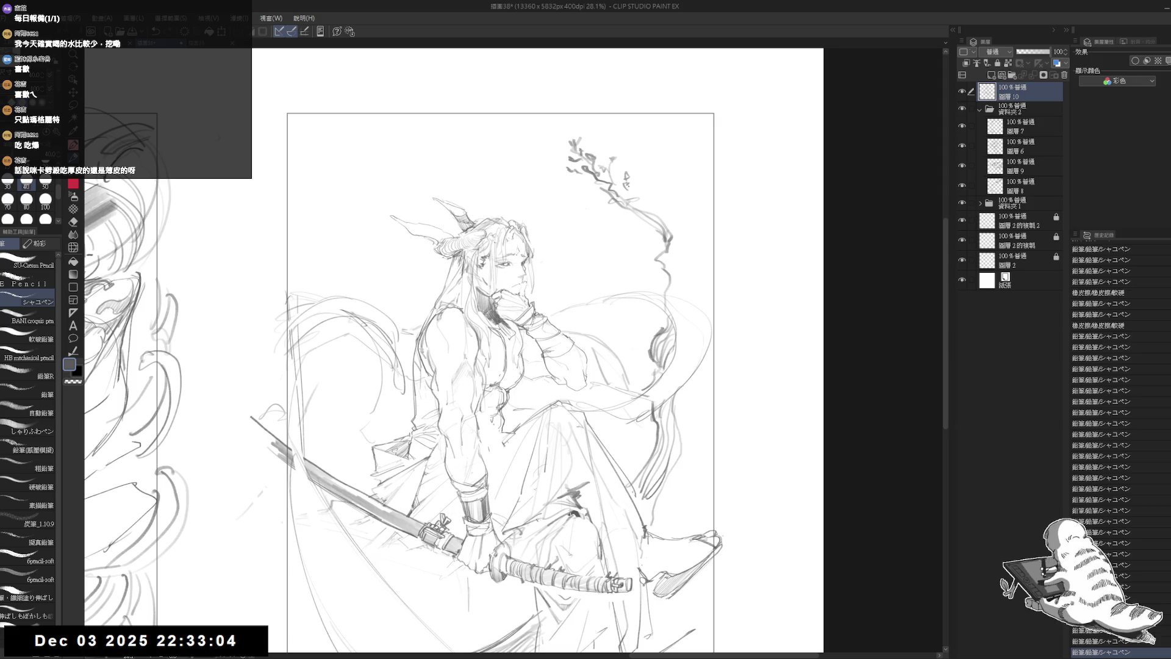
left_click(627, 178)
Extend the wisp into a tree trunk with a short side branch, erasing stray trunk strokes
left_click_drag(680, 262, 673, 325)
mouse_move(669, 280)
left_mouse_down()
mouse_move(687, 252)
mouse_move(675, 228)
mouse_move(700, 234)
left_mouse_up()
left_click(692, 230)
mouse_move(593, 257)
left_mouse_down()
mouse_move(623, 249)
mouse_move(564, 231)
left_mouse_up()
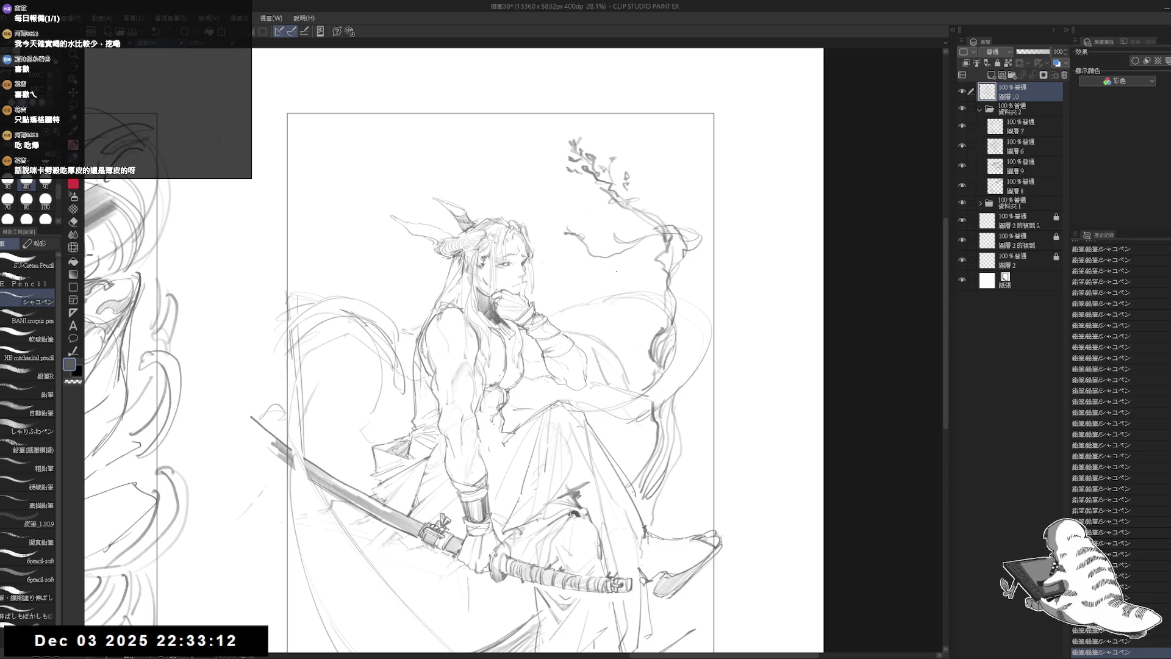
key("e")
mouse_move(696, 232)
left_mouse_down()
mouse_move(665, 256)
mouse_move(692, 297)
mouse_move(737, 321)
left_mouse_up()
key("p")
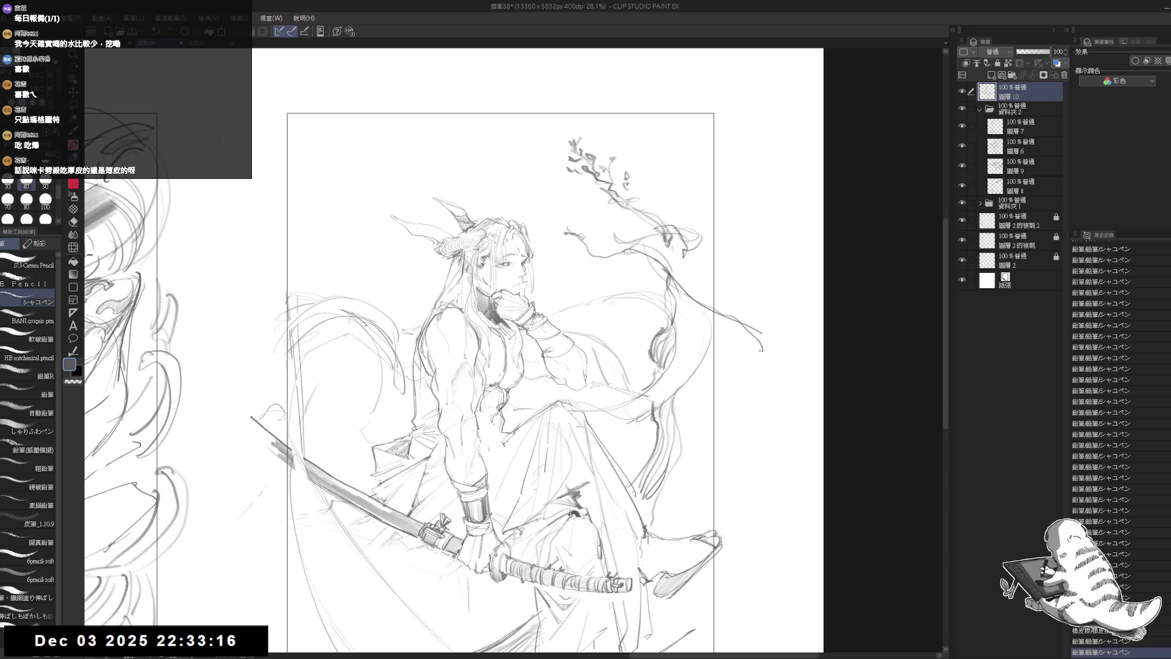
Try and undo strokes beside the trunk, then erase the marks right of it
key("^")
key("ctrl+z")
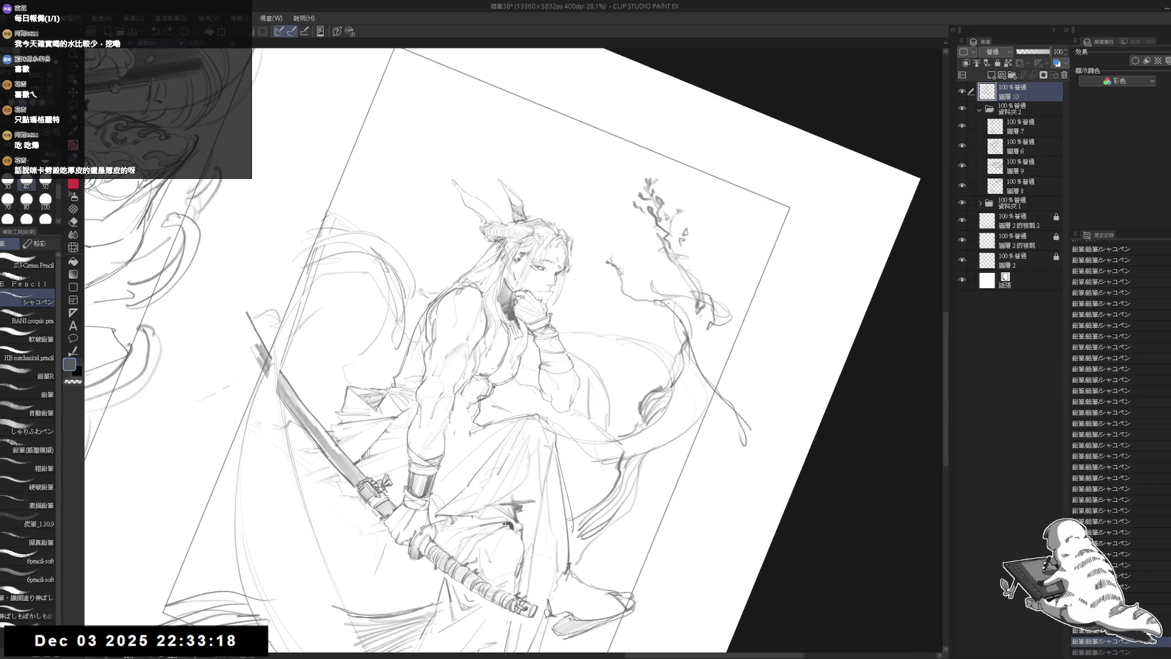
key("e")
key("-")
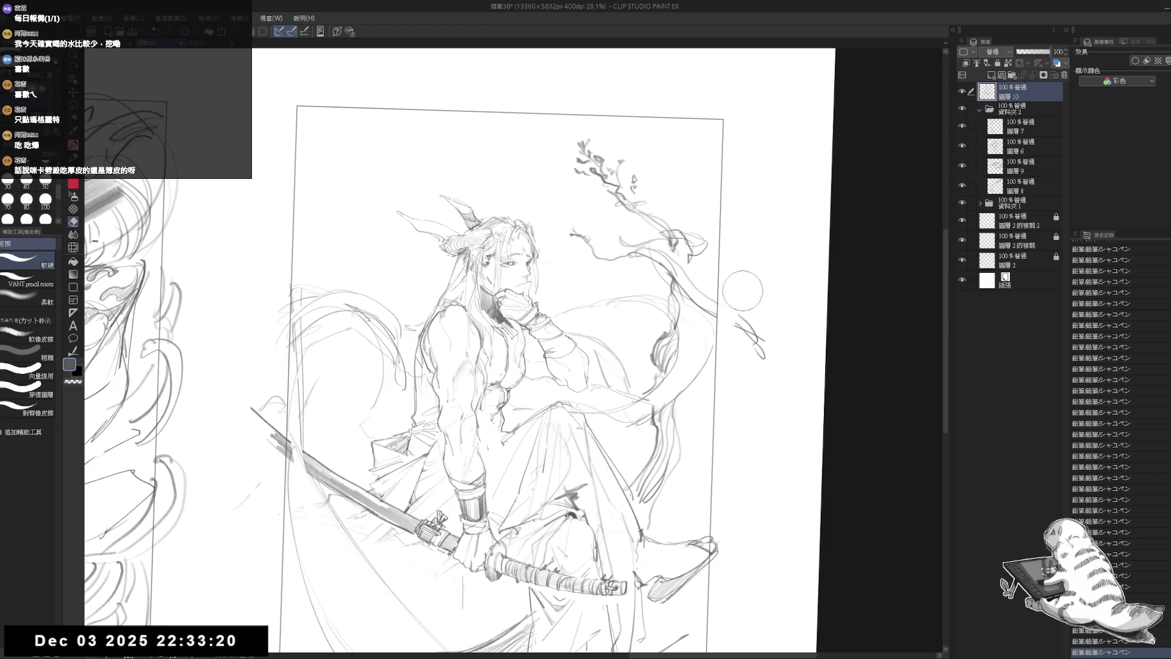
key("p")
mouse_move(677, 272)
left_mouse_down()
mouse_move(736, 344)
mouse_move(718, 384)
mouse_move(679, 325)
left_mouse_up()
key("ctrl+z")
key("ctrl+z")
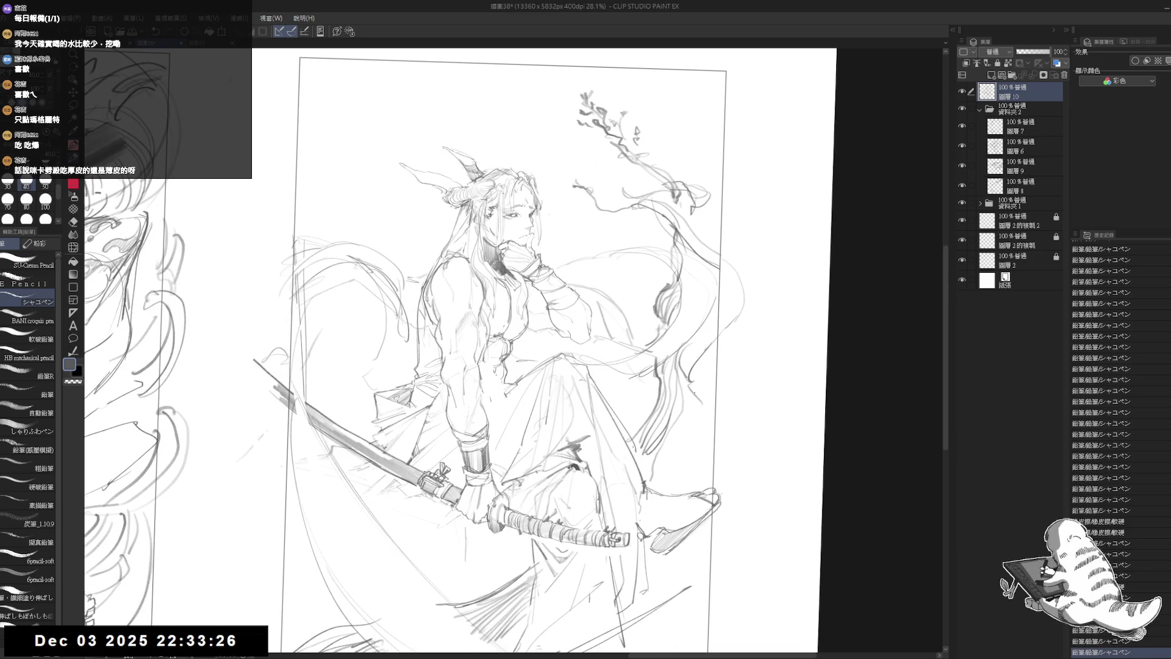
mouse_move(716, 393)
left_mouse_down()
mouse_move(695, 463)
mouse_move(646, 427)
left_mouse_up()
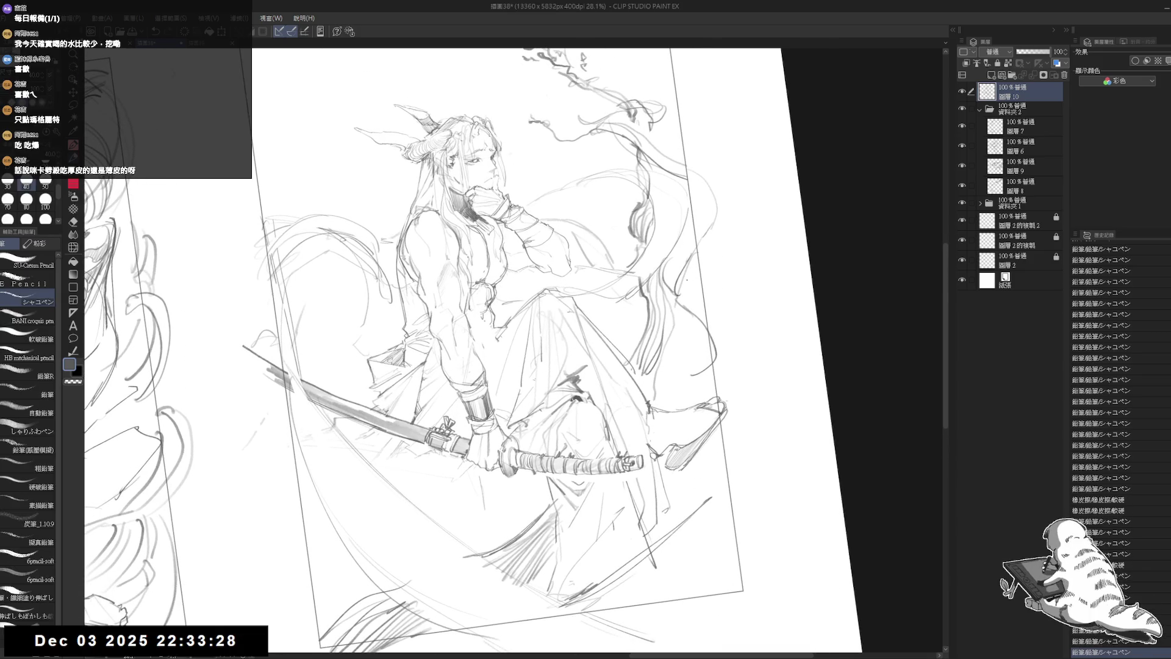
left_click_drag(676, 282, 732, 369)
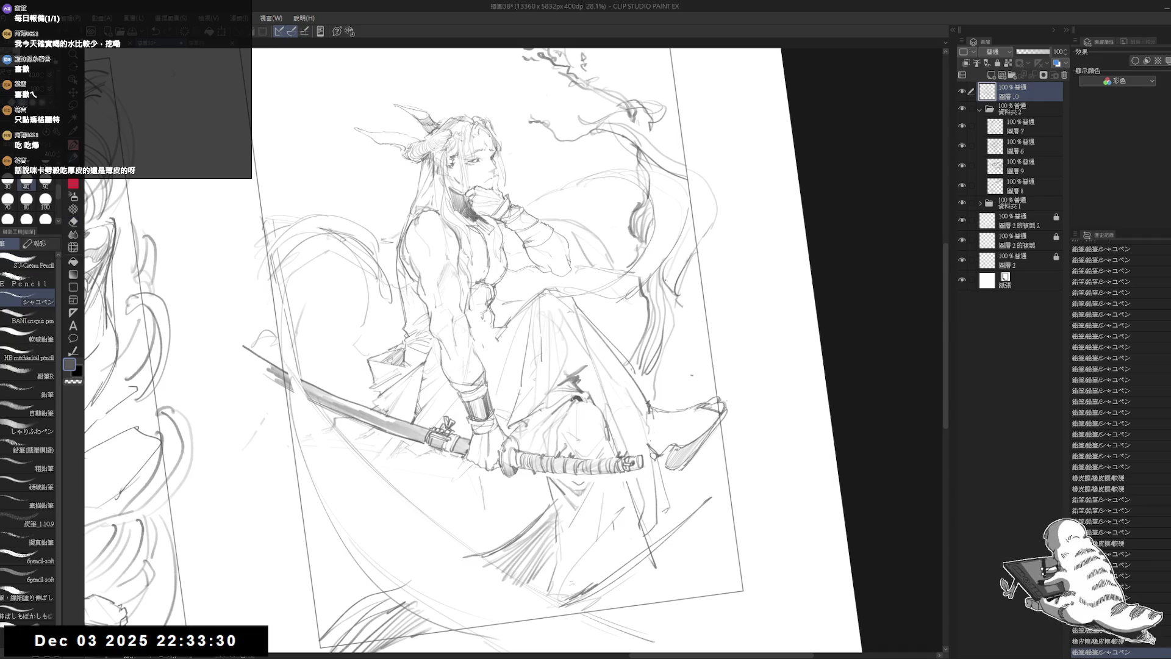
Add hatching strokes beside the tree trunk and touch up nearby marks
mouse_move(689, 238)
left_mouse_down()
mouse_move(663, 298)
mouse_move(696, 326)
left_mouse_up()
mouse_move(689, 287)
left_mouse_down()
mouse_move(672, 341)
mouse_move(690, 335)
left_mouse_up()
key("e")
left_click_drag(726, 214, 686, 247)
key("p")
mouse_move(680, 329)
left_mouse_down()
mouse_move(684, 383)
mouse_move(666, 373)
mouse_move(686, 403)
left_mouse_up()
scroll(525, 341, "down", 2)
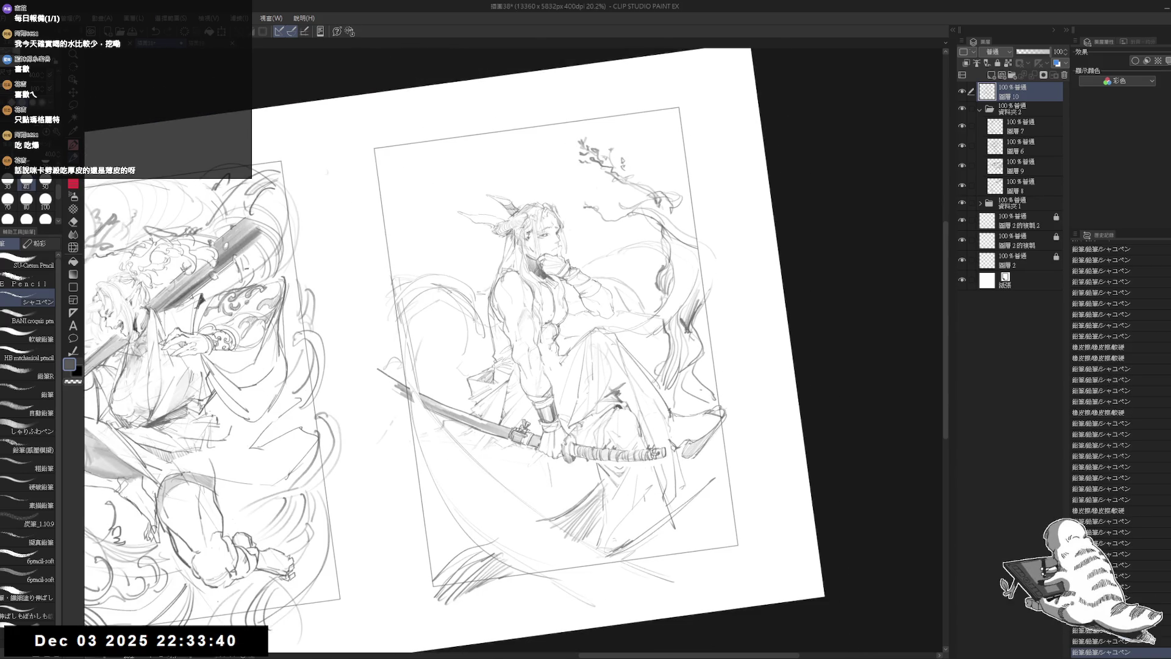
scroll(579, 256, "up", 3)
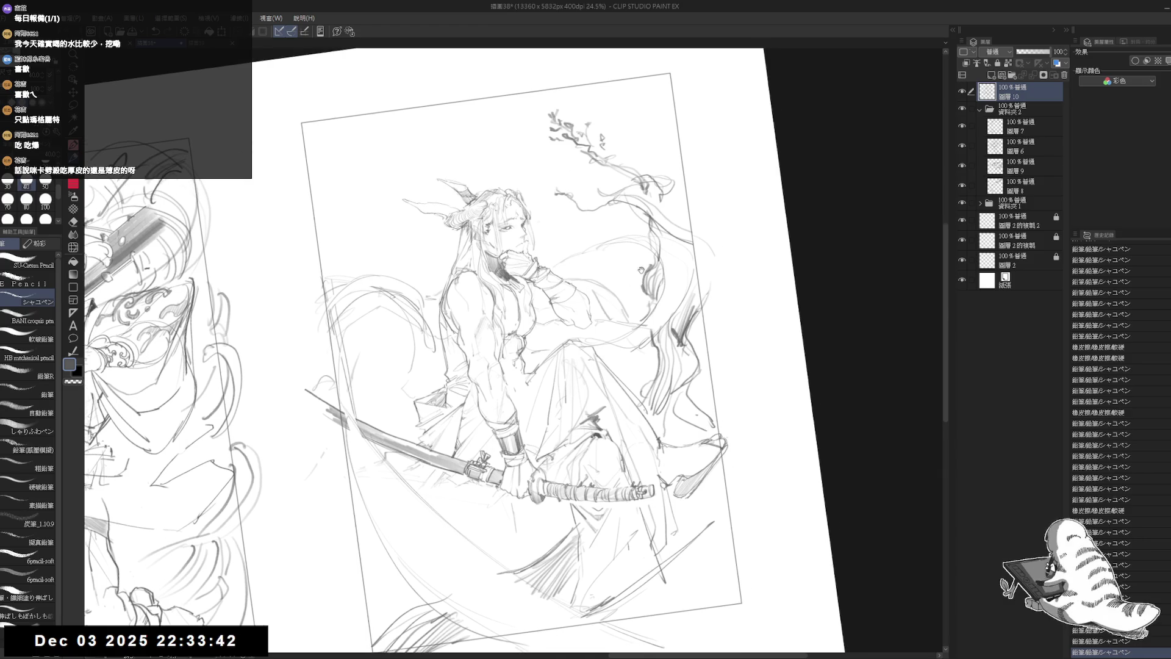
scroll(574, 268, "up", 3)
Erase a stray mark near the face and add small pencil touches around it
key("e")
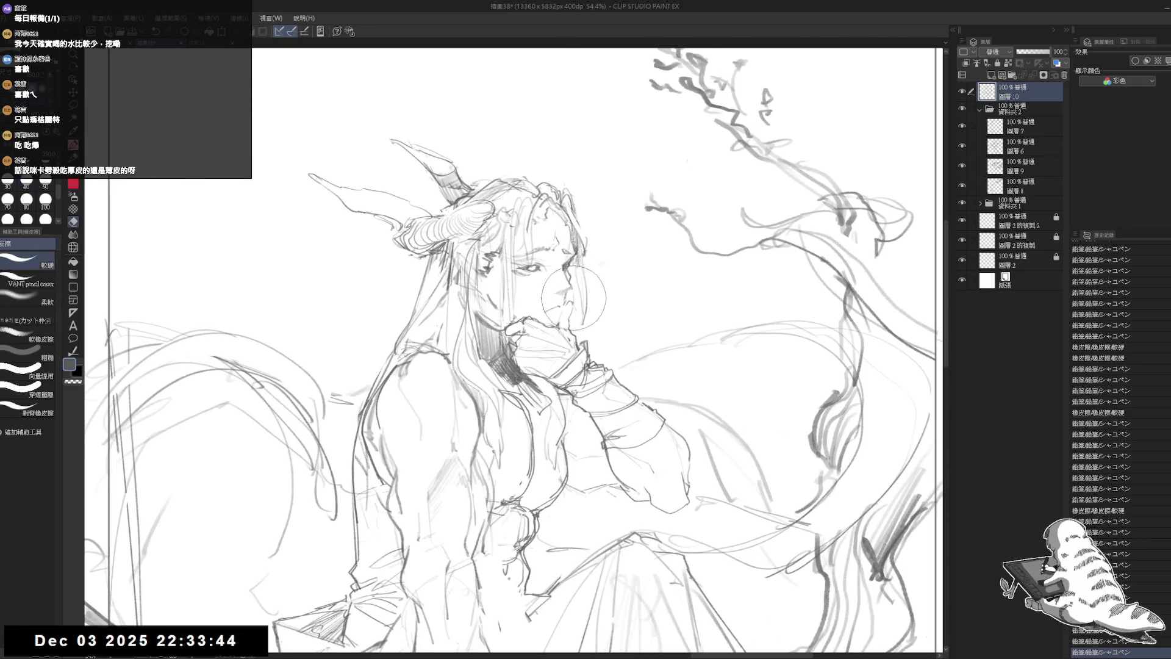
mouse_move(570, 305)
left_mouse_down()
mouse_move(574, 329)
mouse_move(546, 311)
mouse_move(586, 358)
left_mouse_up()
key("p")
key("e")
key("p")
key("e")
key("p")
scroll(543, 299, "up", 3)
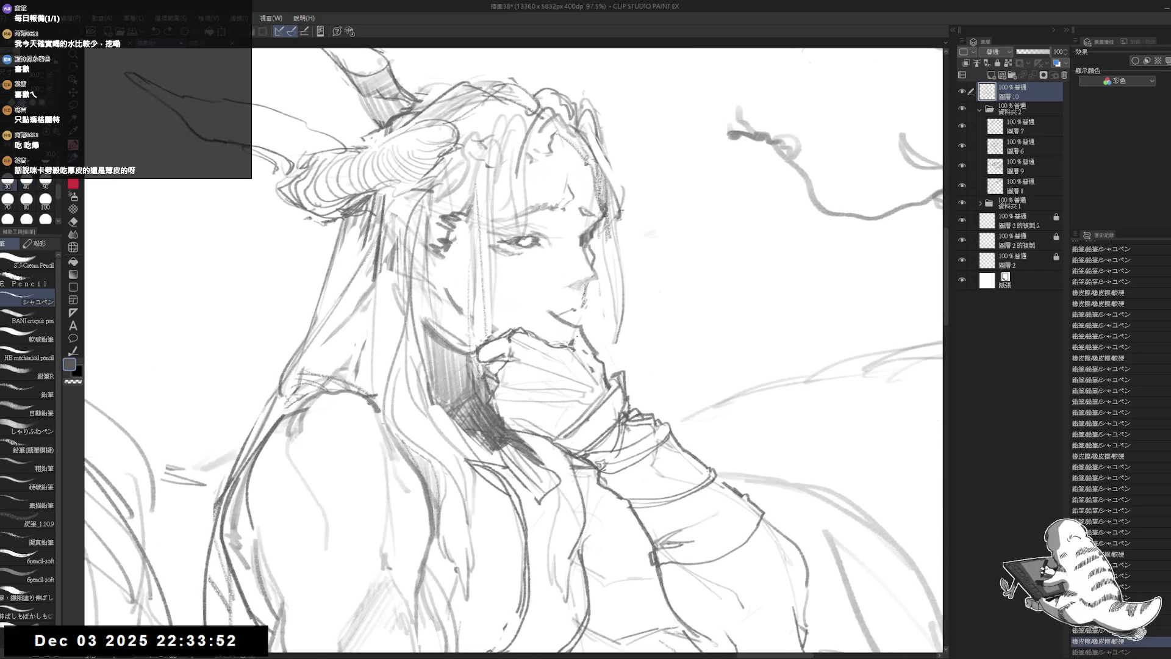
left_click_drag(551, 322, 554, 324)
left_click_drag(585, 160, 589, 164)
left_click_drag(659, 291, 662, 293)
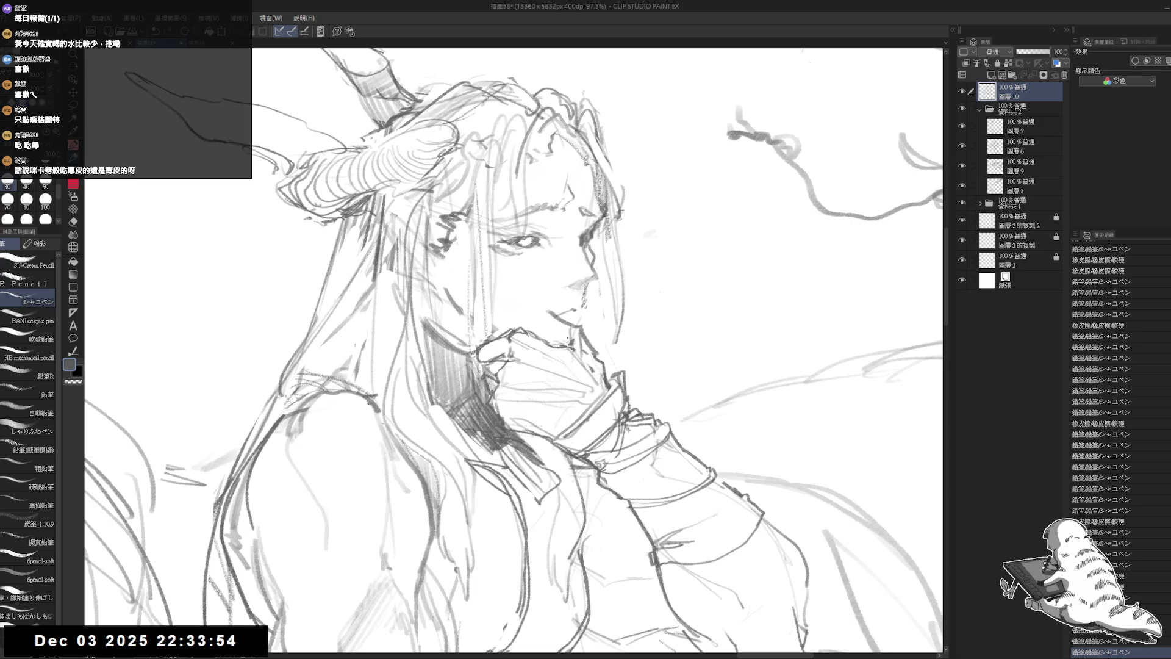
mouse_move(577, 291)
left_mouse_down()
mouse_move(565, 323)
mouse_move(549, 317)
left_mouse_up()
Rework the mouth and chin lines, checking with a mirrored view, and refine the nose
key("e")
key("p")
key("e")
key("p")
left_click_drag(539, 311, 550, 325)
left_click_drag(545, 322, 555, 335)
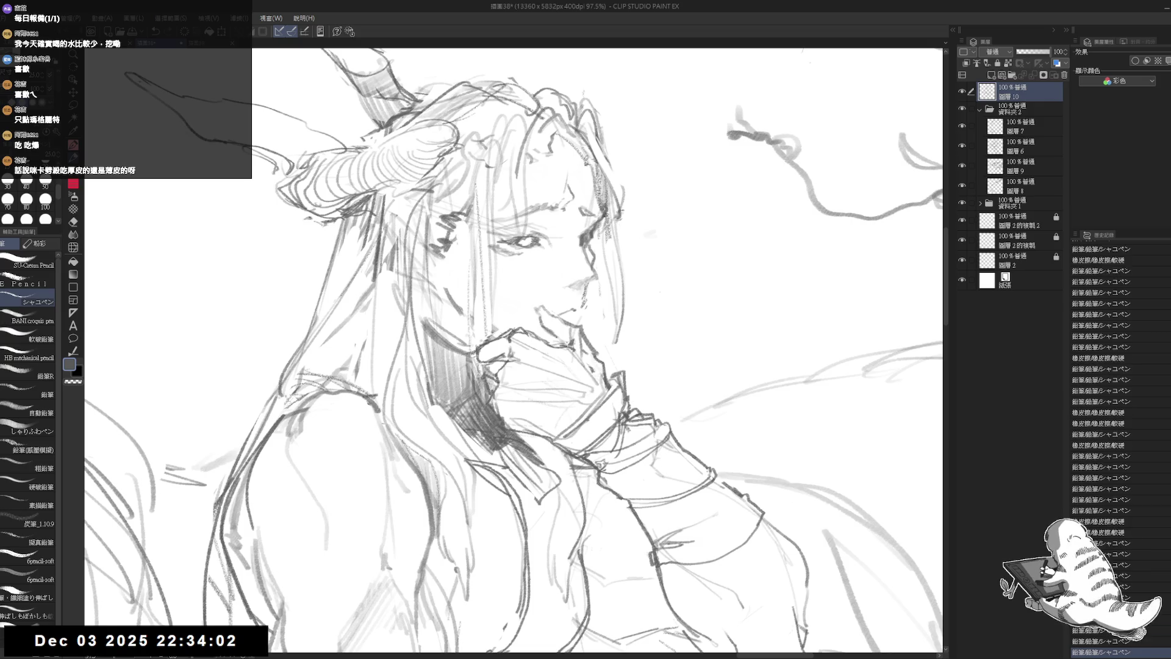
key("h")
key("h")
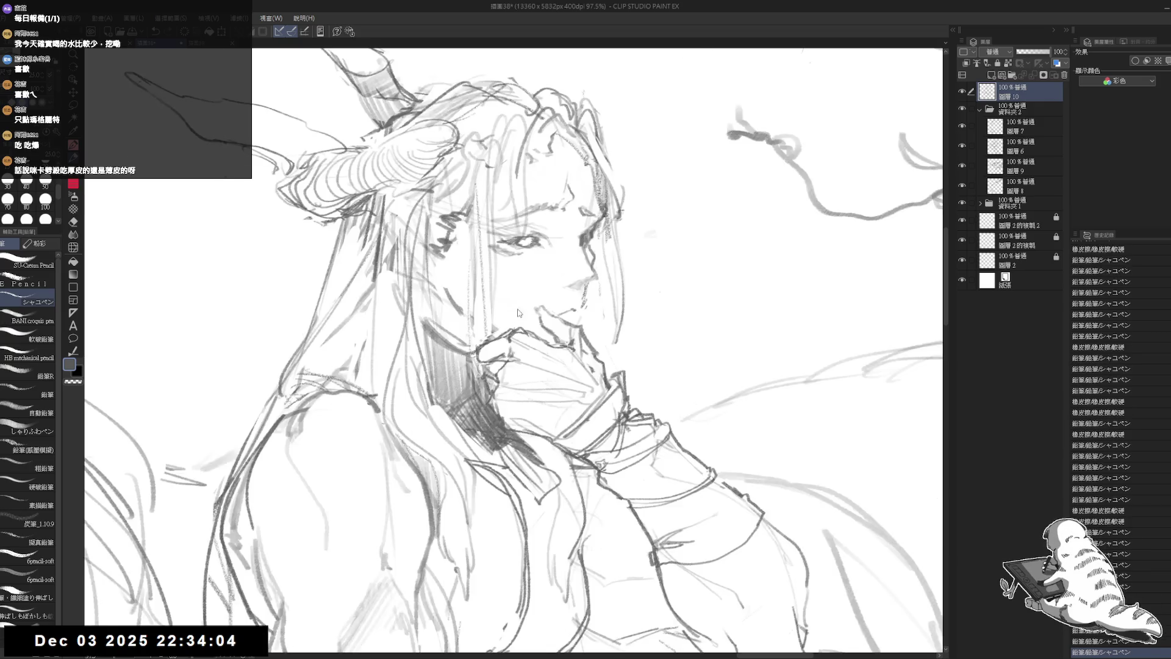
left_click_drag(576, 291, 577, 328)
Erase small stray lines on the figure, then zoom back out
scroll(580, 305, "down", 5)
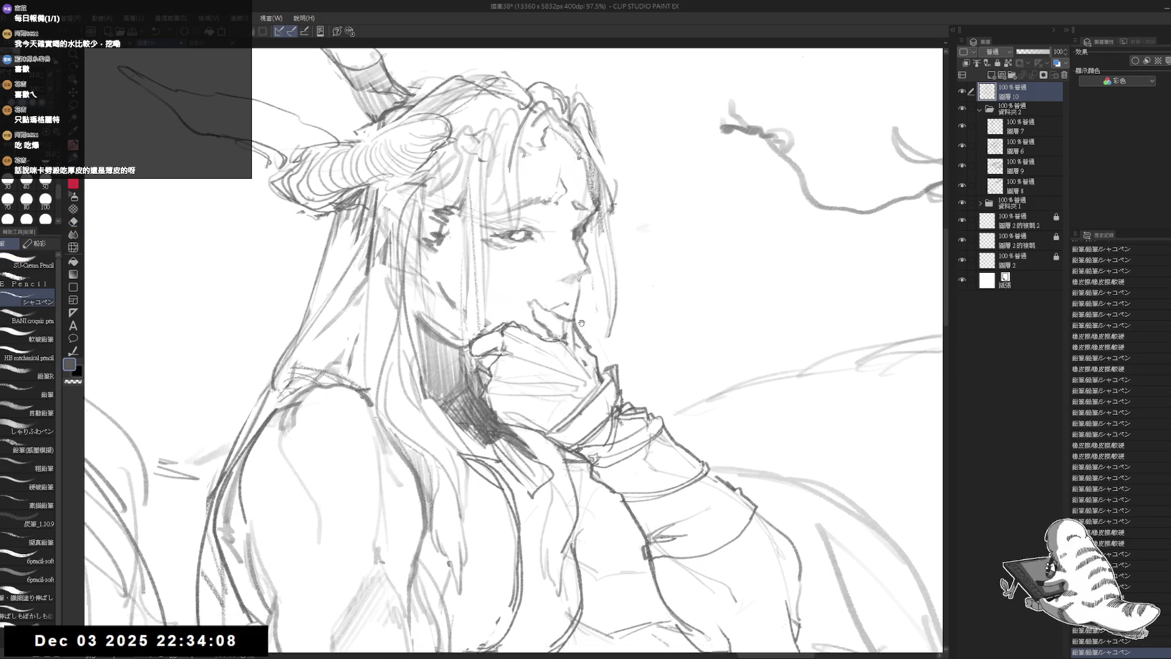
scroll(514, 350, "up", 1)
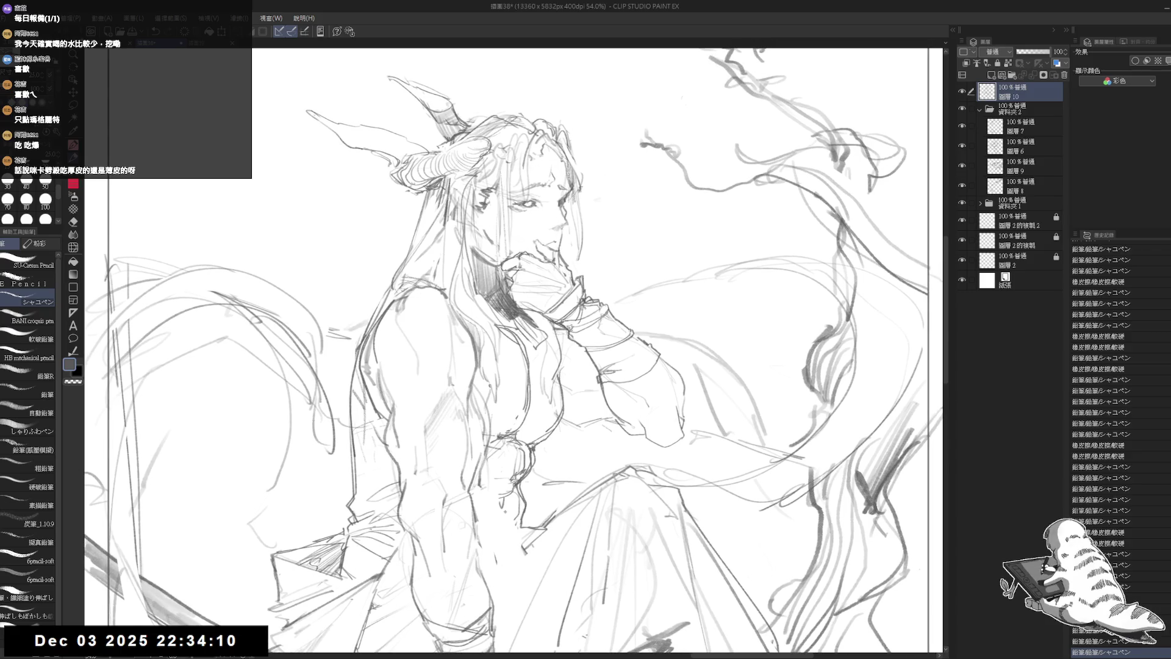
scroll(514, 350, "up", 1)
key("e")
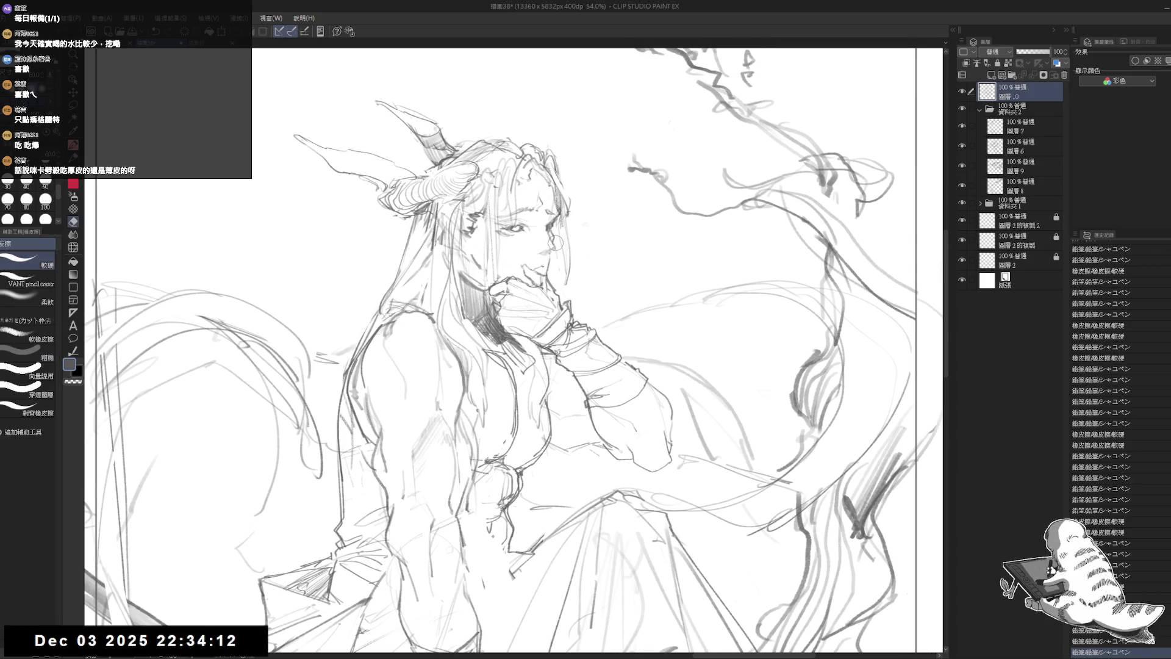
left_click_drag(548, 244, 553, 249)
left_click_drag(549, 245, 552, 247)
key("p")
left_click(674, 140)
scroll(656, 149, "down", 2)
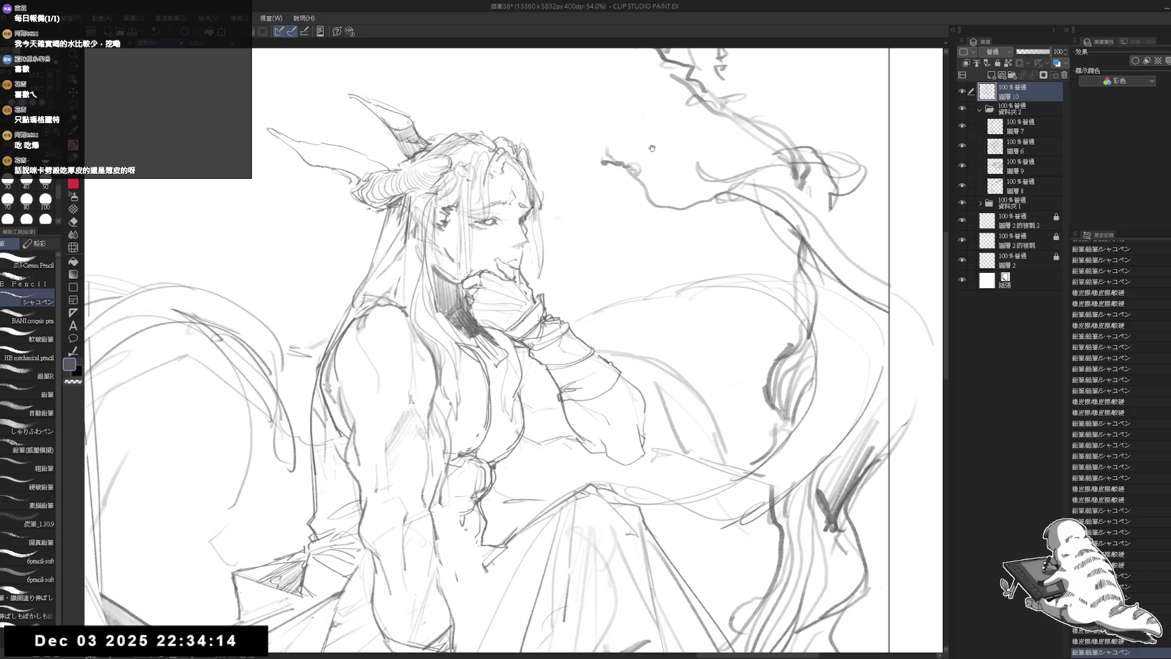
scroll(445, 330, "down", 2)
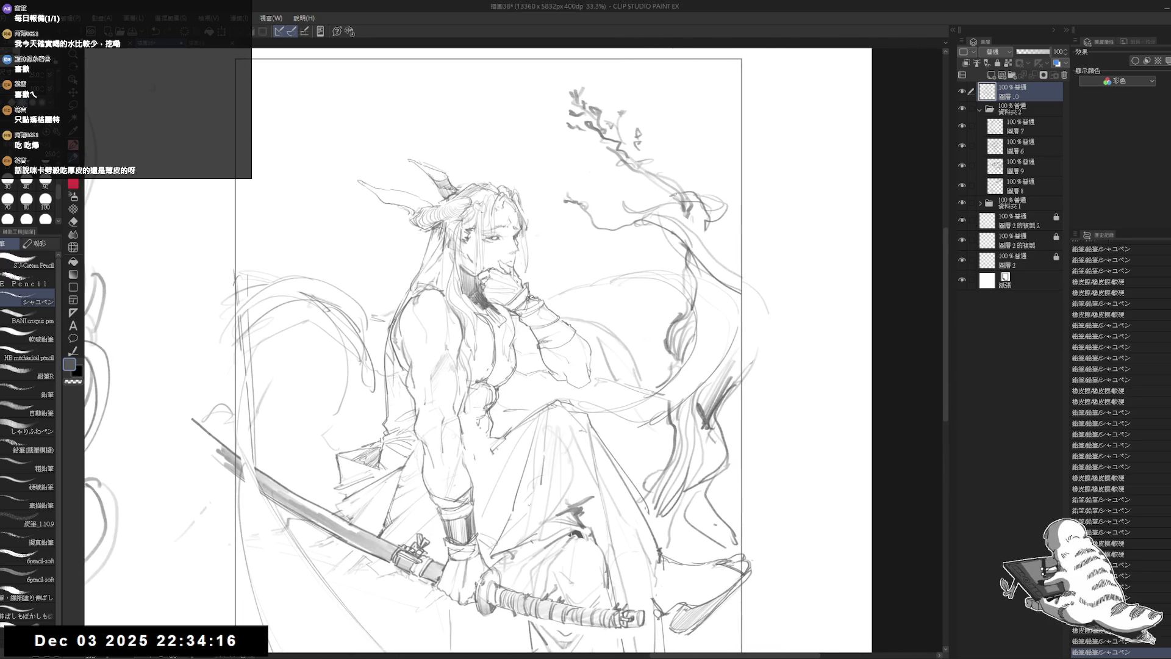
Darken the tree-top scribbles and add small branch and leaf strokes around the tree
left_click_drag(488, 330, 484, 351)
mouse_move(724, 166)
left_mouse_down()
mouse_move(701, 227)
mouse_move(693, 214)
mouse_move(728, 184)
left_mouse_up()
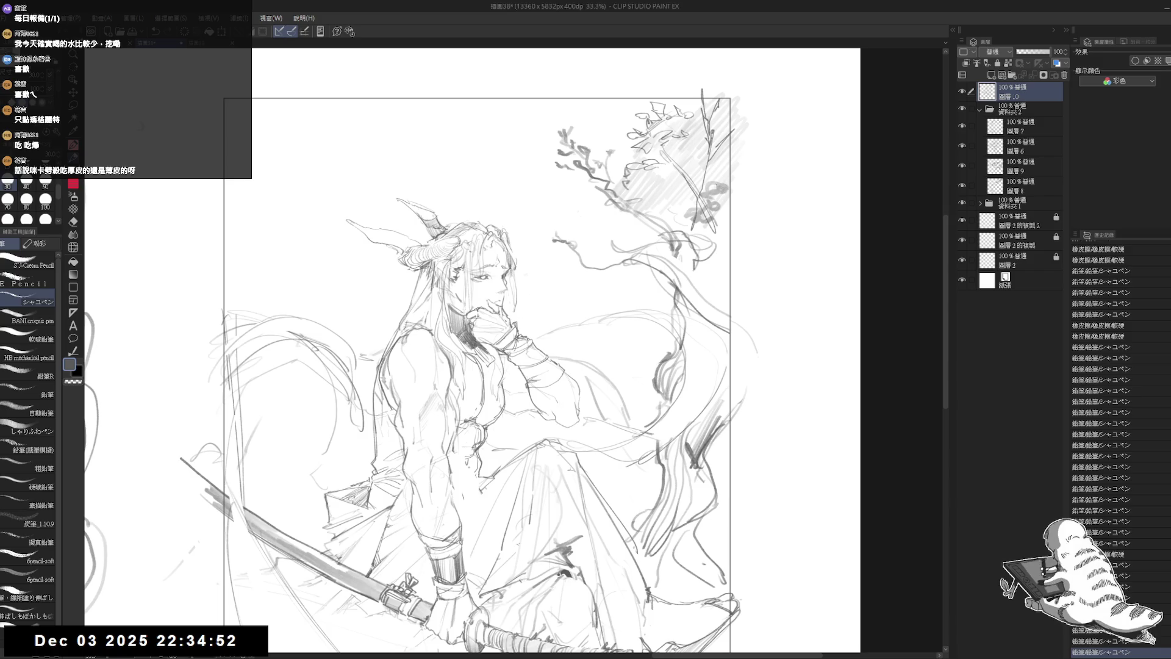
mouse_move(707, 232)
left_mouse_down()
mouse_move(726, 210)
mouse_move(717, 244)
left_mouse_up()
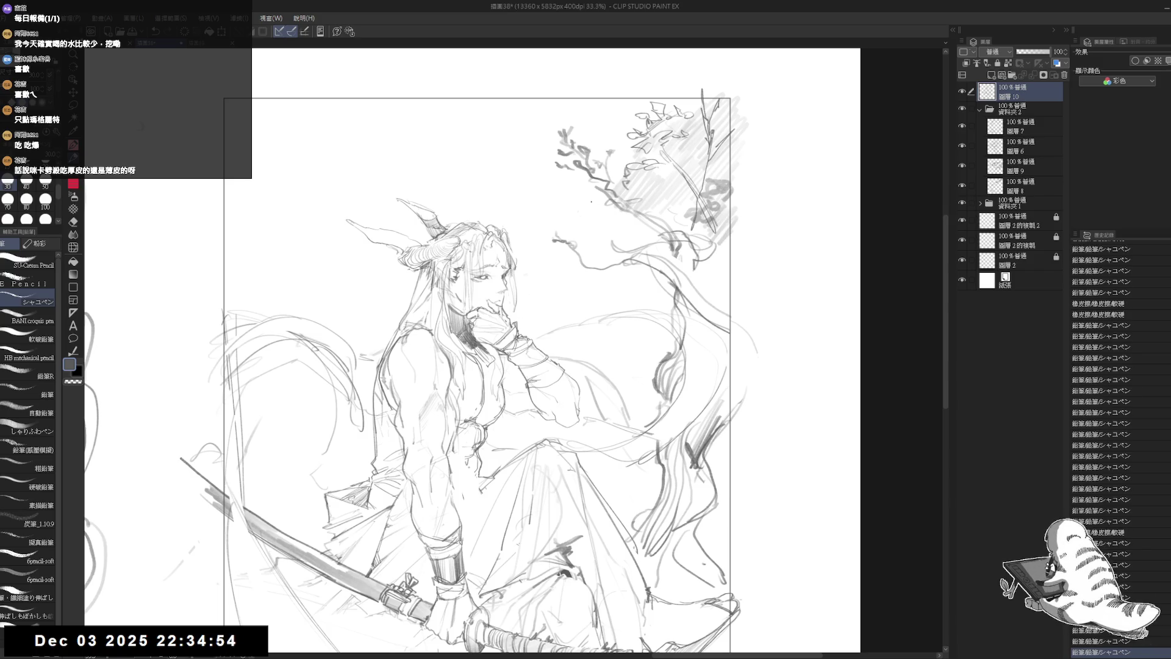
left_click_drag(571, 234, 604, 175)
mouse_move(639, 134)
left_mouse_down()
mouse_move(619, 144)
mouse_move(636, 149)
mouse_move(636, 120)
left_mouse_up()
mouse_move(582, 243)
left_mouse_down()
mouse_move(547, 253)
mouse_move(608, 246)
left_mouse_up()
left_click_drag(588, 234, 608, 246)
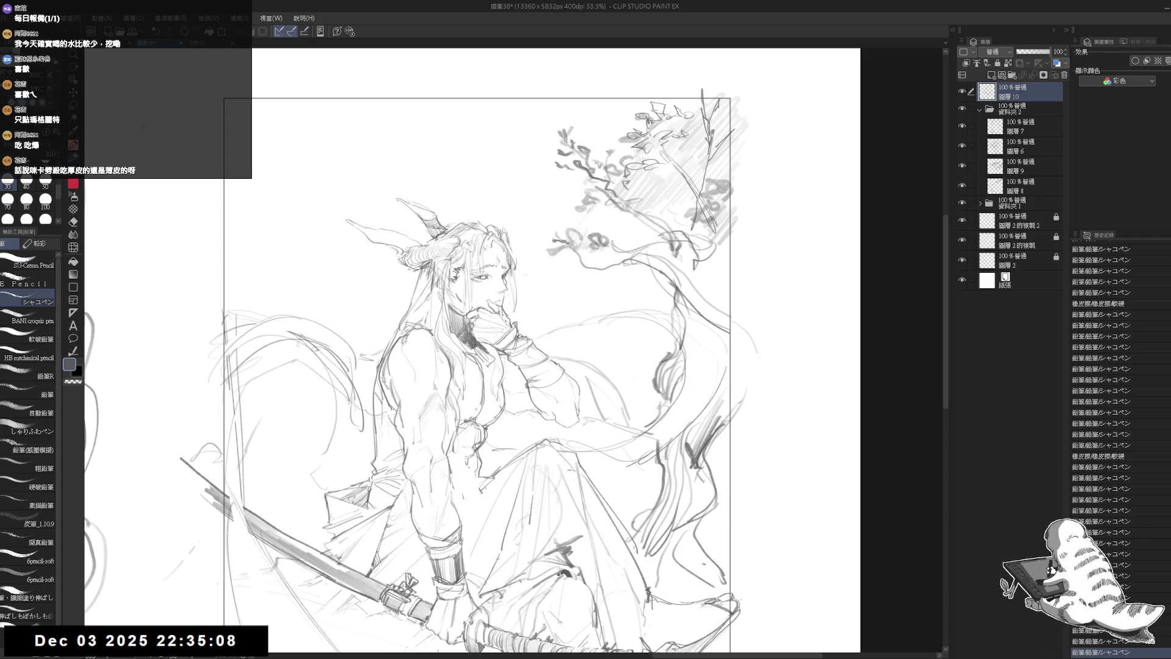
With the view mirrored and tilted, draw lower branch strokes and diagonal hatching on the trunk
key("h")
key("h")
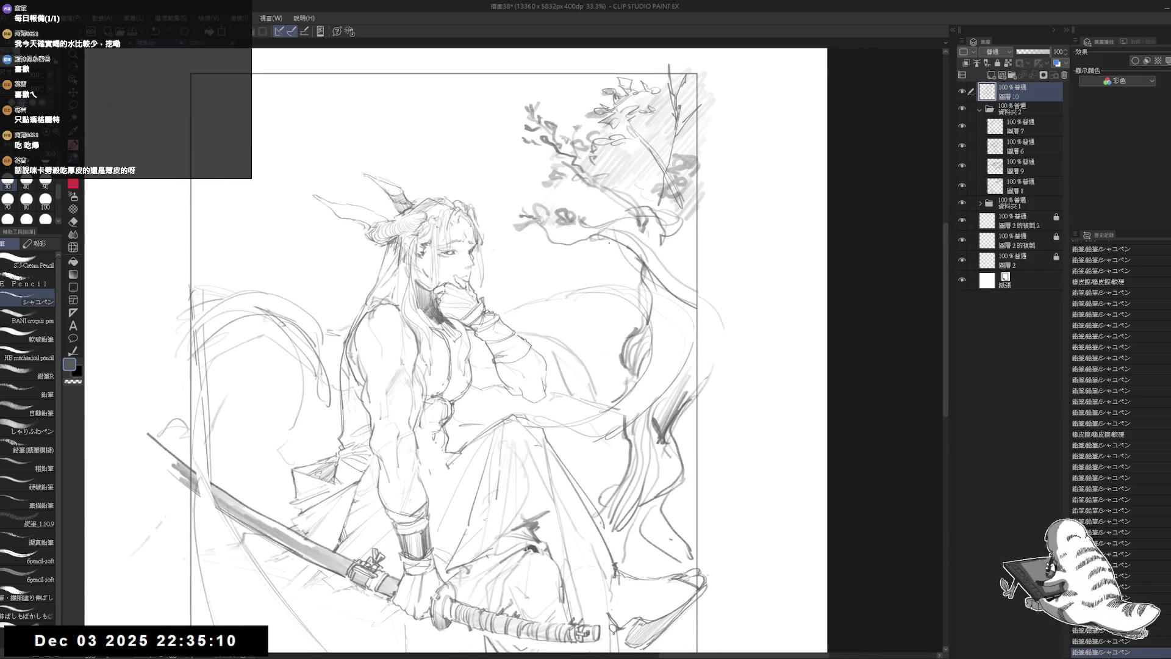
left_click_drag(604, 204, 616, 183)
mouse_move(619, 247)
left_mouse_down()
mouse_move(603, 268)
mouse_move(590, 256)
left_mouse_up()
left_click_drag(678, 193, 659, 235)
mouse_move(693, 212)
left_mouse_down()
mouse_move(674, 239)
mouse_move(650, 235)
left_mouse_up()
mouse_move(657, 230)
left_mouse_down()
mouse_move(644, 247)
mouse_move(662, 251)
left_mouse_up()
left_click_drag(690, 239, 676, 249)
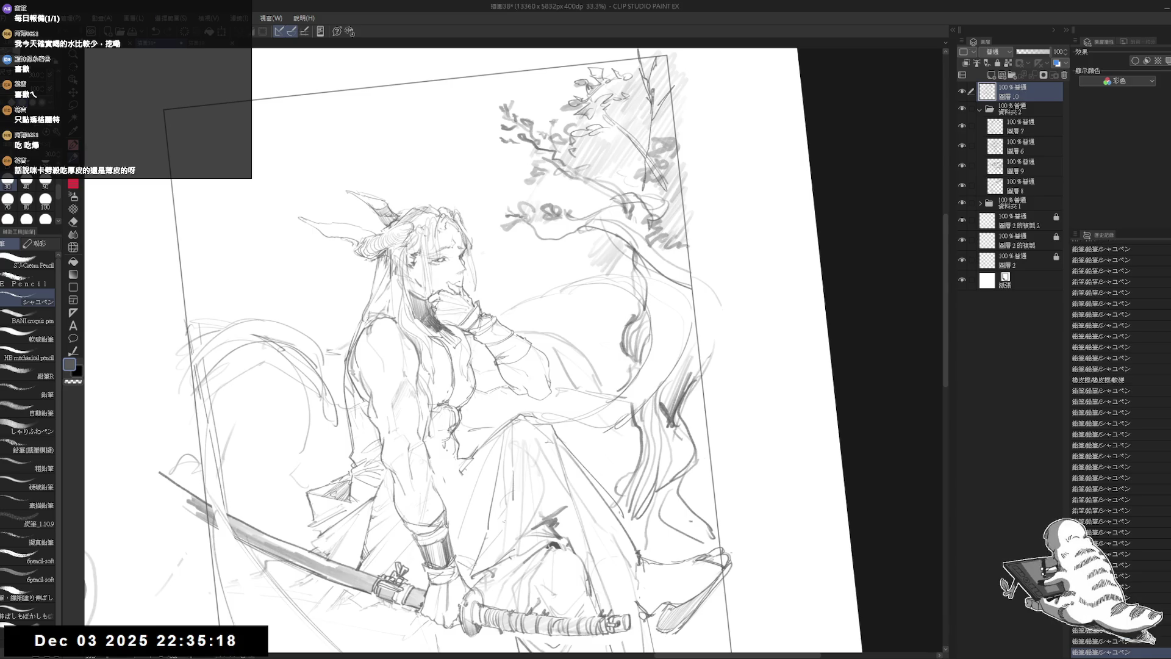
scroll(701, 202, "down", 3)
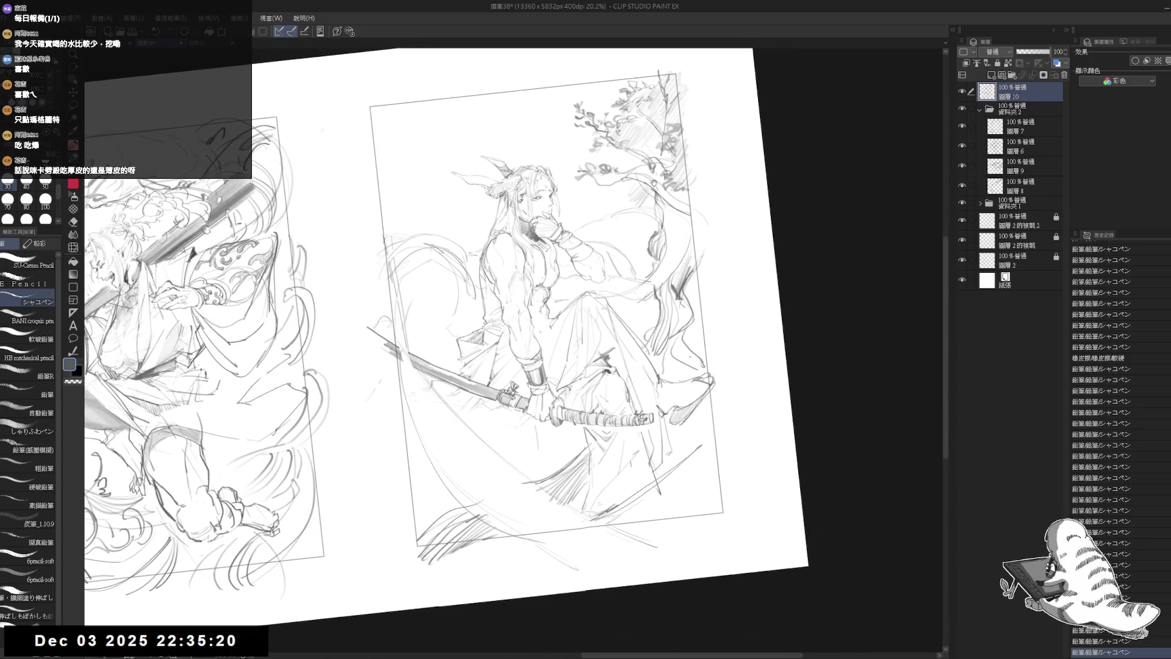
Straighten the view, erase a stray line near the sword with a larger eraser, and add a stroke left of it
left_click_drag(621, 178, 647, 185)
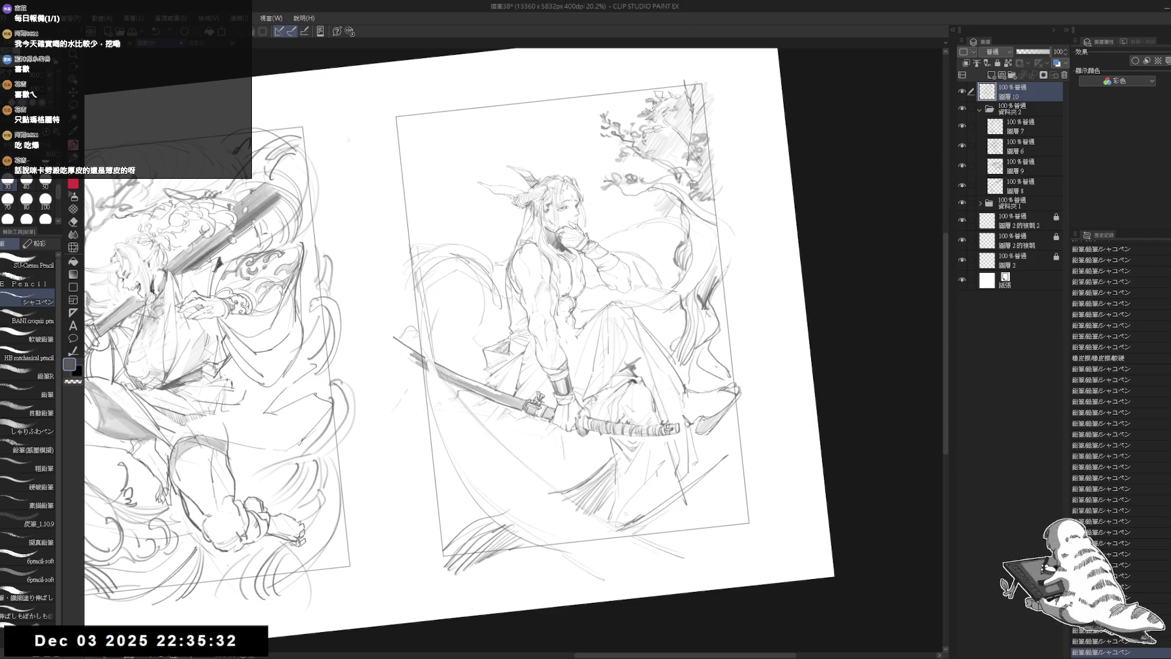
key("ctrl+at")
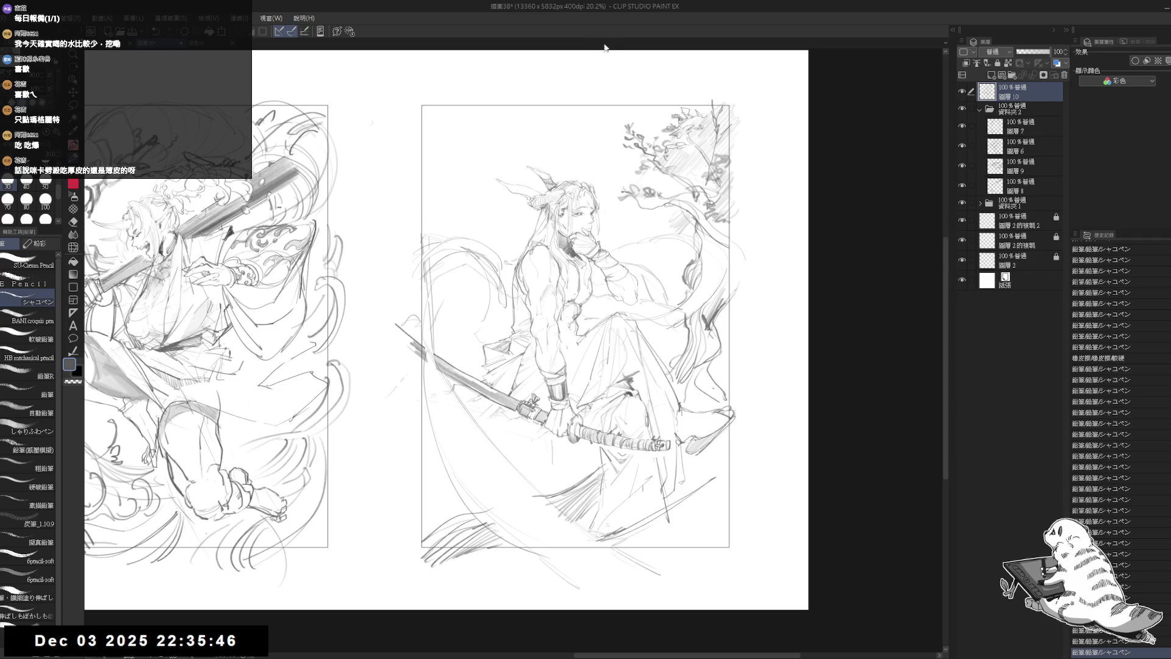
scroll(500, 470, "up", 2)
key("e")
key("bracketright")
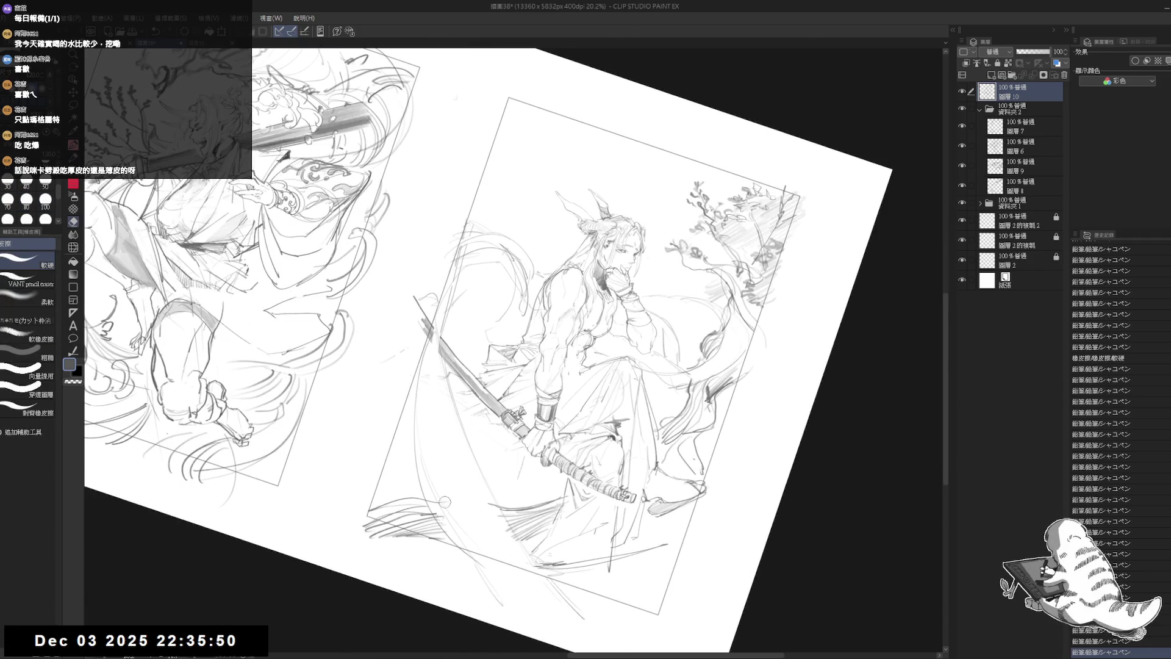
left_click(433, 485)
key("p")
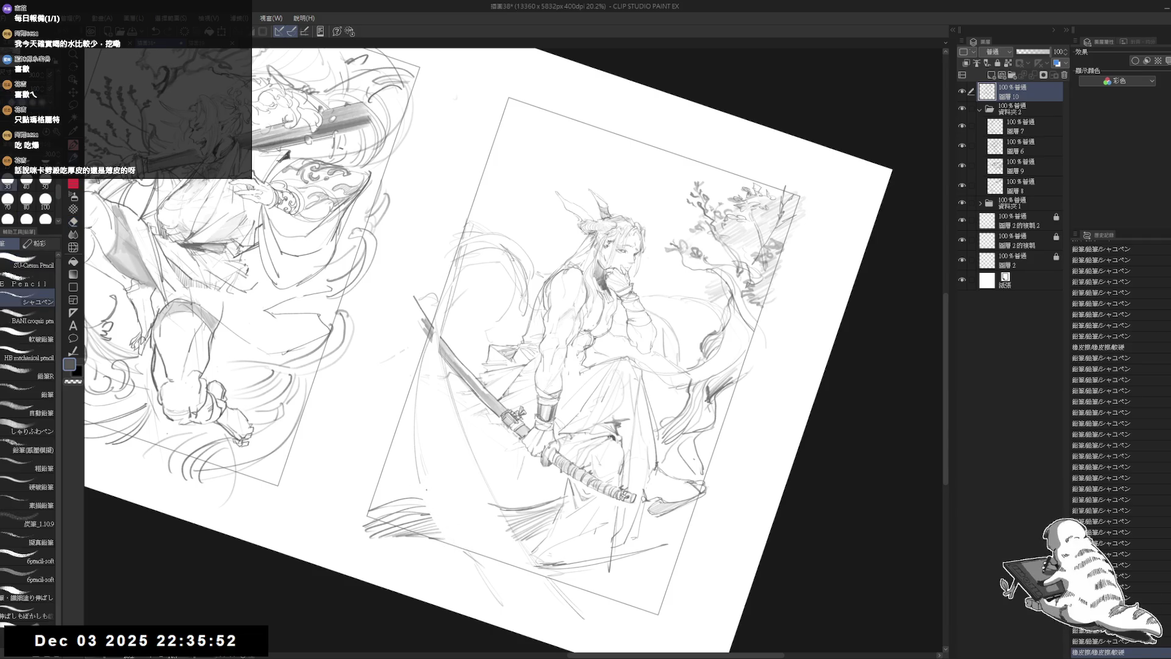
left_click_drag(443, 506, 428, 538)
Erase stray lines near the sword tip, checking with mirrored and tilted views, then return the view upright
key("ctrl+0")
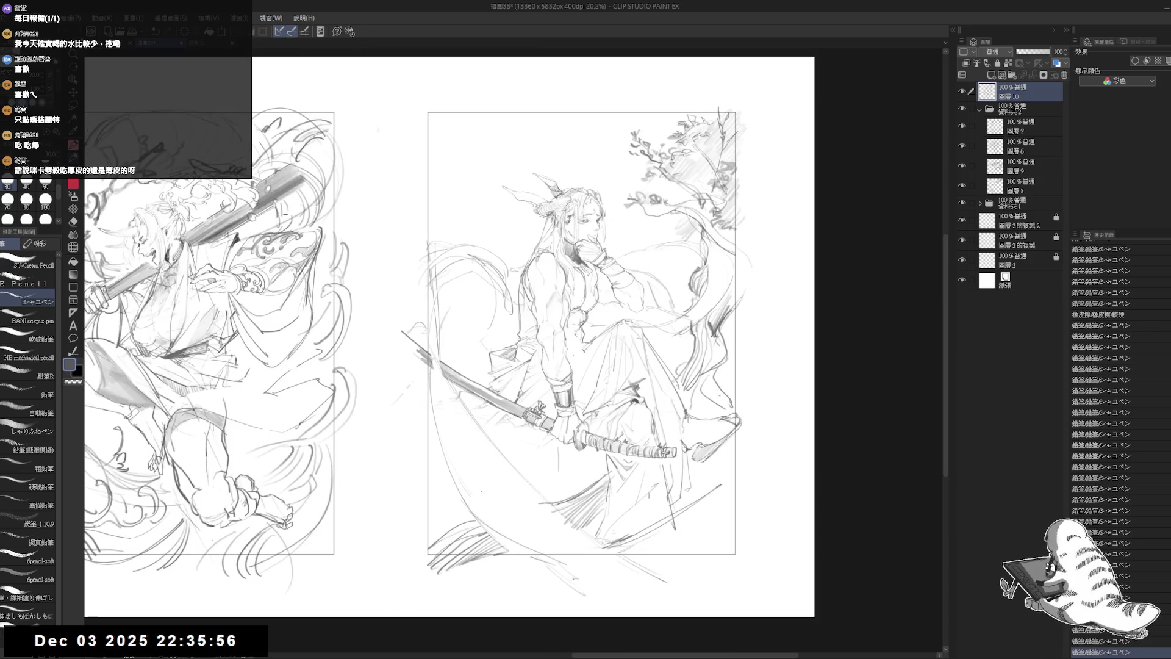
key("e")
mouse_move(429, 374)
left_mouse_down()
mouse_move(421, 397)
mouse_move(400, 400)
left_mouse_up()
key("p")
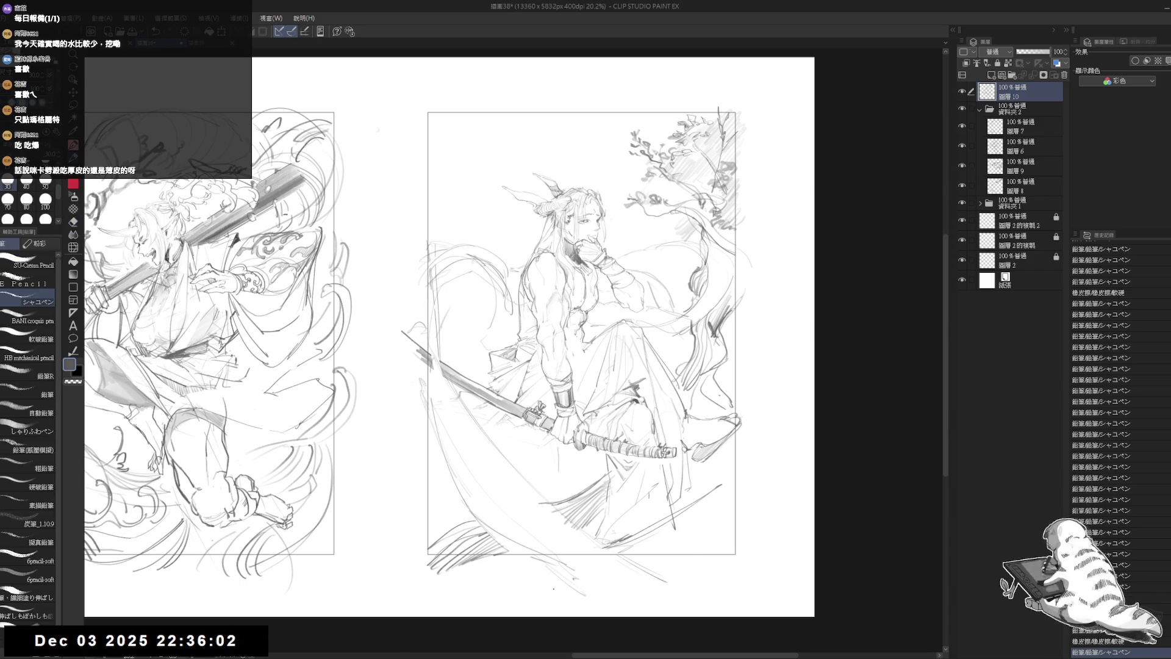
key("h")
key("minus")
key("e")
left_click_drag(476, 533, 518, 487)
key("p")
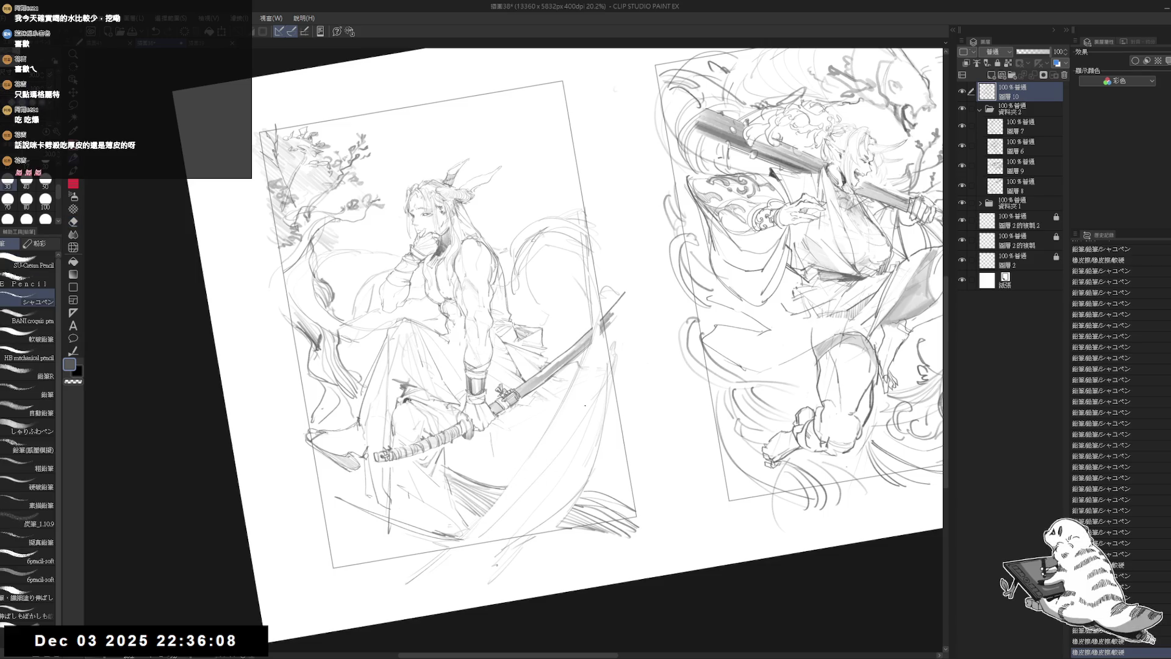
key("ctrl+at")
key("h")
mouse_move(482, 466)
left_mouse_down()
mouse_move(481, 493)
mouse_move(494, 463)
mouse_move(481, 536)
left_mouse_up()
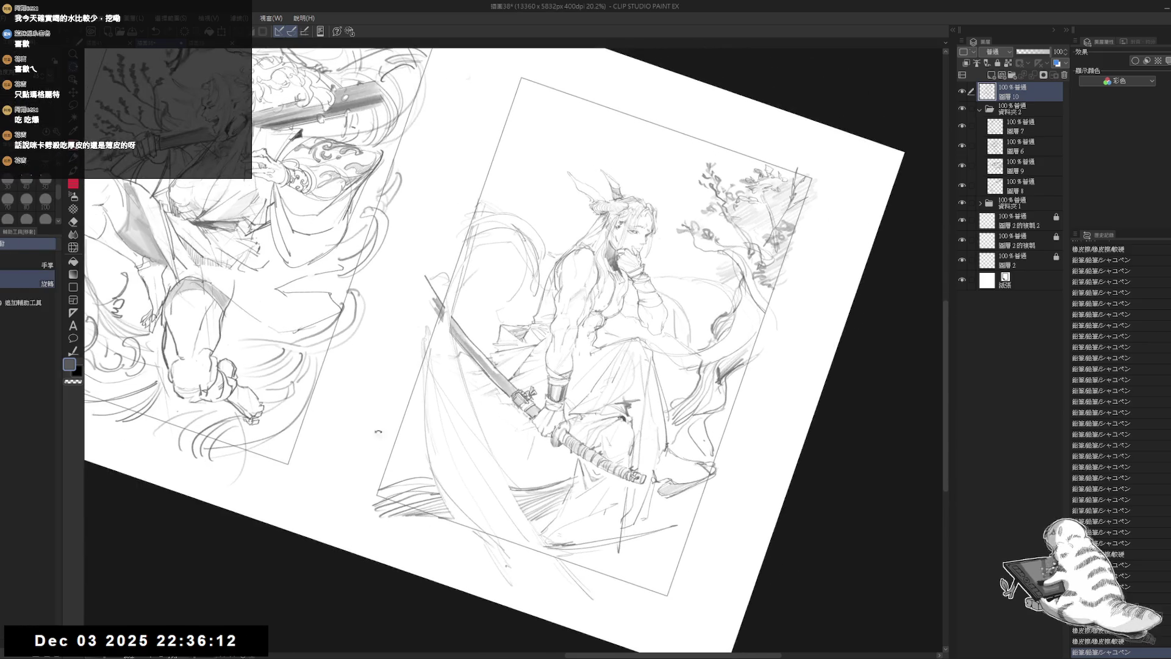
key("ctrl+at")
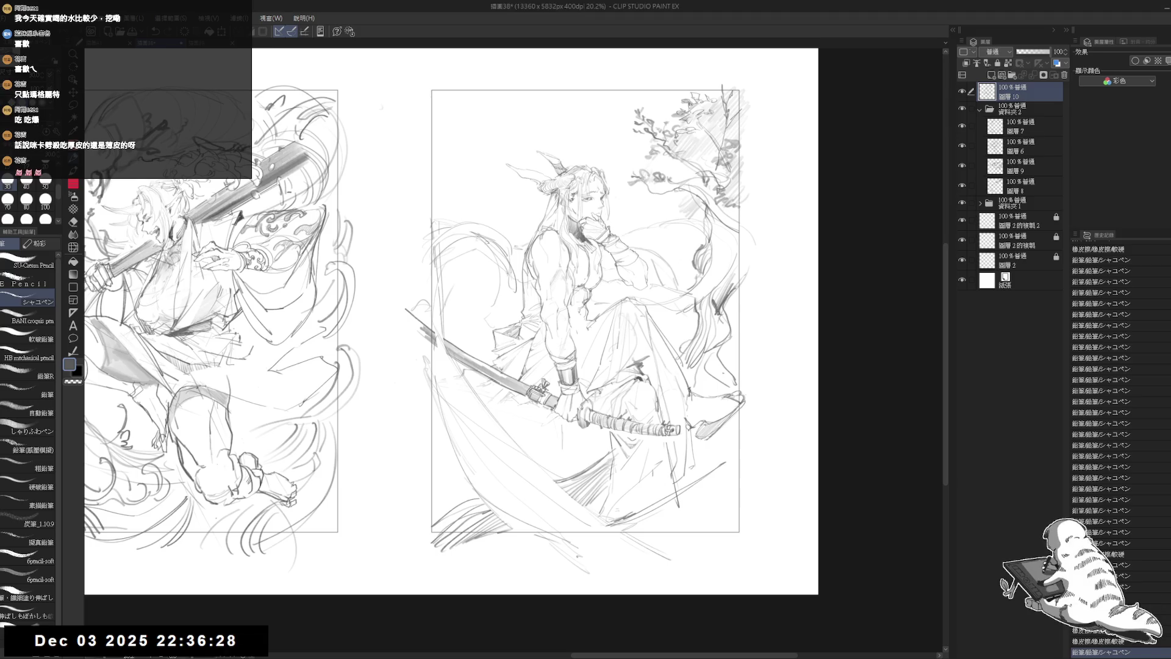
Add small marks near the tree top and hatch shading beside the trunk
scroll(723, 188, "up", 3)
left_click_drag(705, 105, 678, 129)
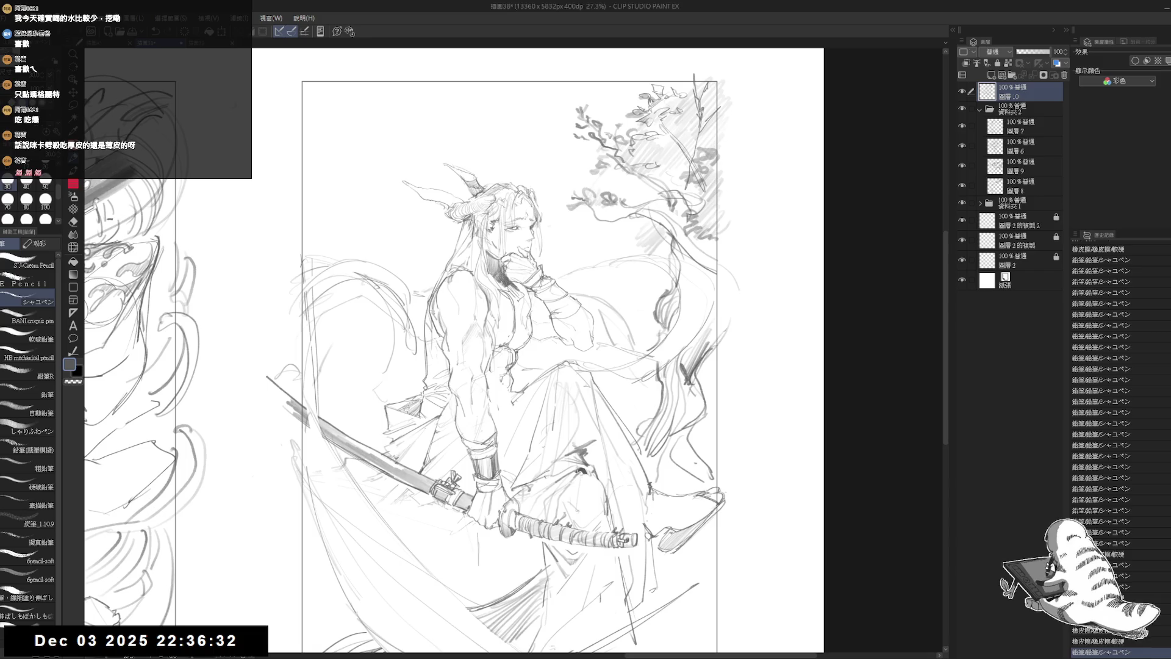
left_click_drag(657, 160, 676, 158)
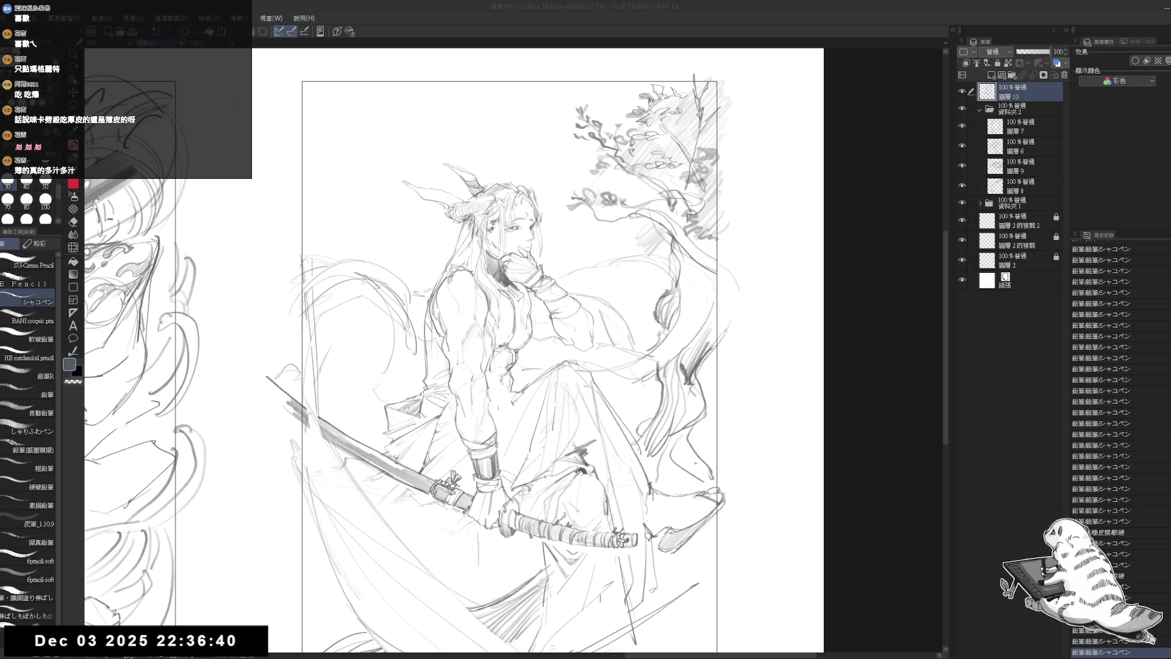
key("ctrl+plus")
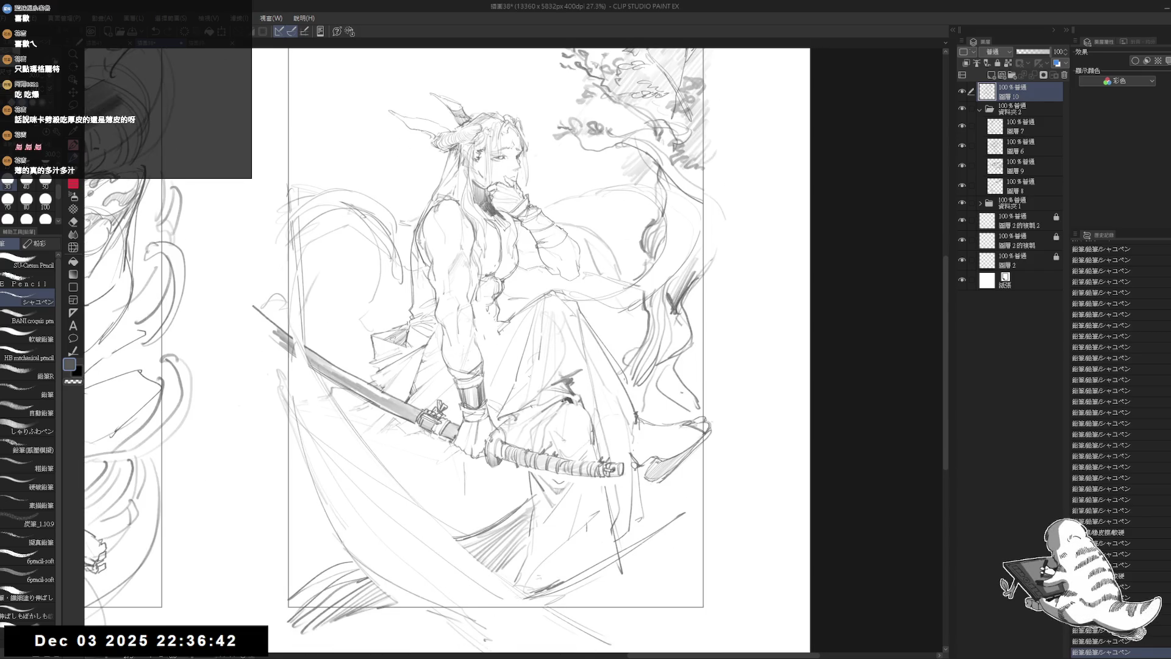
key("minus")
left_click_drag(663, 359, 703, 407)
left_click_drag(675, 367, 702, 407)
With the view rotated, draw long pencil strokes down the tree trunk
key("space")
key("ctrl+plus")
key("asciicircum")
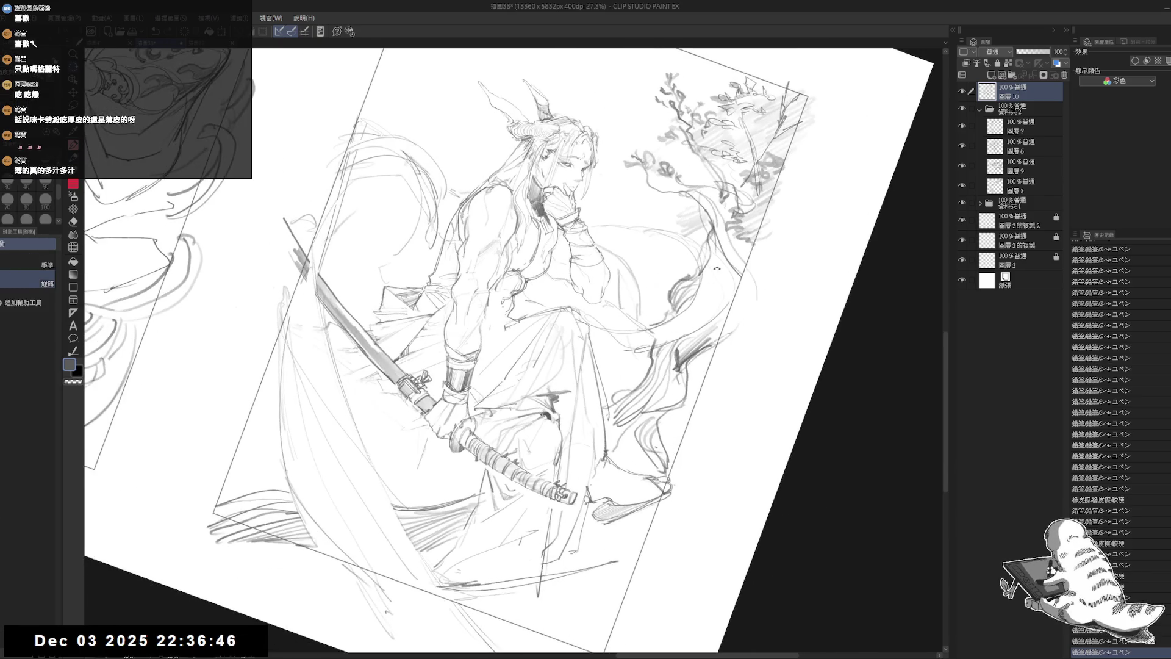
left_click_drag(738, 223, 719, 292)
left_click_drag(739, 292, 705, 338)
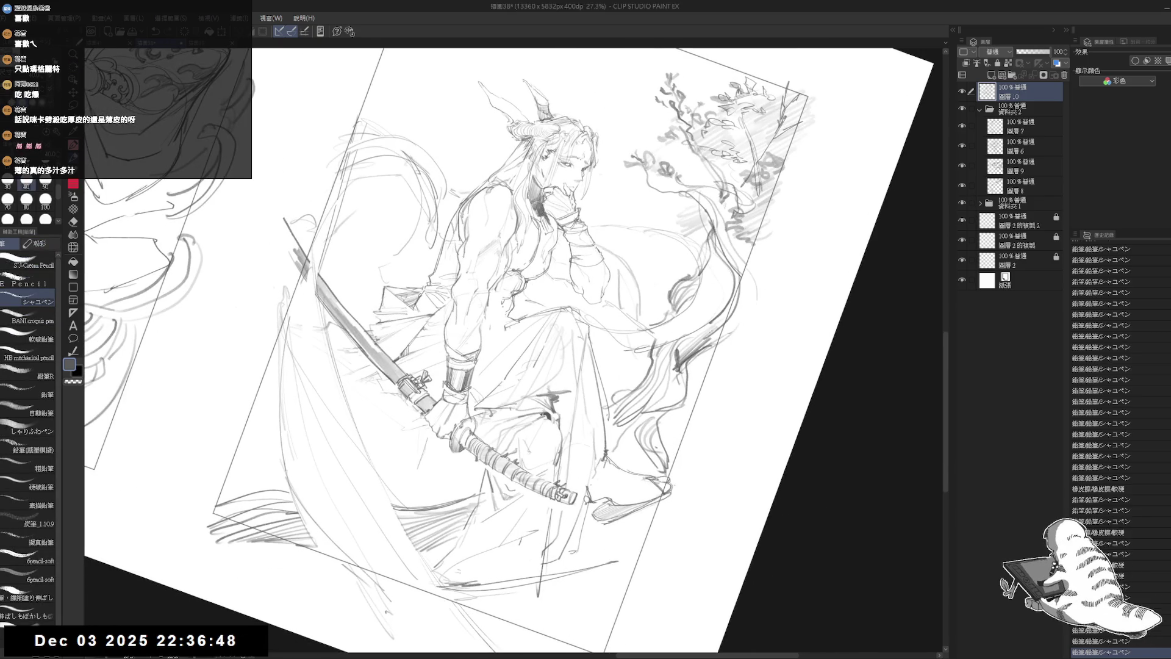
key("minus")
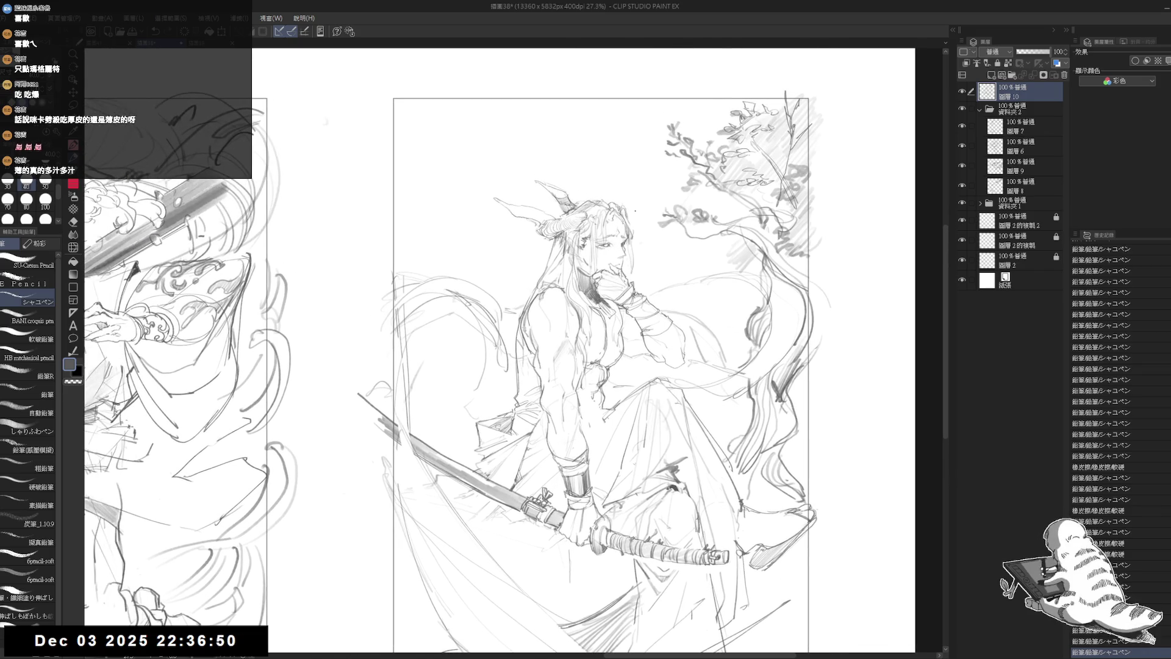
Erase stray lines left of the torso and the sketch lines below the sword
key("e")
left_click_drag(620, 244, 643, 227)
mouse_move(408, 240)
left_mouse_down()
mouse_move(462, 292)
mouse_move(467, 341)
left_mouse_up()
key("p")
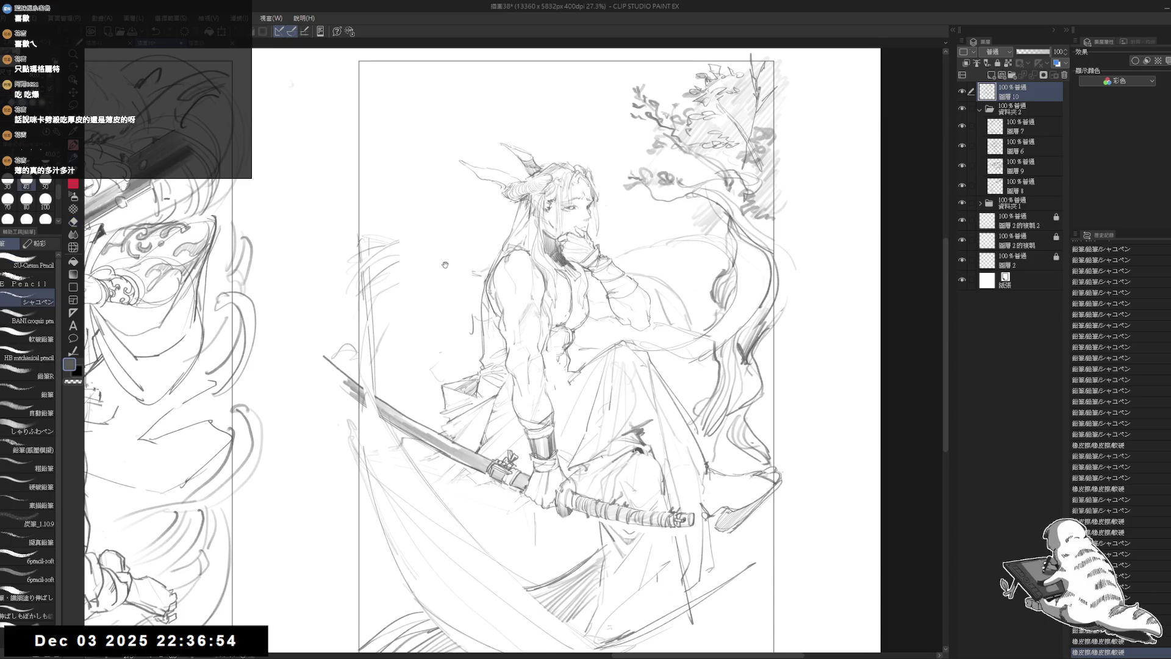
key("minus")
left_click_drag(540, 353, 610, 360)
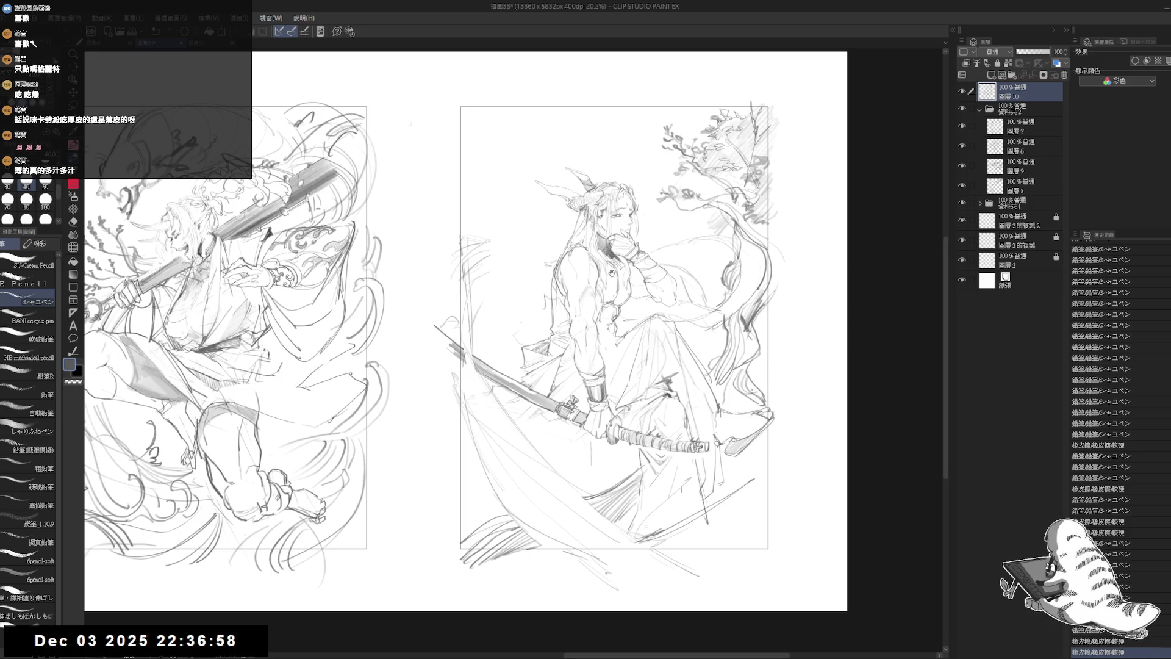
left_click_drag(609, 273, 589, 278)
key("e")
mouse_move(476, 431)
left_mouse_down()
mouse_move(454, 405)
mouse_move(509, 509)
mouse_move(579, 553)
mouse_move(552, 537)
left_mouse_up()
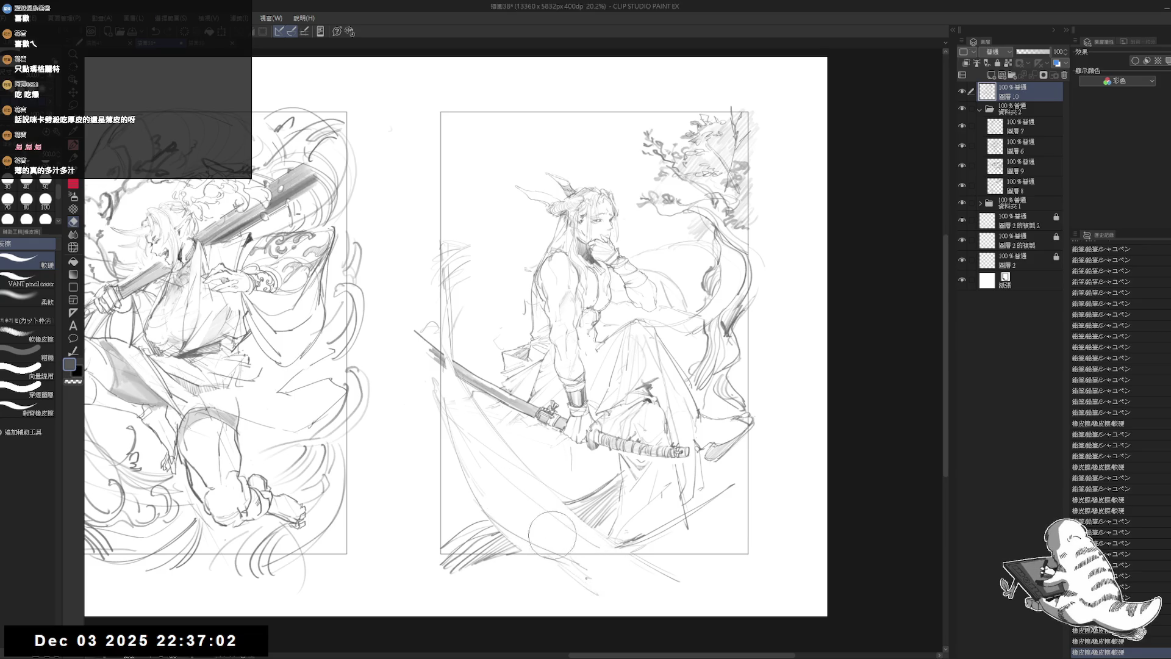
key("minus")
Sketch two curved rope cords hanging below the sword
key("p")
left_click_drag(438, 378, 476, 519)
left_click_drag(476, 519, 530, 488)
scroll(506, 396, "up", 2)
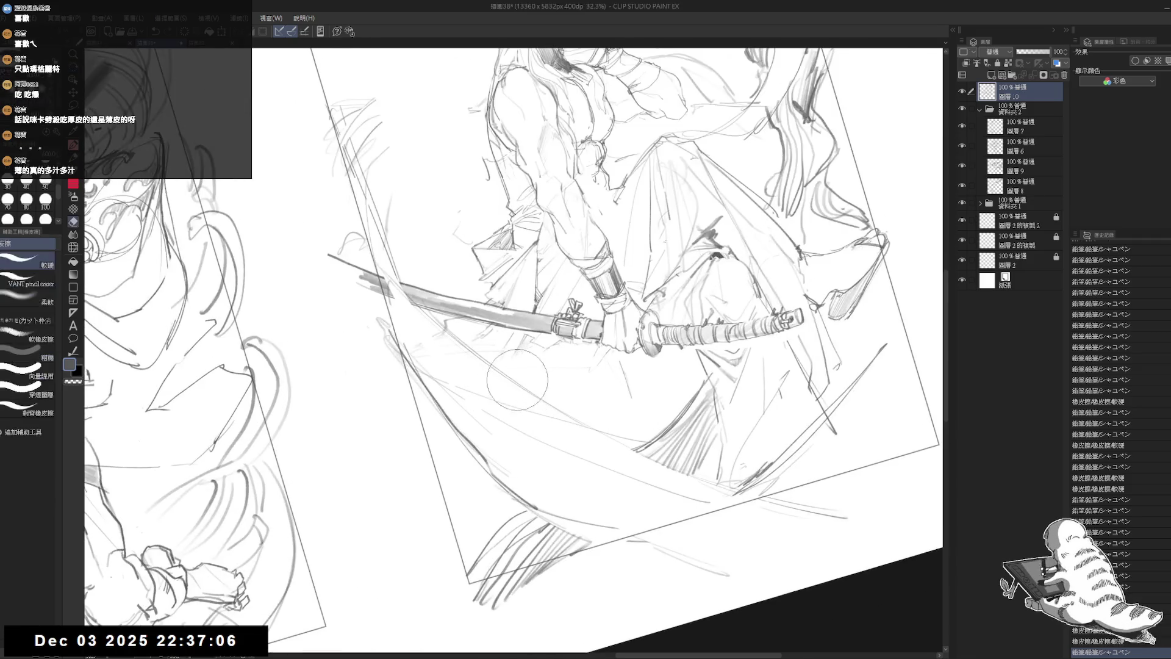
mouse_move(495, 366)
left_mouse_down()
mouse_move(516, 381)
mouse_move(519, 398)
mouse_move(500, 408)
mouse_move(518, 437)
mouse_move(483, 467)
left_mouse_up()
mouse_move(488, 364)
left_mouse_down()
mouse_move(501, 405)
mouse_move(491, 459)
left_mouse_up()
mouse_move(520, 382)
left_mouse_down()
mouse_move(547, 423)
mouse_move(530, 502)
mouse_move(562, 442)
mouse_move(539, 516)
mouse_move(477, 557)
left_mouse_up()
Add detail strokes to the cords and hatch shading near the lower cord
key("ctrl+@")
left_click_drag(567, 473, 535, 542)
key("minus")
key("minus")
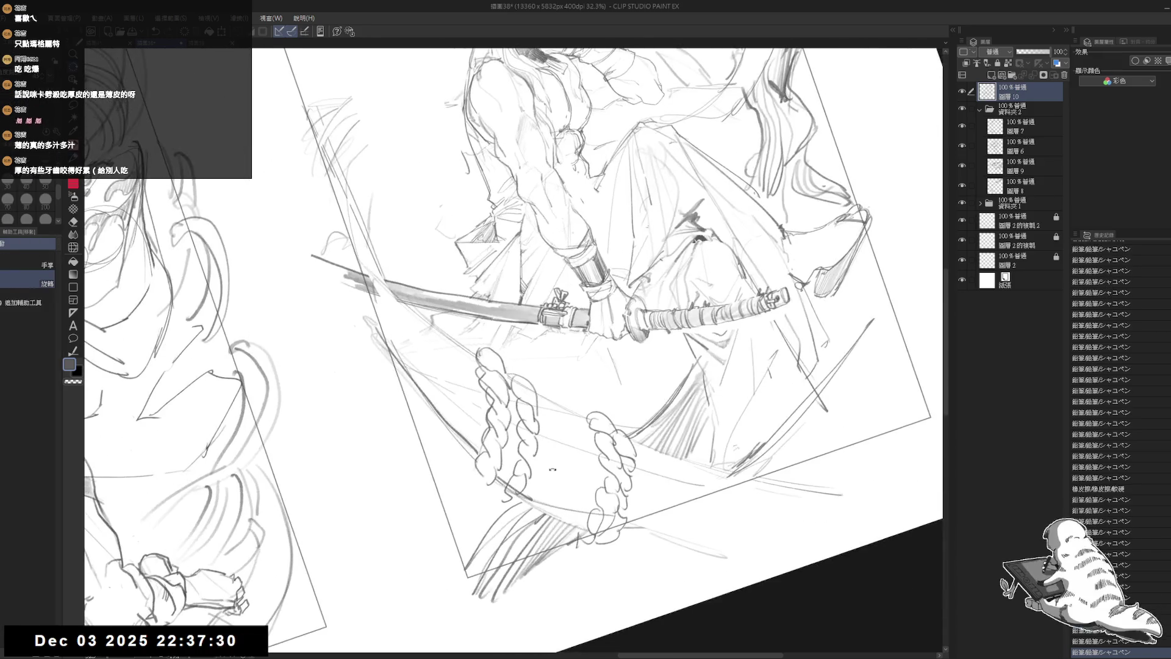
mouse_move(486, 373)
left_mouse_down()
mouse_move(501, 398)
mouse_move(482, 473)
left_mouse_up()
left_click_drag(485, 456, 490, 482)
left_click_drag(528, 405, 523, 455)
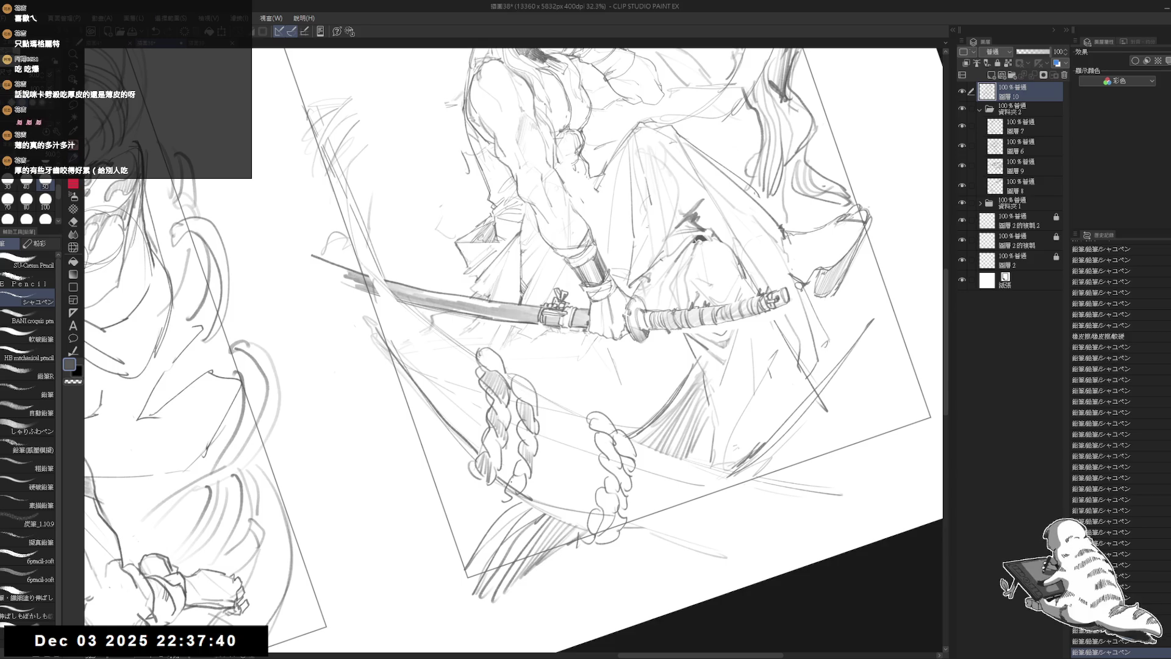
mouse_move(604, 431)
left_mouse_down()
mouse_move(620, 471)
mouse_move(608, 495)
left_mouse_up()
mouse_move(616, 482)
left_mouse_down()
mouse_move(621, 511)
mouse_move(599, 537)
left_mouse_up()
Redo one cord stroke and add short strokes near the lower rope
key("ctrl+at")
mouse_move(515, 352)
left_mouse_down()
mouse_move(500, 421)
mouse_move(504, 375)
left_mouse_up()
scroll(533, 344, "down", 3)
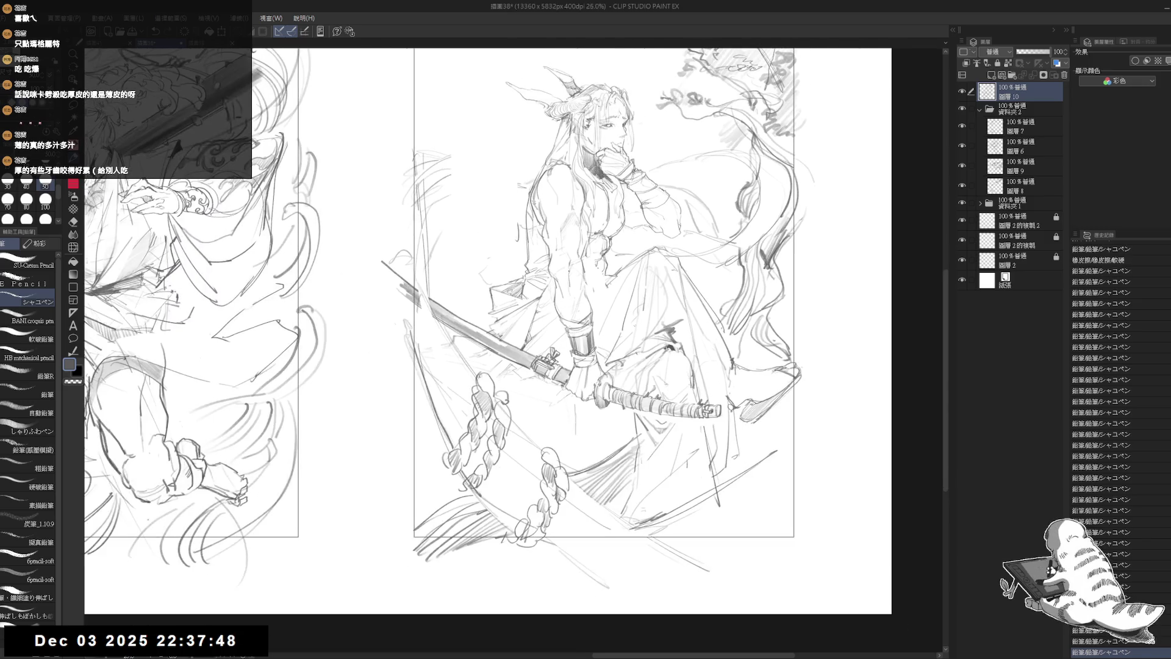
left_click_drag(610, 183, 646, 190)
mouse_move(445, 290)
left_mouse_down()
mouse_move(431, 436)
mouse_move(434, 427)
left_mouse_up()
key("ctrl+z")
left_click_drag(449, 313, 430, 399)
mouse_move(479, 464)
left_mouse_down()
mouse_move(512, 522)
mouse_move(495, 512)
mouse_move(609, 592)
left_mouse_up()
Add a few more short strokes to the lower rope cord
left_click_drag(549, 305, 518, 291)
left_click_drag(506, 515, 594, 570)
left_click_drag(518, 494, 598, 558)
left_click_drag(549, 305, 532, 233)
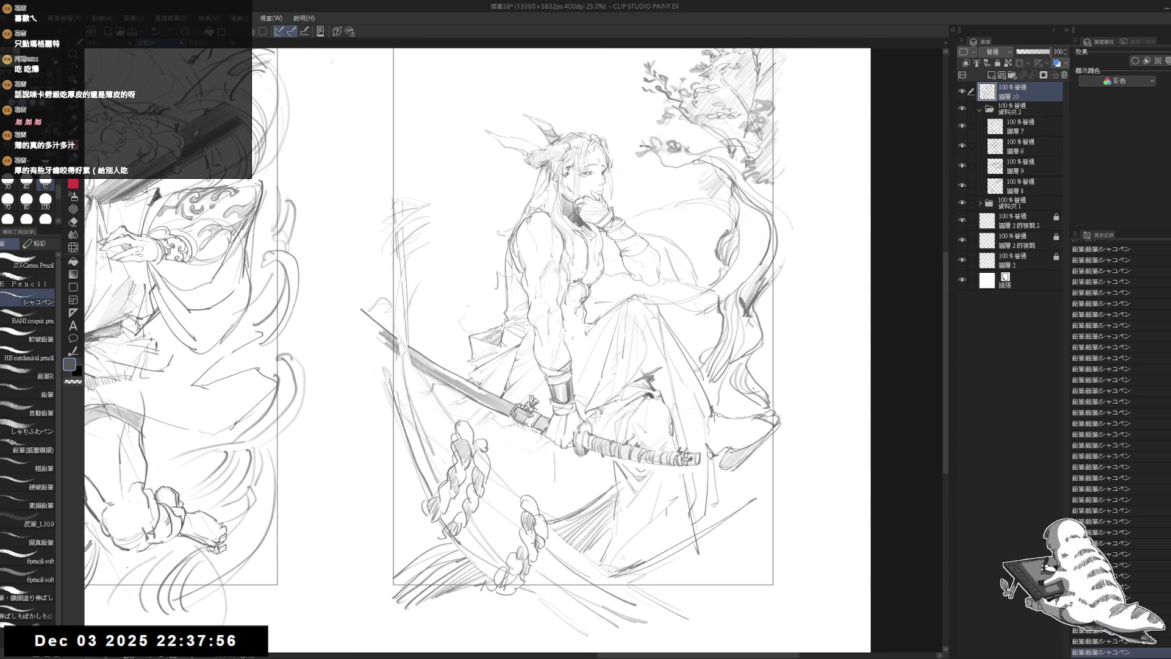
scroll(532, 233, "down", 2)
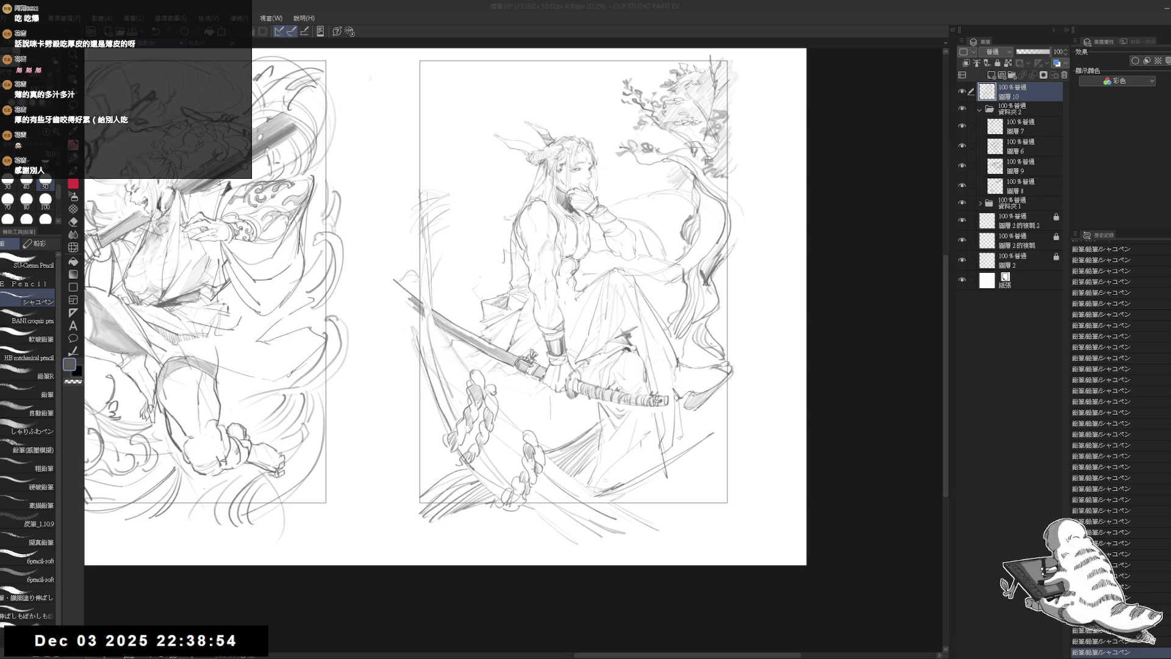
Erase small stray marks near the figure's base and add a short stroke there
left_click_drag(683, 445, 628, 469)
key("e")
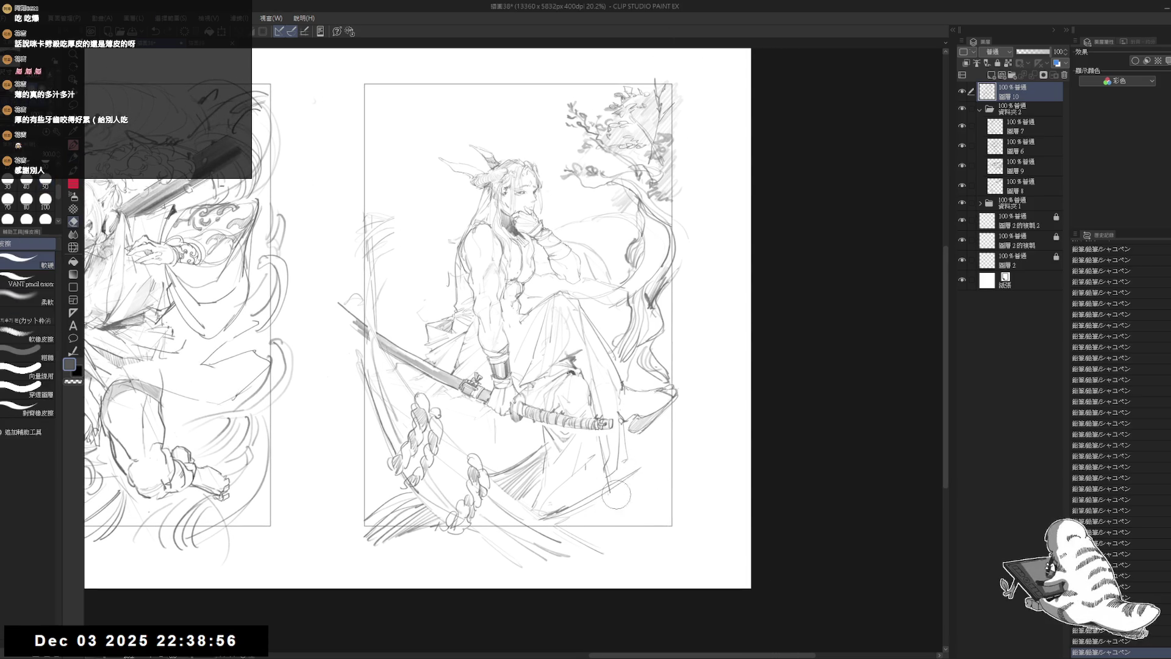
left_click_drag(595, 505, 590, 508)
key("p")
left_click_drag(526, 535, 591, 505)
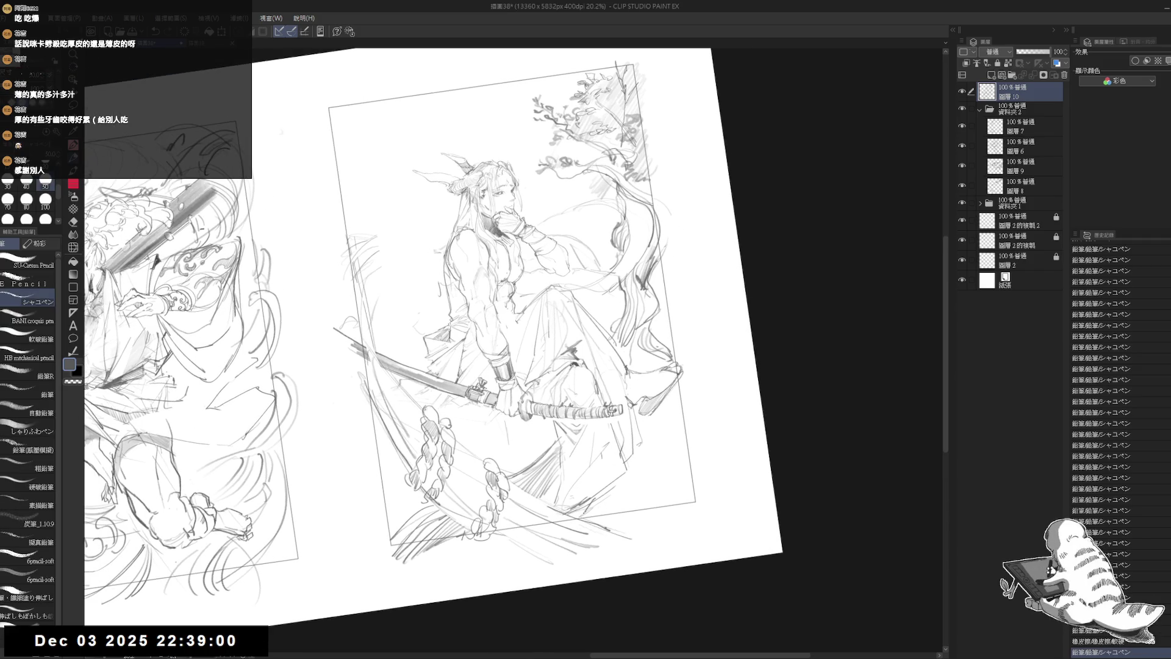
key("e")
left_click(627, 472)
key("p")
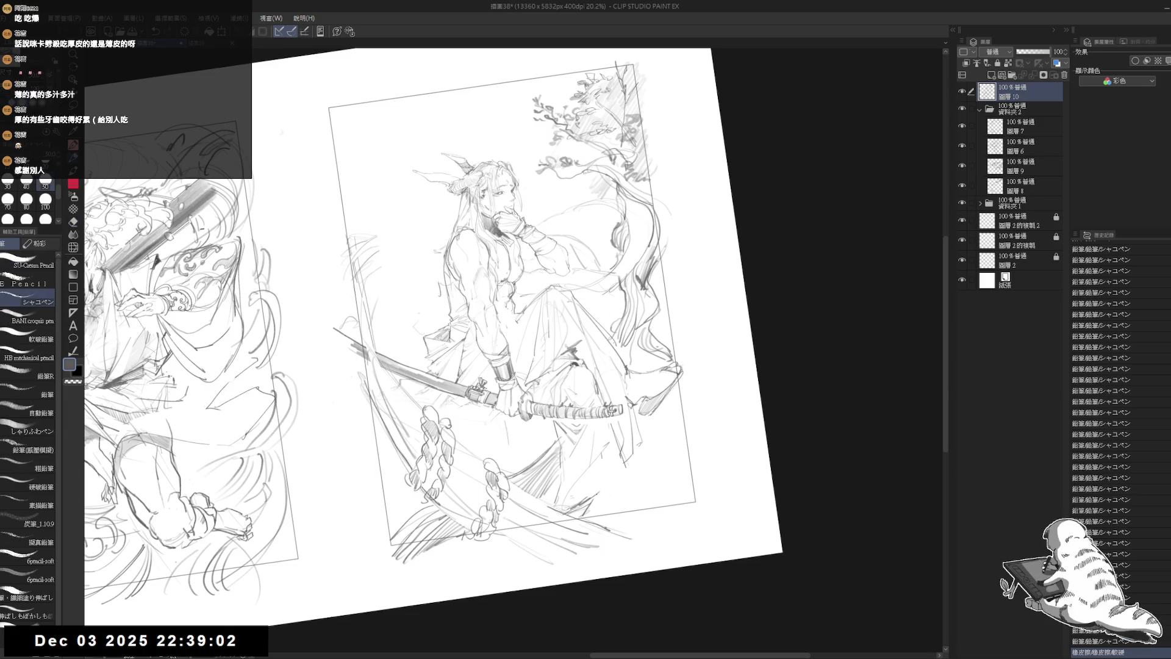
Draw strokes along the lower robe and right of the knee, then hatch below the robe
left_click_drag(622, 466, 656, 447)
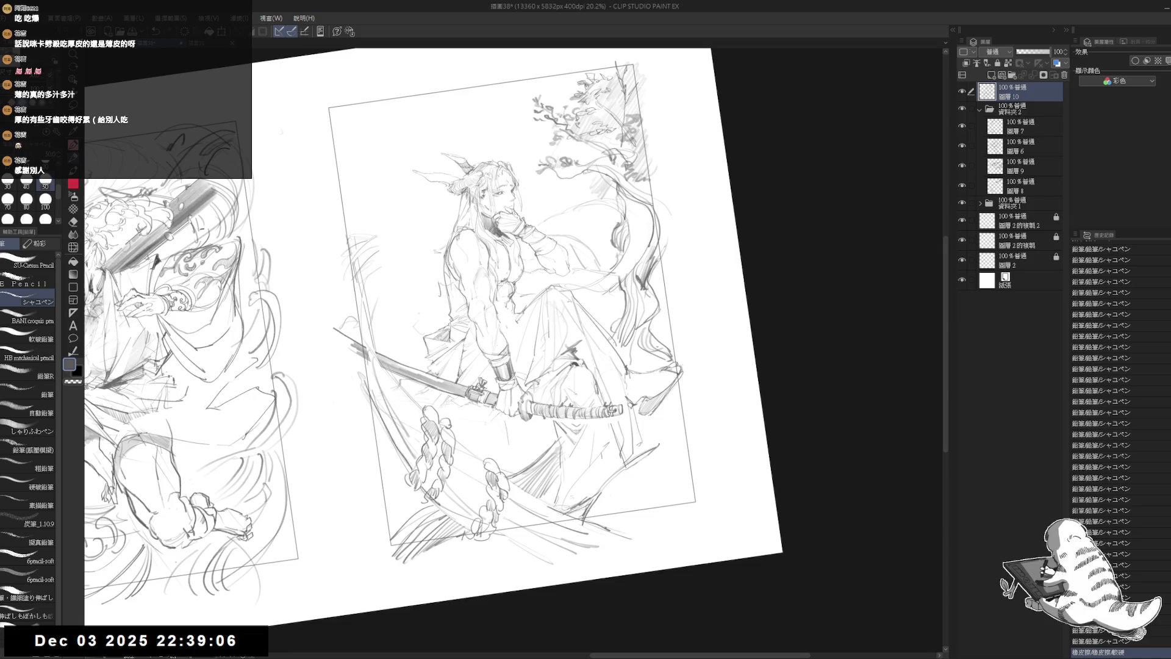
mouse_move(670, 429)
left_mouse_down()
mouse_move(685, 385)
mouse_move(670, 437)
left_mouse_up()
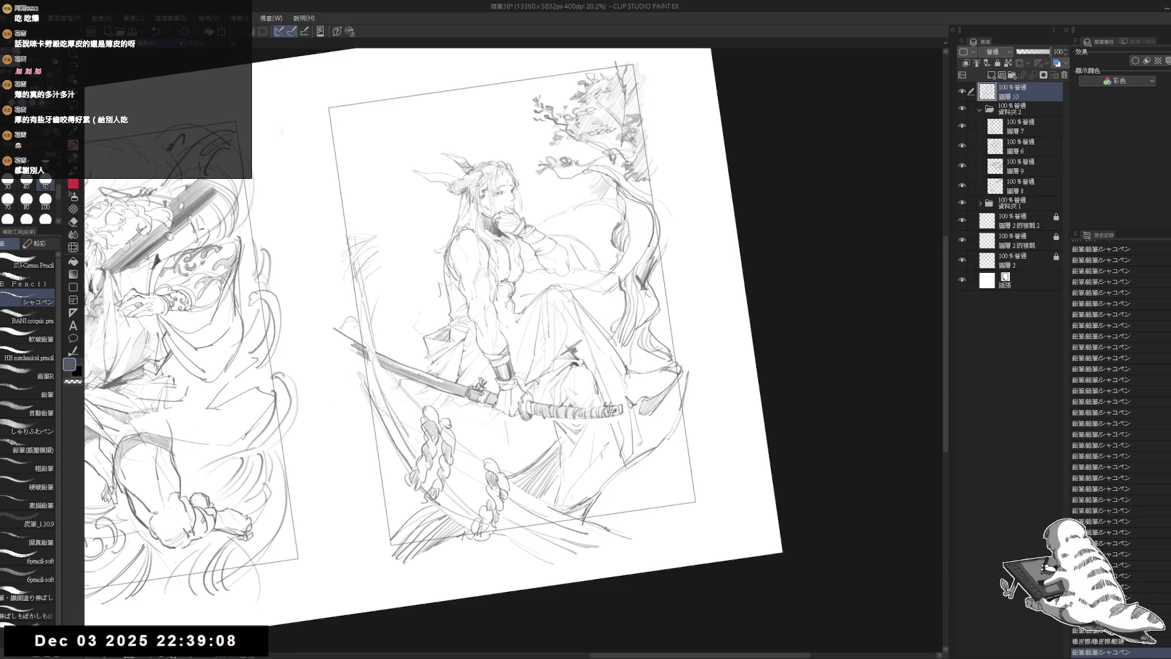
left_click_drag(622, 477, 595, 515)
mouse_move(645, 462)
left_mouse_down()
mouse_move(601, 514)
mouse_move(607, 507)
left_mouse_up()
mouse_move(692, 414)
left_mouse_down()
mouse_move(596, 527)
mouse_move(659, 488)
left_mouse_up()
left_click_drag(675, 432, 651, 490)
left_click_drag(683, 430, 657, 507)
Add more short hatching strokes to the right of the robe
mouse_move(712, 381)
left_mouse_down()
mouse_move(675, 441)
mouse_move(664, 498)
left_mouse_up()
left_click_drag(684, 430, 677, 486)
left_click_drag(697, 417, 677, 474)
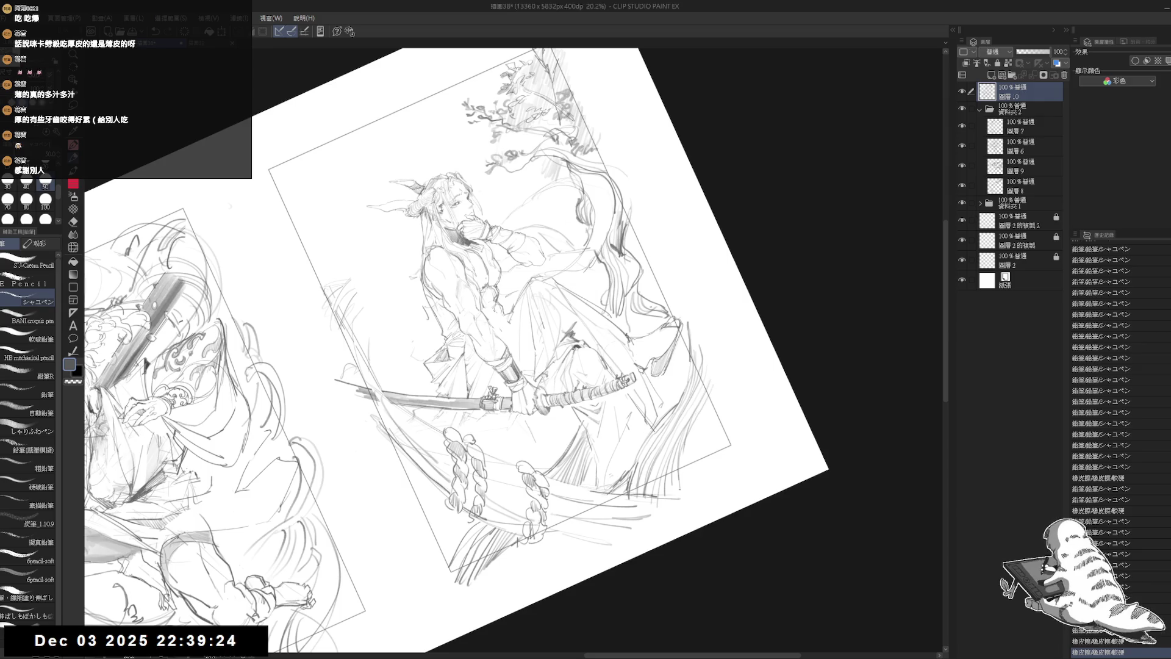
left_click_drag(691, 434, 680, 492)
left_click_drag(704, 414, 708, 423)
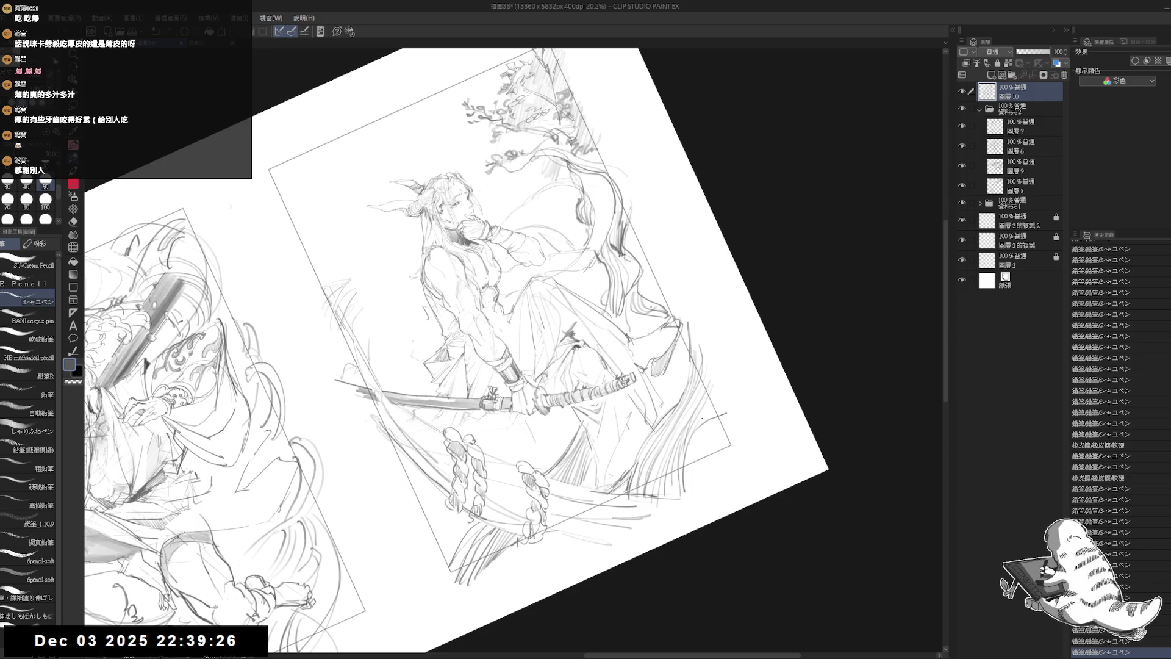
key("ctrl+at")
scroll(717, 337, "down", 1)
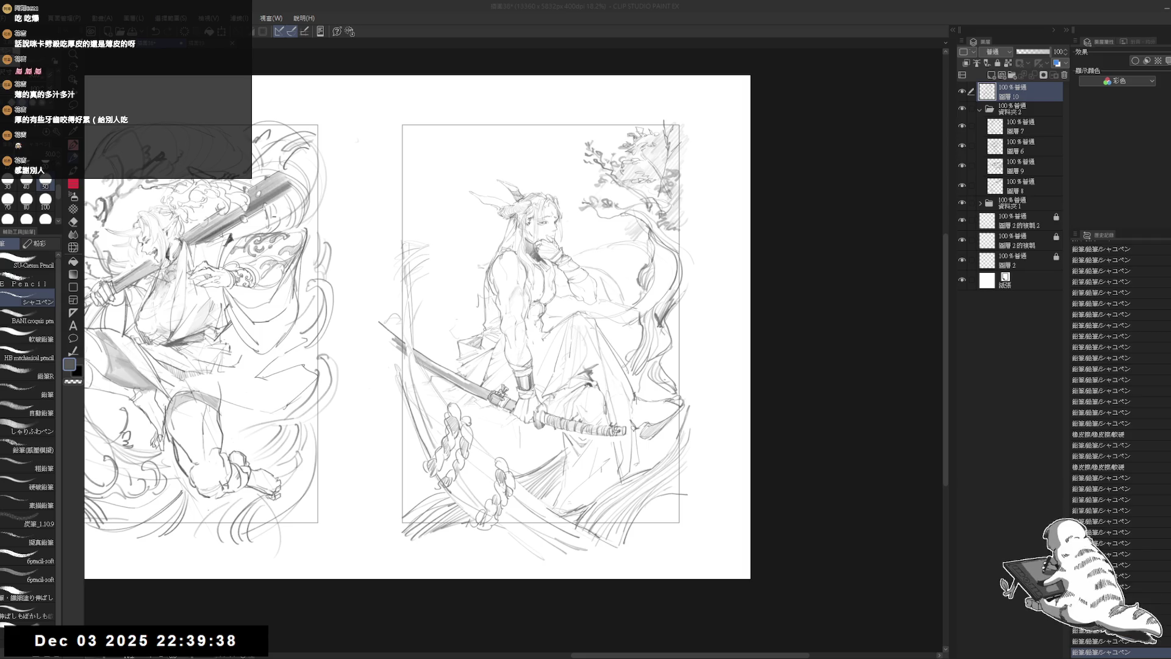
scroll(406, 187, "up", 3)
Erase the scribbled circle left of the figure and start a stroke beside the raised hand
key("e")
mouse_move(410, 329)
left_mouse_down()
mouse_move(430, 451)
mouse_move(445, 341)
left_mouse_up()
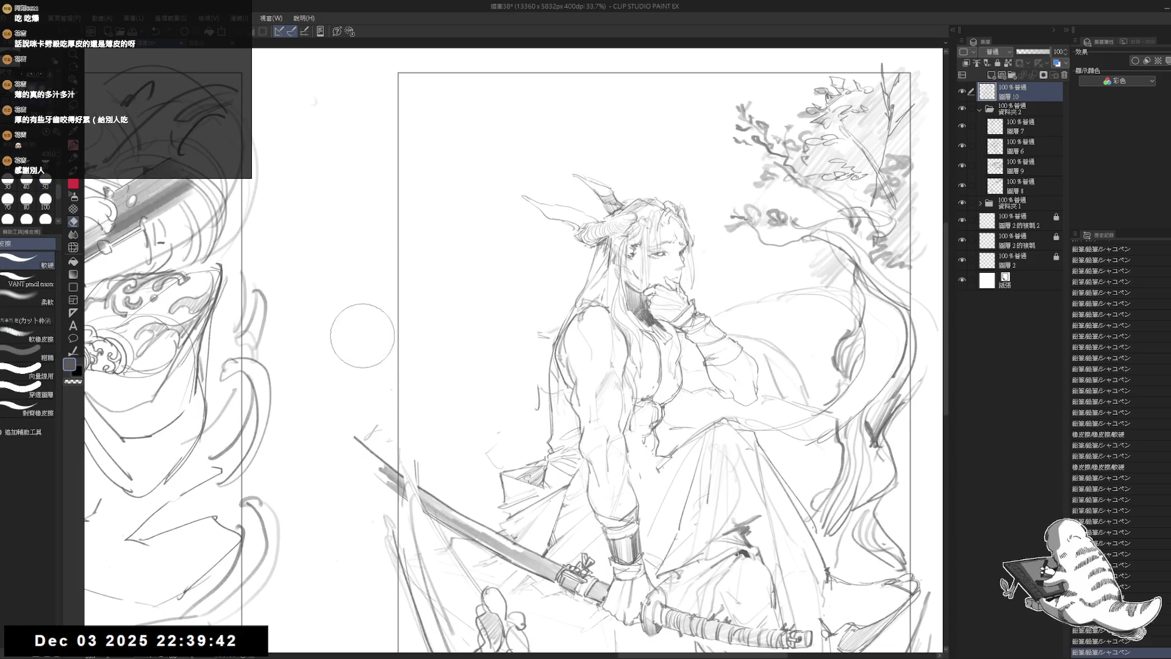
key("r")
mouse_move(341, 330)
left_mouse_down()
mouse_move(761, 316)
mouse_move(704, 358)
left_mouse_up()
key("p")
left_click(615, 283)
left_click(615, 283)
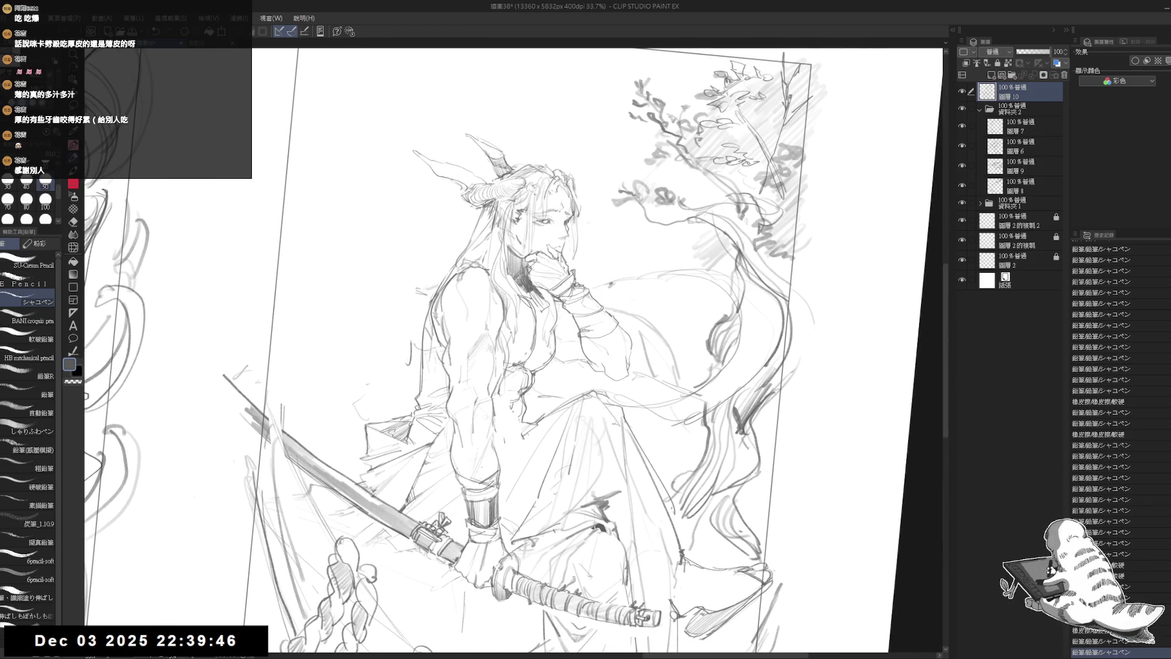
mouse_move(617, 274)
left_mouse_down()
mouse_move(608, 290)
mouse_move(634, 267)
mouse_move(622, 294)
left_mouse_up()
Draw and hatch the zigzag form beside the hand, cleaning up part of its outline
key("e")
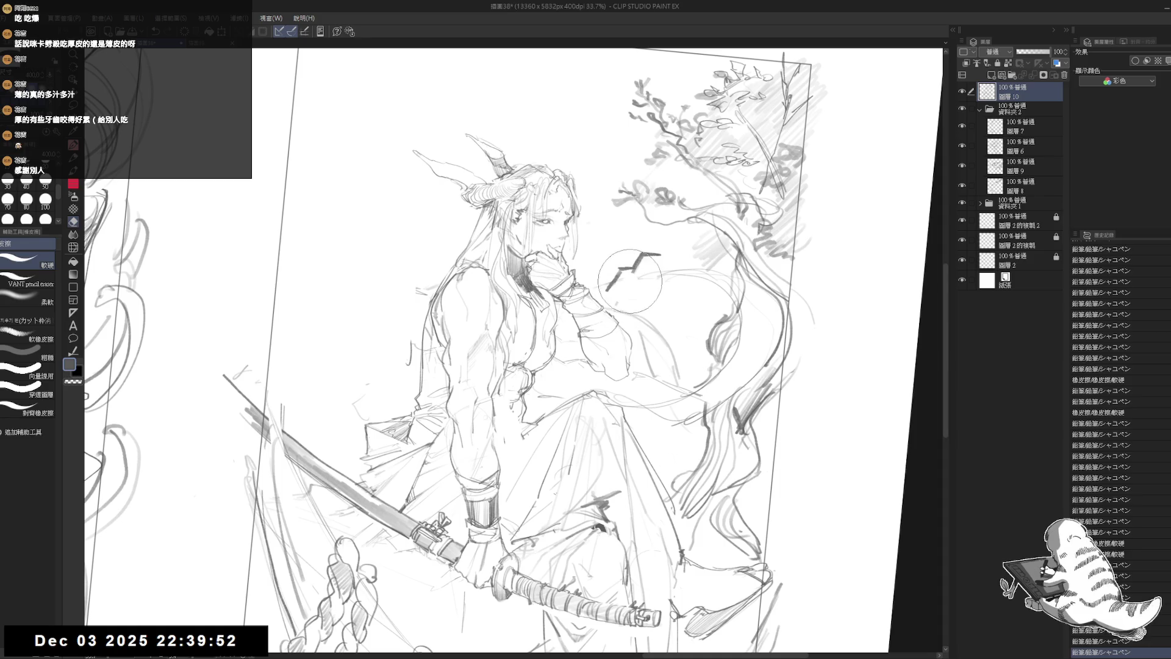
key("p")
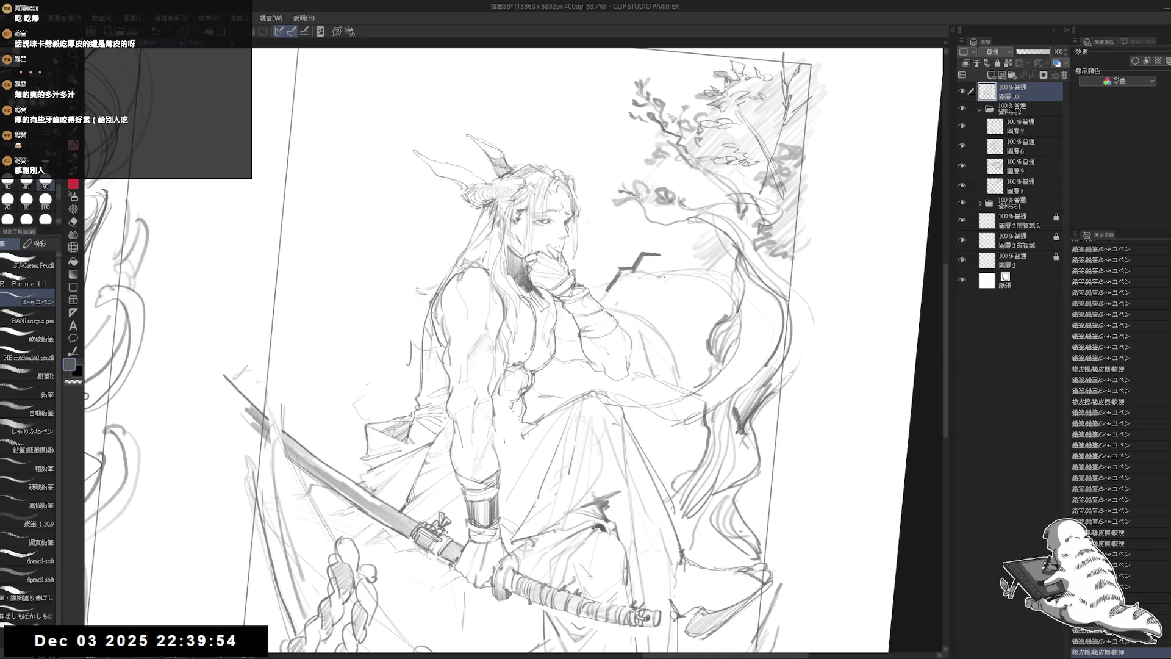
mouse_move(644, 274)
left_mouse_down()
mouse_move(660, 287)
mouse_move(650, 279)
mouse_move(666, 274)
mouse_move(672, 246)
mouse_move(704, 235)
left_mouse_up()
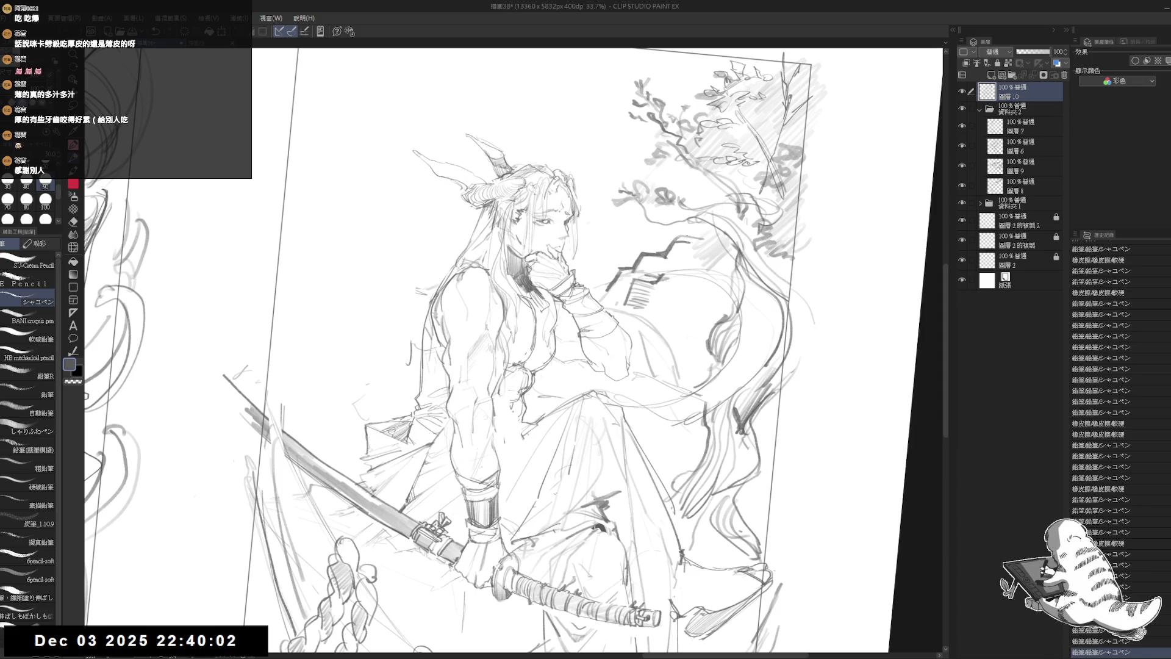
left_click_drag(665, 270, 699, 251)
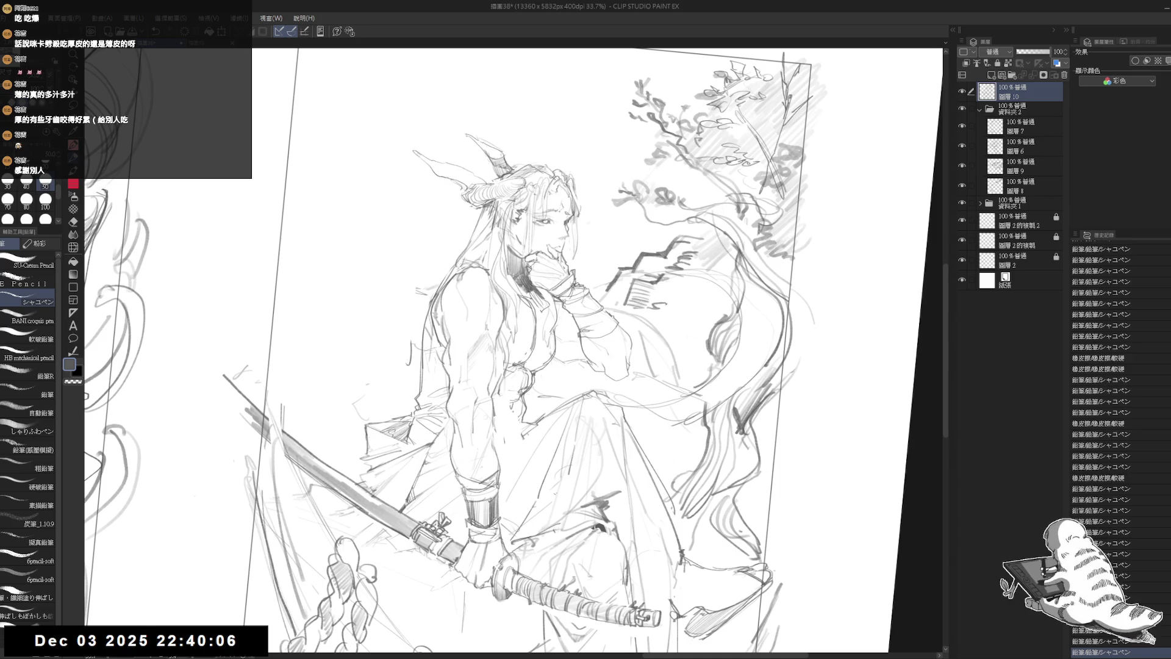
mouse_move(673, 295)
left_mouse_down()
mouse_move(690, 291)
mouse_move(667, 311)
mouse_move(709, 297)
mouse_move(683, 311)
mouse_move(701, 305)
mouse_move(688, 330)
left_mouse_up()
mouse_move(674, 249)
left_mouse_down()
mouse_move(704, 242)
mouse_move(735, 270)
left_mouse_up()
key("e")
left_click_drag(634, 262, 602, 289)
key("p")
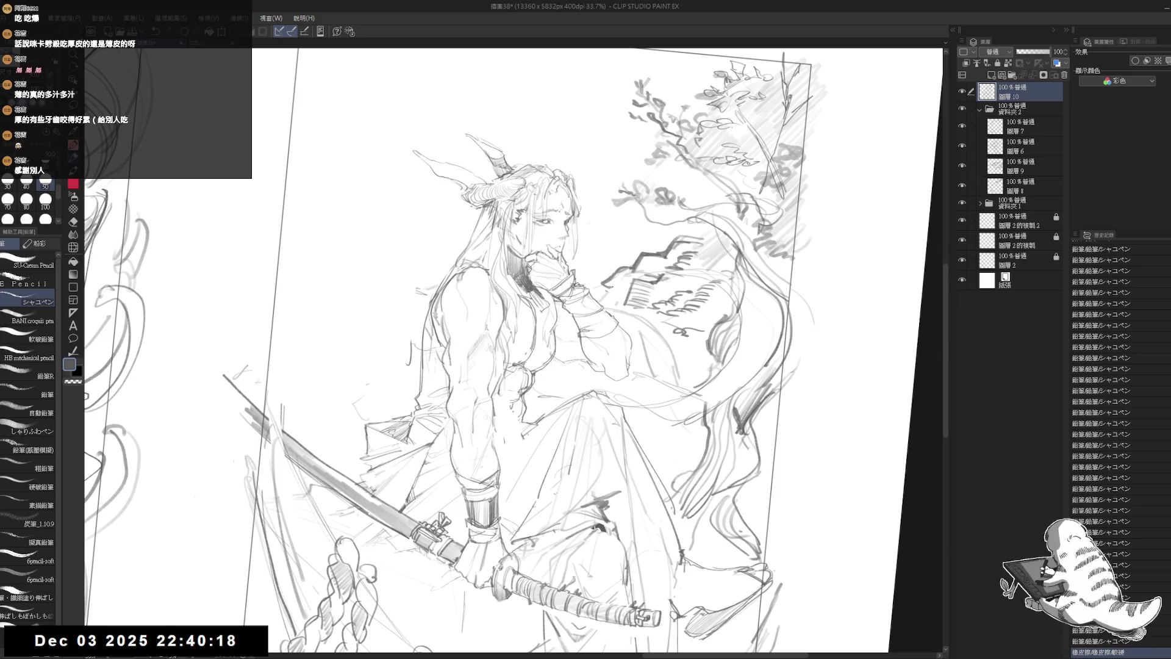
key("at")
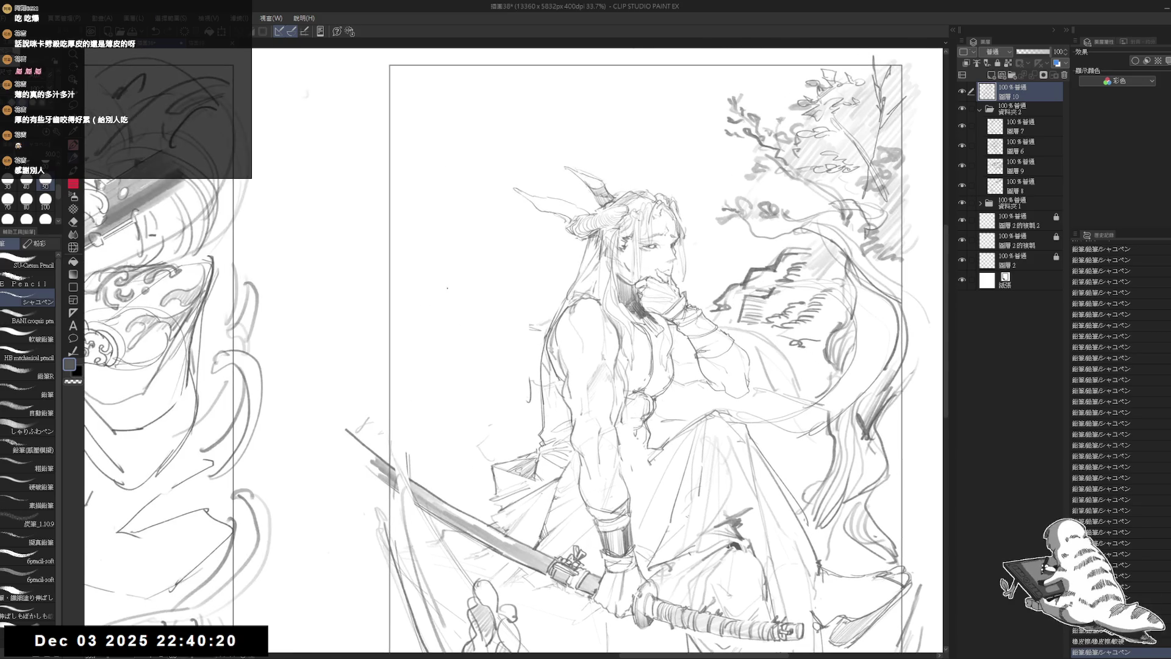
Draw the jagged rock outline to the left of the figure's arm
left_click_drag(461, 384, 473, 317)
key("e")
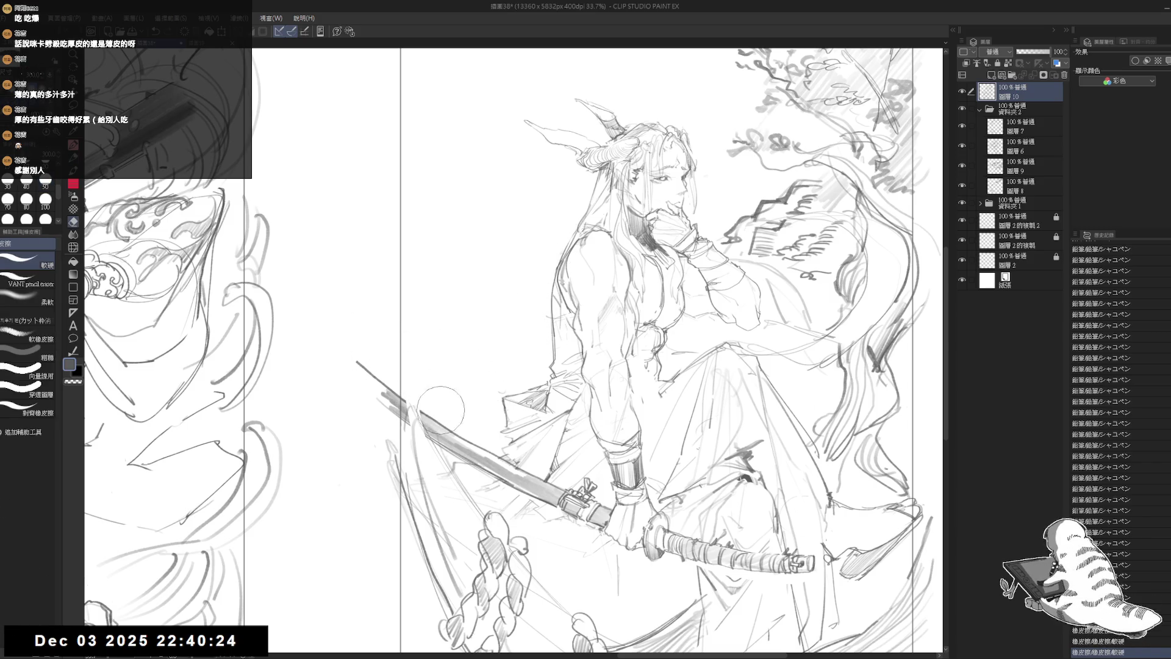
key("p")
mouse_move(475, 302)
left_mouse_down()
mouse_move(513, 291)
mouse_move(458, 325)
left_mouse_up()
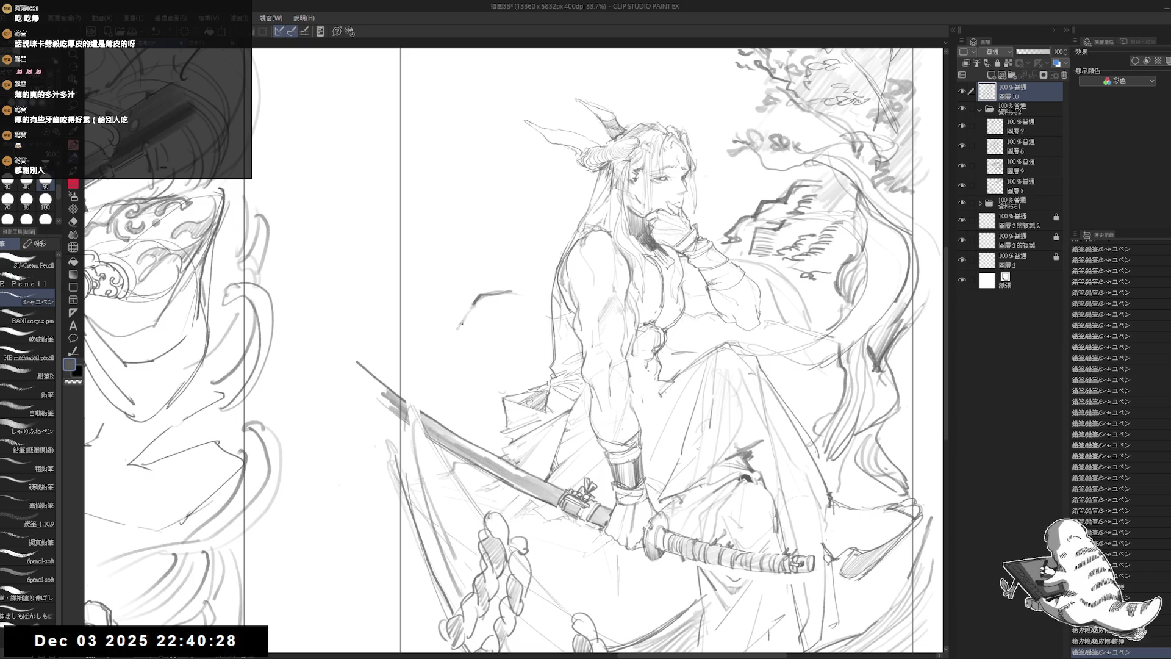
left_click(479, 331)
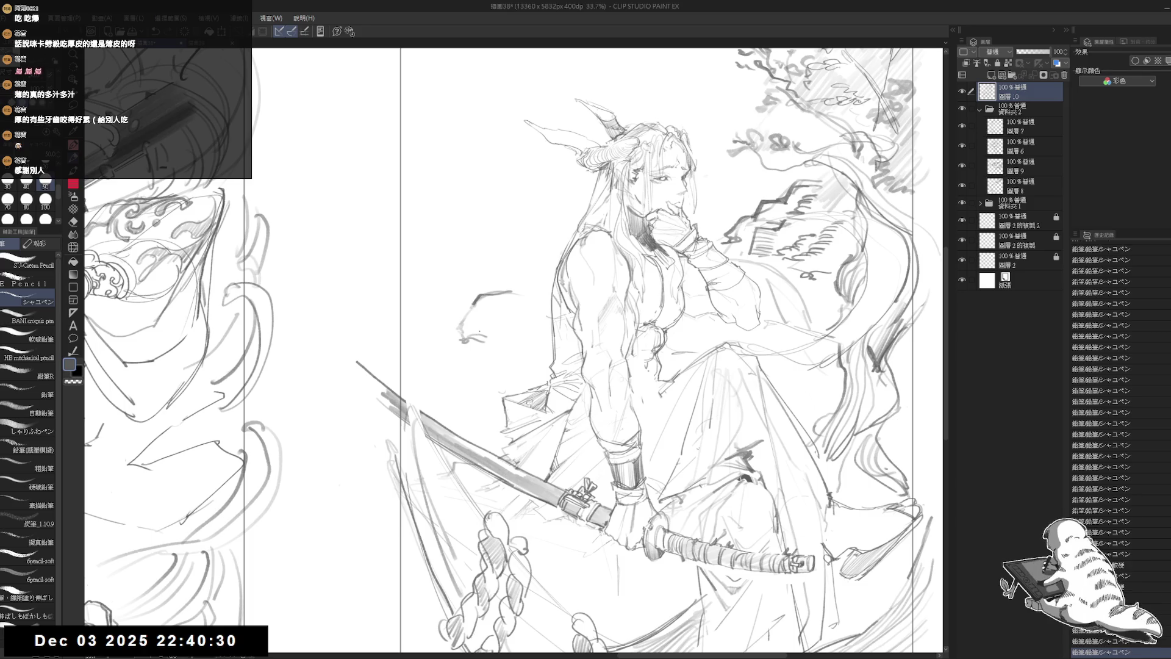
left_click_drag(487, 305, 462, 331)
mouse_move(516, 292)
left_mouse_down()
mouse_move(529, 294)
mouse_move(519, 302)
left_mouse_up()
mouse_move(519, 303)
left_mouse_down()
mouse_move(502, 345)
mouse_move(467, 358)
mouse_move(459, 340)
mouse_move(468, 365)
mouse_move(454, 361)
left_mouse_up()
Hatch inside the rock shape, including its left side and edge
mouse_move(443, 377)
left_mouse_down()
mouse_move(451, 370)
mouse_move(413, 382)
mouse_move(441, 383)
mouse_move(433, 394)
mouse_move(484, 384)
mouse_move(466, 414)
mouse_move(493, 403)
left_mouse_up()
left_click_drag(460, 412, 485, 412)
left_click_drag(466, 421, 483, 416)
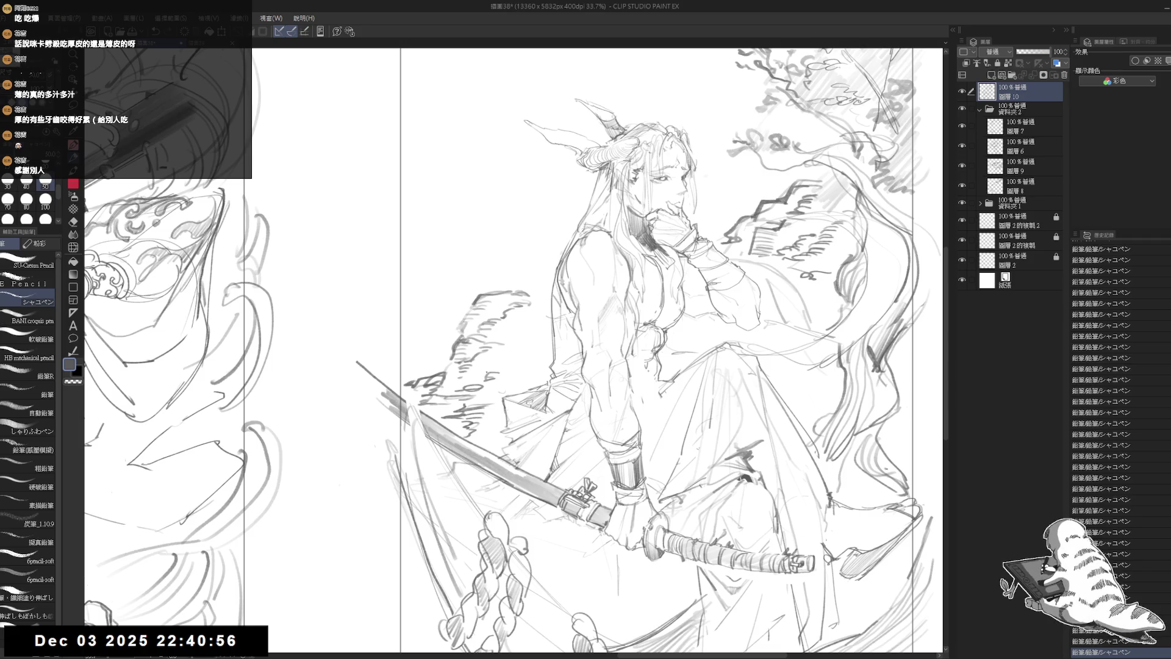
left_click_drag(488, 364, 522, 326)
left_click_drag(422, 376, 440, 358)
mouse_move(424, 377)
left_mouse_down()
mouse_move(444, 362)
mouse_move(428, 372)
left_mouse_up()
left_click_drag(398, 386, 410, 377)
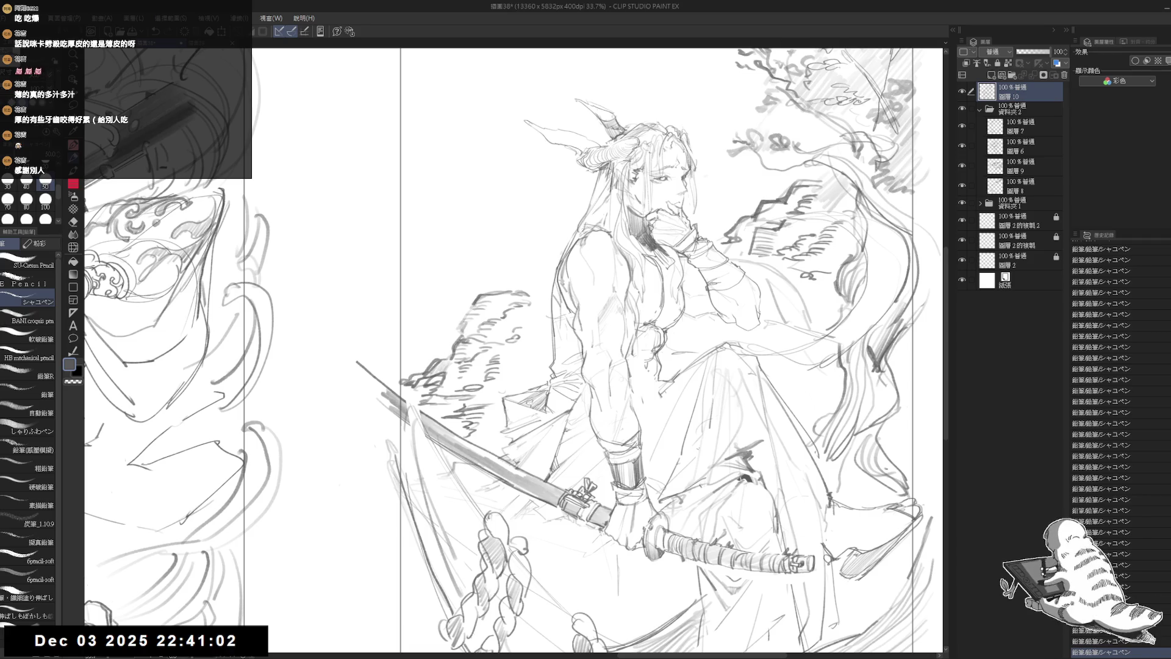
Center the view on the face and redraw the mouth lines, erasing the old ones
scroll(463, 183, "down", 5)
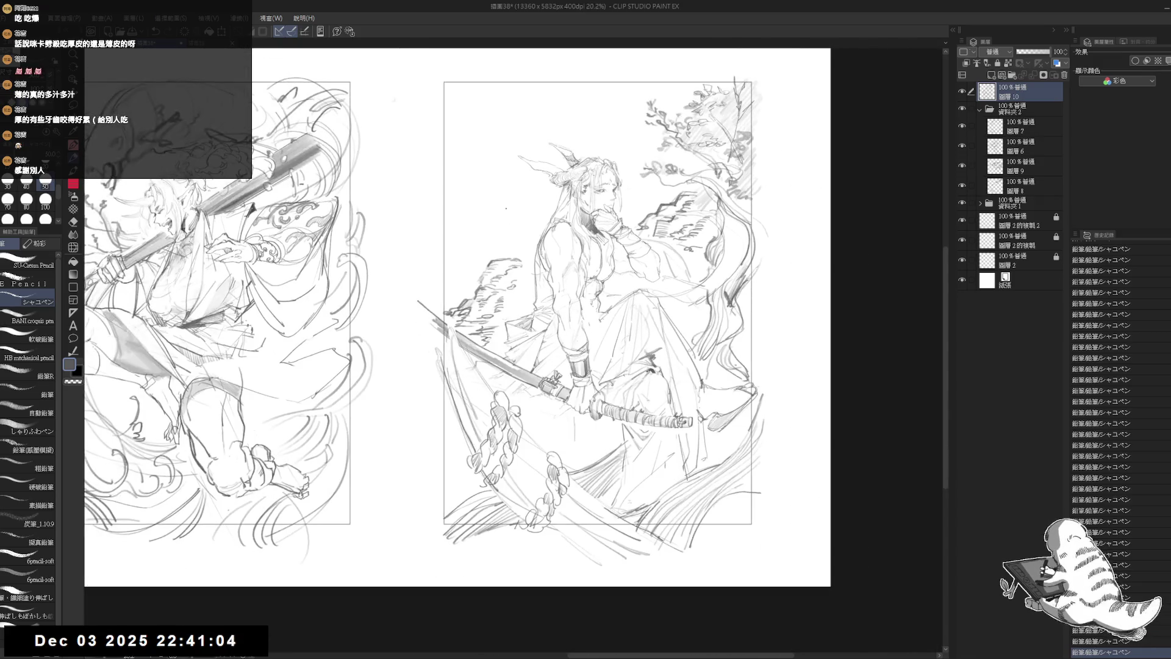
scroll(506, 208, "up", 5)
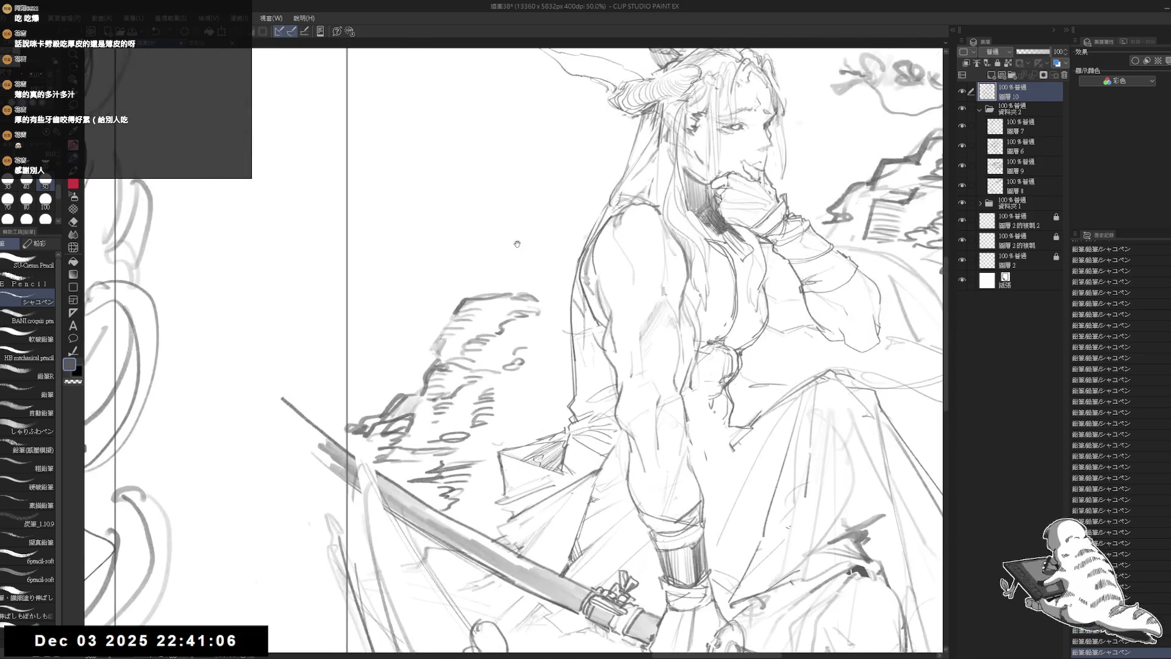
left_click_drag(513, 205, 490, 206)
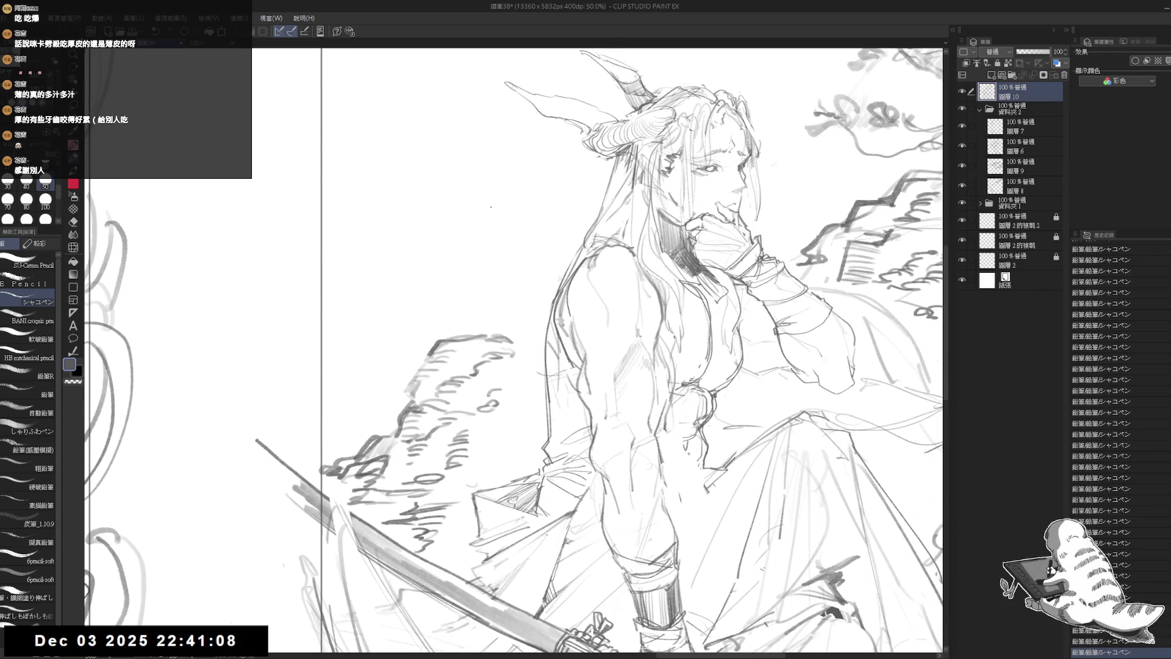
mouse_move(680, 199)
left_mouse_down()
mouse_move(652, 235)
mouse_move(675, 170)
mouse_move(607, 299)
left_mouse_up()
key("e")
key("p")
left_click_drag(621, 238, 623, 300)
key("ctrl+z")
left_click_drag(621, 236, 624, 298)
key("e")
left_click_drag(595, 226, 613, 305)
key("p")
Rework the nose and cheek line, undoing attempts until one fits
scroll(619, 219, "up", 2)
mouse_move(604, 229)
left_mouse_down()
mouse_move(607, 308)
mouse_move(600, 267)
left_mouse_up()
key("ctrl+z")
key("e")
key("p")
mouse_move(610, 220)
left_mouse_down()
mouse_move(604, 292)
mouse_move(607, 256)
left_mouse_up()
key("e")
key("p")
left_click_drag(601, 170, 597, 280)
key("ctrl+z")
Erase old lines in the long hair and draw new strands
key("ctrl+z")
mouse_move(599, 227)
left_mouse_down()
mouse_move(602, 278)
mouse_move(592, 249)
left_mouse_up()
key("e")
left_click_drag(519, 183, 515, 268)
left_click_drag(514, 211, 515, 269)
key("p")
left_click_drag(518, 166, 513, 257)
Redraw further hair strands, erasing and re-stroking the lower hair
key("ctrl+z")
mouse_move(529, 146)
left_mouse_down()
mouse_move(515, 256)
mouse_move(515, 207)
left_mouse_up()
key("e")
key("p")
mouse_move(546, 168)
left_mouse_down()
mouse_move(507, 222)
mouse_move(522, 285)
left_mouse_up()
key("ctrl+z")
left_click_drag(526, 189, 518, 298)
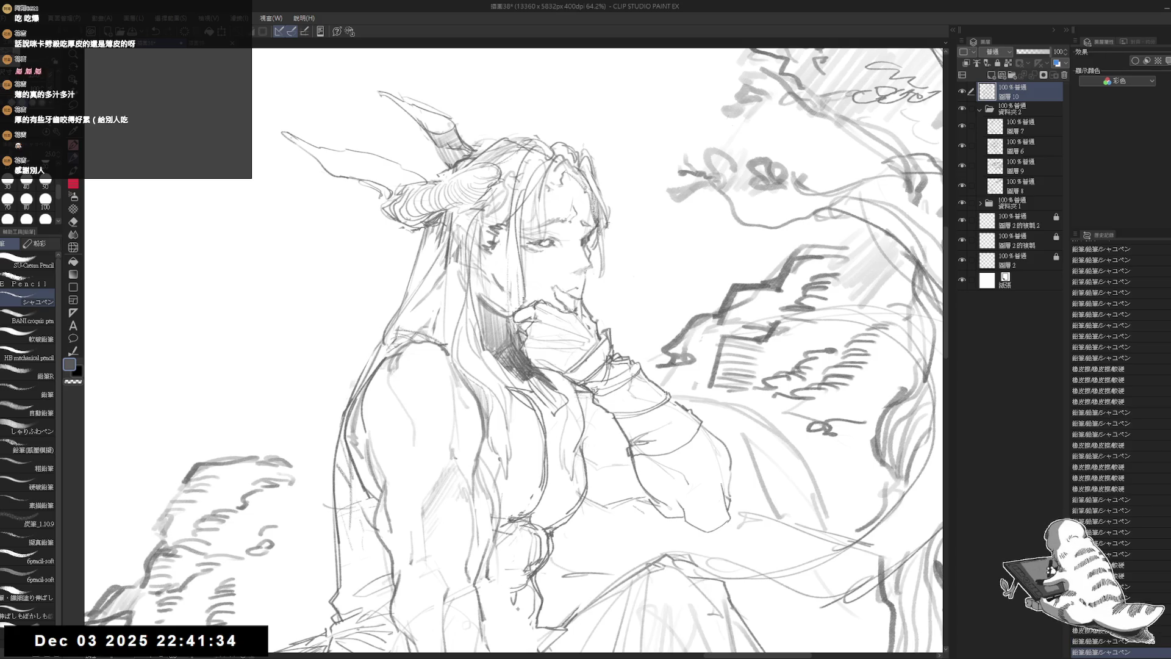
key("e")
left_click_drag(513, 256, 516, 305)
key("p")
left_click_drag(516, 218, 516, 313)
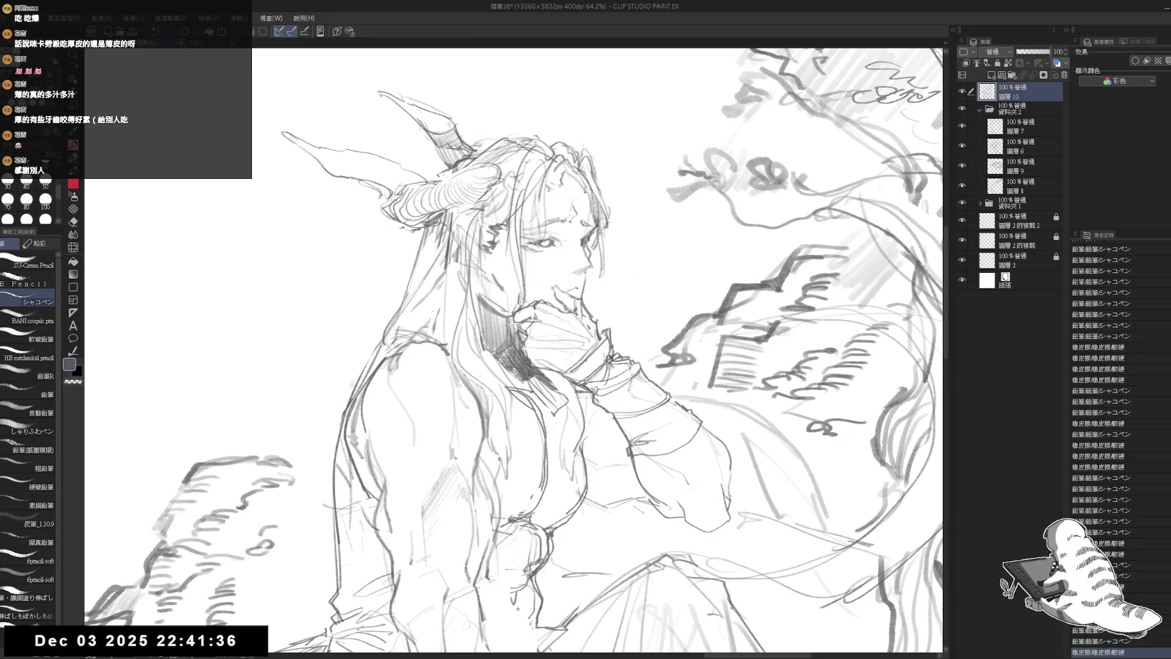
Check the face in a mirrored view and fix a short strand of hair beside it
key("h")
scroll(514, 351, "up", 2)
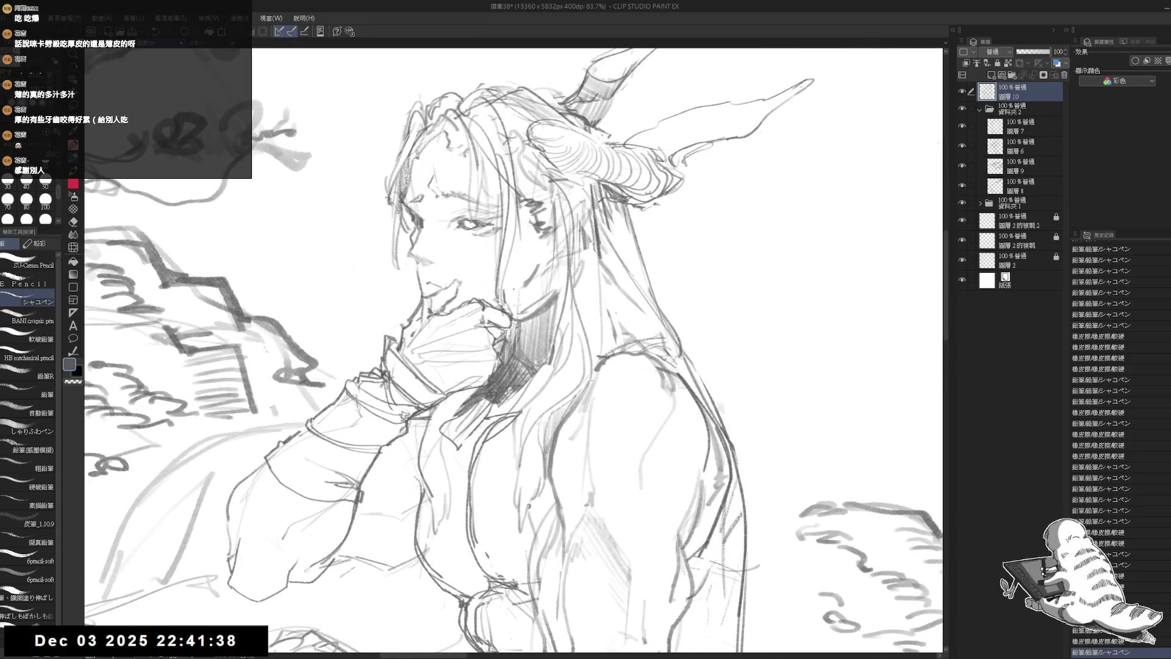
key("e")
left_click_drag(531, 267, 505, 314)
key("p")
mouse_move(536, 271)
left_mouse_down()
mouse_move(505, 307)
mouse_move(529, 288)
left_mouse_up()
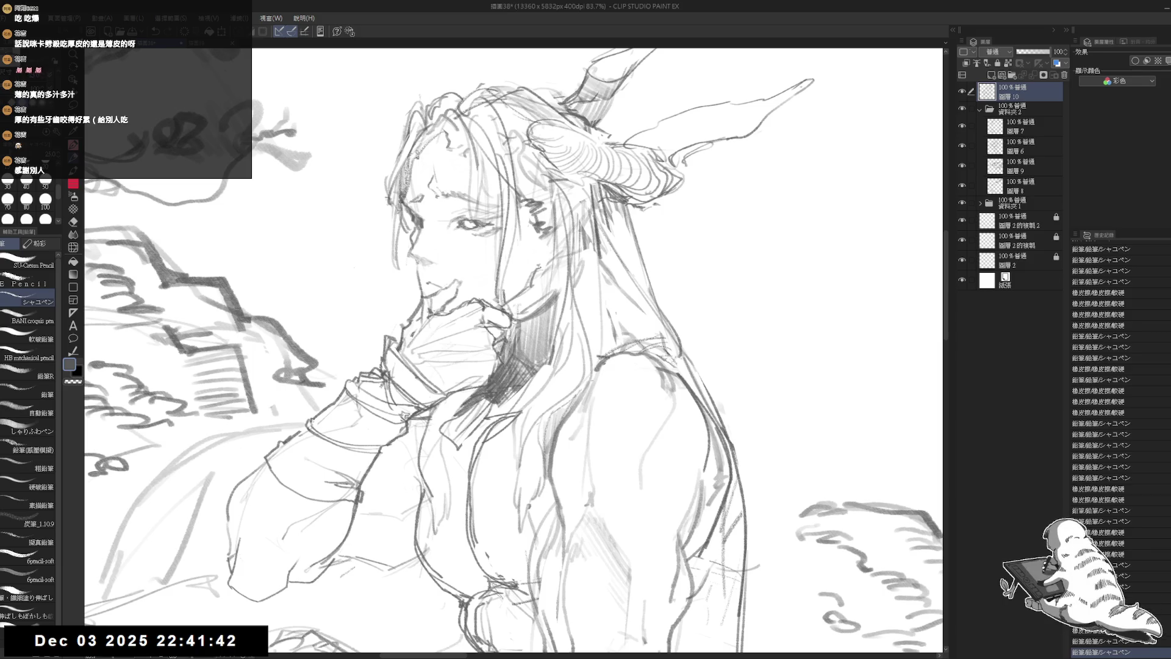
key("h")
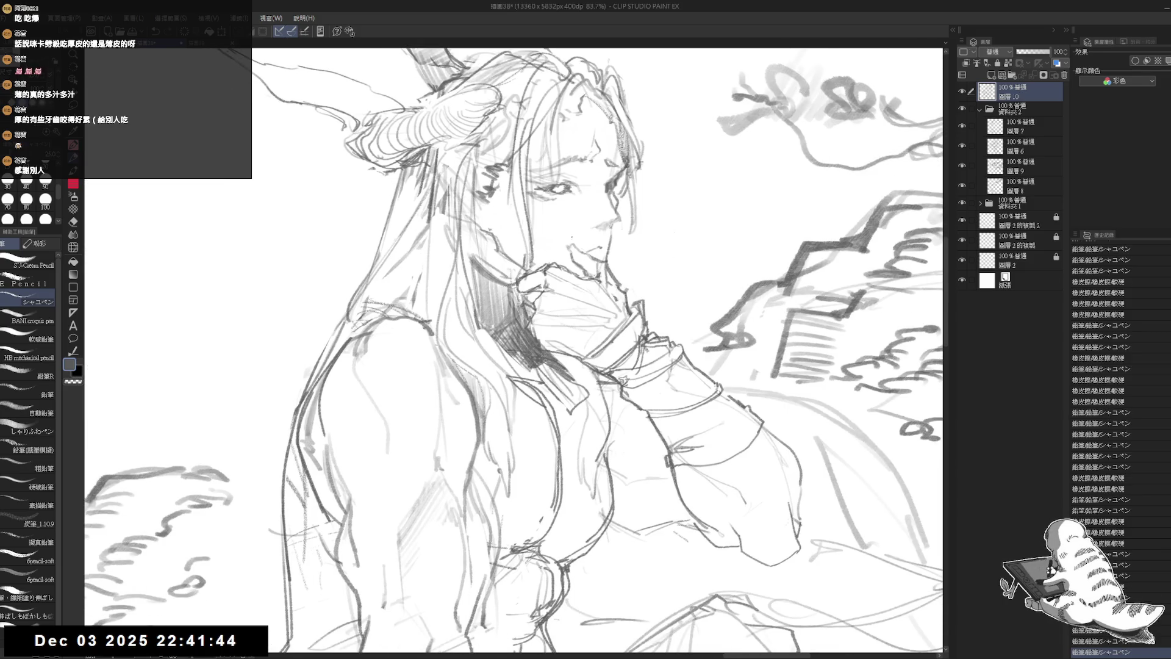
Zoom out to the whole figure, add a hair line near the face and erase stray hair marks
key("ctrl+minus")
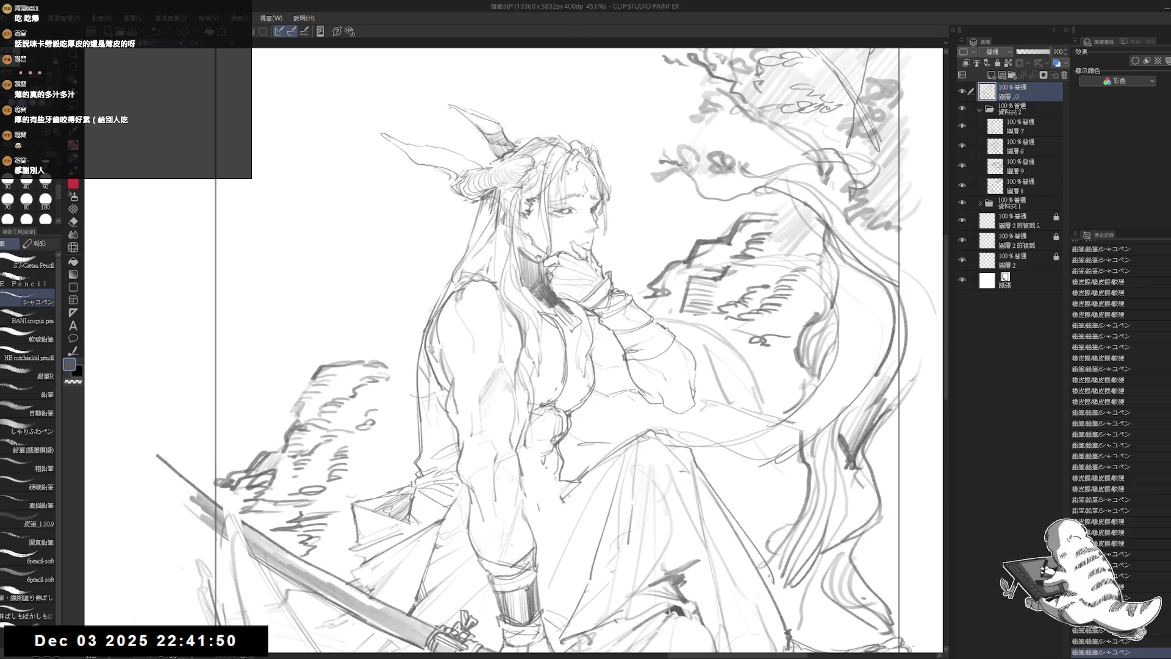
scroll(488, 273, "up", 2)
left_click_drag(524, 239, 524, 266)
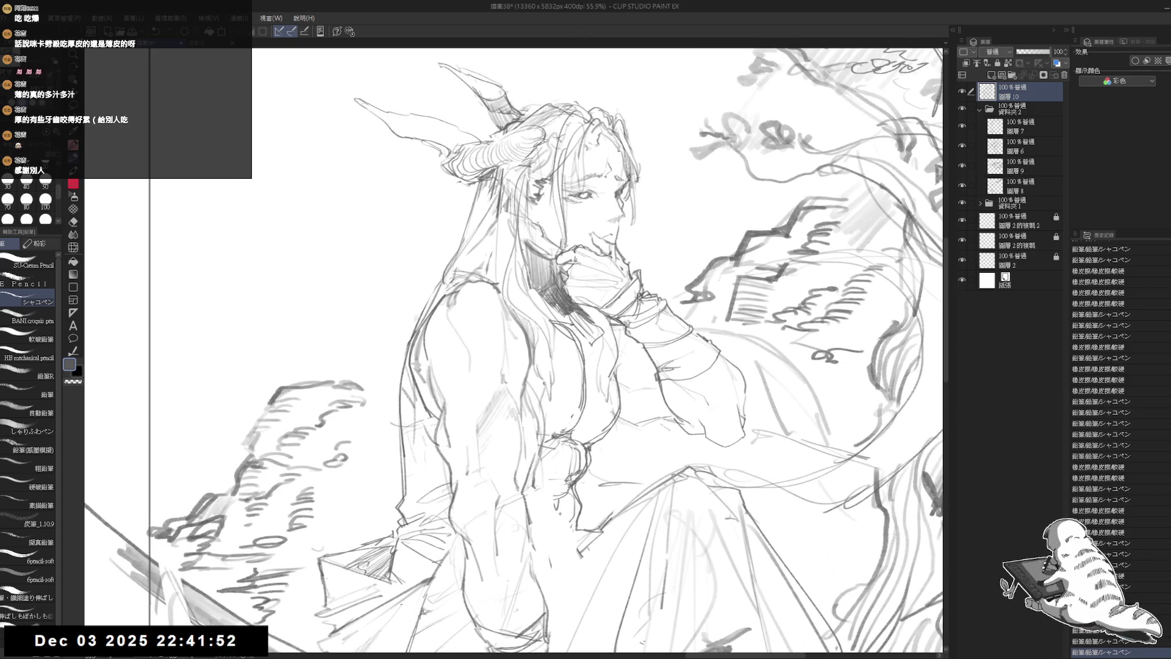
key("e")
mouse_move(509, 222)
left_mouse_down()
mouse_move(496, 203)
mouse_move(455, 217)
mouse_move(497, 195)
mouse_move(467, 189)
mouse_move(515, 192)
mouse_move(497, 219)
mouse_move(508, 202)
mouse_move(504, 232)
mouse_move(531, 207)
mouse_move(535, 144)
left_mouse_up()
key("p")
key("e")
key("p")
key("e")
key("p")
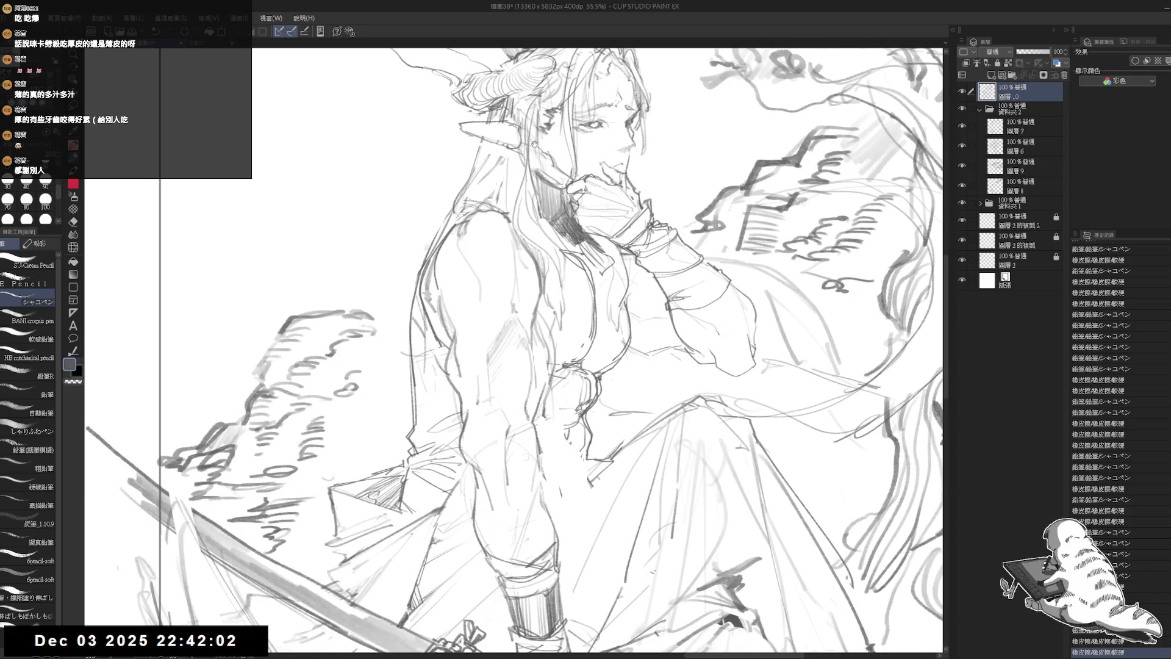
scroll(529, 140, "down", 2)
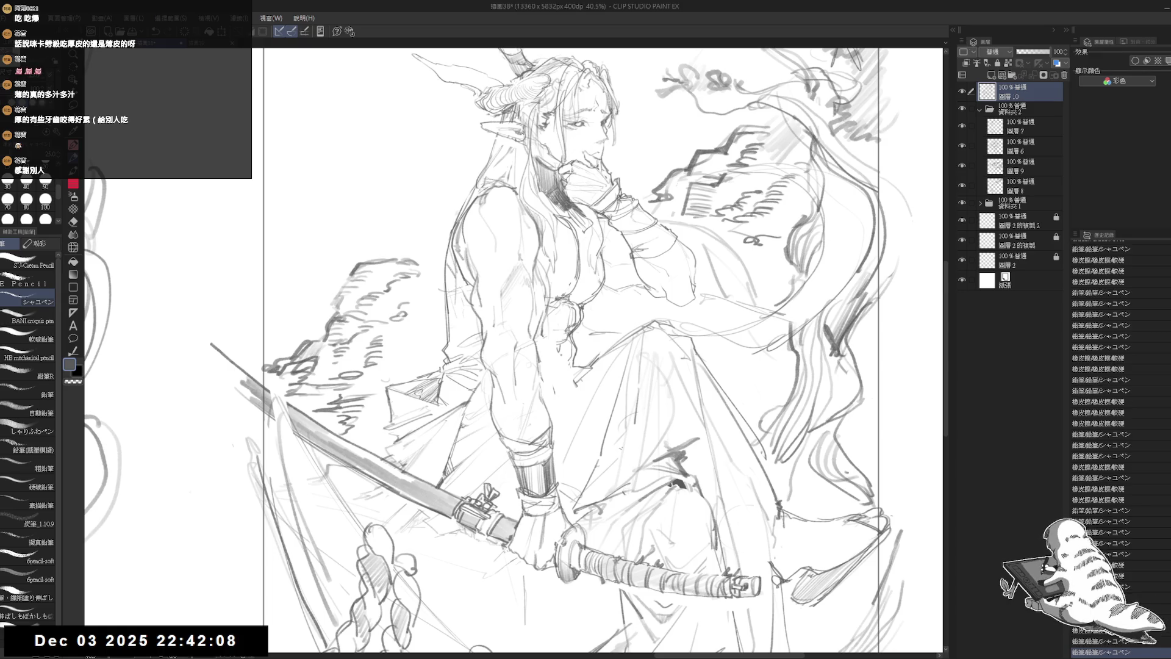
Rotate the view, erase a stray line near the arm and bring the sword hand into view
scroll(514, 353, "up", 2)
left_click_drag(586, 341, 545, 302)
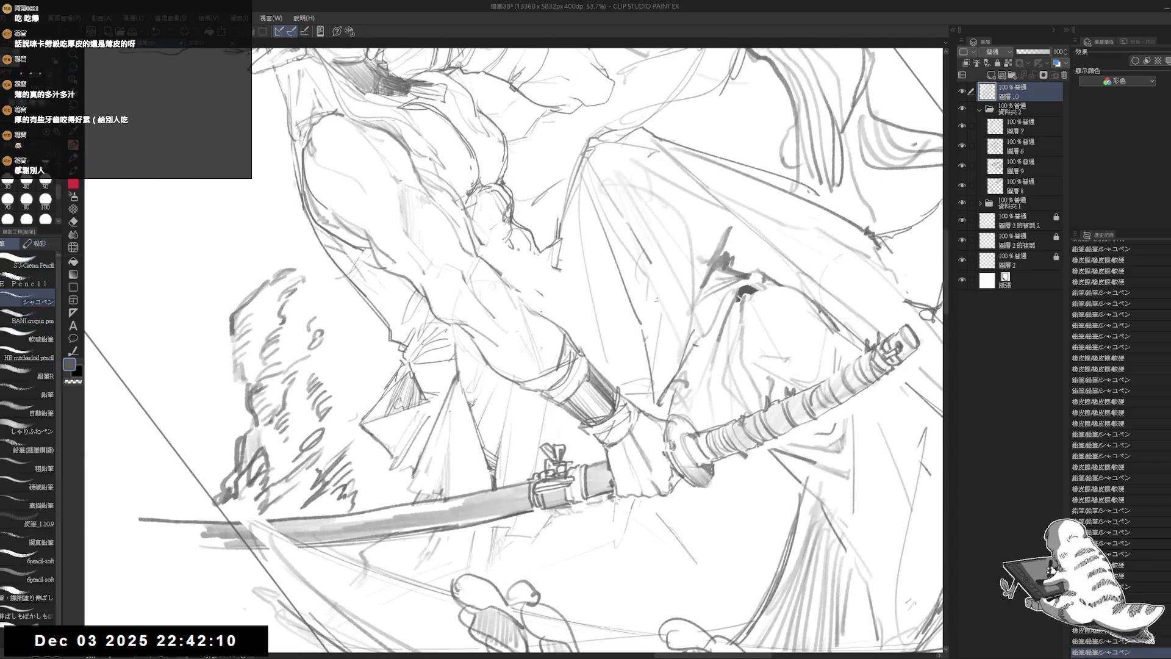
scroll(544, 302, "up", 1)
key("e")
left_click_drag(552, 341, 544, 302)
key("p")
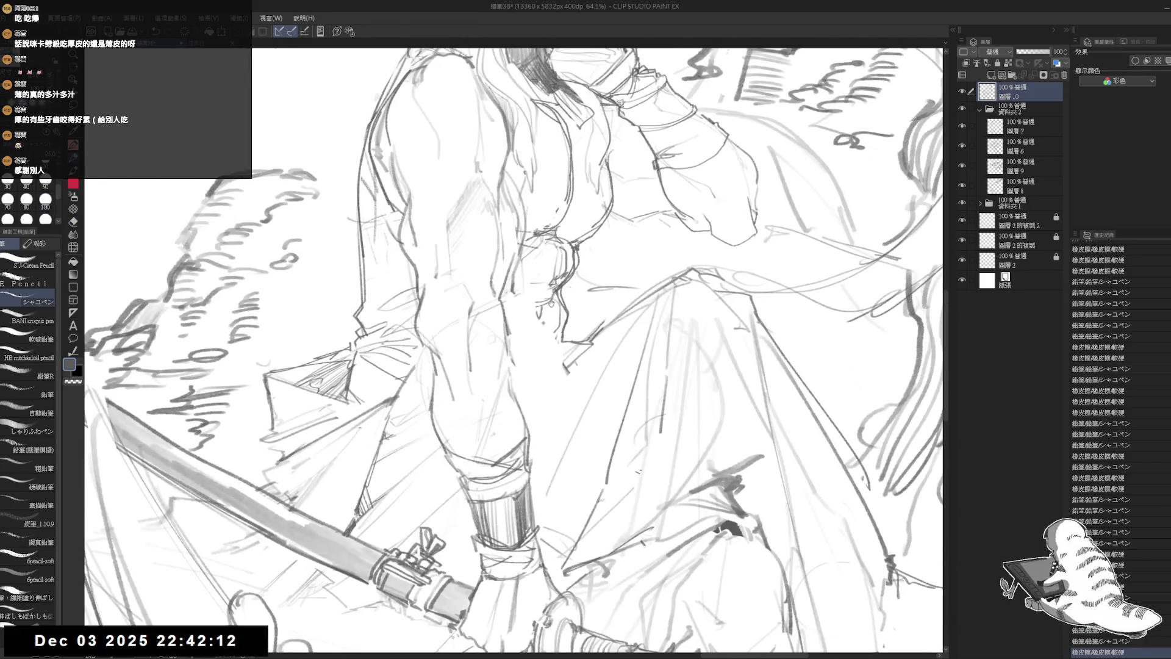
scroll(513, 286, "down", 2)
left_click_drag(579, 369, 553, 372)
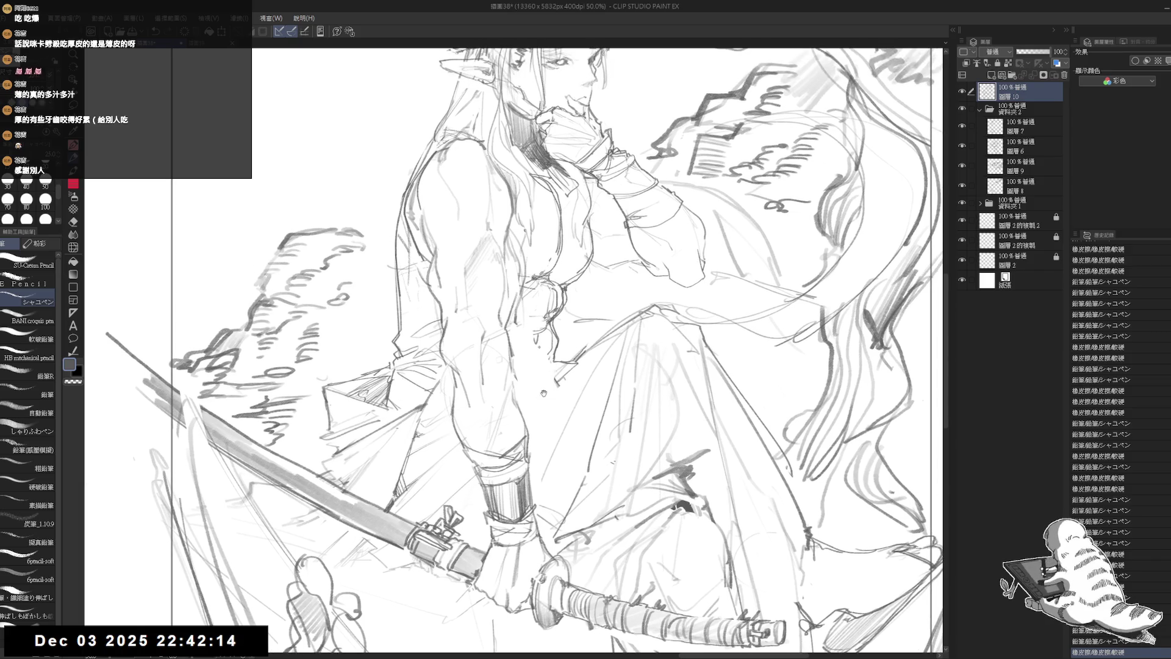
left_click_drag(524, 449, 535, 438)
scroll(492, 416, "up", 3)
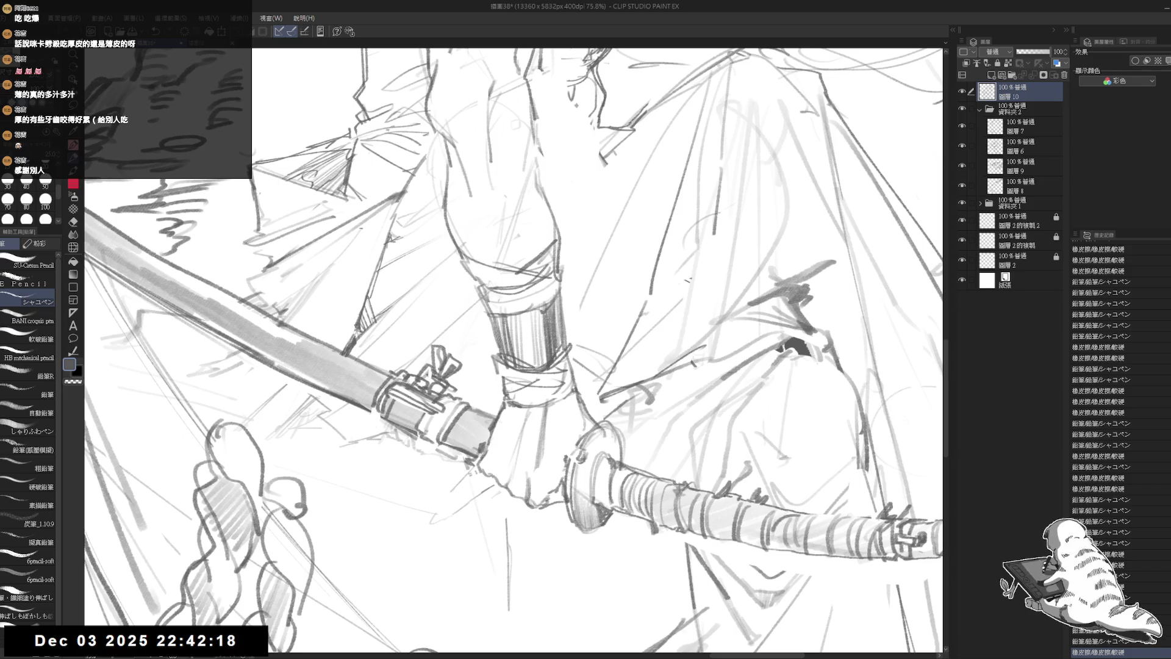
Add short strokes at the sword guard, beside the gripping hand and along the cuff
key("ctrl+z")
key("ctrl+y")
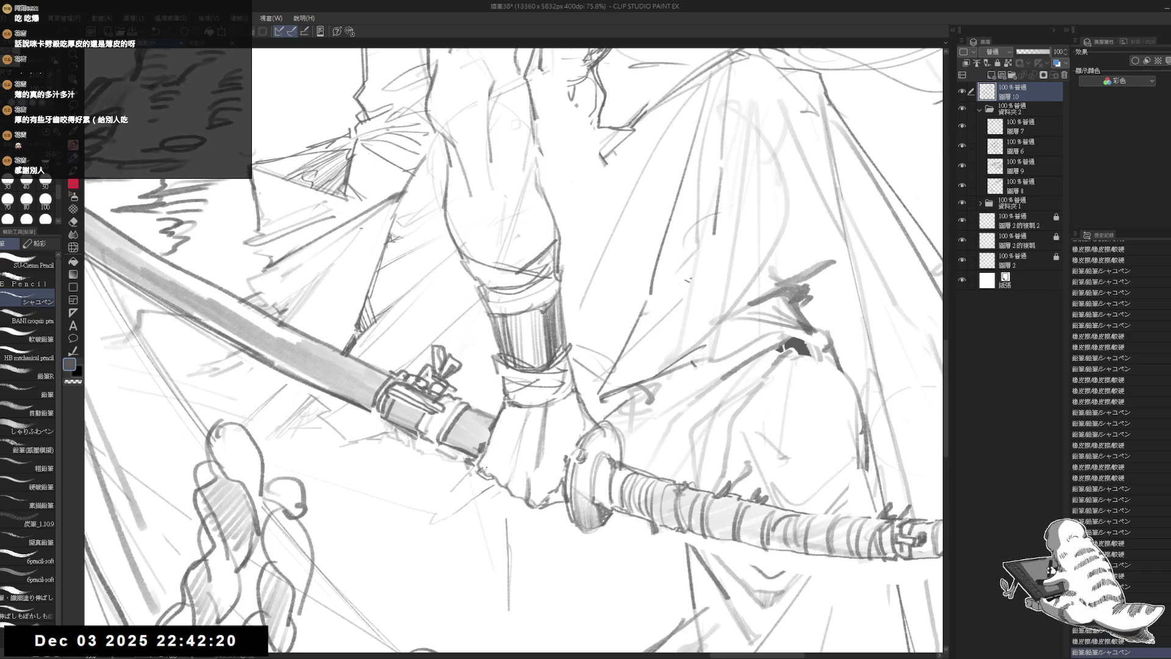
left_click_drag(500, 440, 496, 455)
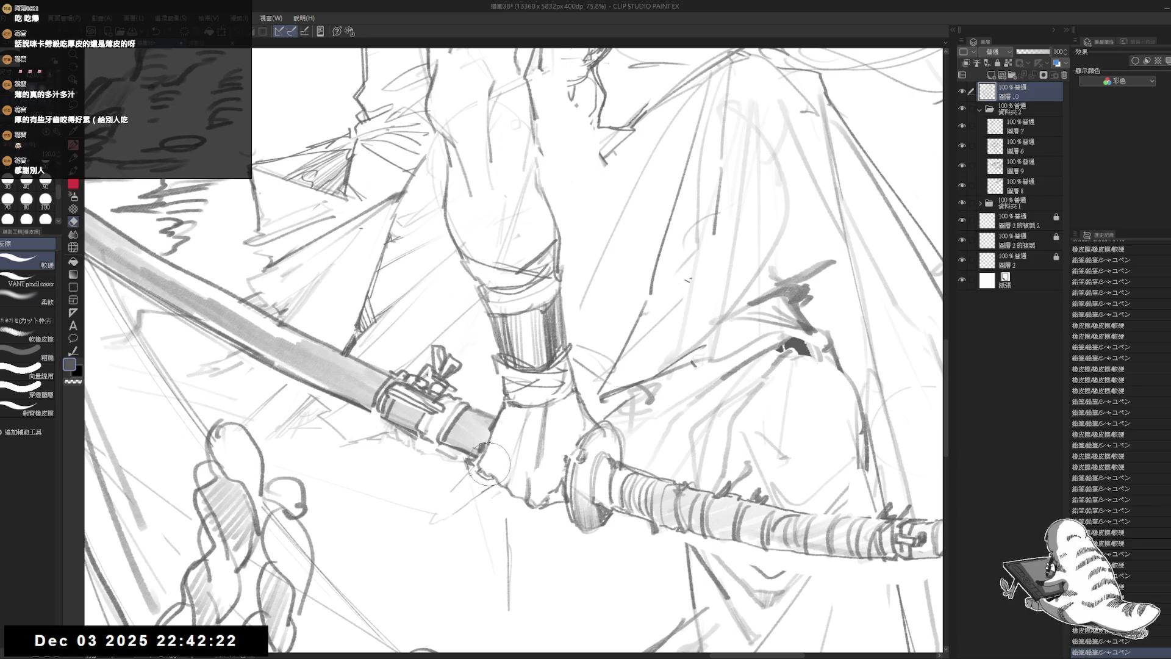
mouse_move(487, 450)
left_mouse_down()
mouse_move(485, 470)
mouse_move(487, 453)
left_mouse_up()
key("ctrl+z")
mouse_move(513, 408)
left_mouse_down()
mouse_move(497, 442)
mouse_move(519, 428)
mouse_move(505, 474)
left_mouse_up()
mouse_move(520, 413)
left_mouse_down()
mouse_move(515, 429)
mouse_move(577, 386)
left_mouse_up()
Erase and redraw the wrist band's outline
key("e")
left_click_drag(507, 366, 574, 354)
key("p")
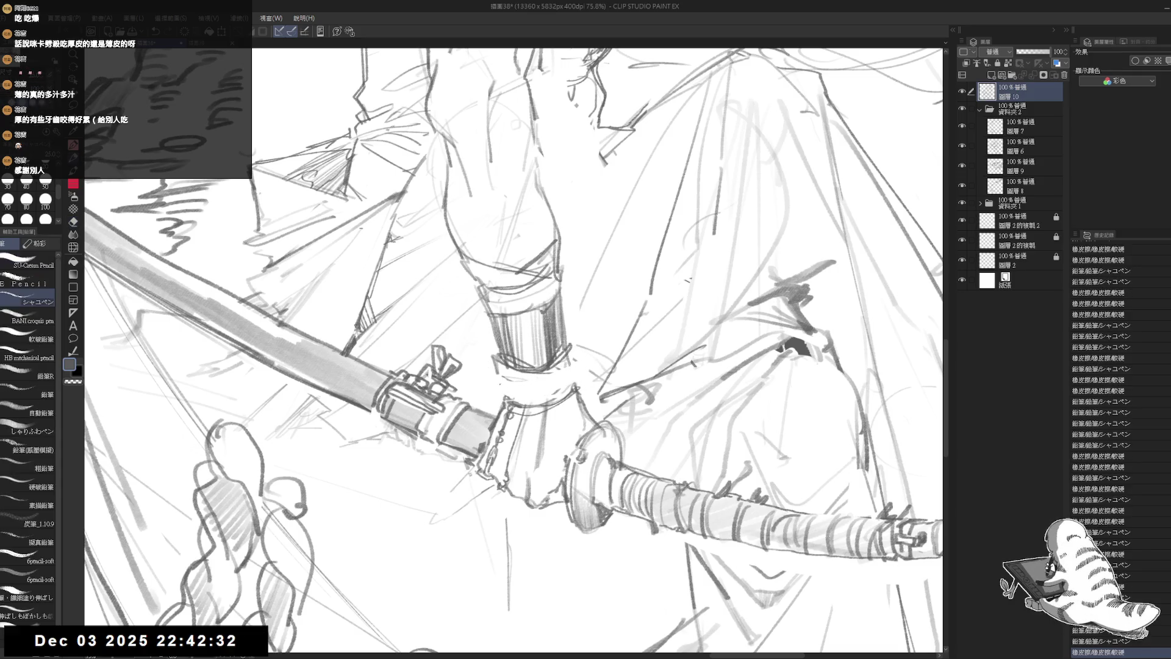
mouse_move(494, 370)
left_mouse_down()
mouse_move(482, 394)
mouse_move(526, 400)
mouse_move(537, 369)
mouse_move(582, 357)
left_mouse_up()
mouse_move(561, 406)
left_mouse_down()
mouse_move(482, 397)
mouse_move(570, 385)
left_mouse_up()
Rotate the canvas and hatch the wrist band dark on its left, lower and right sides
left_click_drag(610, 305, 702, 427)
mouse_move(469, 322)
left_mouse_down()
mouse_move(462, 365)
mouse_move(483, 365)
mouse_move(466, 414)
mouse_move(476, 406)
left_mouse_up()
mouse_move(489, 379)
left_mouse_down()
mouse_move(478, 404)
mouse_move(549, 390)
mouse_move(586, 342)
mouse_move(566, 347)
left_mouse_up()
mouse_move(581, 334)
left_mouse_down()
mouse_move(564, 352)
mouse_move(572, 357)
left_mouse_up()
mouse_move(586, 337)
left_mouse_down()
mouse_move(574, 360)
mouse_move(532, 374)
left_mouse_up()
left_click_drag(553, 356, 525, 378)
left_click_drag(575, 330, 560, 352)
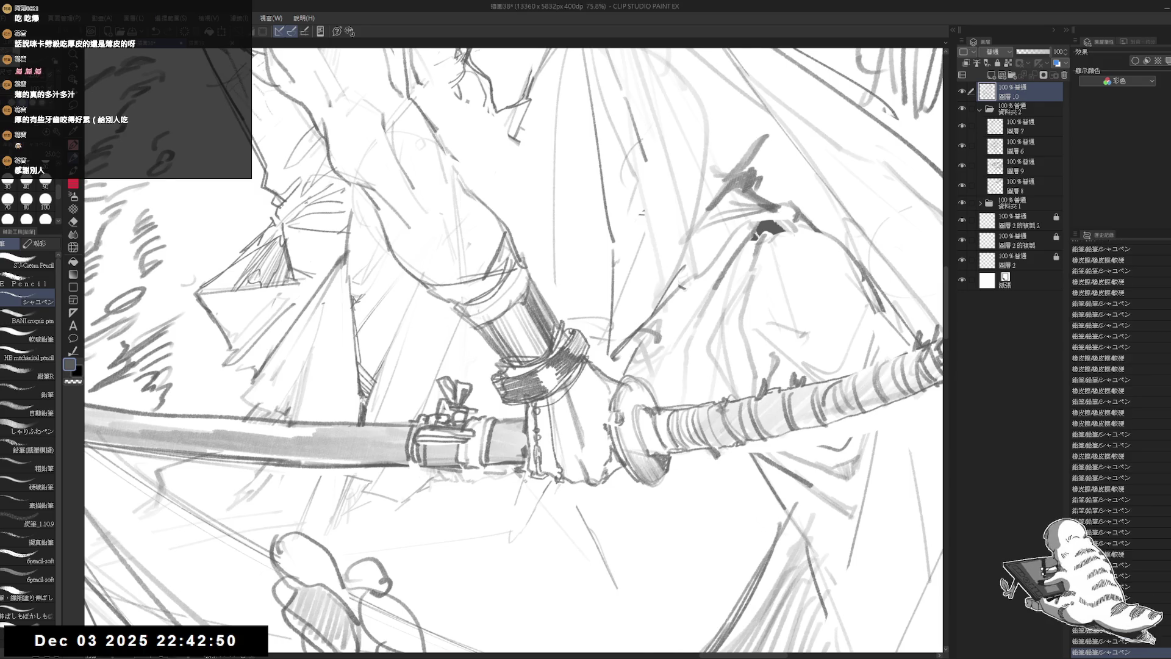
key("asciicircum")
Add short strokes below the wrist band and darken its right side
mouse_move(570, 389)
left_mouse_down()
mouse_move(546, 403)
mouse_move(542, 381)
mouse_move(535, 410)
left_mouse_up()
left_click_drag(536, 357, 529, 373)
left_click_drag(537, 355, 534, 379)
left_click_drag(574, 337, 571, 362)
left_click_drag(573, 362, 537, 376)
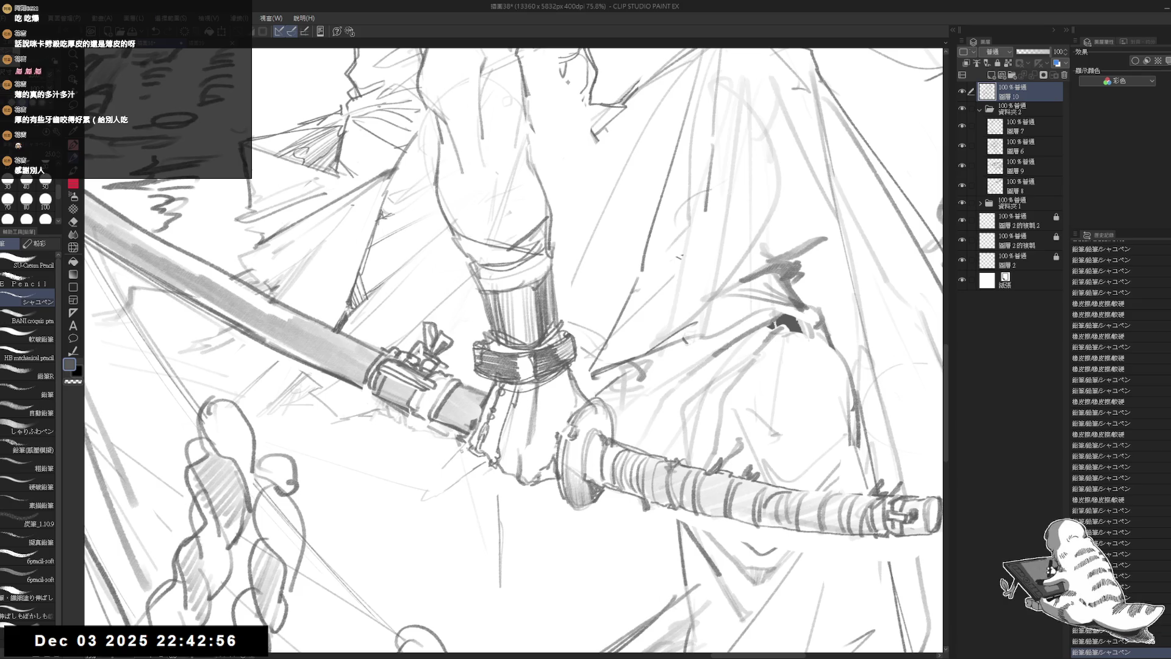
Mark and darken the chain below the wrist, then hatch shadow on the gripping hand
left_click_drag(511, 415, 499, 447)
left_click_drag(530, 388, 509, 489)
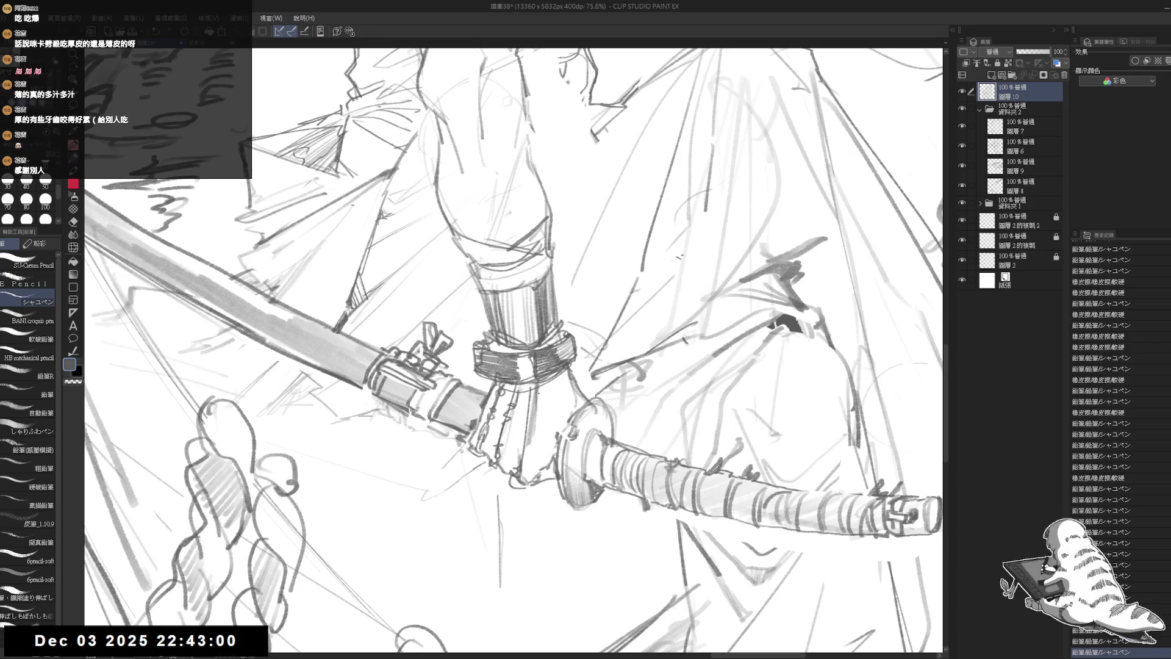
key("e")
key("p")
mouse_move(586, 387)
left_mouse_down()
mouse_move(560, 421)
mouse_move(573, 413)
mouse_move(559, 400)
left_mouse_up()
left_click_drag(572, 374, 550, 419)
scroll(516, 353, "down", 5)
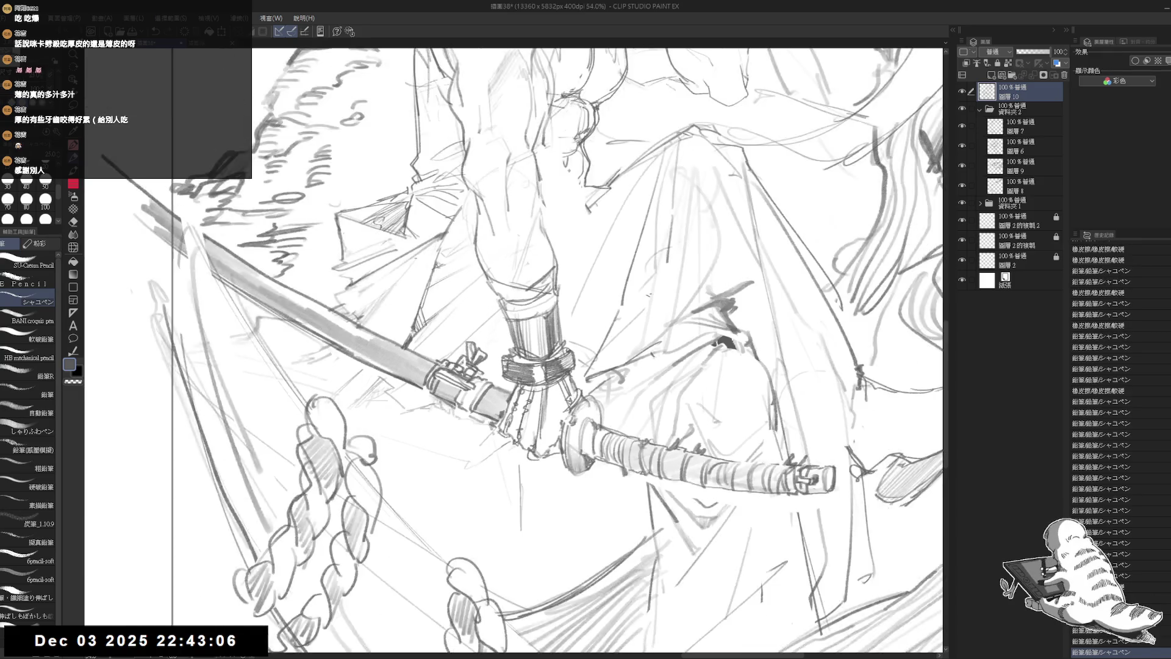
Recentre the drawing, erase a stray mark and add faint pencil marks in a tilted view
left_click_drag(609, 363, 609, 379)
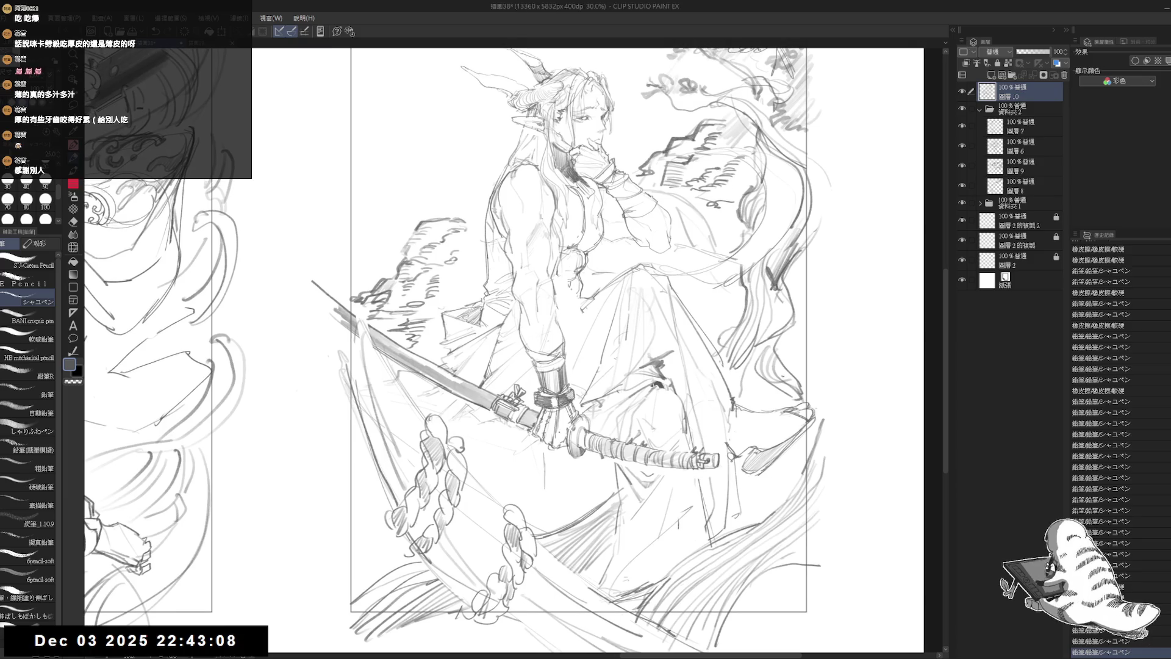
scroll(586, 351, "down", 2)
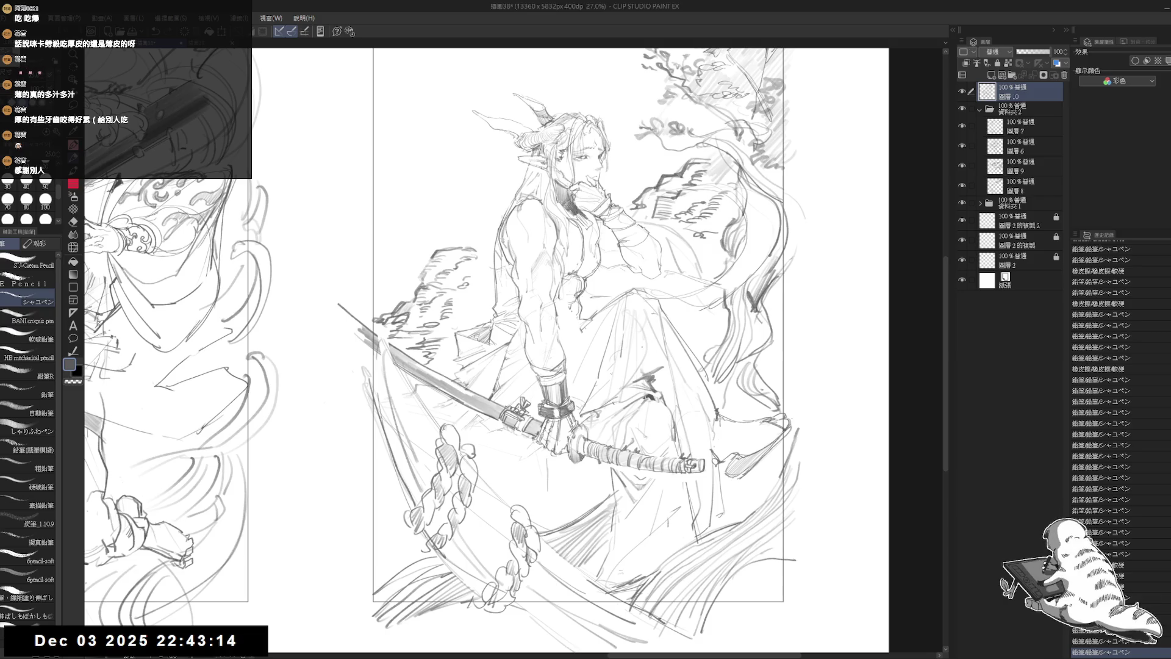
scroll(610, 293, "up", 1)
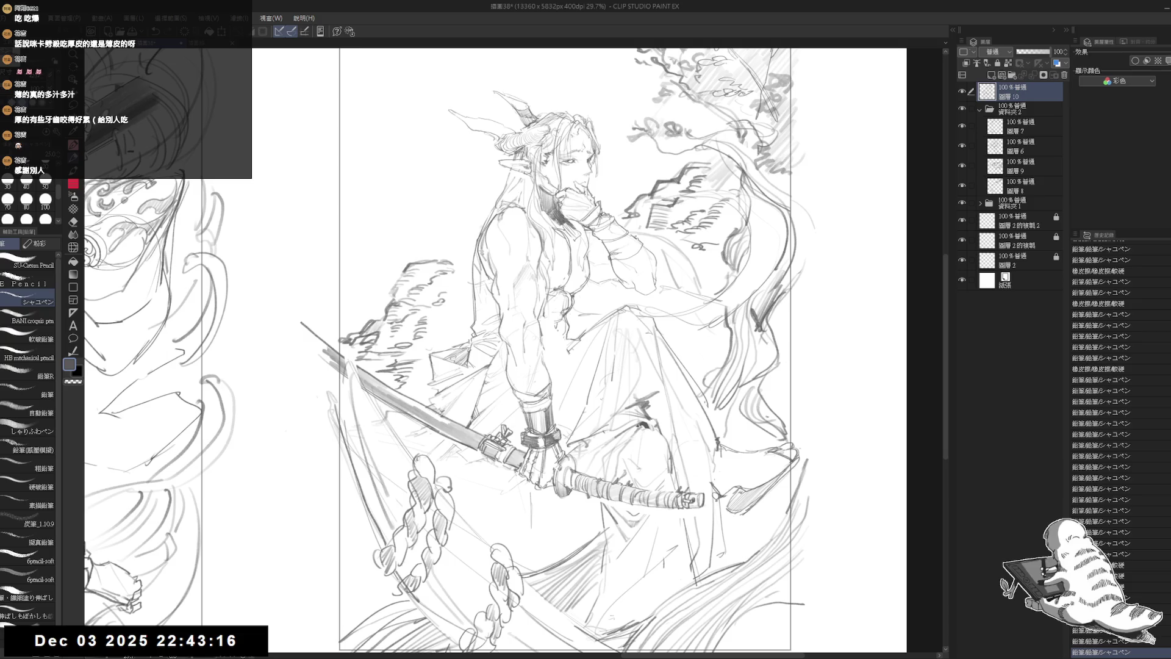
key("e")
mouse_move(699, 293)
left_mouse_down()
mouse_move(656, 308)
mouse_move(525, 404)
left_mouse_up()
key("r")
key("p")
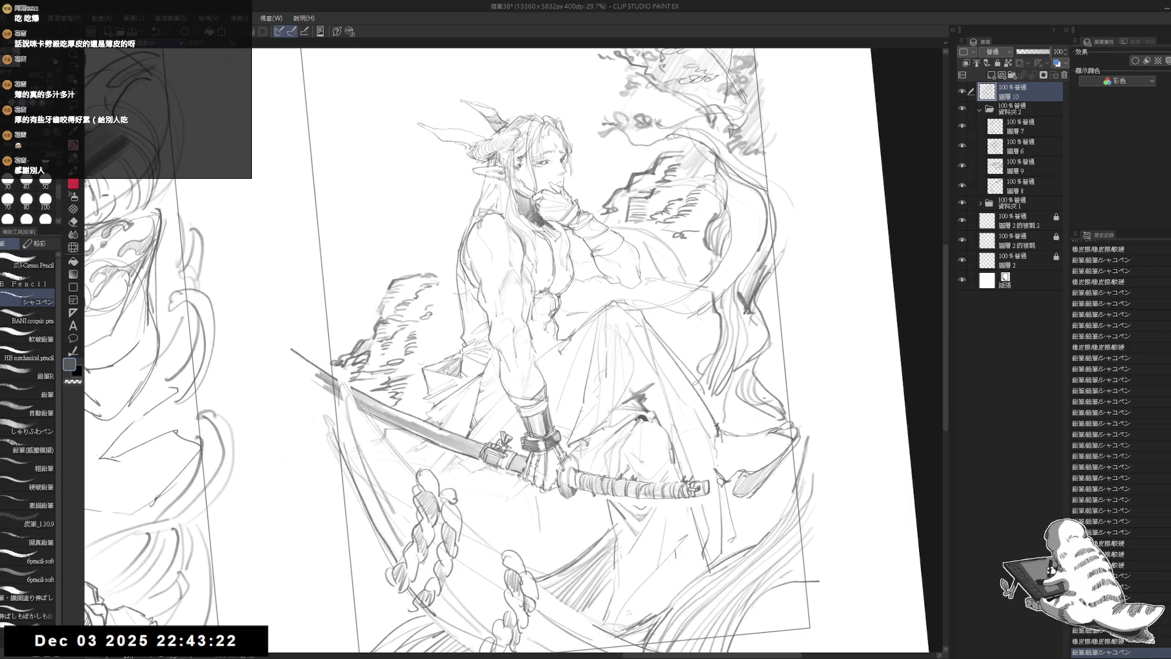
left_click_drag(562, 323, 585, 341)
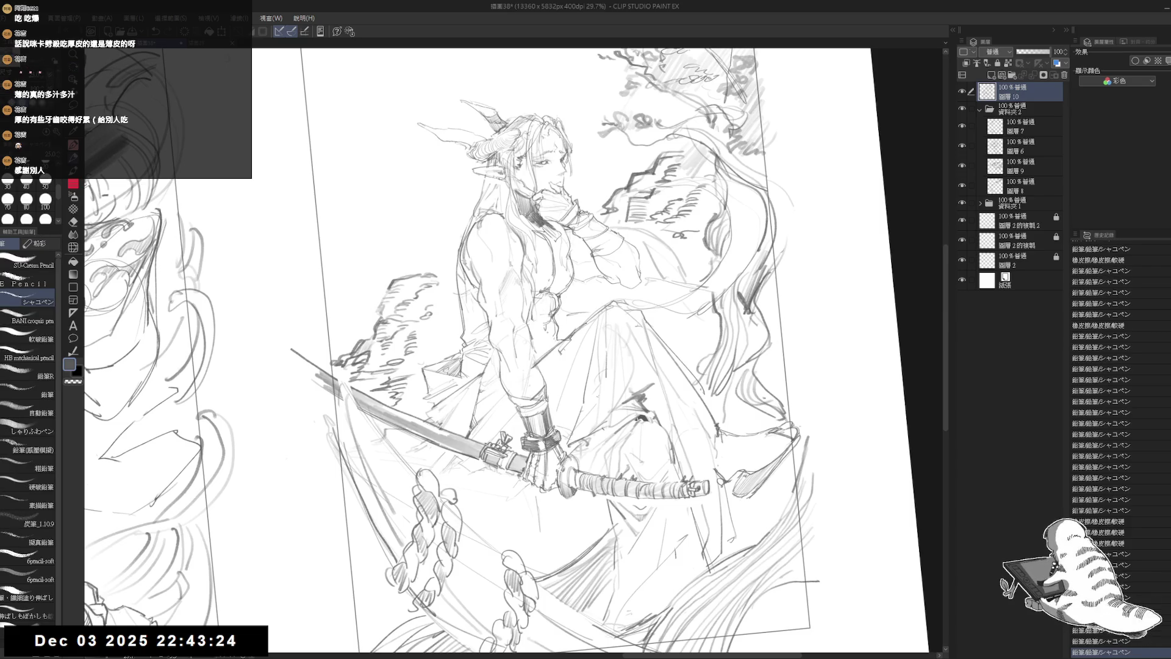
Straighten the view, replace small strokes on the figure and add a dark mark low on the sketch
key("ctrl+0")
key("e")
left_click_drag(518, 365, 543, 385)
key("p")
left_click_drag(548, 345, 559, 359)
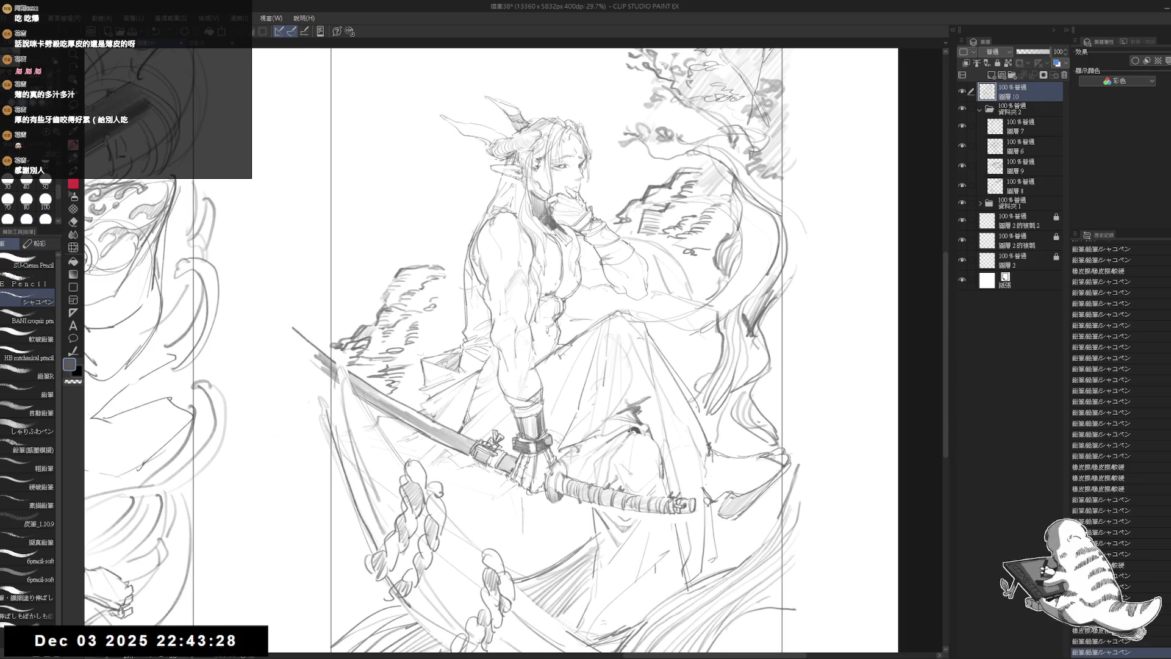
scroll(526, 160, "up", 2)
left_click_drag(229, 636, 235, 645)
Hatch dark shadow across the chest and collar
left_click_drag(567, 256, 551, 330)
left_click_drag(579, 279, 554, 351)
mouse_move(578, 310)
left_mouse_down()
mouse_move(556, 355)
mouse_move(580, 356)
left_mouse_up()
left_click_drag(551, 295, 547, 343)
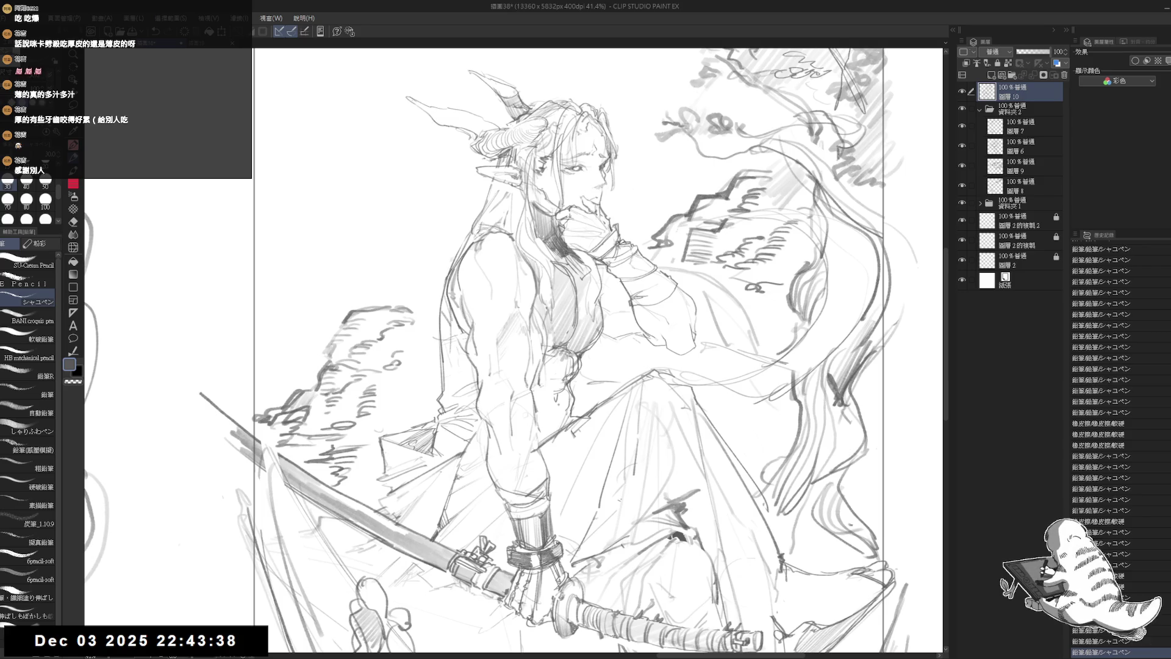
Erase excess chest hatching, then hatch shadow over the lower chest and abdomen
key("e")
mouse_move(565, 275)
left_mouse_down()
mouse_move(535, 292)
mouse_move(532, 402)
left_mouse_up()
key("p")
mouse_move(551, 364)
left_mouse_down()
mouse_move(531, 414)
mouse_move(540, 436)
left_mouse_up()
left_click_drag(569, 387, 550, 440)
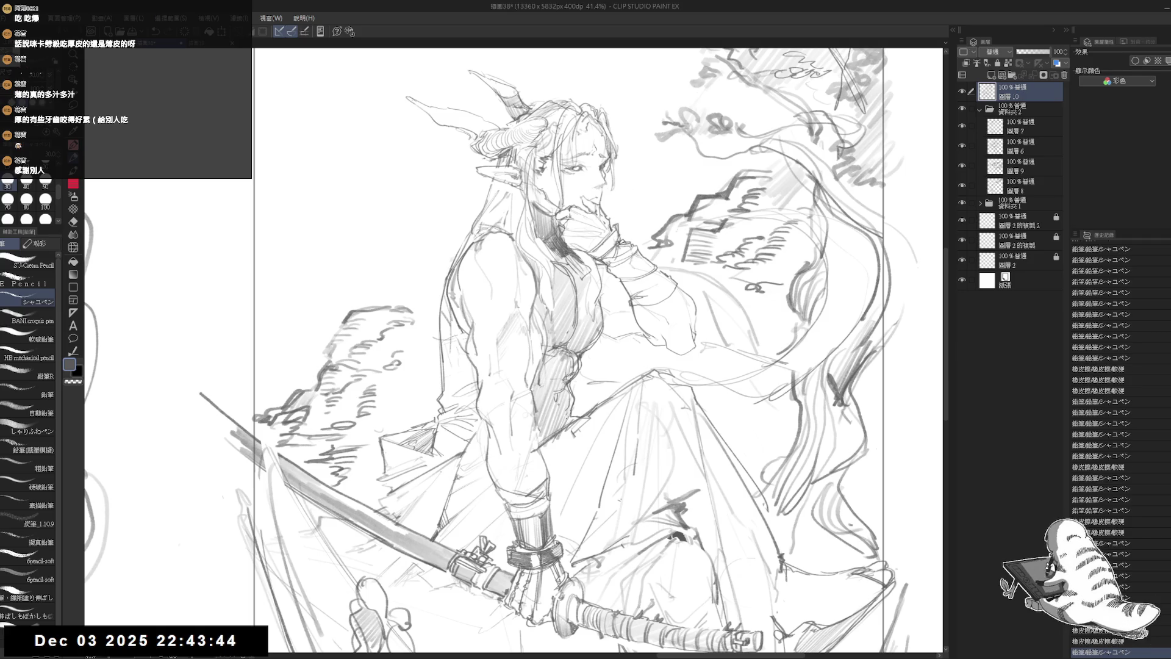
left_click_drag(473, 322, 480, 322)
Darken the torso's left contour and hatch shadow down the torso's left side
left_click_drag(456, 271, 449, 366)
left_click_drag(465, 324, 453, 375)
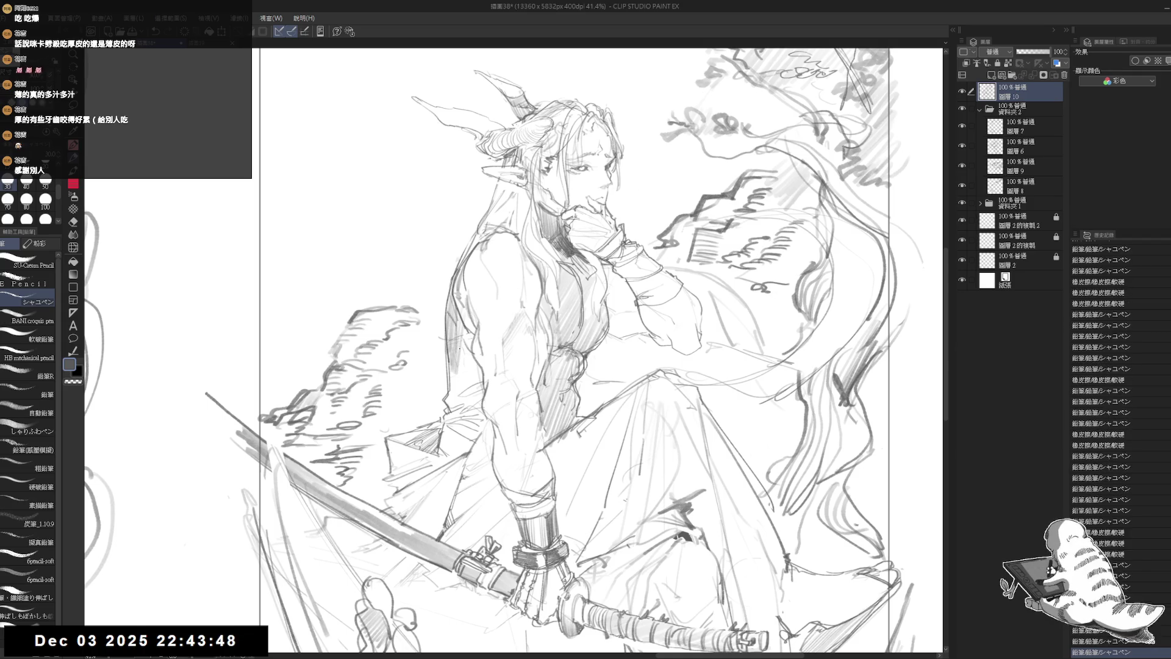
left_click_drag(470, 329, 460, 377)
left_click_drag(474, 328, 448, 411)
left_click_drag(460, 375, 452, 419)
left_click_drag(467, 379, 461, 426)
left_click_drag(477, 357, 470, 435)
mouse_move(481, 371)
left_mouse_down()
mouse_move(474, 435)
mouse_move(441, 459)
left_mouse_up()
left_click_drag(450, 416, 445, 459)
left_click_drag(452, 425, 450, 459)
left_click_drag(463, 417, 458, 454)
mouse_move(472, 412)
left_mouse_down()
mouse_move(463, 458)
mouse_move(467, 446)
left_mouse_up()
Erase stray lines on the torso's left side and add short strokes at its upper edge
key("e")
left_click_drag(456, 323, 461, 390)
left_click_drag(463, 311, 462, 379)
key("p")
left_click_drag(466, 308, 461, 375)
key("ctrl+z")
left_click_drag(472, 259, 463, 284)
left_click_drag(462, 282, 458, 293)
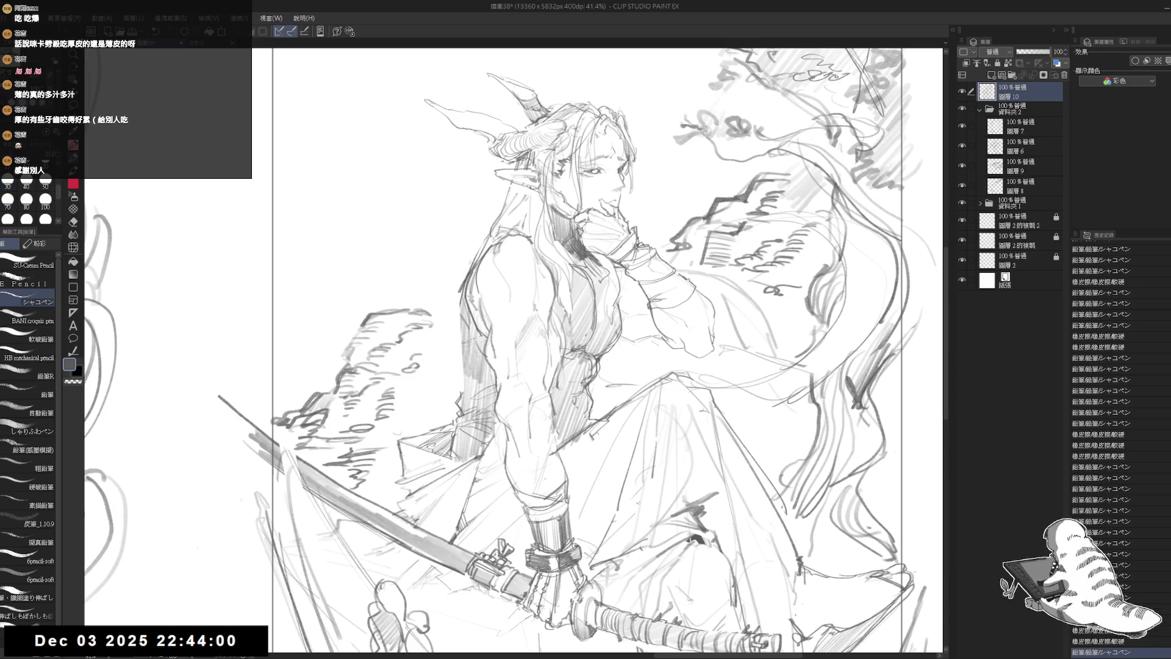
scroll(424, 319, "up", 3)
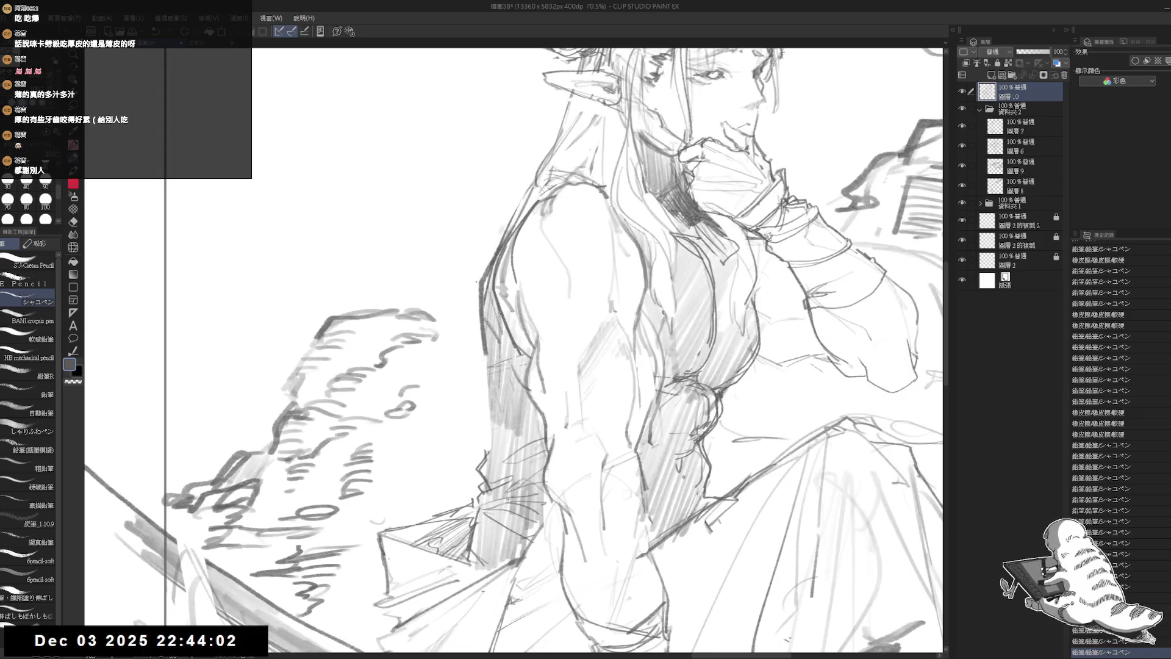
Draw a long line down the torso's left edge, undo it, and check the drawing mirrored
left_click_drag(487, 275, 481, 466)
key("ctrl+z")
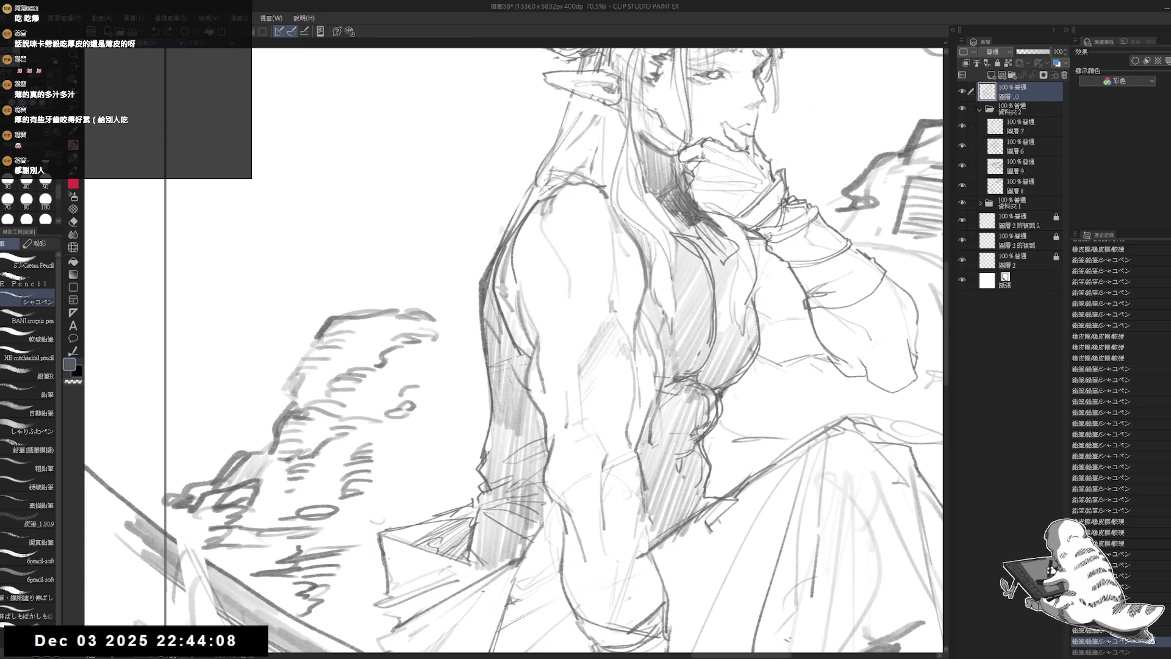
key("h")
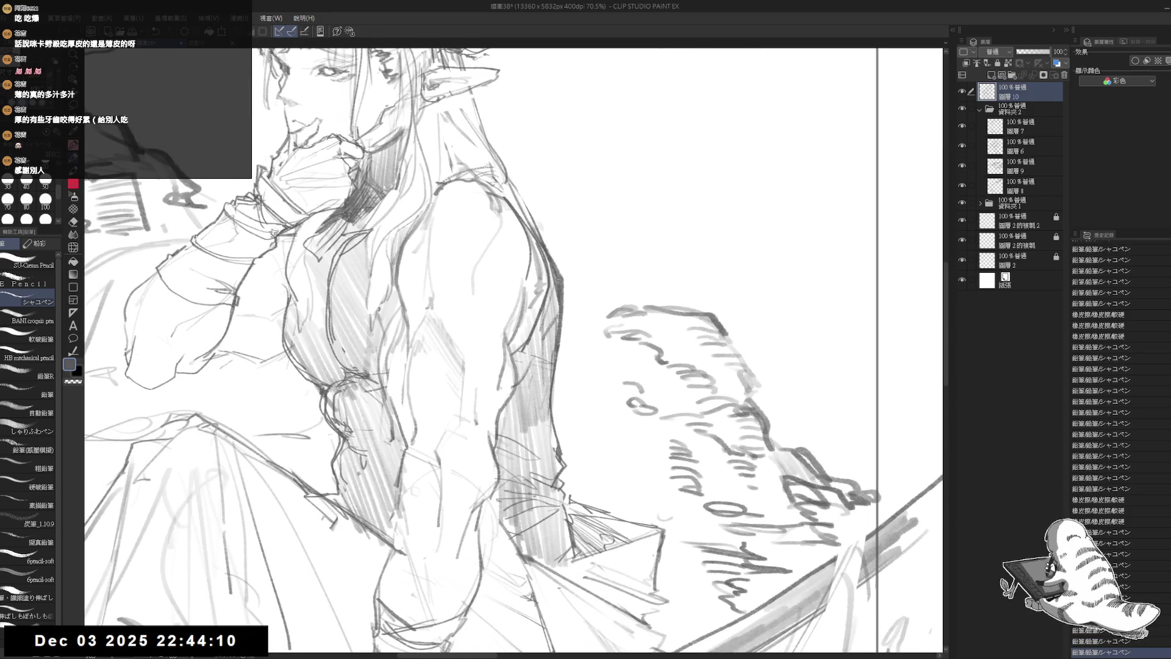
key("h")
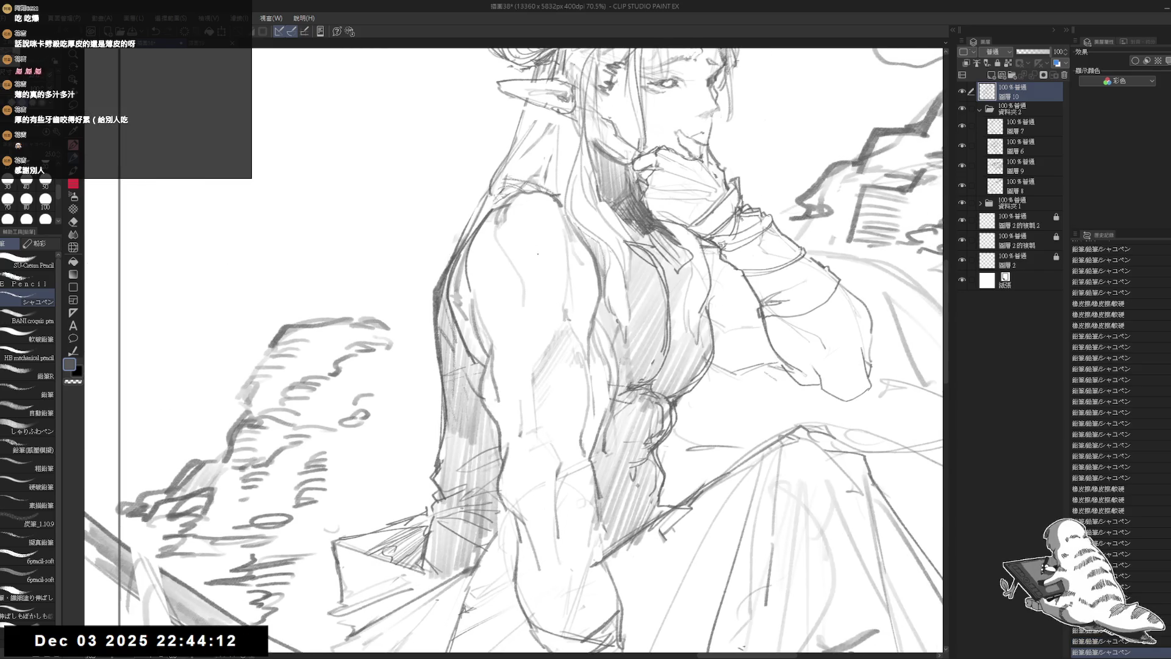
scroll(552, 237, "down", 3)
scroll(555, 237, "down", 1)
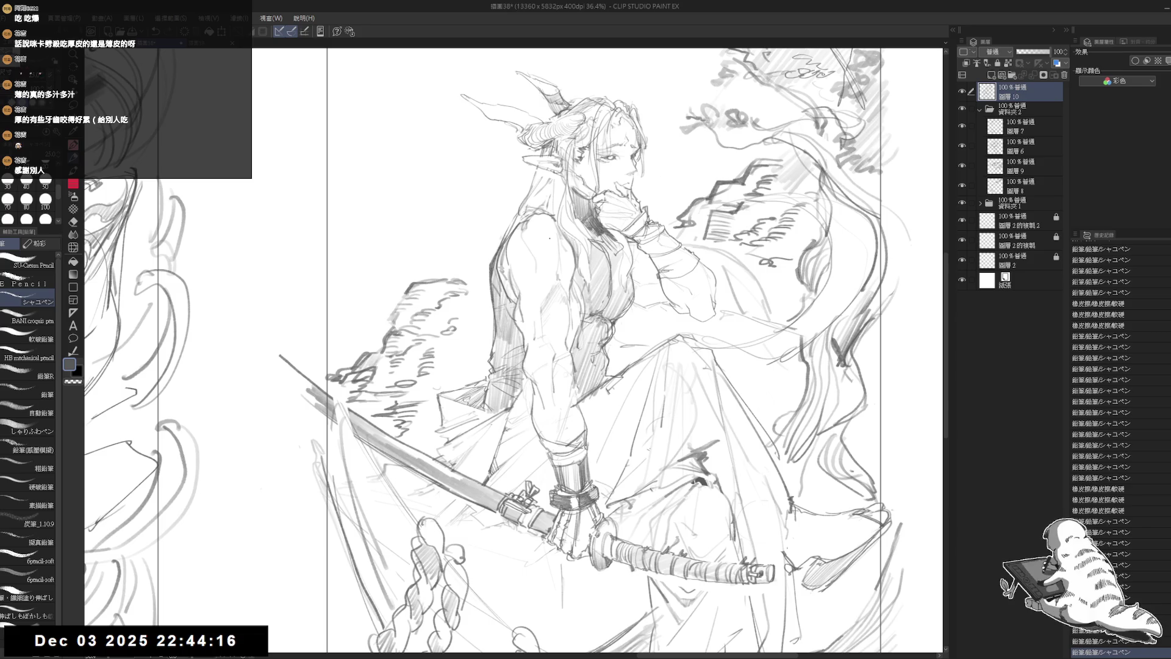
Add faint pencil strokes near the waist and recentre the figure in view
mouse_move(520, 392)
left_mouse_down()
mouse_move(508, 417)
mouse_move(525, 418)
mouse_move(506, 424)
mouse_move(584, 402)
left_mouse_up()
key("e")
key("p")
left_click_drag(507, 406, 528, 421)
left_click_drag(790, 303, 713, 270)
scroll(714, 271, "down", 1)
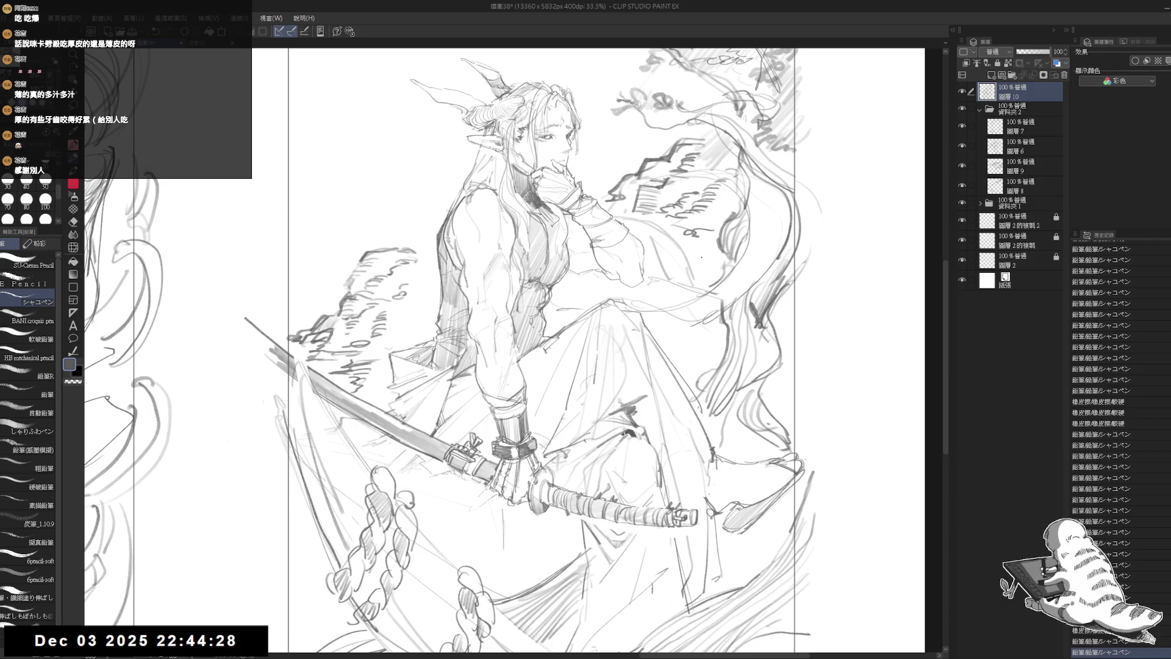
left_click_drag(702, 256, 701, 272)
Erase a small mark near the torso and the raised hand's old wrist and cuff lines
key("e")
mouse_move(579, 309)
left_mouse_down()
mouse_move(558, 332)
mouse_move(597, 319)
left_mouse_up()
key("p")
scroll(568, 164, "up", 3)
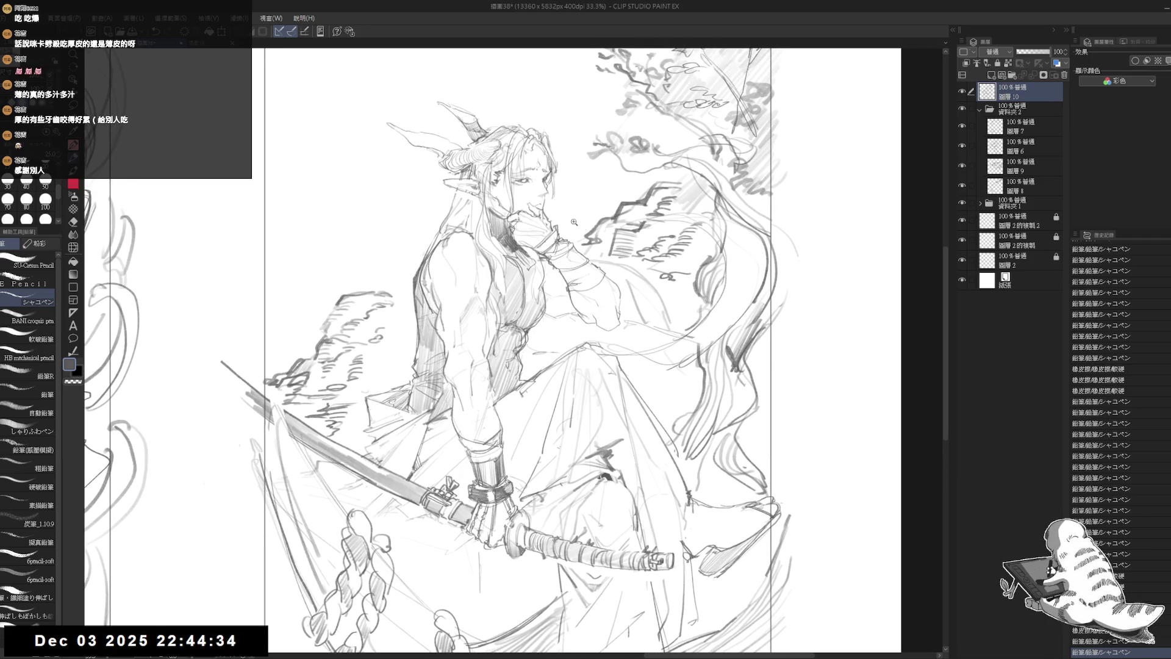
key("e")
mouse_move(562, 237)
left_mouse_down()
mouse_move(583, 320)
mouse_move(616, 329)
mouse_move(628, 305)
mouse_move(561, 260)
mouse_move(582, 260)
mouse_move(588, 275)
left_mouse_up()
key("p")
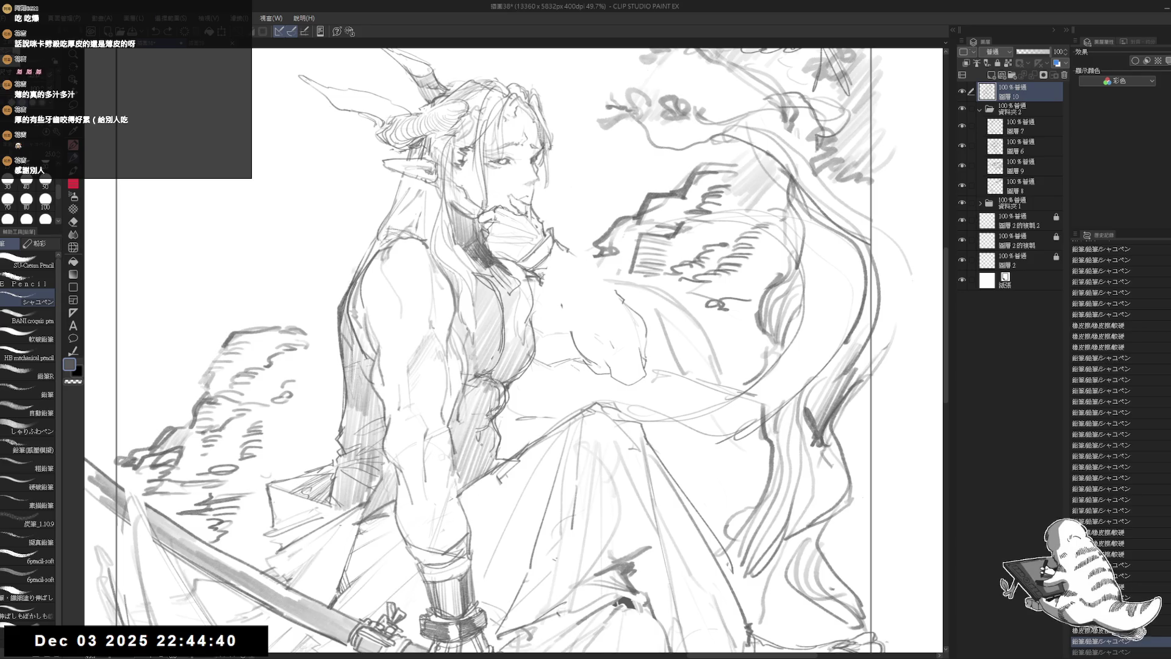
Undo the last collar strokes and erase lines at the collar and along the raised forearm
key("ctrl+z")
key("ctrl+z")
key("e")
left_click_drag(552, 238, 562, 268)
key("p")
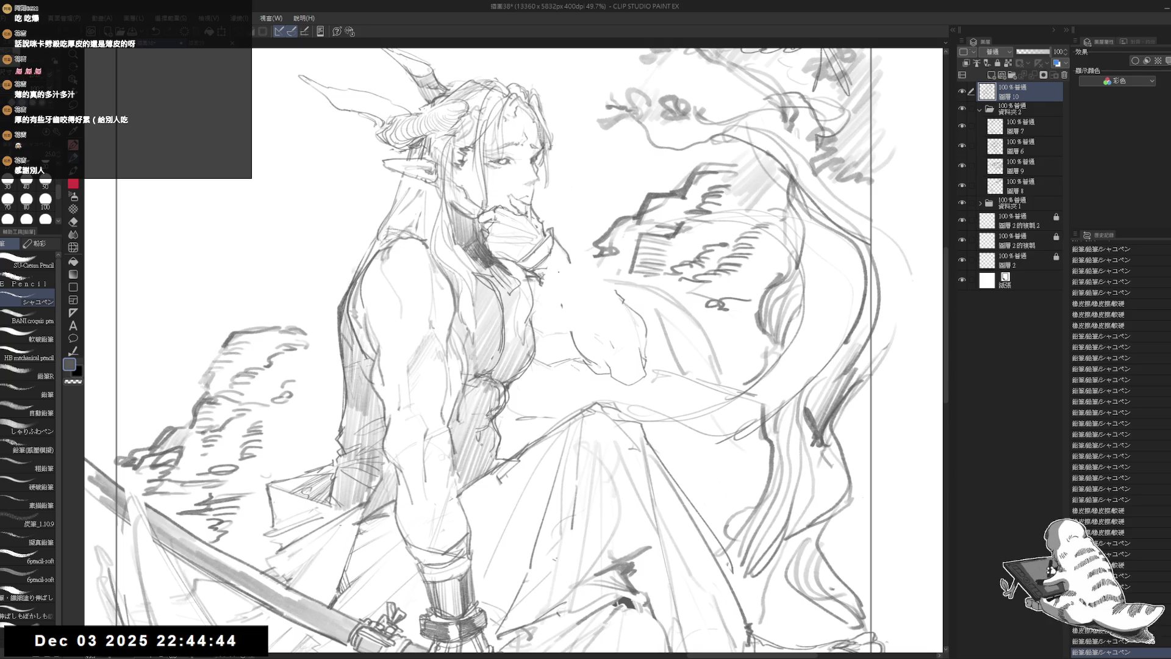
key("e")
mouse_move(568, 366)
left_mouse_down()
mouse_move(628, 391)
mouse_move(641, 317)
mouse_move(594, 353)
left_mouse_up()
key("p")
Redraw the collar marks with the pencil, undoing and retrying unsatisfactory strokes
mouse_move(545, 233)
left_mouse_down()
mouse_move(610, 328)
mouse_move(627, 332)
left_mouse_up()
key("e")
key("p")
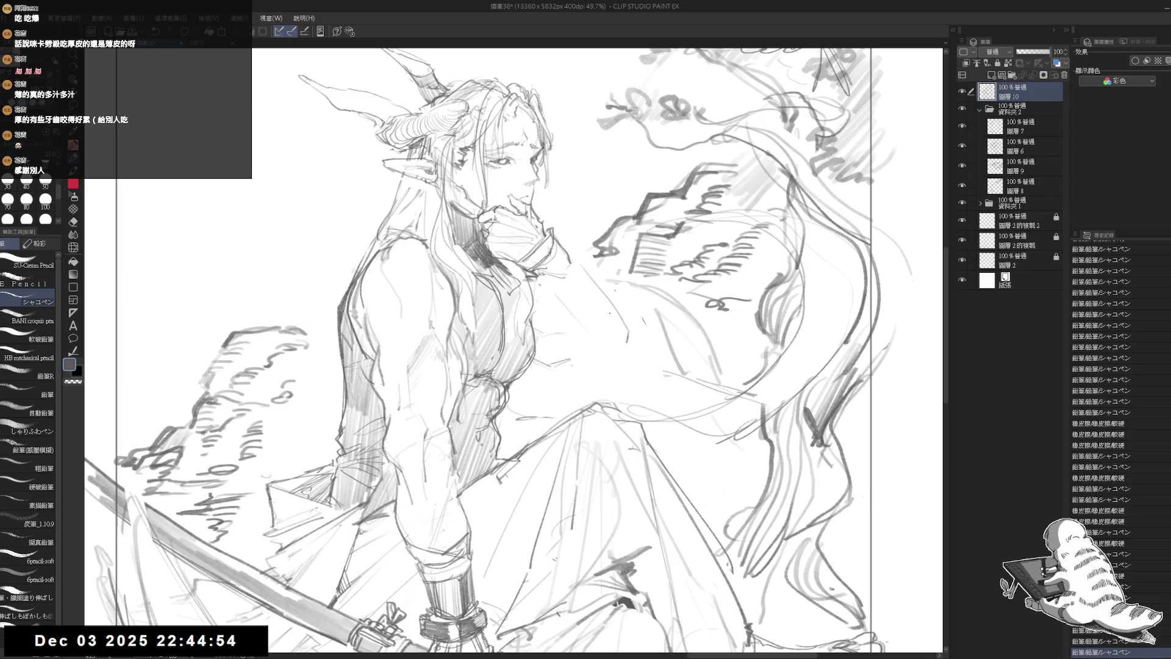
key("ctrl+z")
left_click_drag(592, 291, 622, 348)
left_click_drag(577, 272, 619, 329)
key("ctrl+z")
mouse_move(575, 267)
left_mouse_down()
mouse_move(613, 320)
mouse_move(620, 377)
left_mouse_up()
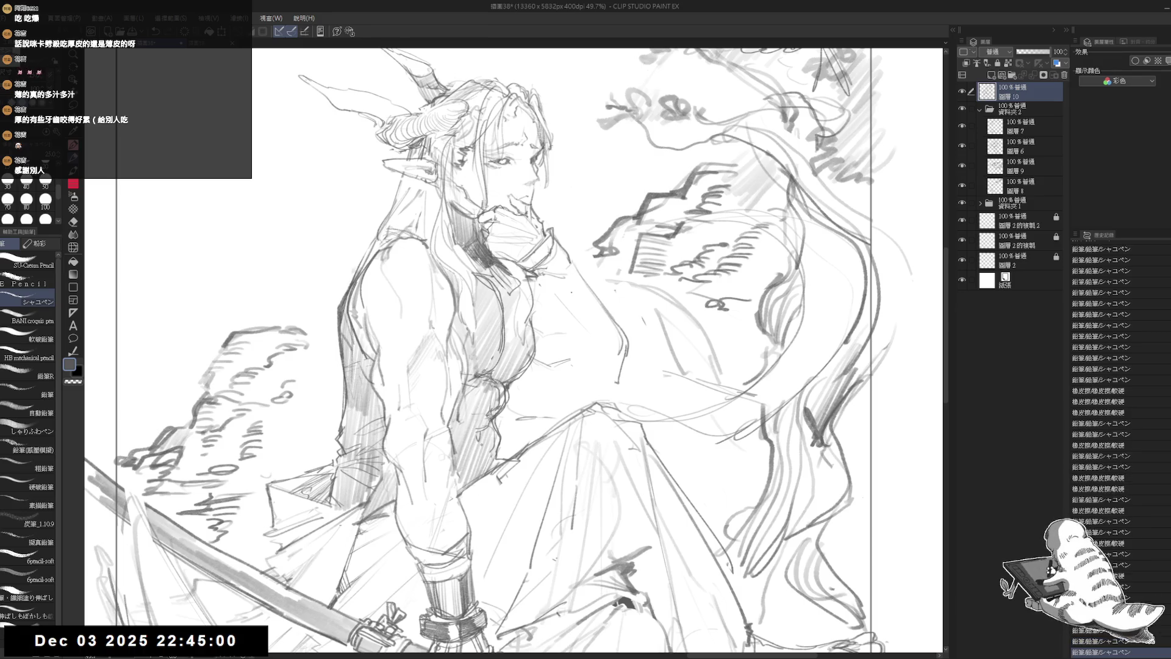
left_click_drag(572, 256, 574, 293)
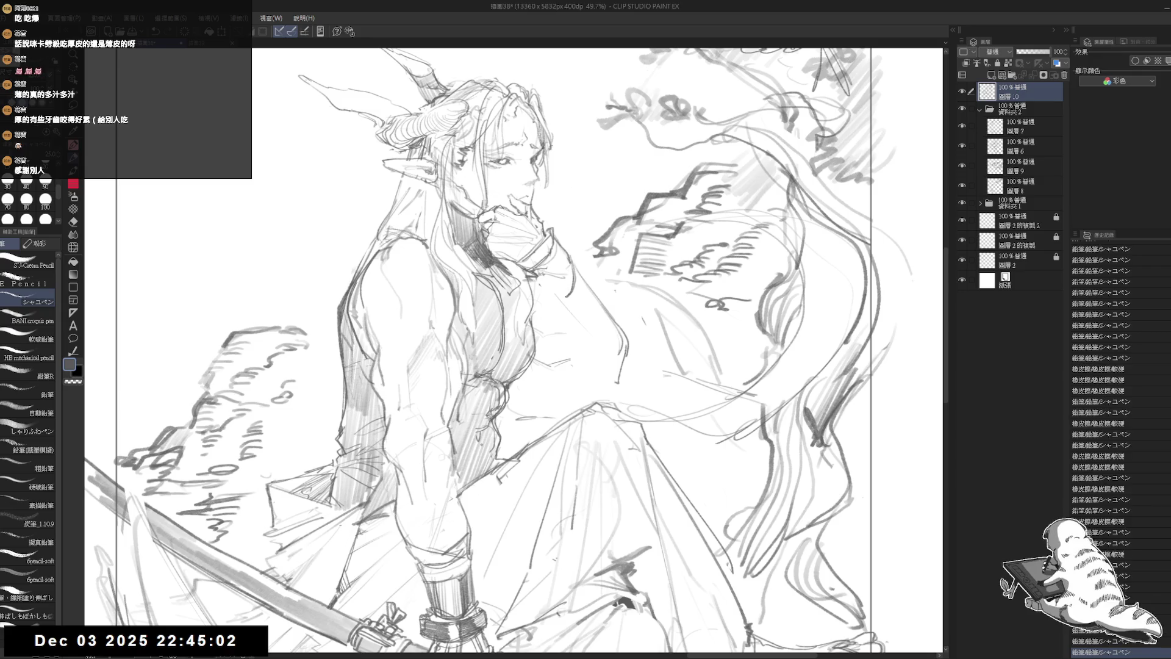
Check the drawing flipped, erase hair strands near the neck, and redraw a hair stroke
key("h")
key("h")
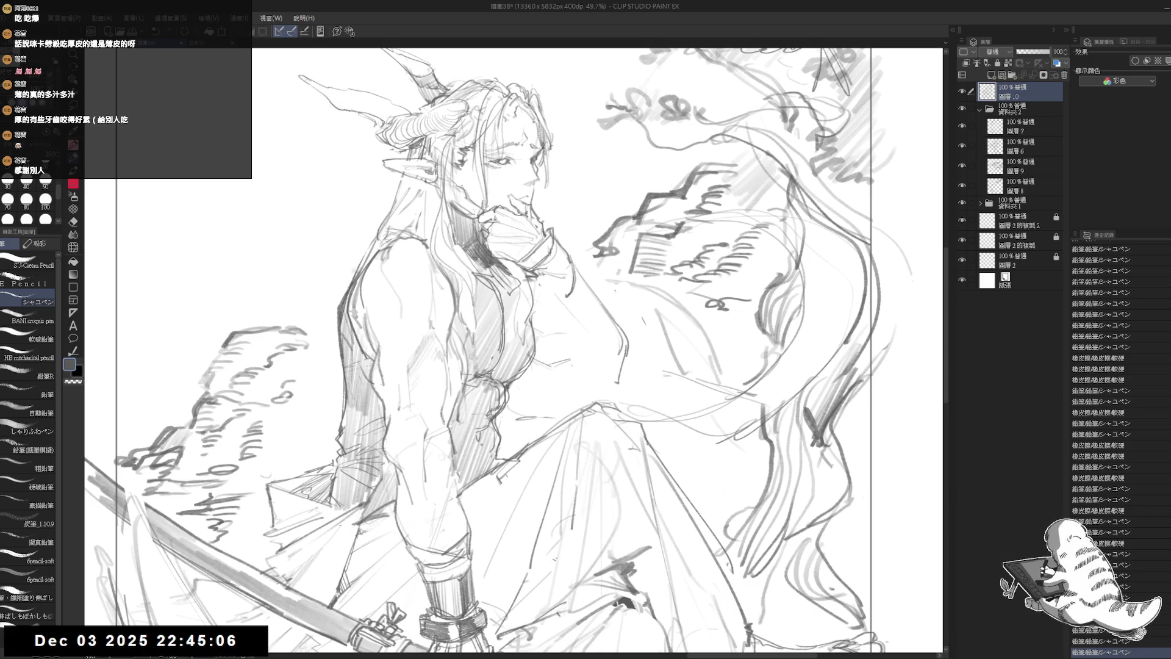
left_click_drag(451, 201, 467, 274)
key("e")
left_click_drag(454, 226, 469, 272)
key("p")
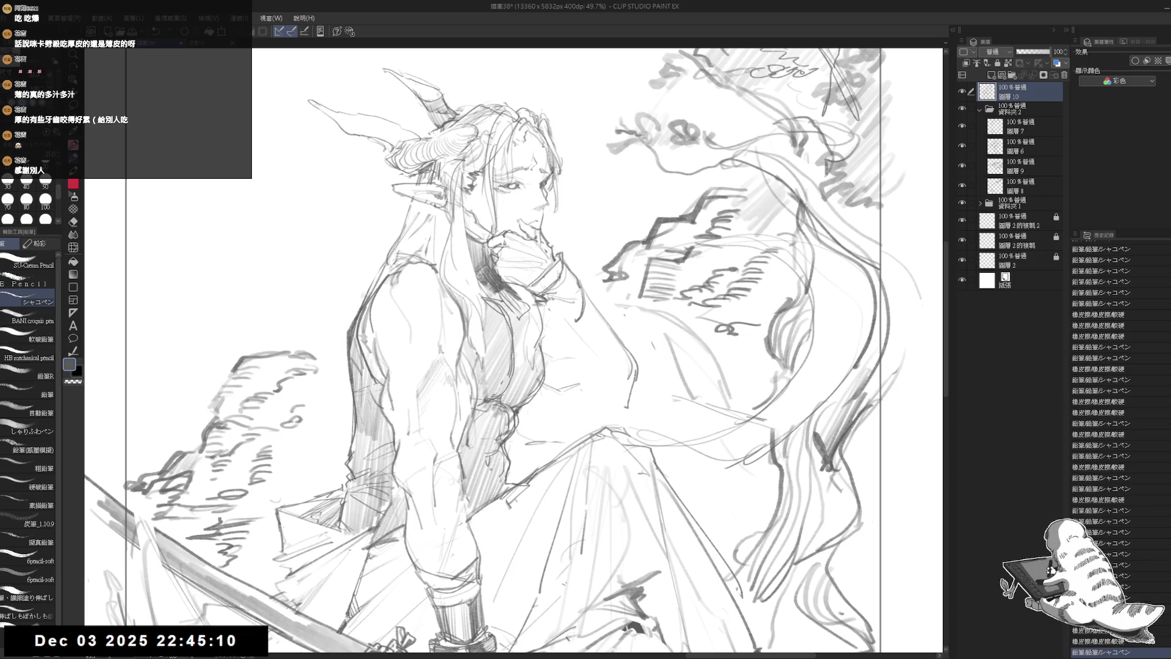
left_click_drag(443, 225, 441, 258)
Add a tiny stroke and a short dark line on the raised sleeve
left_click_drag(596, 298, 555, 329)
key("e")
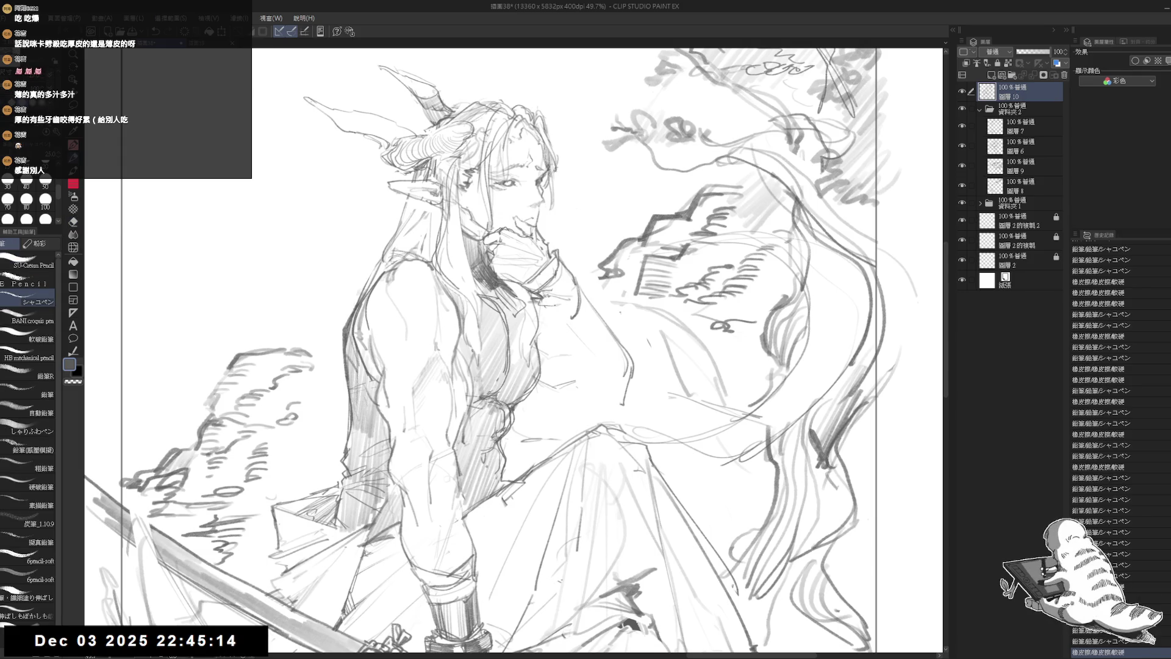
left_click_drag(619, 311, 621, 313)
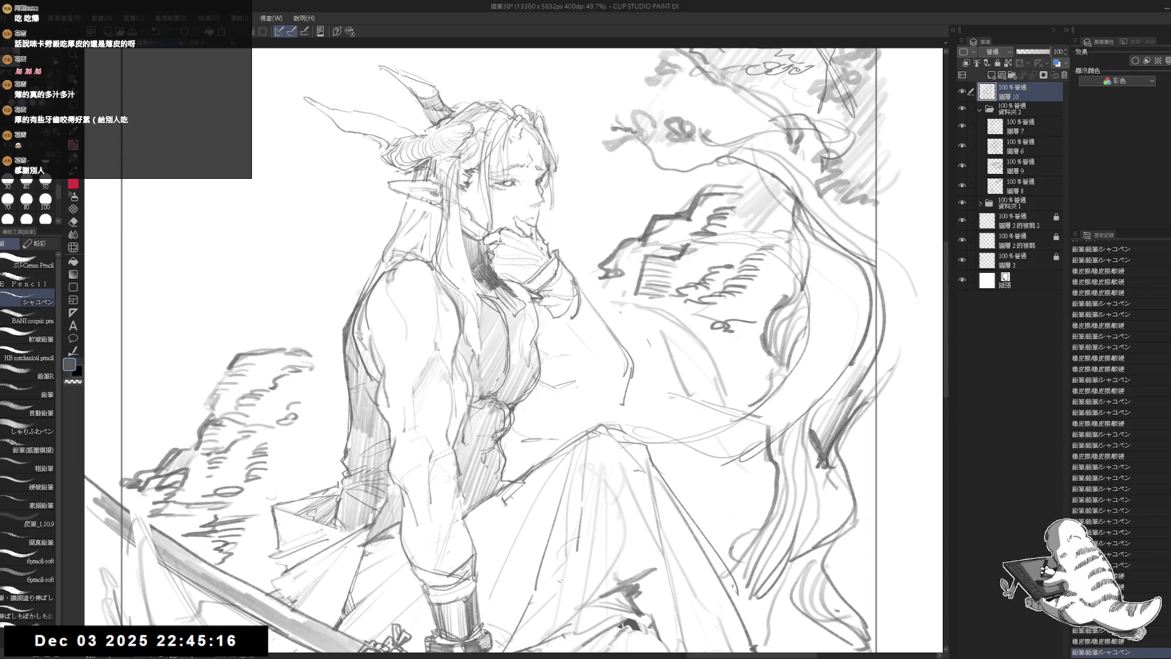
mouse_move(576, 276)
left_mouse_down()
mouse_move(581, 304)
mouse_move(576, 268)
mouse_move(592, 283)
left_mouse_up()
key("e")
key("e")
Add short sleeve strokes and darken the sleeve edge and cuff around the raised wrist
mouse_move(594, 323)
left_mouse_down()
mouse_move(565, 278)
mouse_move(590, 289)
mouse_move(569, 328)
left_mouse_up()
mouse_move(583, 289)
left_mouse_down()
mouse_move(588, 318)
mouse_move(587, 304)
left_mouse_up()
left_click_drag(558, 314, 568, 326)
left_click_drag(580, 270, 585, 321)
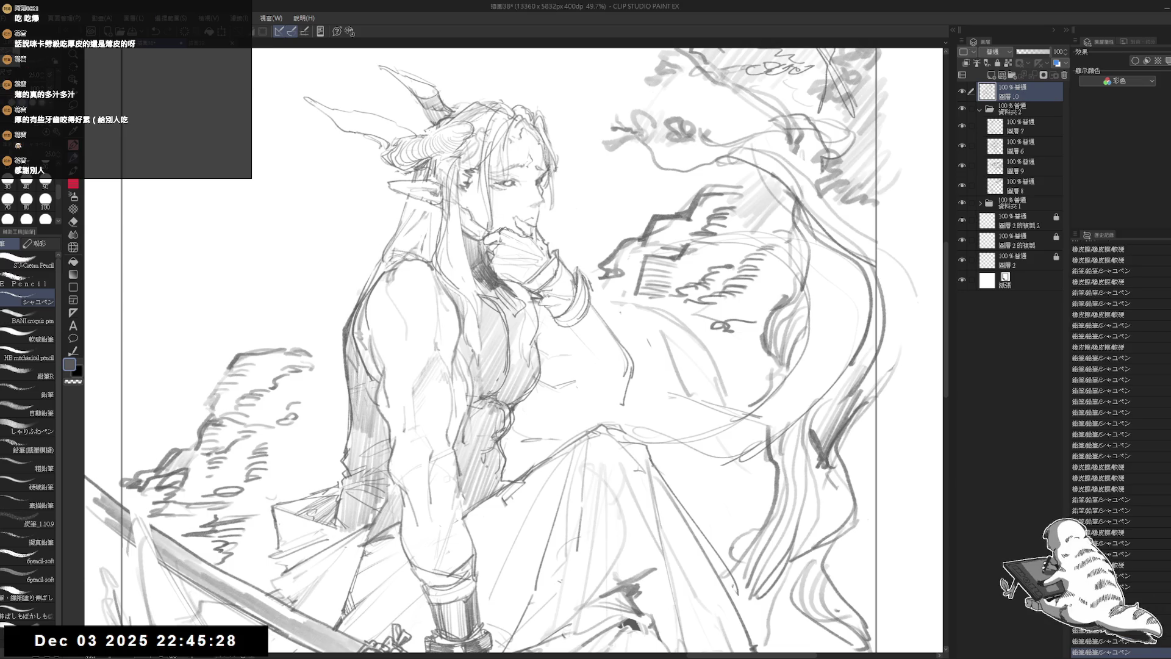
mouse_move(580, 275)
left_mouse_down()
mouse_move(578, 319)
mouse_move(587, 299)
mouse_move(594, 311)
mouse_move(589, 298)
mouse_move(560, 328)
mouse_move(582, 305)
mouse_move(580, 352)
left_mouse_up()
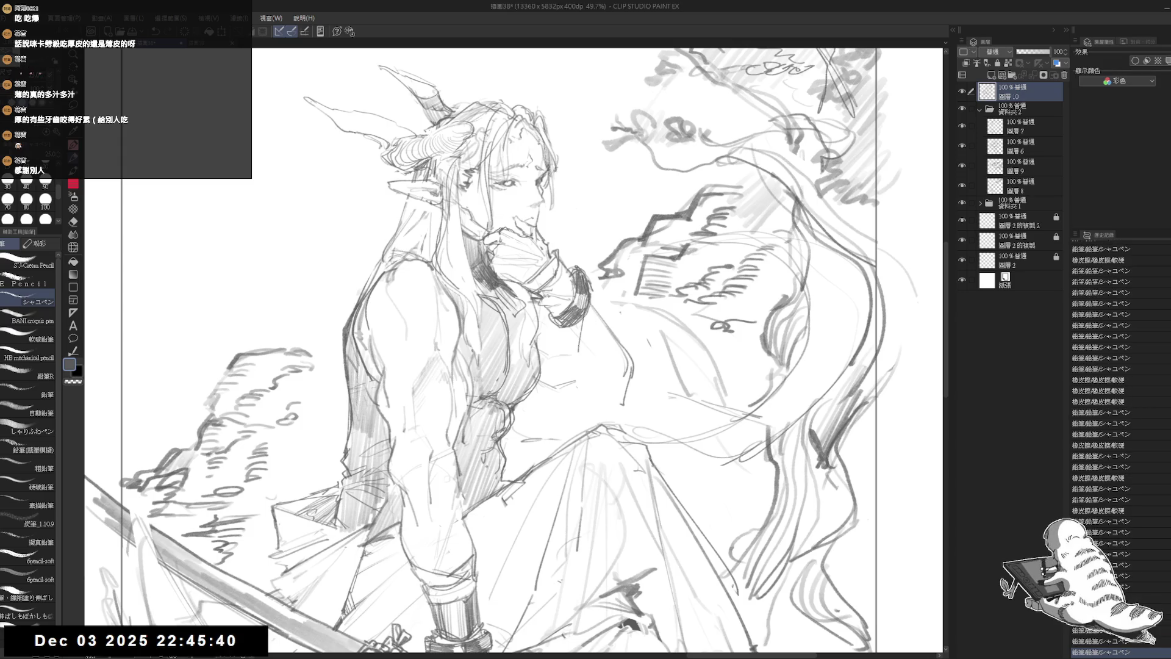
left_click_drag(549, 305, 524, 280)
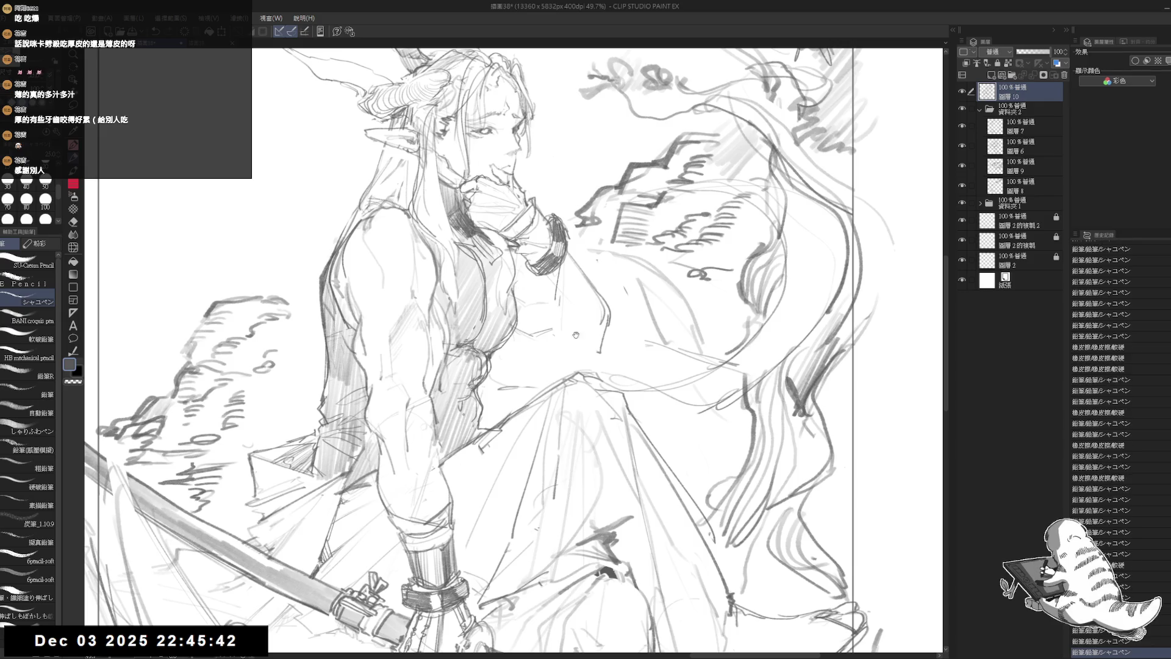
key("ctrl+minus")
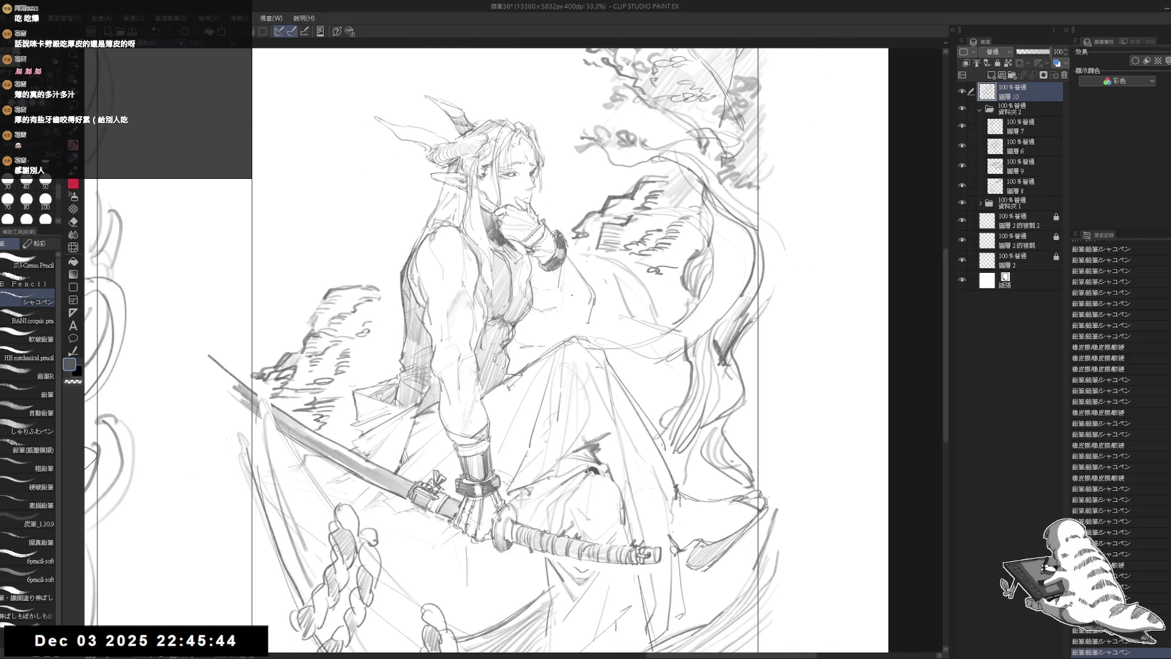
Erase a small area near the wrist and draw long lines for the hanging sleeve
scroll(571, 294, "up", 1)
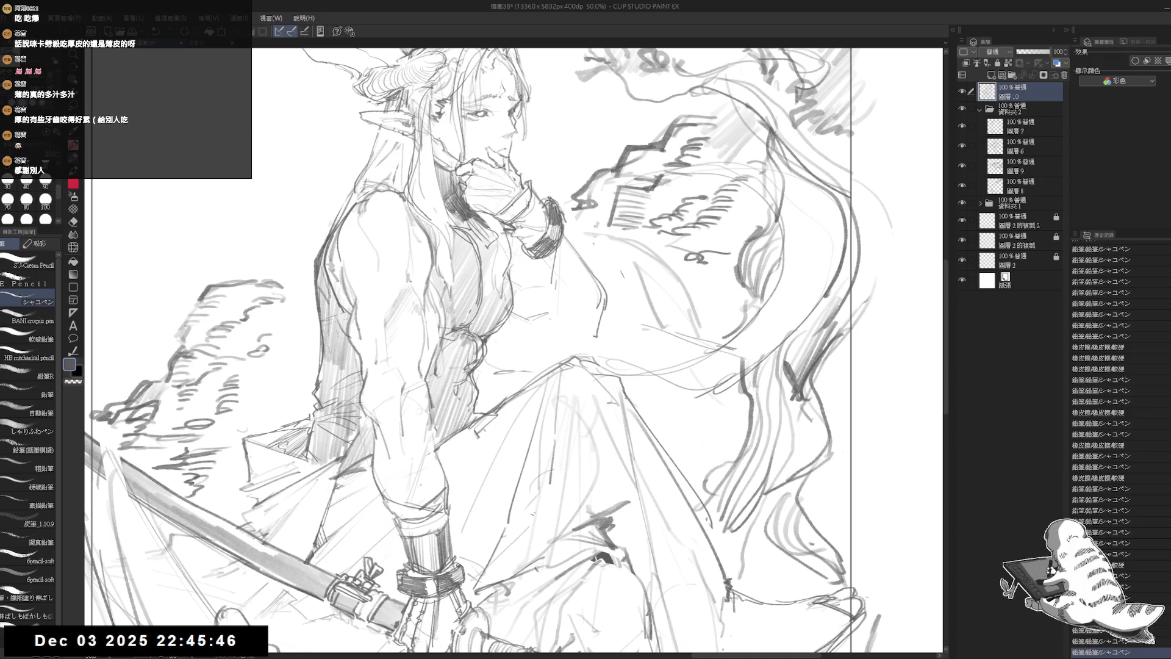
mouse_move(552, 262)
left_mouse_down()
mouse_move(570, 300)
mouse_move(553, 365)
left_mouse_up()
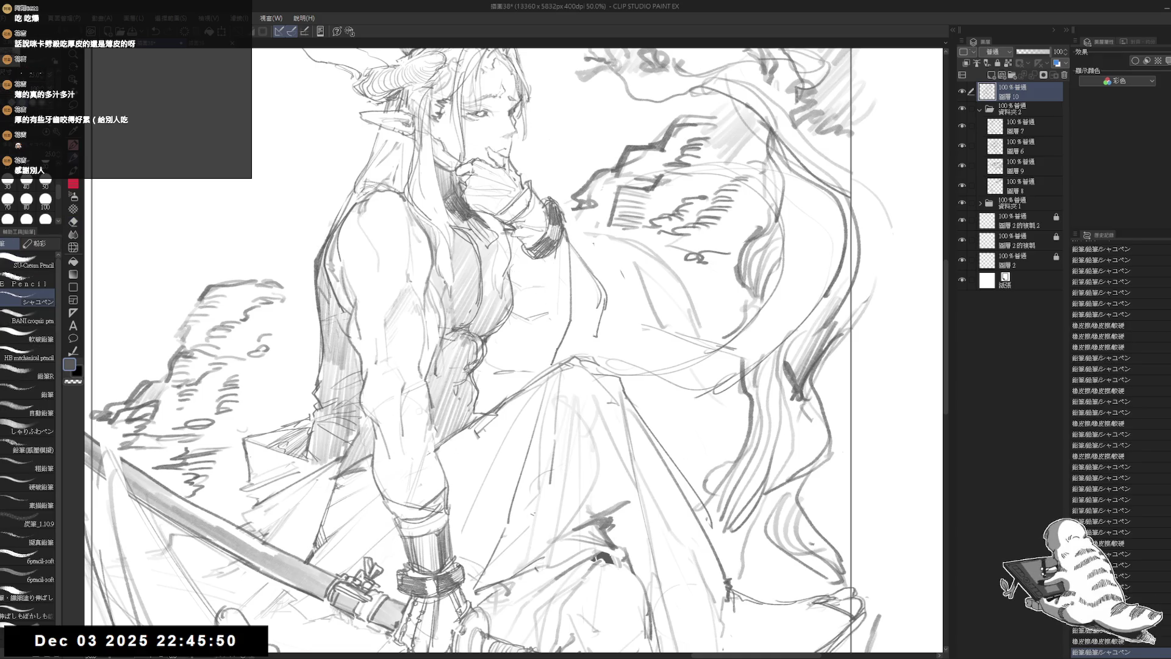
left_click_drag(521, 244, 524, 333)
mouse_move(523, 237)
left_mouse_down()
mouse_move(511, 378)
mouse_move(534, 381)
left_mouse_up()
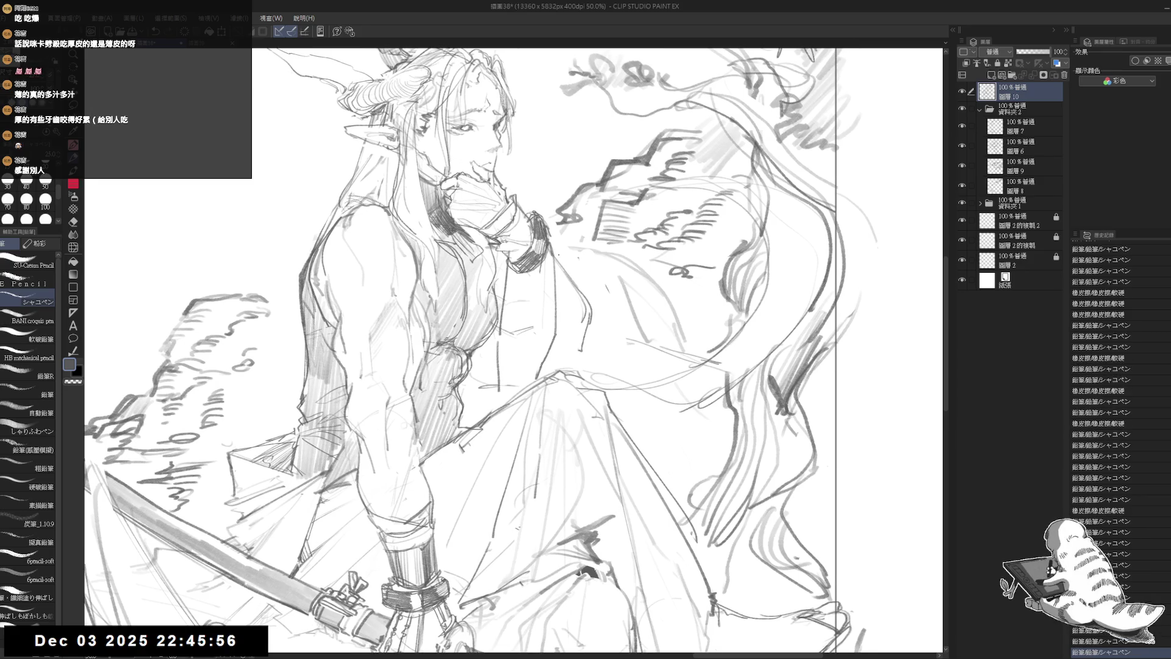
mouse_move(552, 244)
left_mouse_down()
mouse_move(557, 343)
mouse_move(522, 387)
mouse_move(488, 405)
left_mouse_up()
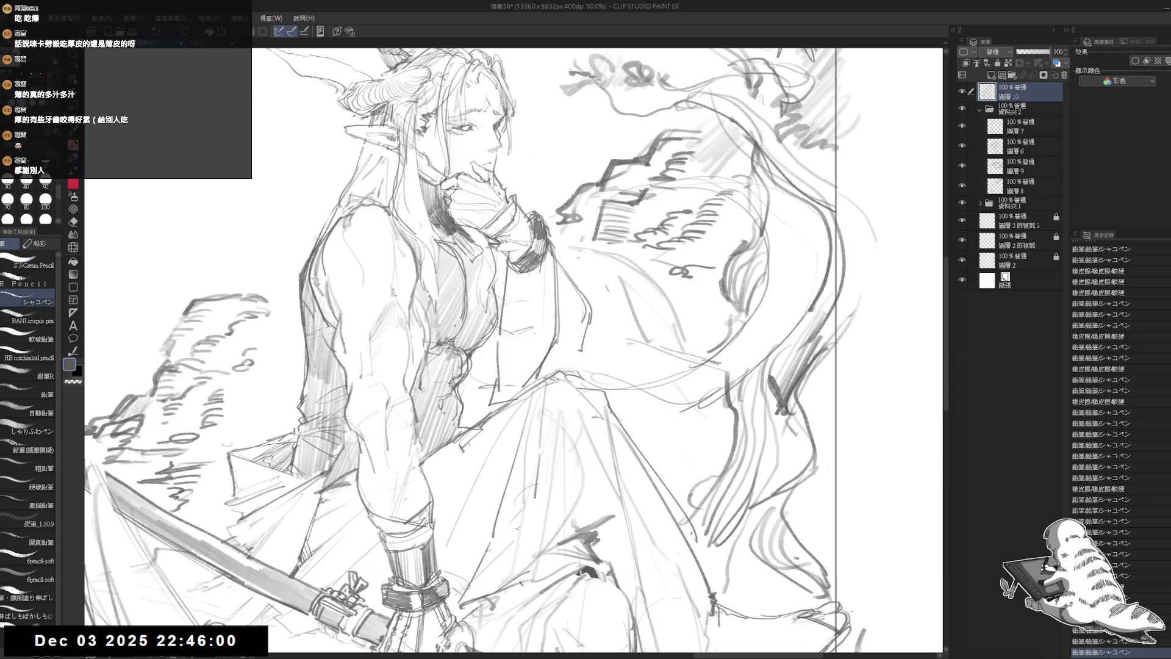
Redraw an upper sleeve stroke after undoing it, then erase part of the sleeve lines
left_click_drag(487, 305, 497, 344)
left_click_drag(543, 245, 515, 284)
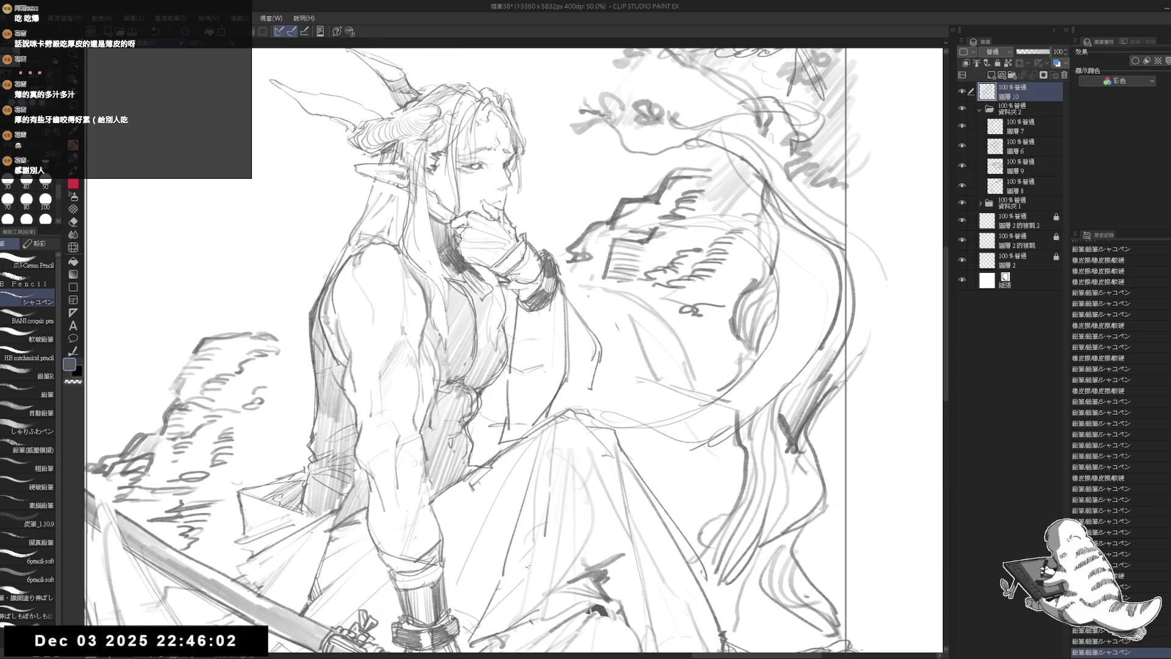
key("ctrl+z")
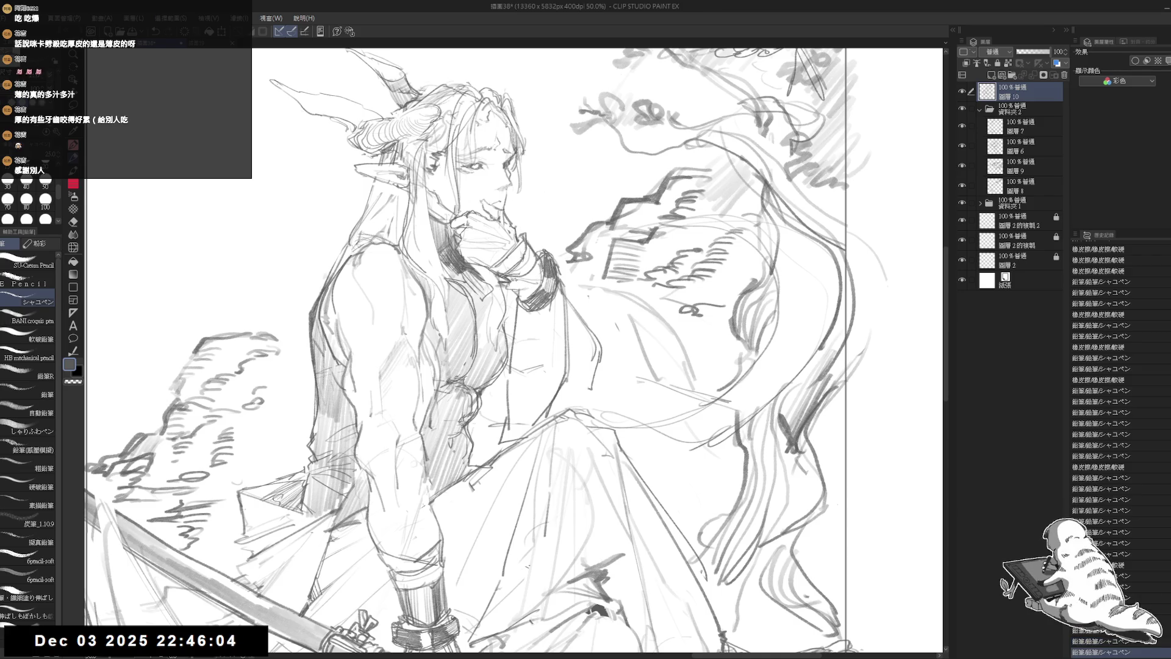
left_click_drag(542, 245, 524, 274)
left_click_drag(540, 250, 521, 281)
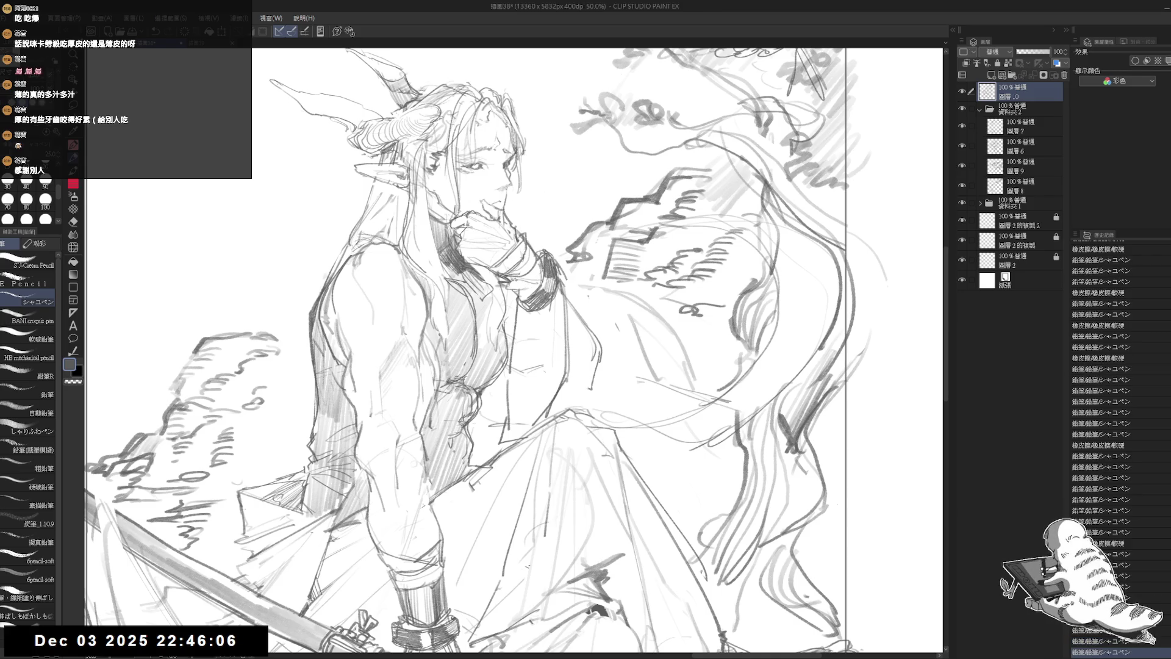
key("e")
left_click_drag(558, 264, 582, 378)
key("p")
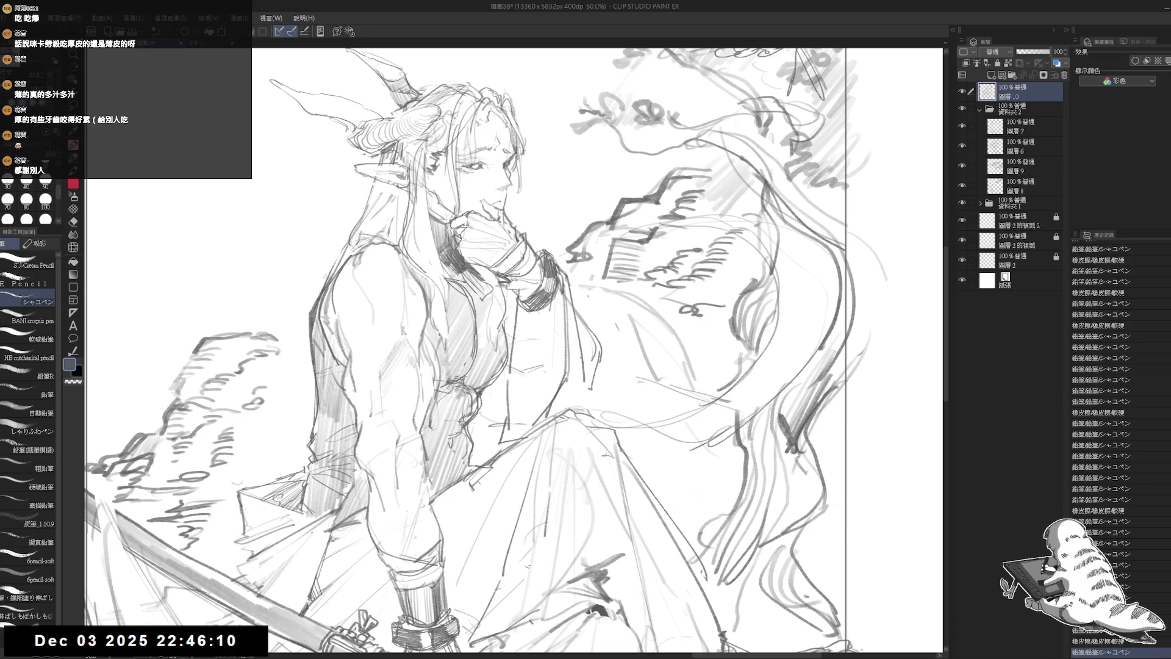
Add short sleeve strokes and extend the fold lines downward
key("e")
left_click_drag(570, 305, 594, 333)
left_click_drag(559, 284, 576, 356)
key("p")
left_click_drag(580, 283, 587, 332)
left_click_drag(607, 377, 592, 406)
left_click_drag(597, 384, 588, 409)
mouse_move(537, 308)
left_mouse_down()
mouse_move(558, 360)
mouse_move(549, 357)
left_mouse_up()
Erase stray marks on the sleeve and touch up a fold line
key("e")
key("p")
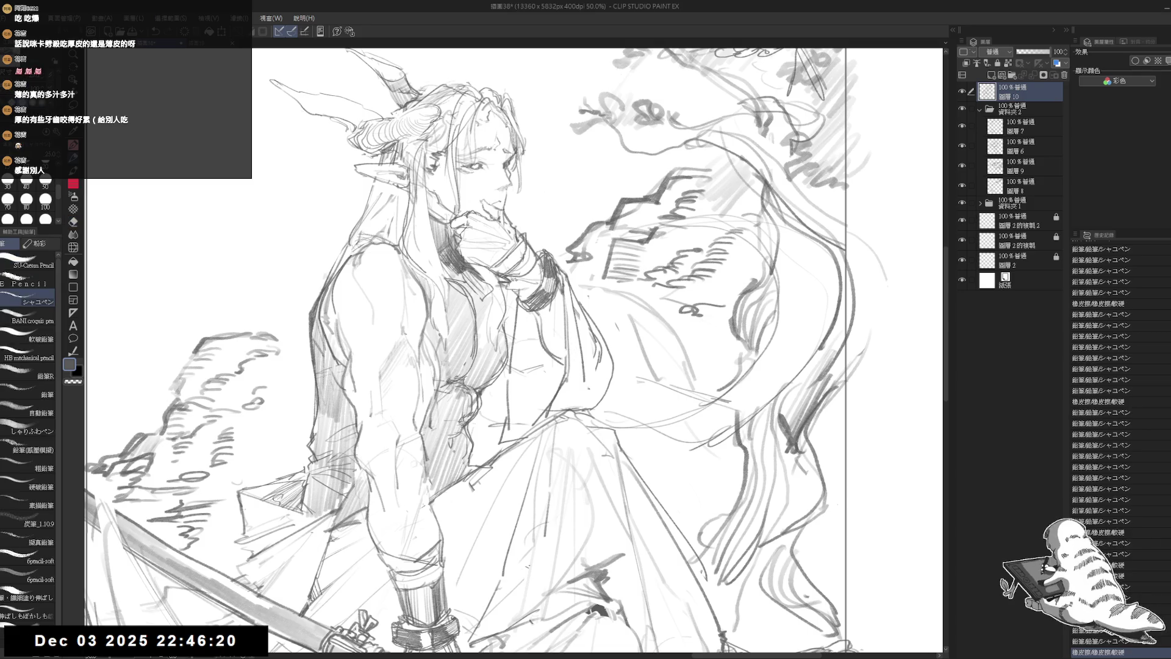
key("e")
left_click_drag(616, 305, 582, 369)
mouse_move(574, 287)
left_mouse_down()
mouse_move(615, 340)
mouse_move(587, 338)
mouse_move(619, 359)
mouse_move(585, 390)
left_mouse_up()
key("p")
key("e")
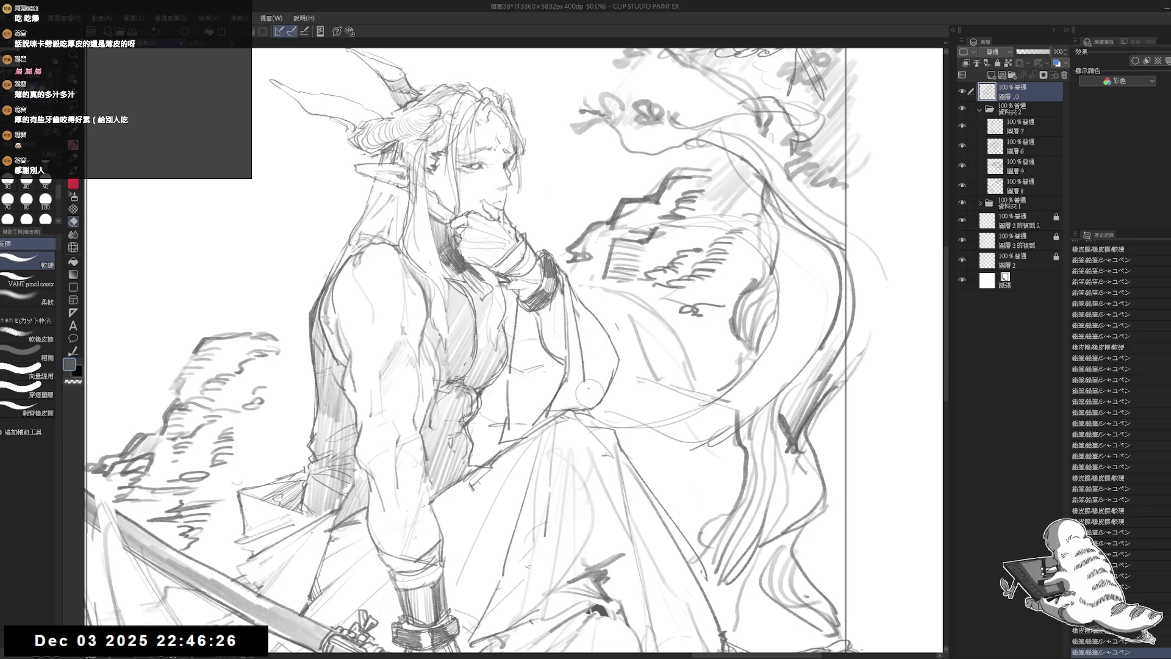
key("p")
left_click_drag(604, 342, 592, 375)
Zoom out to see the whole figure, erase a stray mark, and add a short stroke
key("ctrl+minus")
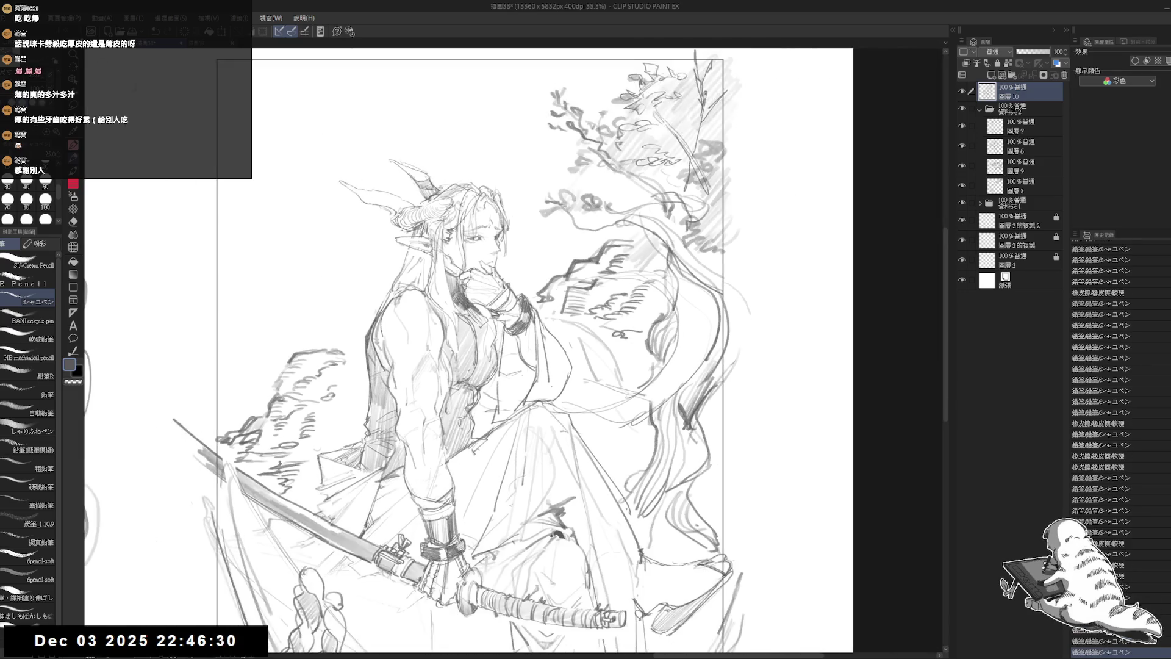
left_click_drag(578, 336, 589, 291)
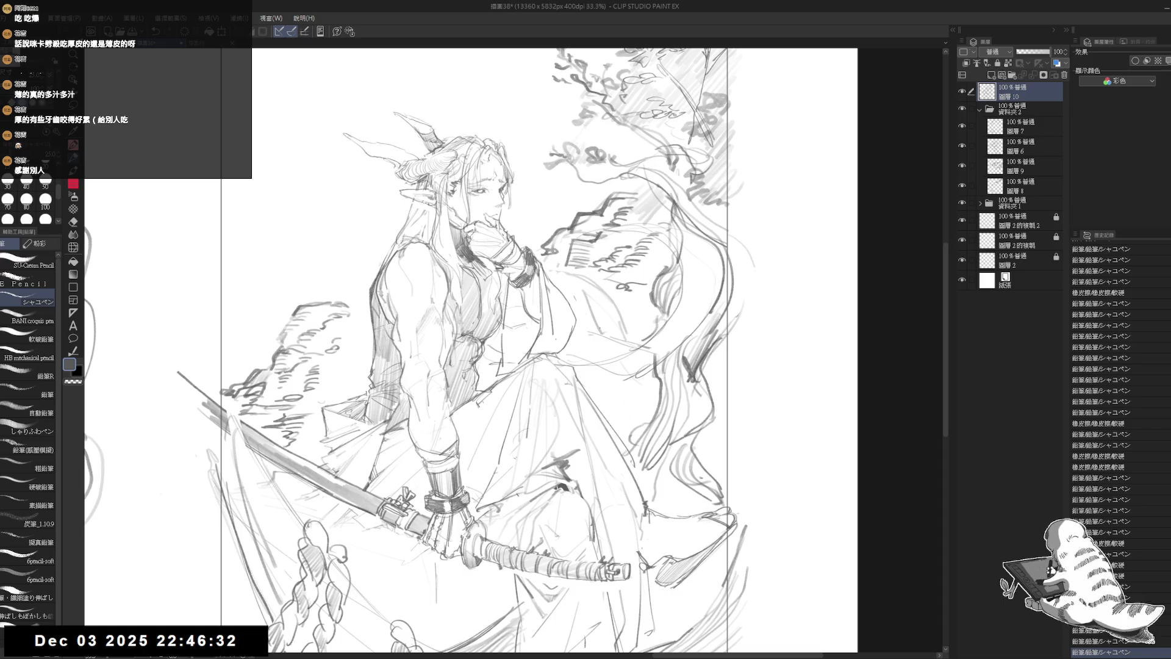
key("e")
mouse_move(577, 345)
left_mouse_down()
mouse_move(493, 360)
mouse_move(482, 382)
left_mouse_up()
key("p")
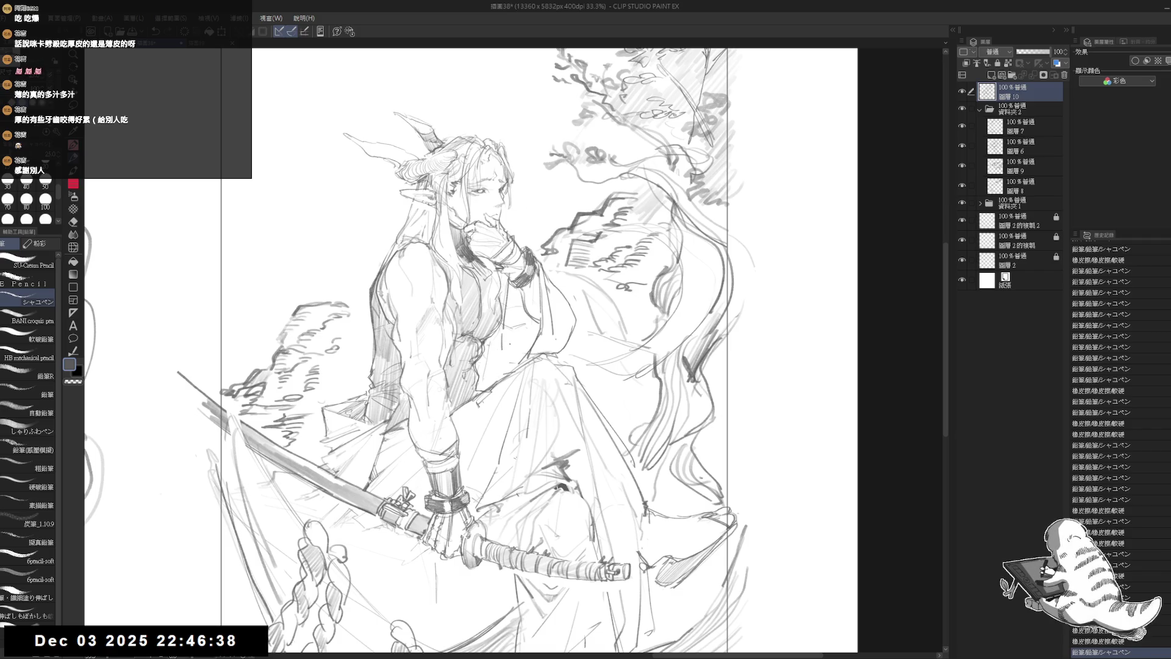
mouse_move(488, 364)
left_mouse_down()
mouse_move(498, 378)
mouse_move(525, 341)
left_mouse_up()
Fill the waist and garment shadow areas with dark tone
key("g")
left_click(494, 345)
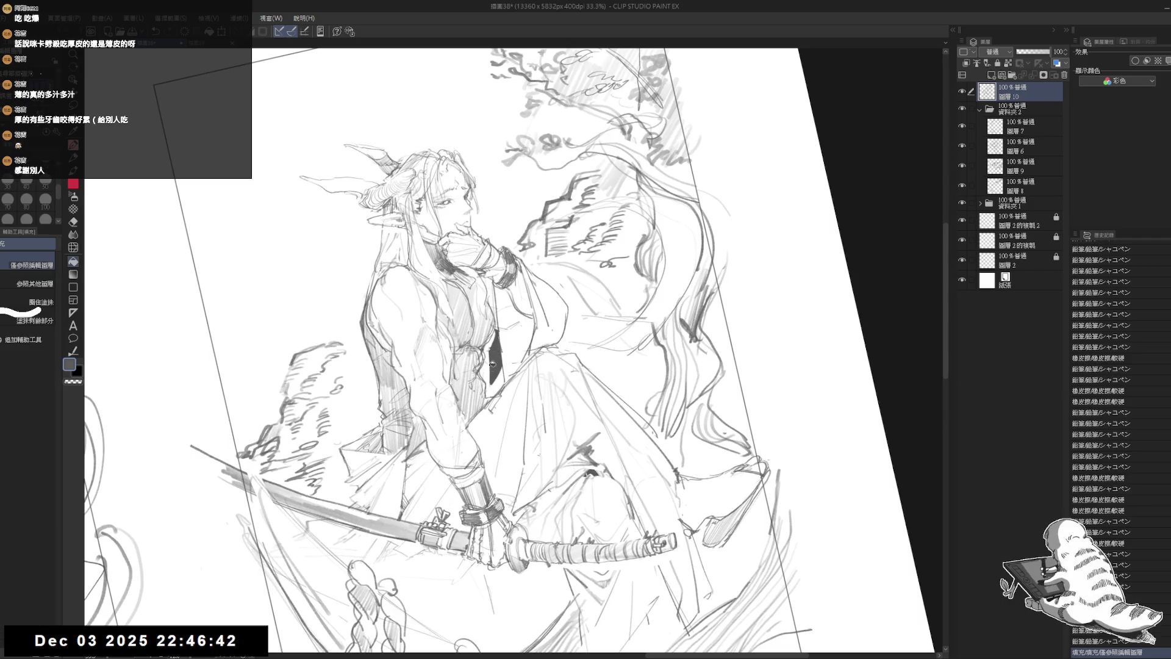
left_click(496, 383)
left_click(496, 381)
left_click(491, 342)
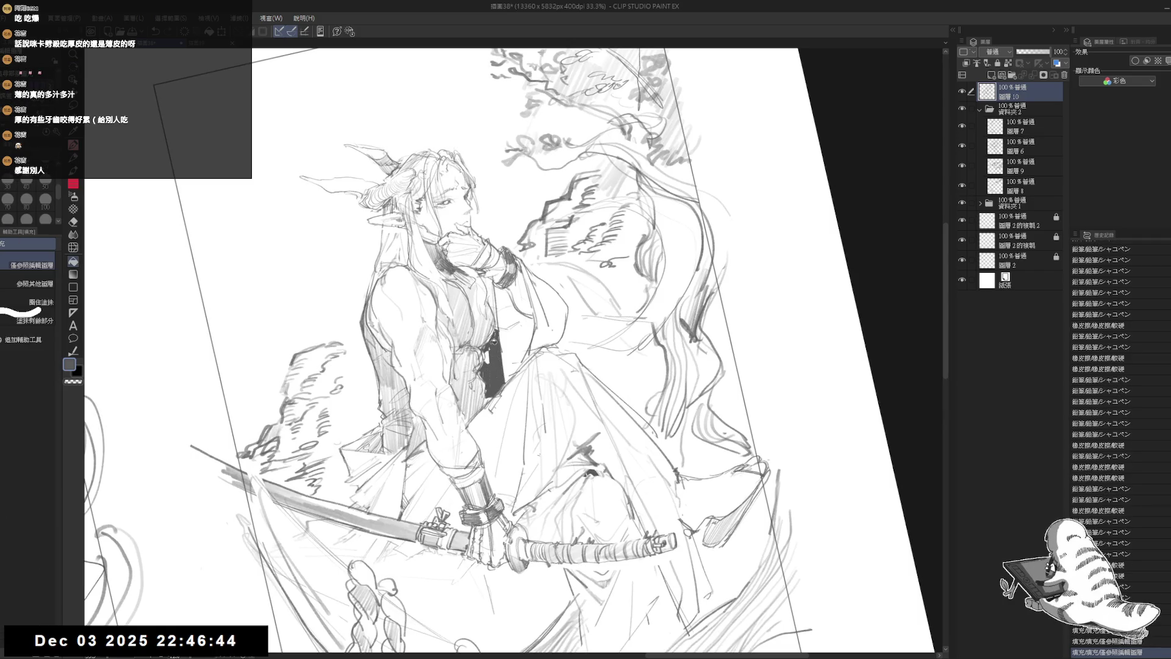
Add a small pencil stroke by the waist and undo the trial diagonal lines
key("p")
left_click_drag(497, 319, 499, 333)
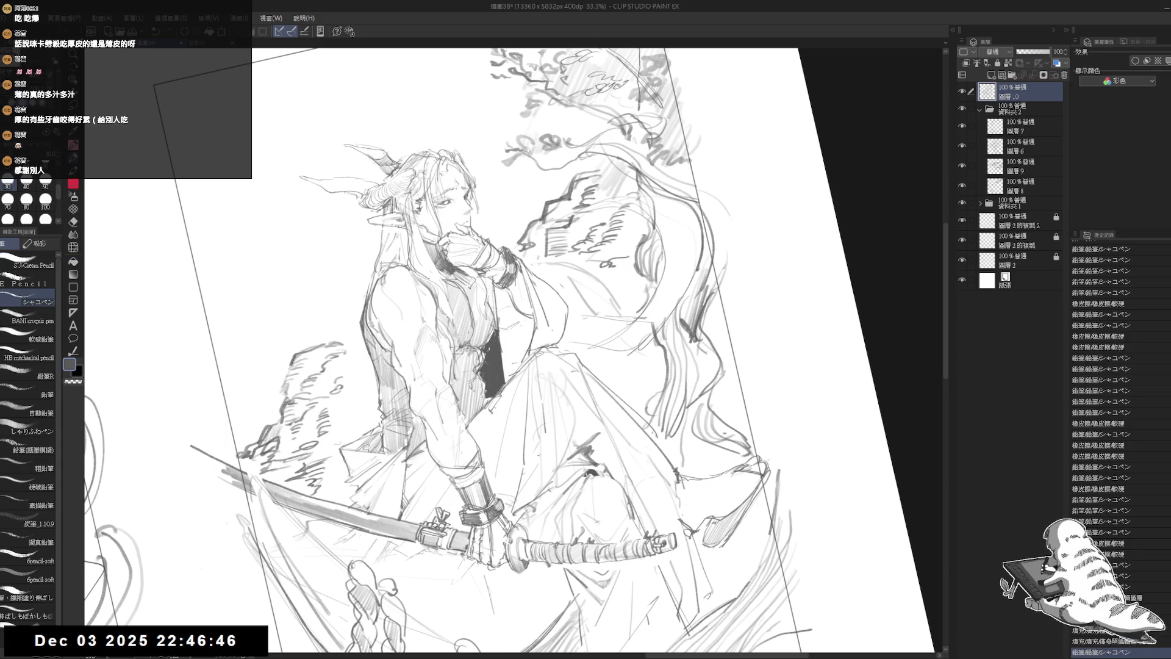
key("e")
key("p")
mouse_move(424, 354)
left_mouse_down()
mouse_move(417, 369)
mouse_move(429, 328)
left_mouse_up()
mouse_move(390, 378)
left_mouse_down()
mouse_move(436, 323)
mouse_move(390, 377)
mouse_move(441, 335)
left_mouse_up()
key("ctrl+z")
key("ctrl+z")
Recentre the view upright and hatch shading onto the chest, undoing a stray mark
mouse_move(580, 280)
left_mouse_down()
mouse_move(548, 302)
mouse_move(555, 270)
mouse_move(598, 232)
left_mouse_up()
key("e")
key("p")
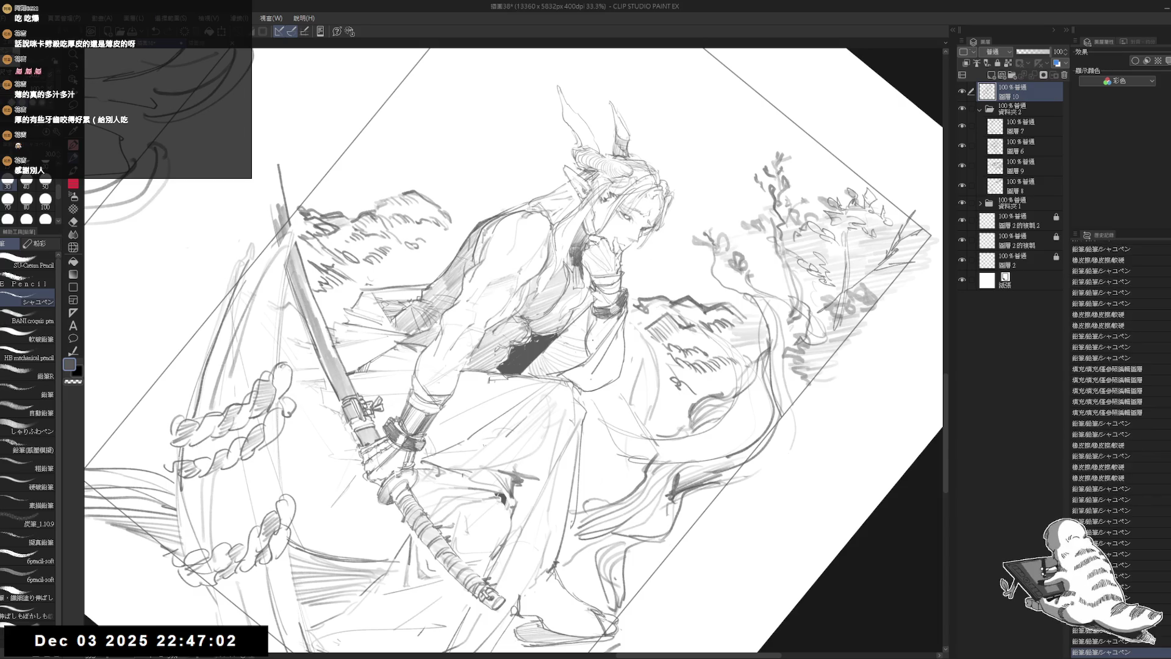
key("ctrl+at")
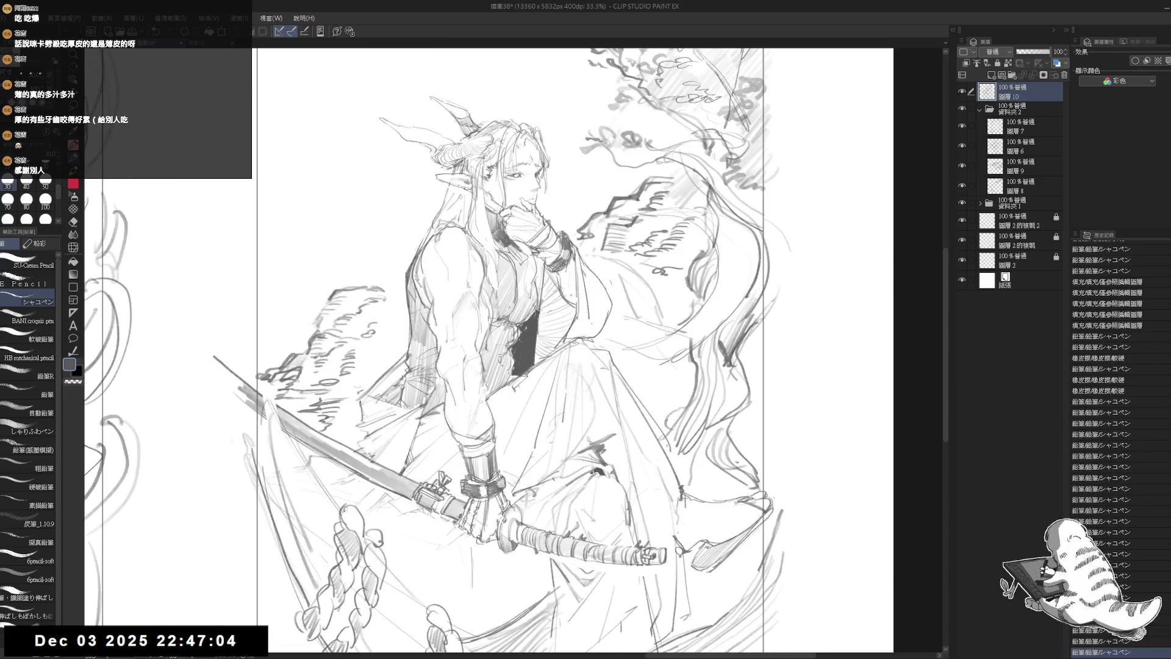
left_click_drag(553, 313, 551, 343)
mouse_move(562, 284)
left_mouse_down()
mouse_move(554, 337)
mouse_move(565, 317)
left_mouse_up()
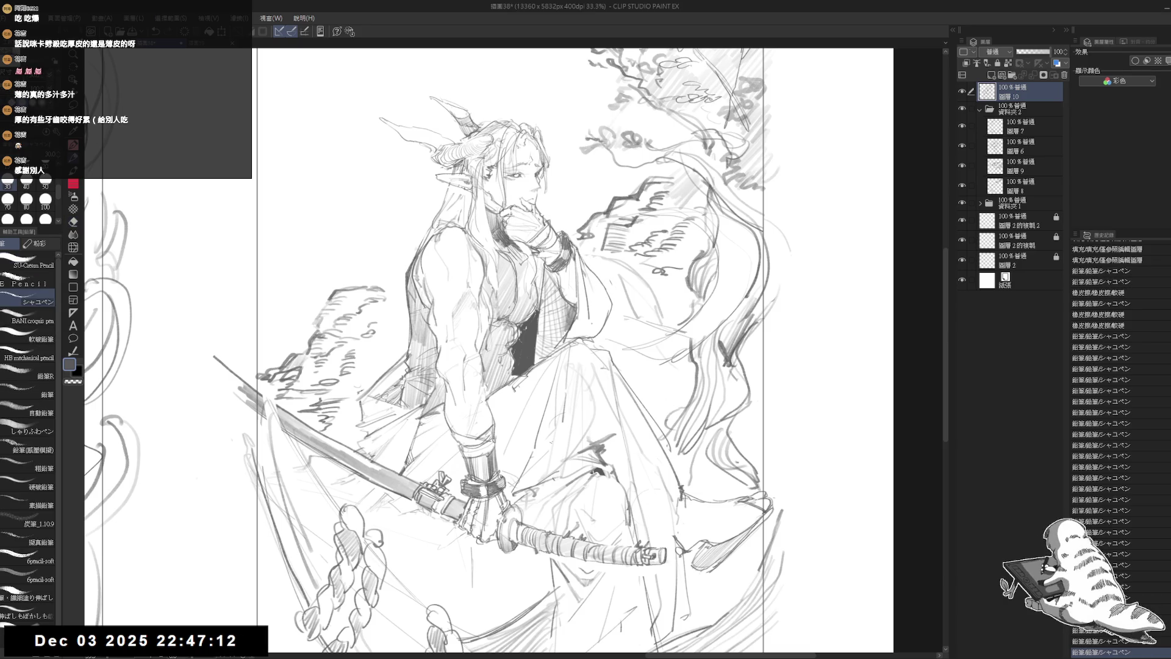
mouse_move(587, 251)
left_mouse_down()
mouse_move(576, 274)
mouse_move(603, 276)
mouse_move(611, 291)
mouse_move(599, 295)
mouse_move(624, 317)
mouse_move(595, 339)
mouse_move(610, 301)
mouse_move(616, 326)
left_mouse_up()
key("ctrl+z")
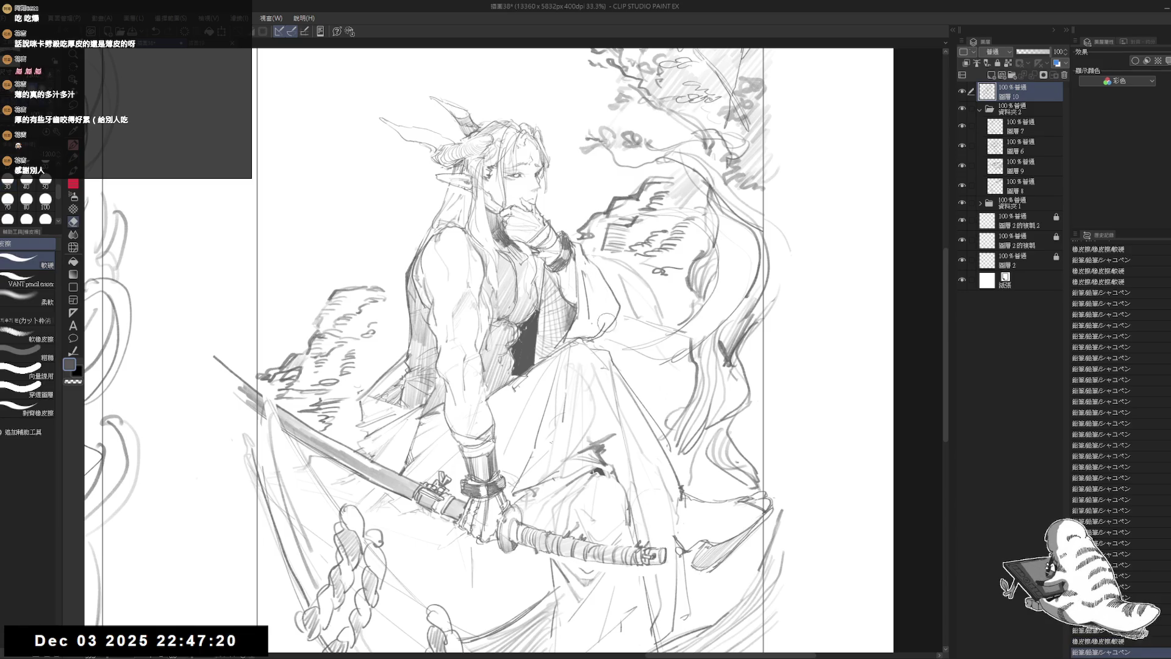
Mirror the canvas and rework the rock line beside the raised hand
key("h")
key("h")
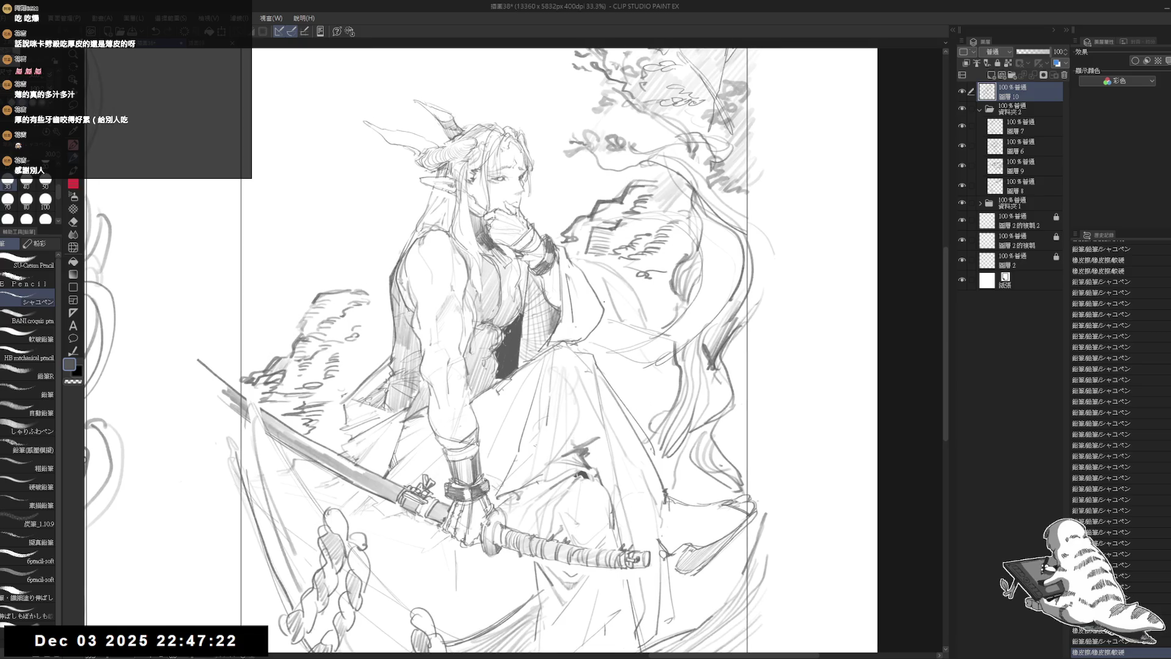
key("e")
left_click_drag(579, 259, 558, 323)
key("p")
left_click_drag(574, 269, 584, 336)
mouse_move(565, 255)
left_mouse_down()
mouse_move(588, 343)
mouse_move(595, 323)
left_mouse_up()
key("ctrl+z")
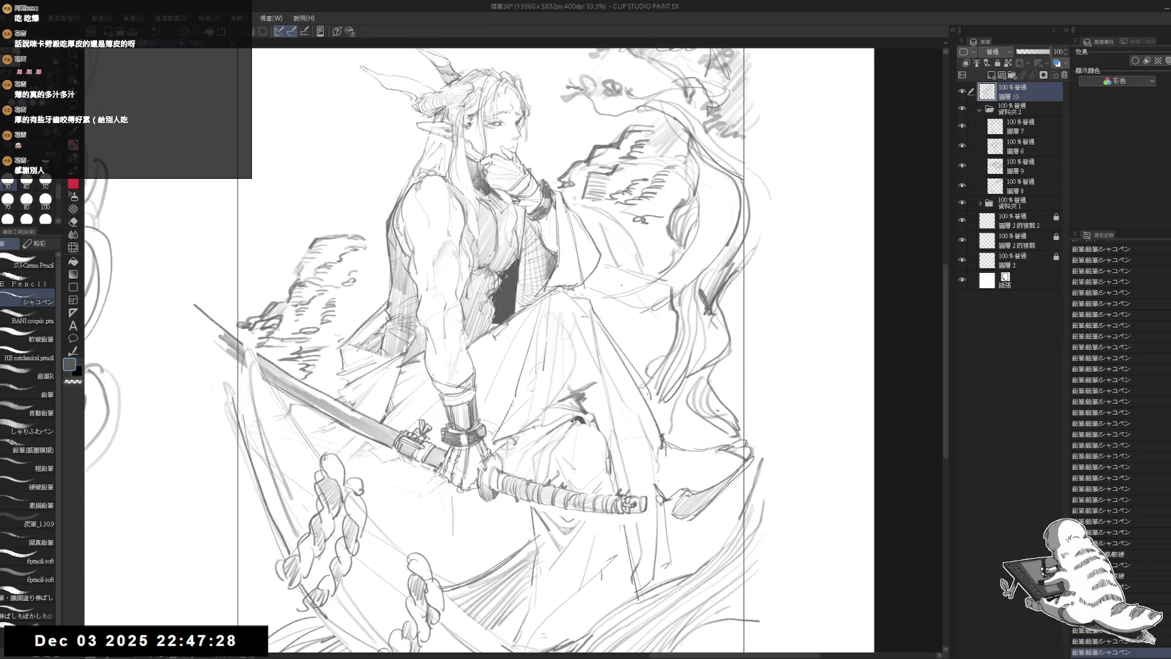
scroll(630, 402, "down", 2)
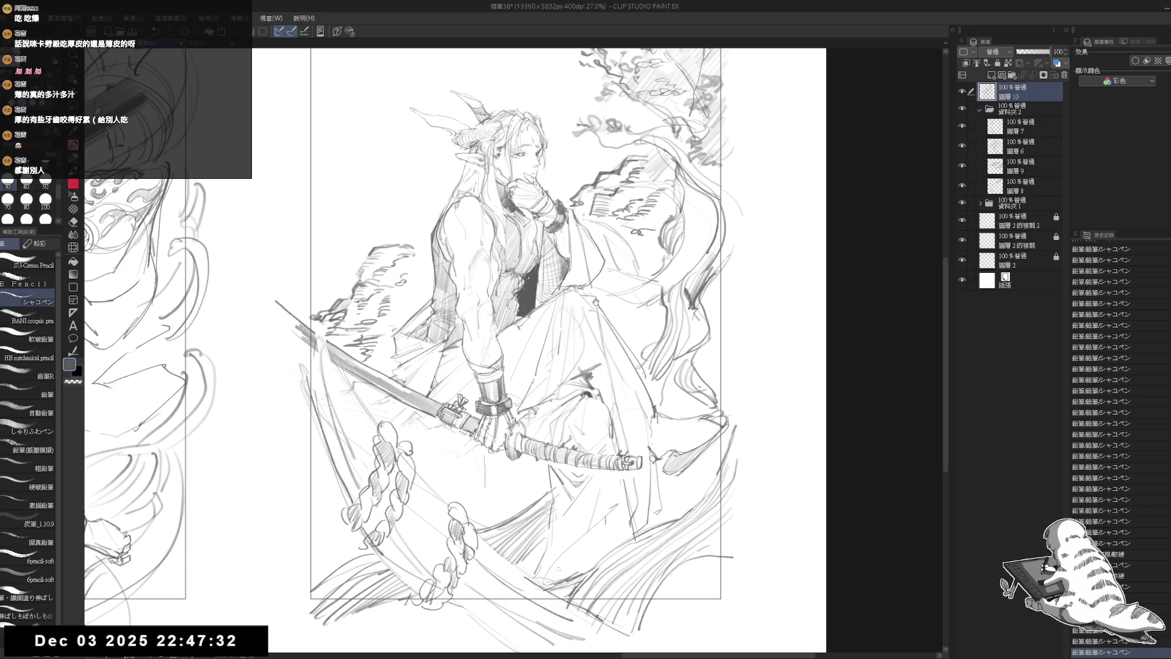
Erase small stray strokes near the rocks and the tree
key("e")
left_click_drag(570, 277, 589, 287)
key("p")
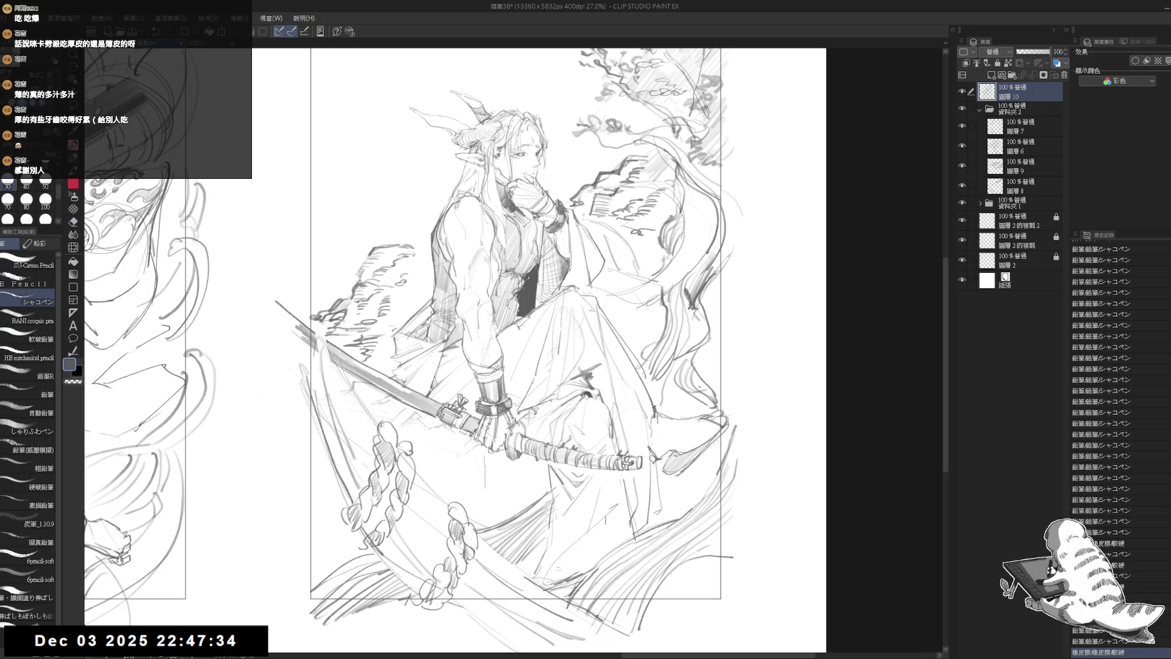
key("e")
left_click_drag(613, 247, 598, 284)
key("p")
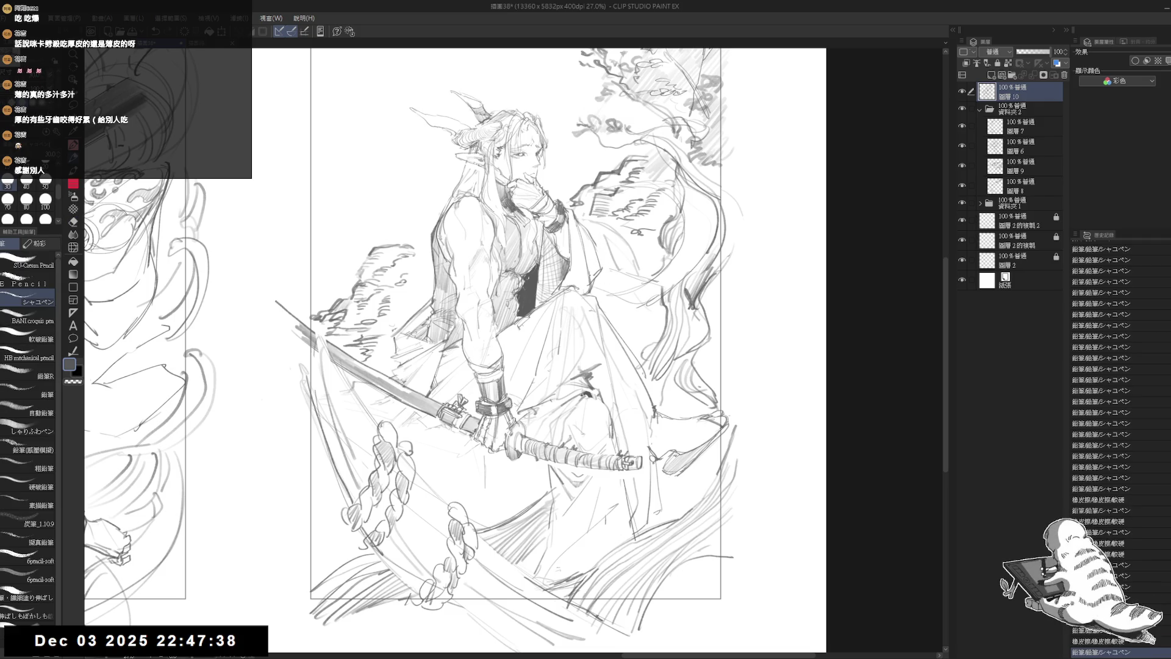
scroll(581, 268, "down", 1)
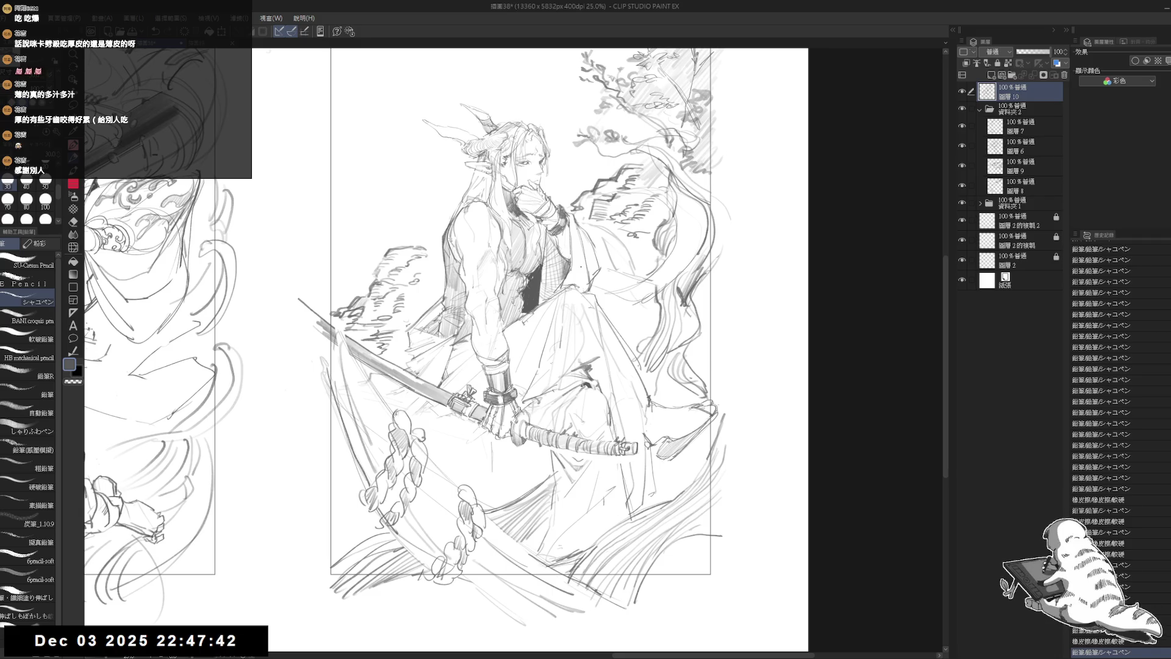
left_click_drag(542, 331, 636, 342)
Erase stray lines on both sides of the figure
key("e")
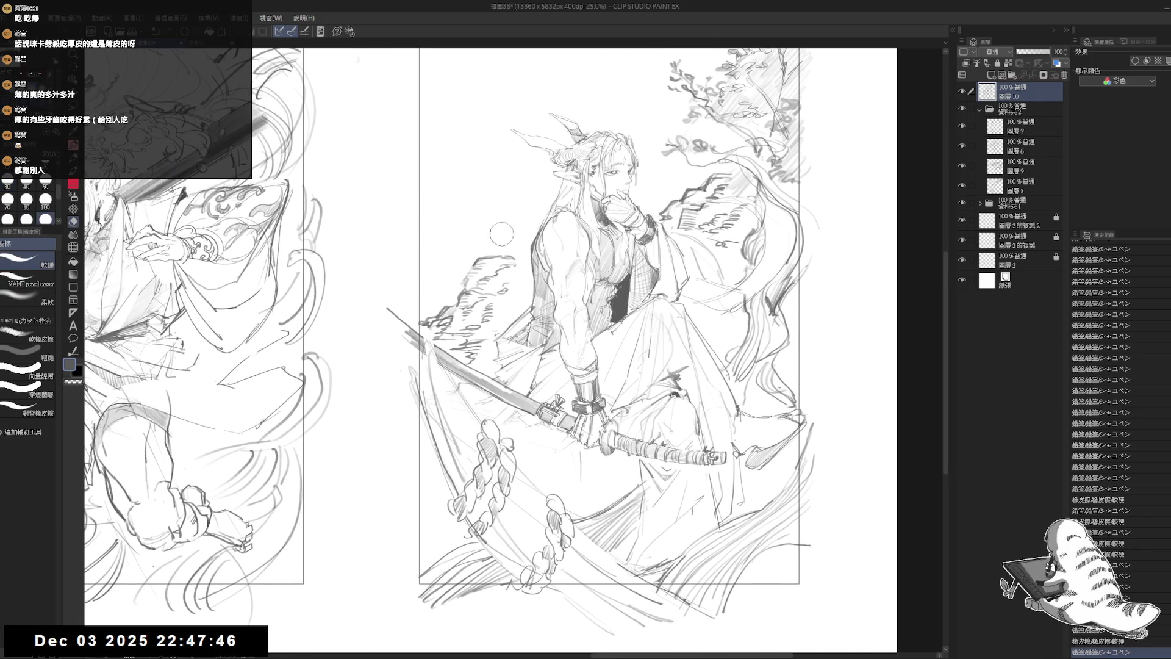
left_click_drag(507, 234, 487, 227)
mouse_move(719, 269)
left_mouse_down()
mouse_move(741, 263)
mouse_move(690, 305)
mouse_move(686, 271)
mouse_move(653, 366)
mouse_move(610, 283)
mouse_move(622, 288)
mouse_move(596, 303)
mouse_move(704, 292)
left_mouse_up()
key("p")
scroll(663, 279, "up", 4)
Try a short stroke beside the torso to start the box, undoing it to redraw
key("e")
key("p")
key("ctrl+z")
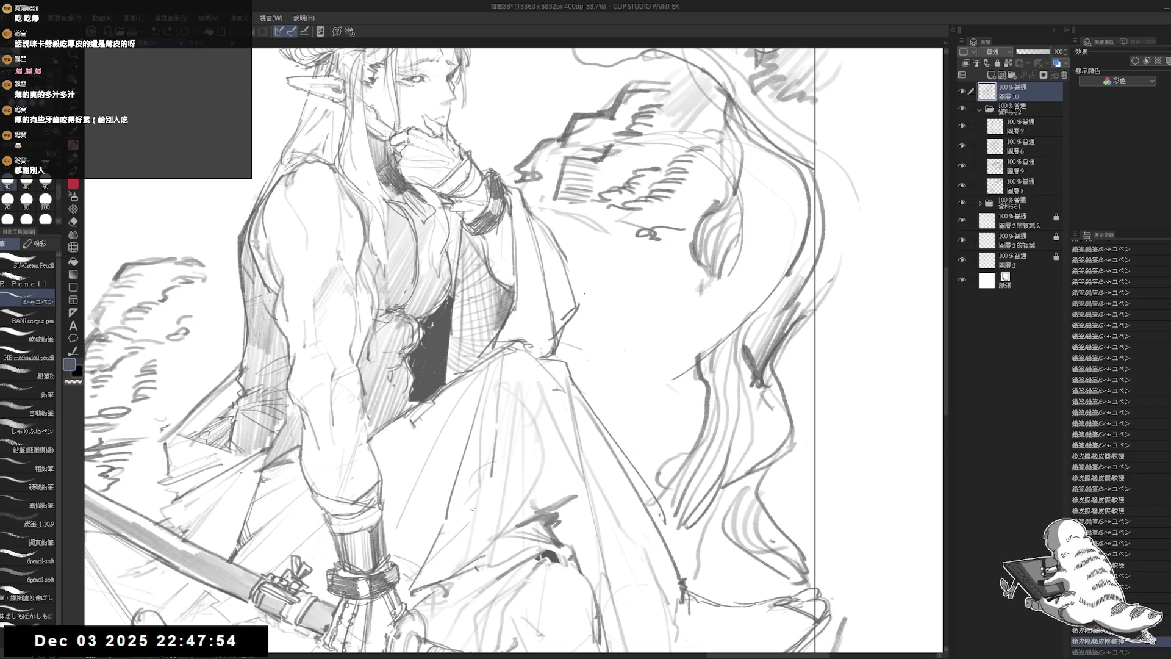
mouse_move(577, 289)
left_mouse_down()
mouse_move(705, 301)
mouse_move(622, 377)
left_mouse_up()
key("ctrl+z")
scroll(647, 315, "down", 4)
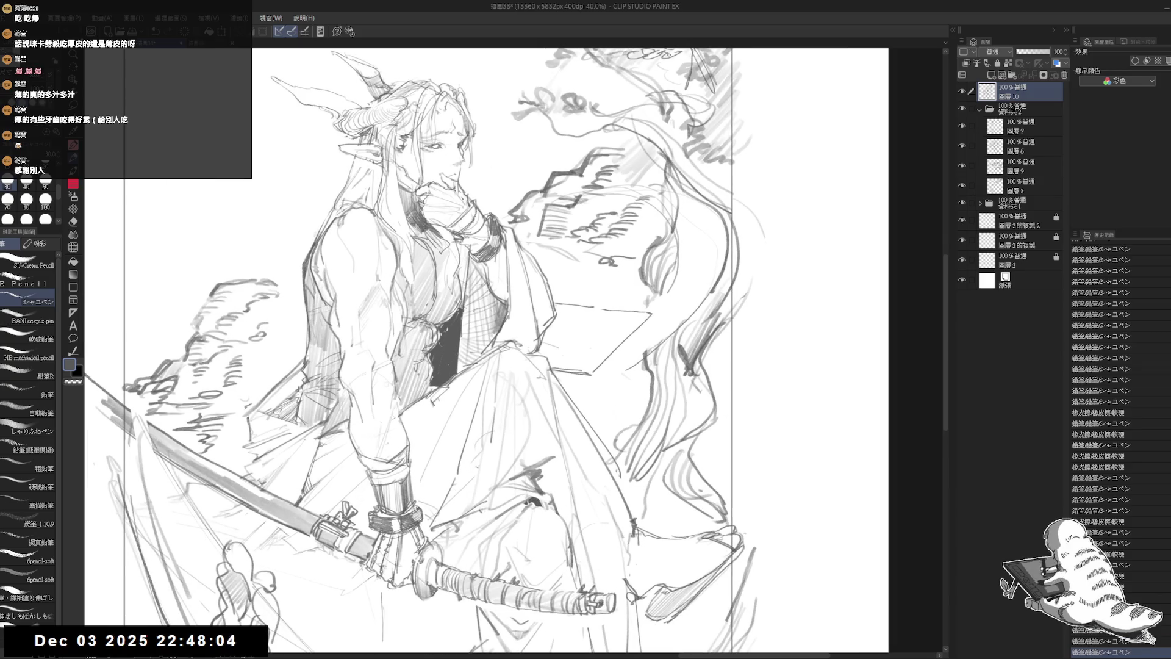
Draw the box's right and lower edges, erasing and redrawing part of the outline
left_click_drag(649, 316, 646, 350)
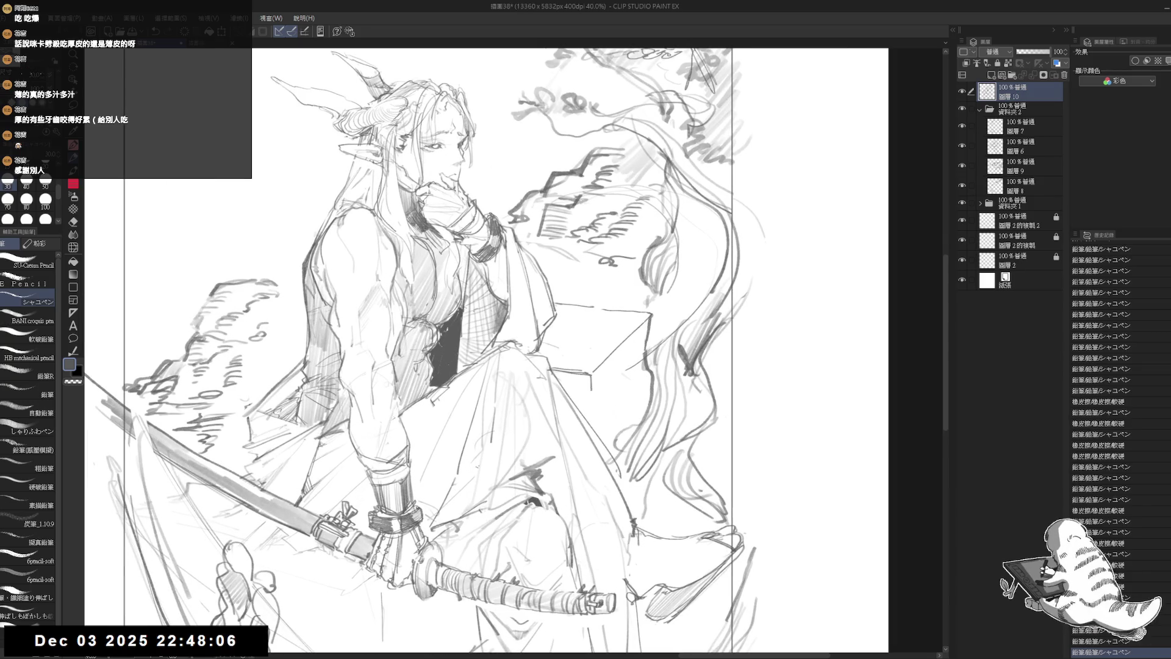
key("minus")
key("e")
left_click_drag(659, 311, 593, 378)
key("p")
left_click(568, 376)
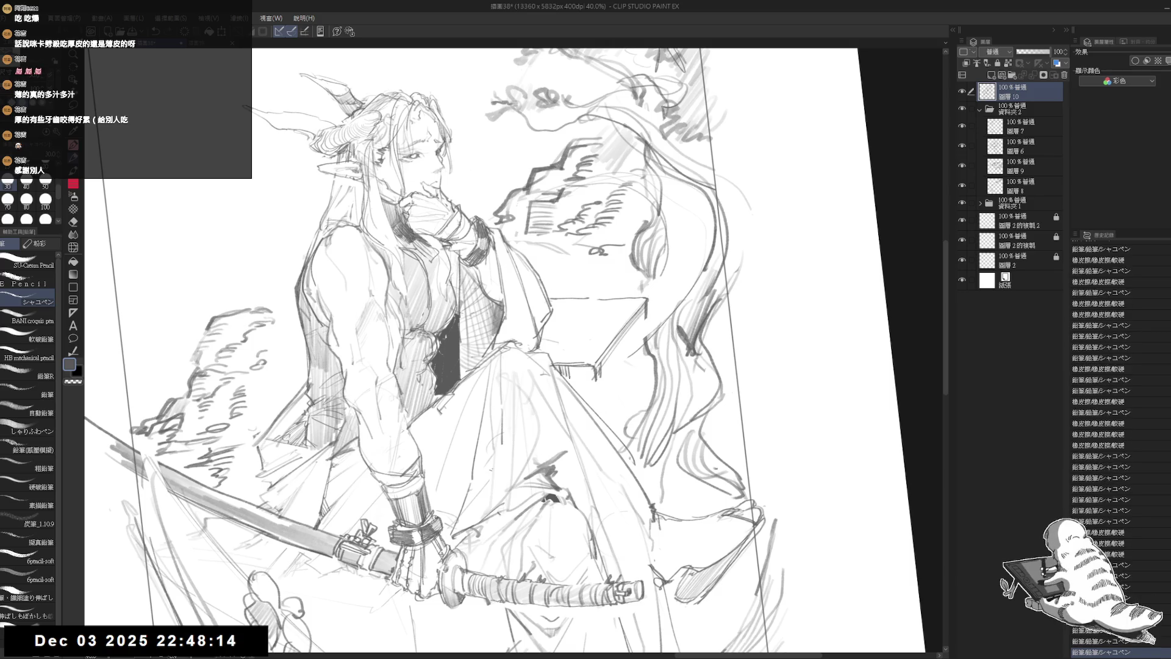
left_click_drag(558, 367, 592, 379)
left_click_drag(645, 315, 589, 391)
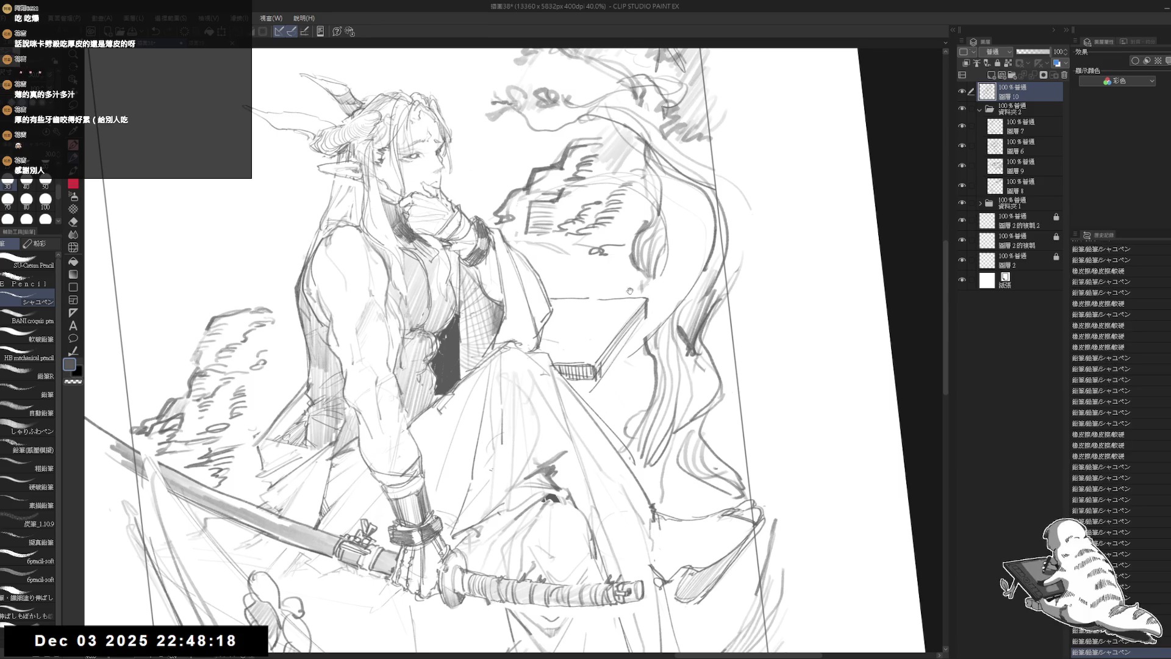
scroll(629, 296, "up", 2)
Clean up the box top by erasing interior lines and adding faint marks
key("e")
mouse_move(561, 373)
left_mouse_down()
mouse_move(586, 327)
mouse_move(564, 319)
left_mouse_up()
key("p")
left_click_drag(552, 360, 549, 384)
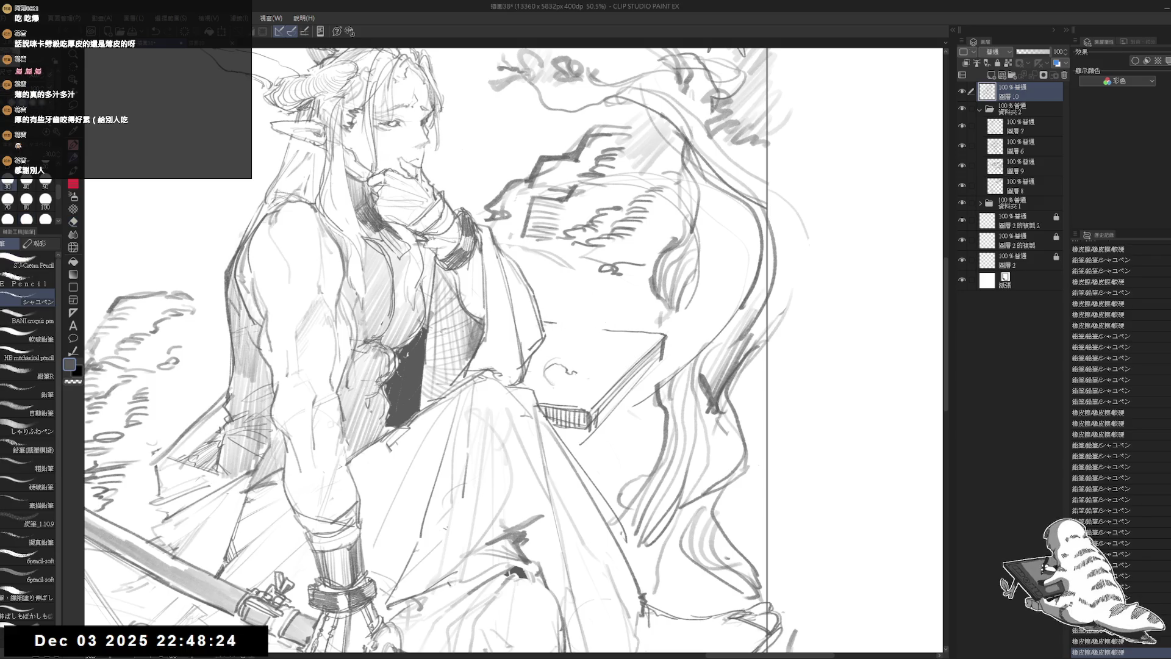
key("e")
key("p")
mouse_move(574, 385)
left_mouse_down()
mouse_move(581, 375)
mouse_move(556, 378)
left_mouse_up()
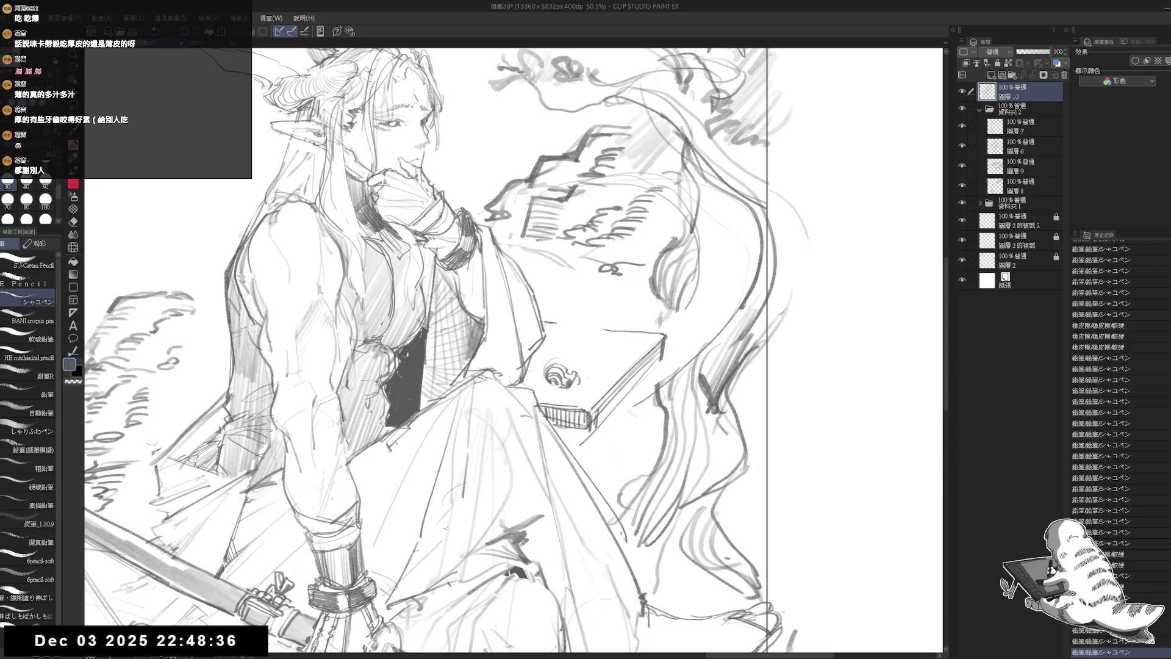
Trim part of the scroll's swirl and undo the stroke on the box's top edge
key("e")
mouse_move(551, 383)
left_mouse_down()
mouse_move(575, 379)
mouse_move(562, 353)
mouse_move(591, 324)
mouse_move(612, 322)
mouse_move(621, 328)
mouse_move(580, 381)
left_mouse_up()
key("p")
key("e")
key("p")
key("e")
key("p")
key("e")
key("p")
key("ctrl+z")
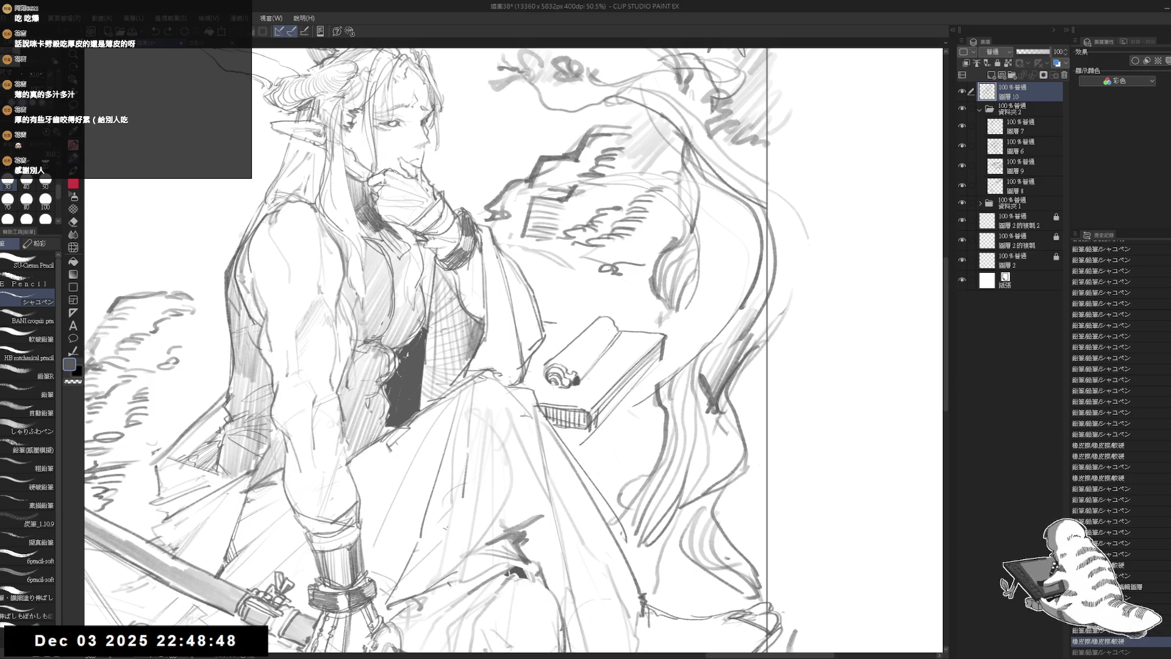
Draw and reinforce the box's left edge with a darker upper-left corner
key("ctrl+plus")
left_click_drag(564, 308, 548, 361)
left_click_drag(579, 290, 560, 358)
left_click_drag(580, 308, 572, 362)
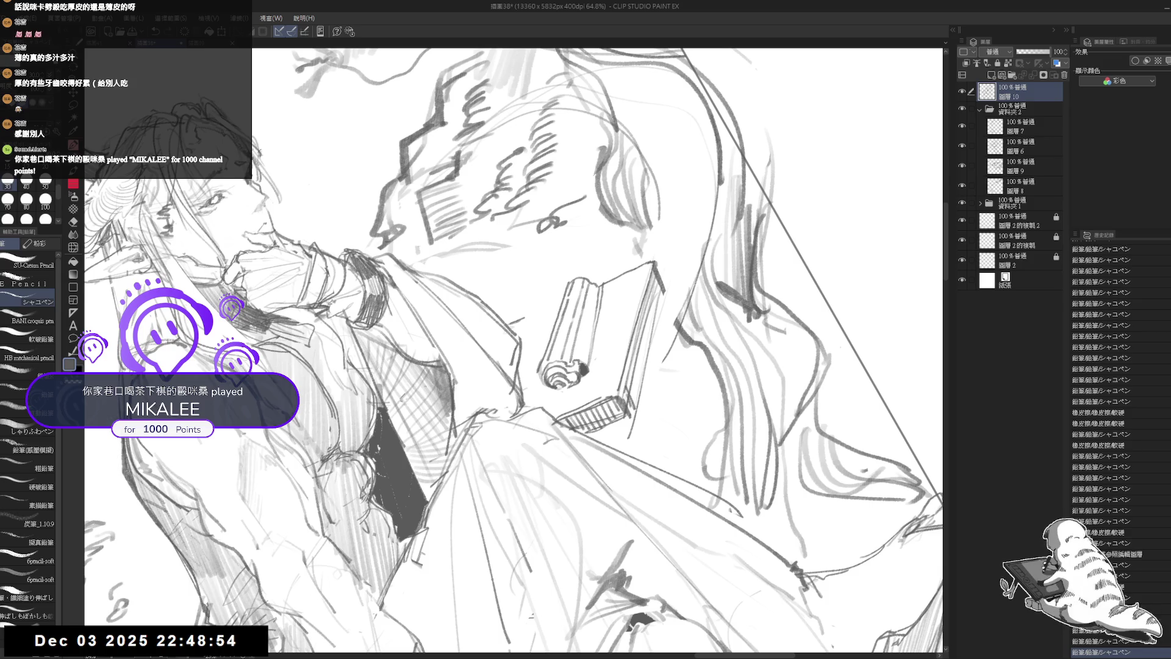
mouse_move(591, 283)
left_mouse_down()
mouse_move(579, 342)
mouse_move(549, 341)
left_mouse_up()
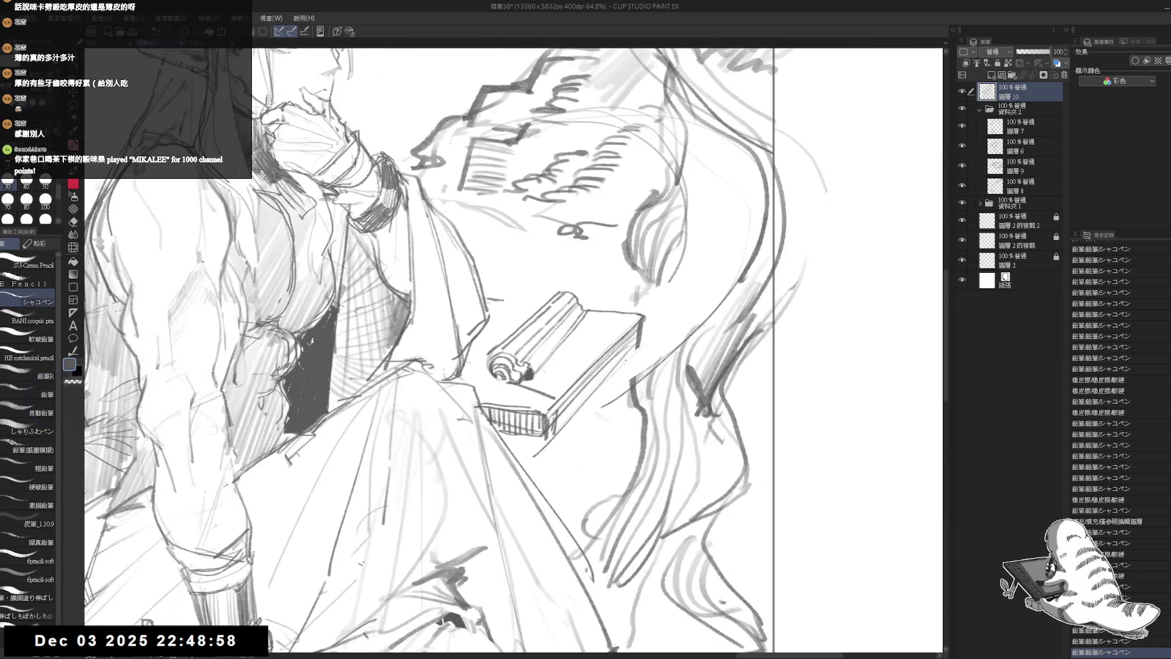
Add a shadow under the scroll and draw the box's front diagonal edge
left_click_drag(517, 384, 551, 389)
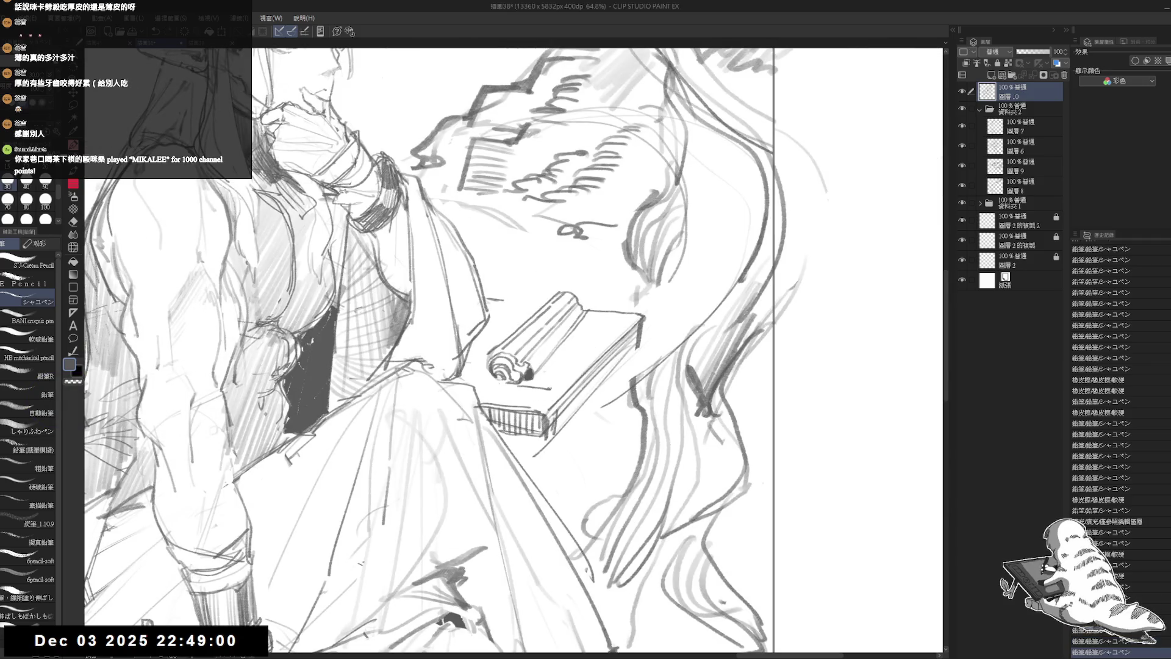
left_click_drag(564, 383, 610, 312)
key("e")
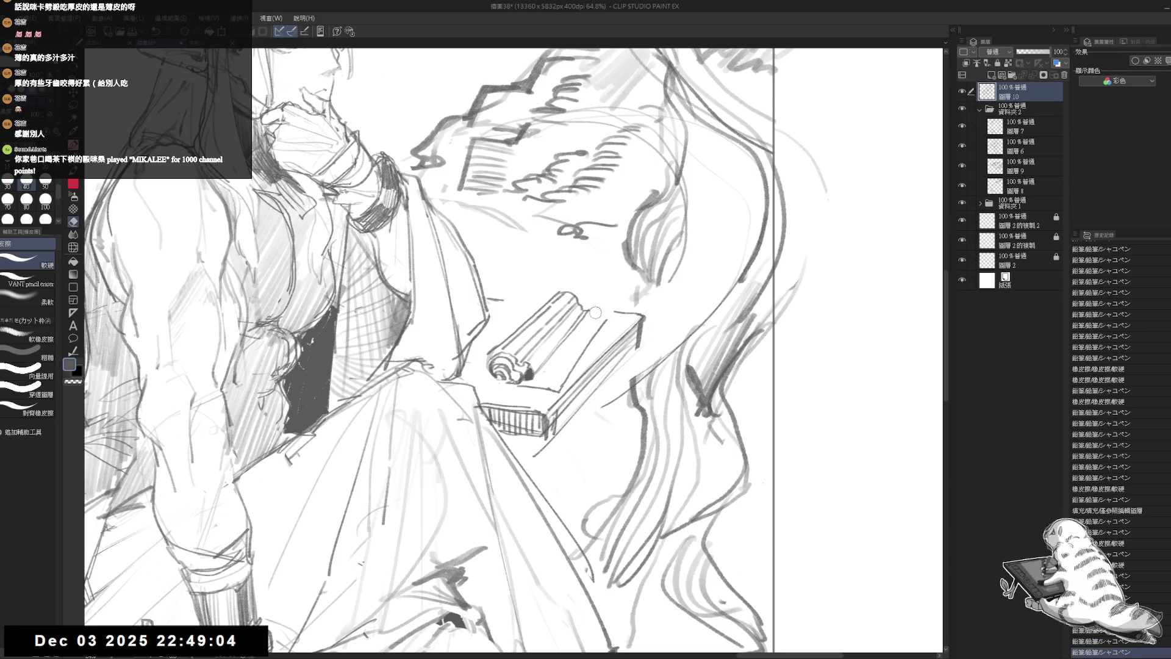
key("p")
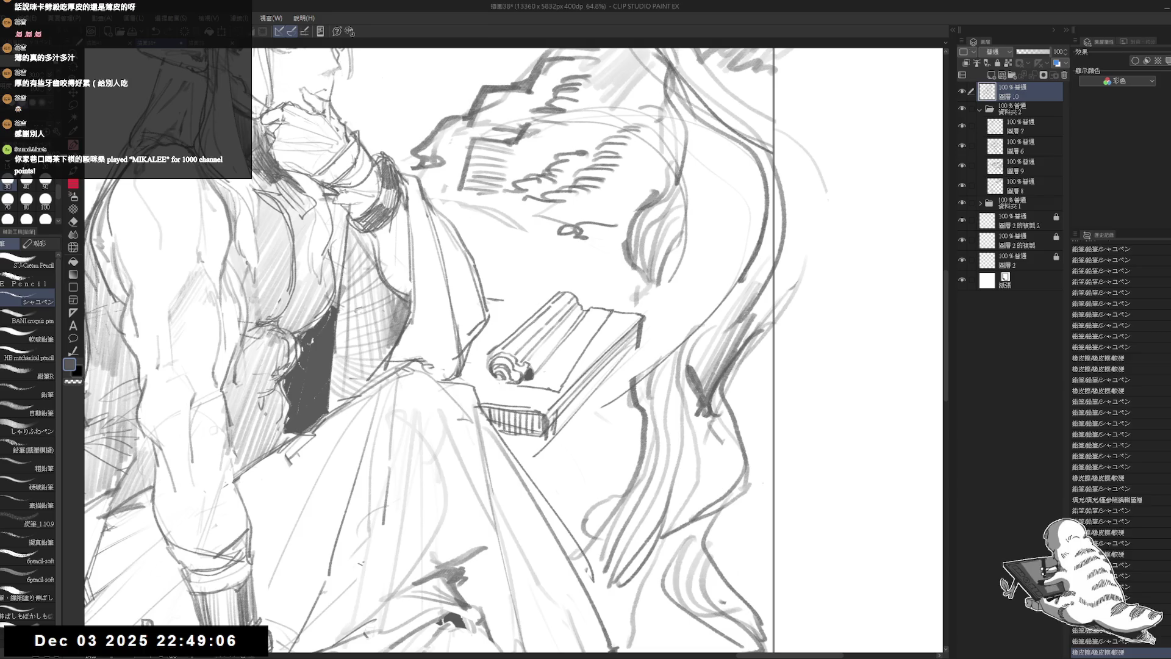
key("e")
key("p")
mouse_move(533, 390)
left_mouse_down()
mouse_move(596, 313)
mouse_move(534, 319)
left_mouse_up()
scroll(534, 319, "down", 3)
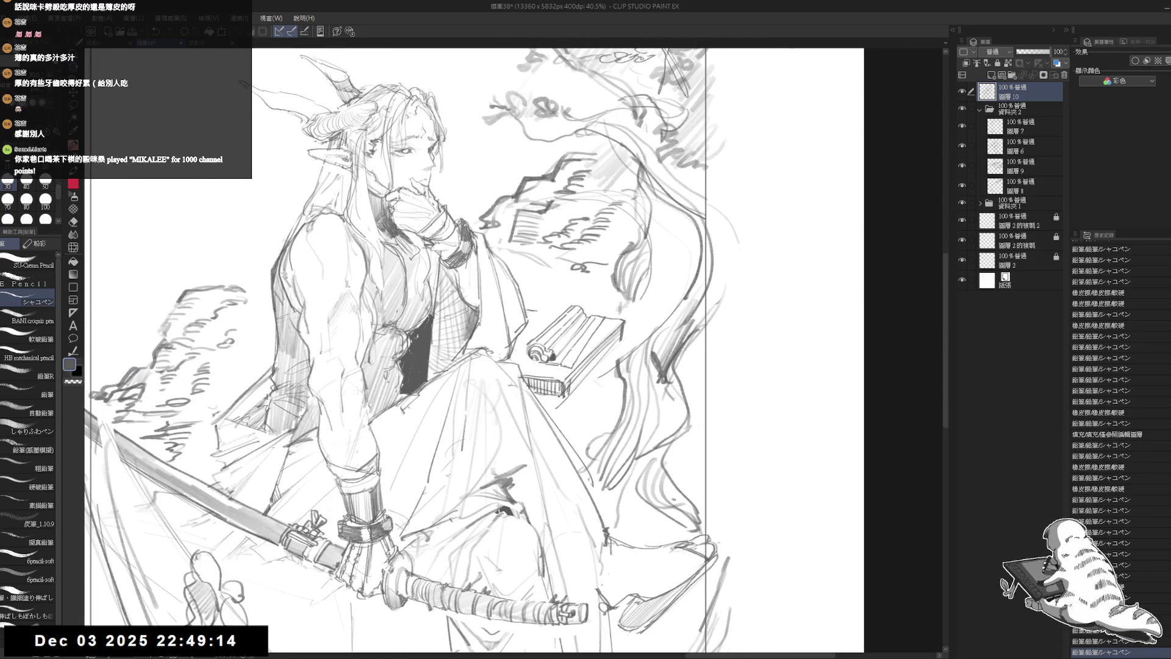
Check the drawing in a rotated view, then restore rotation and erase small box strokes
key("asciicircum")
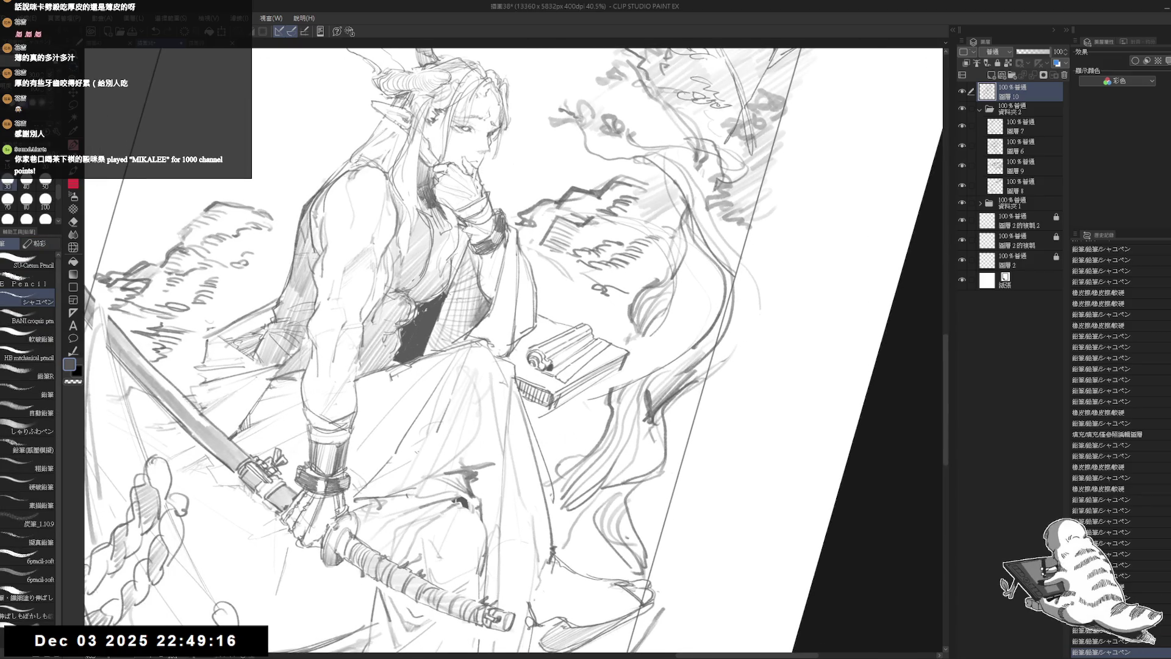
left_click_drag(235, 634, 227, 645)
key("minus")
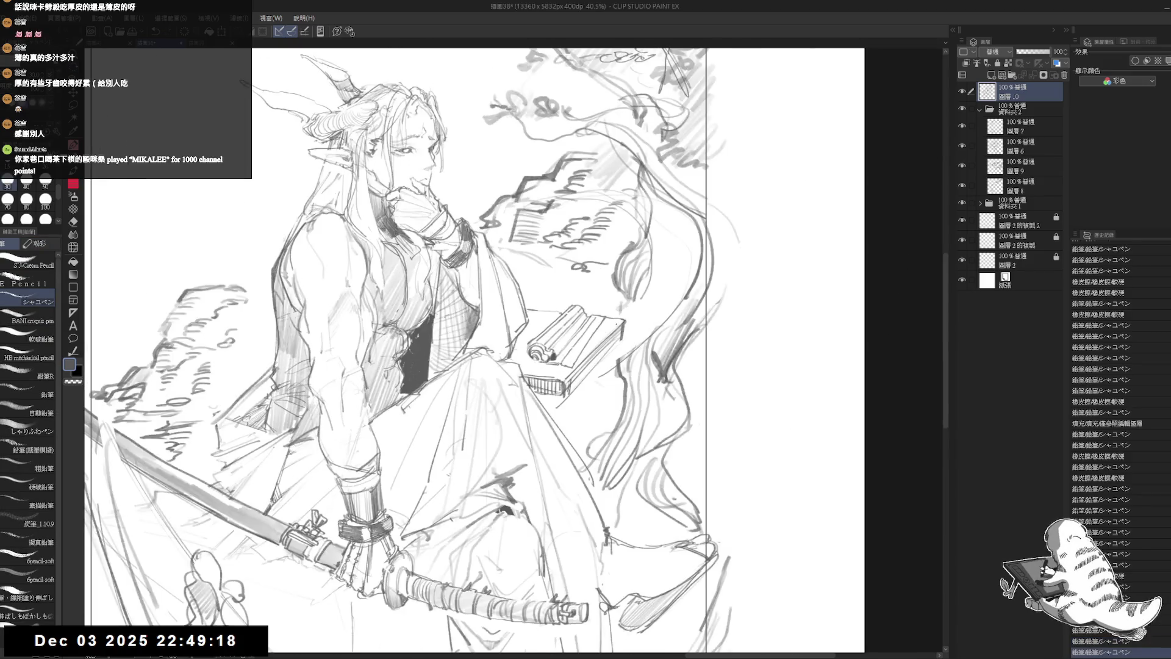
left_click_drag(612, 317, 608, 325)
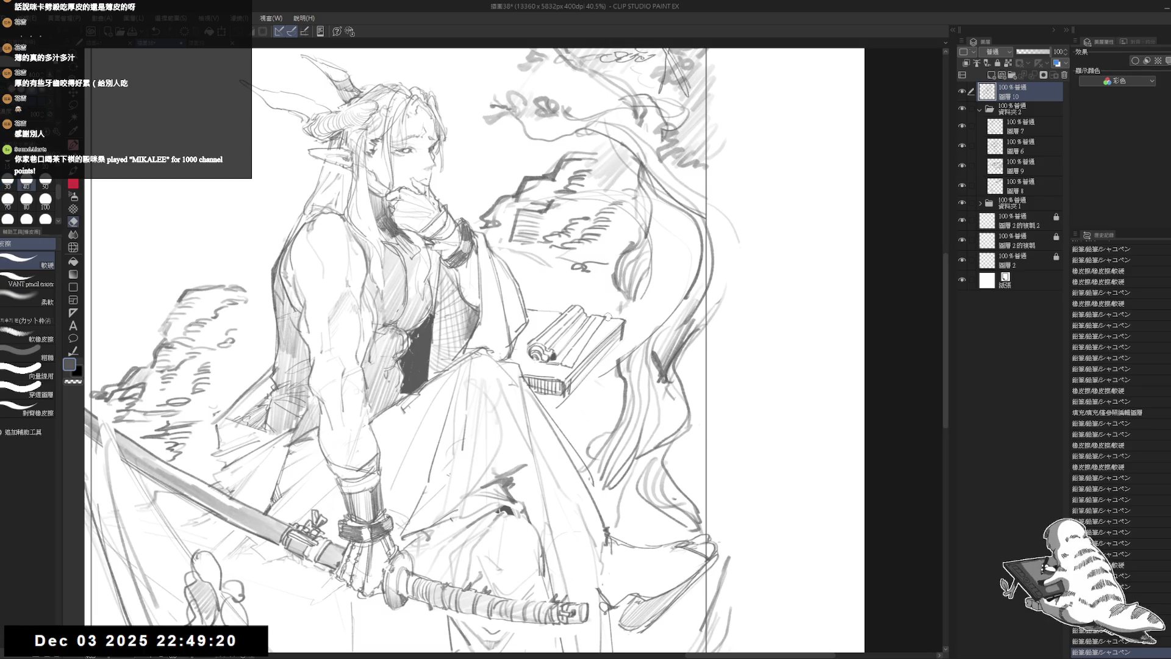